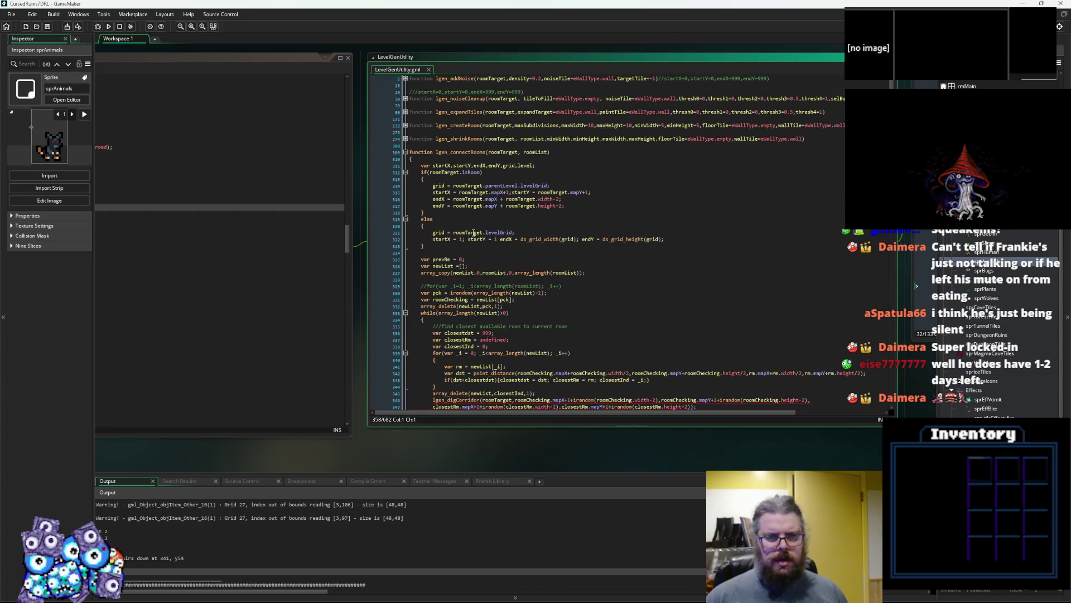
- Inspect the lgen_digCorridor call on line 346 and unfold the collapsed lgen_digCorridor function
scroll(493, 285, down, 3)
click(494, 291)
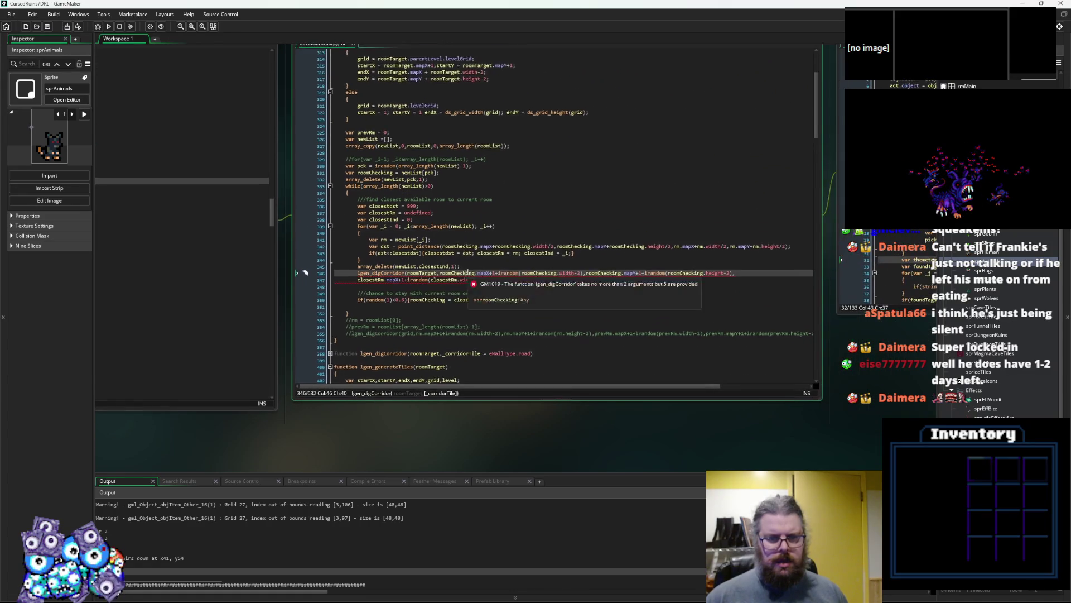
click(383, 324)
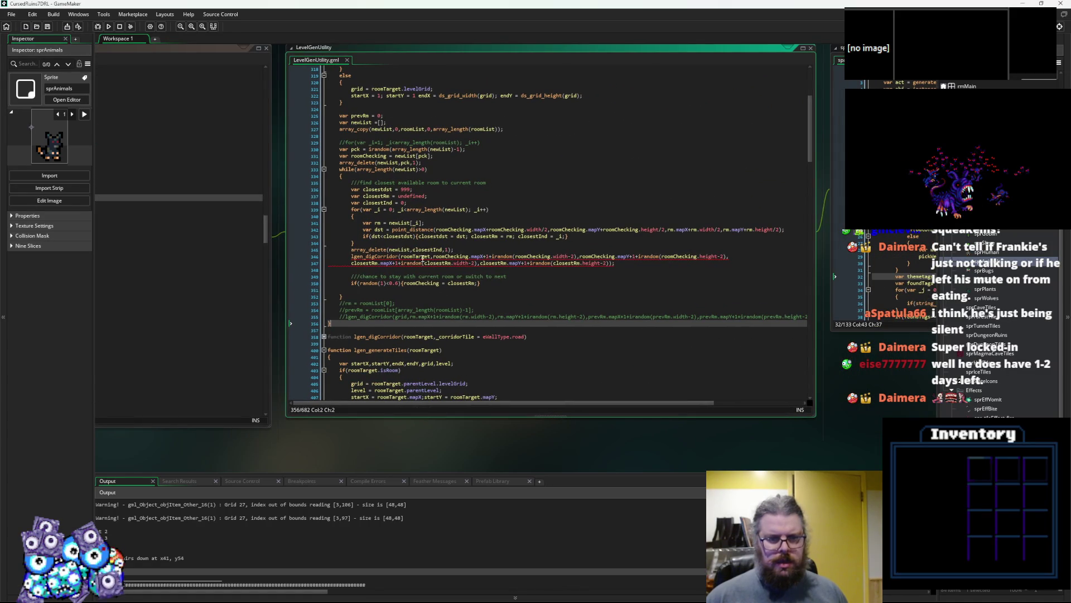
click(454, 256)
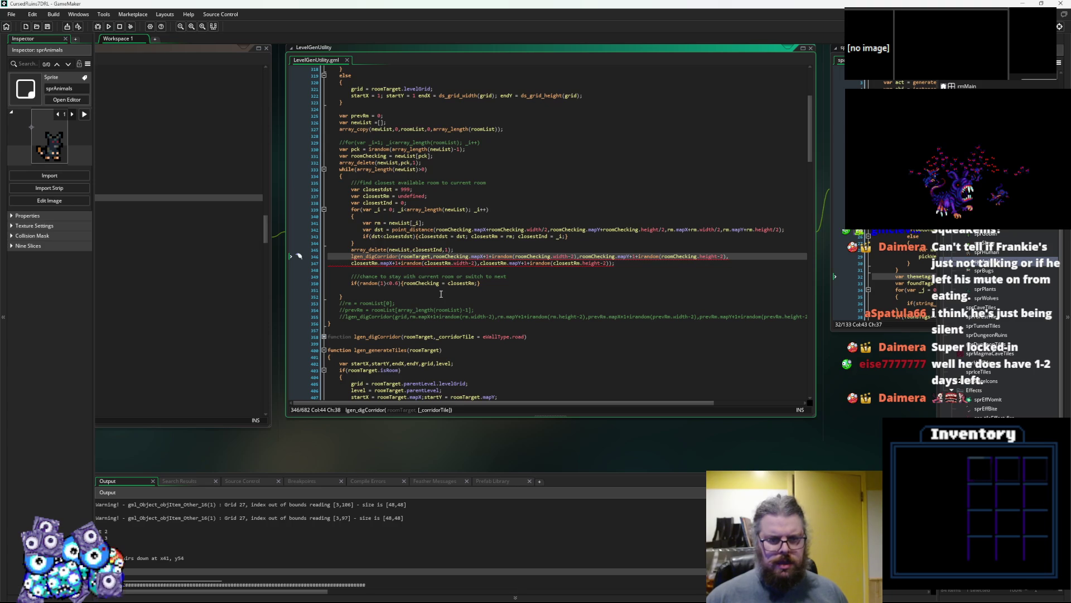
key(ctrl+Left)
key(ctrl+Left)
key(ctrl+Left)
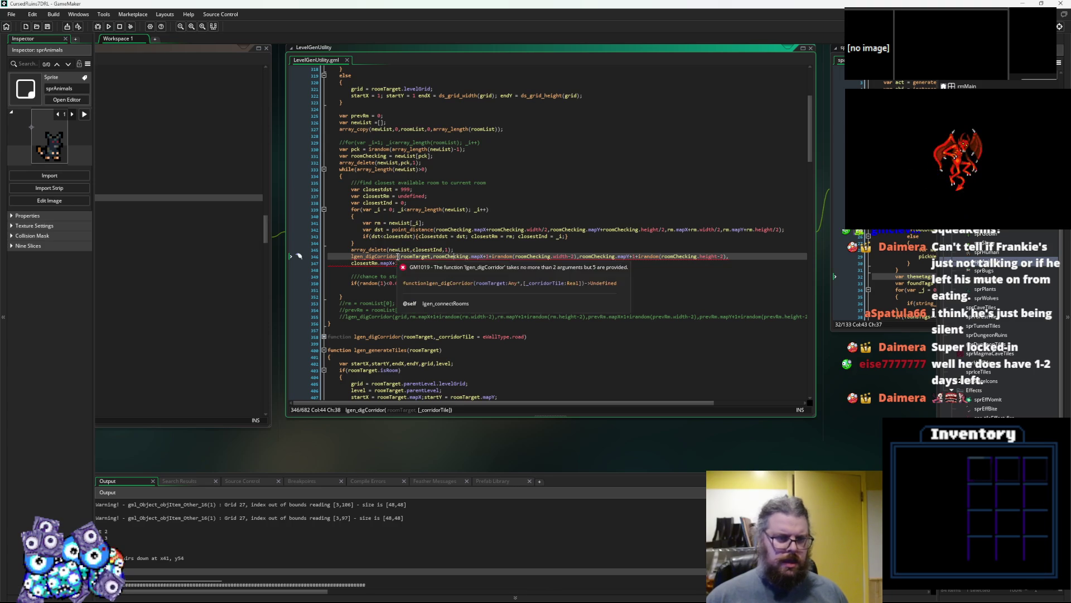
click(323, 337)
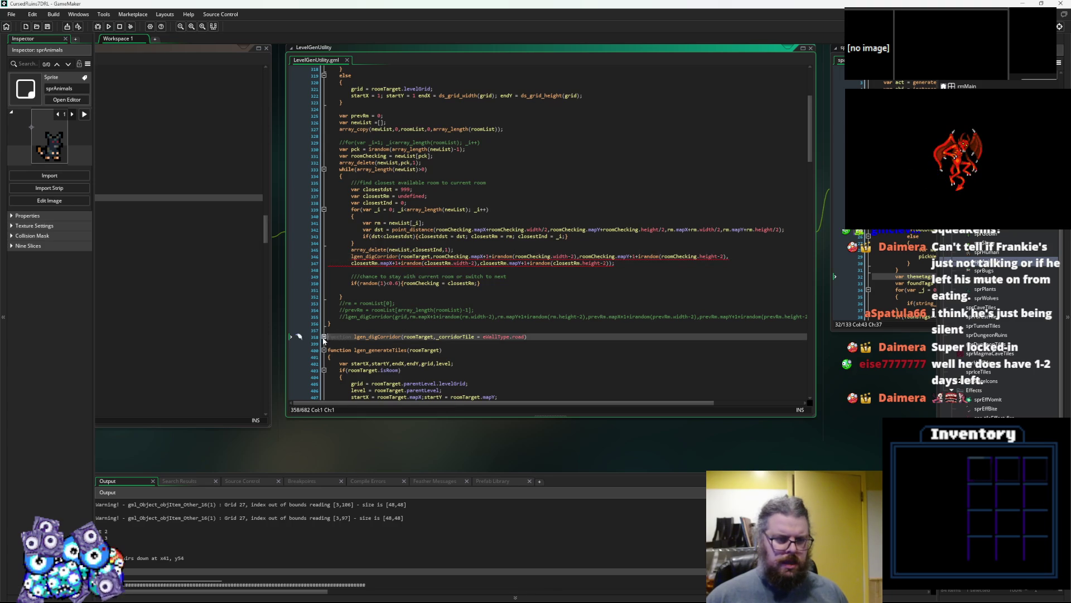
click(440, 310)
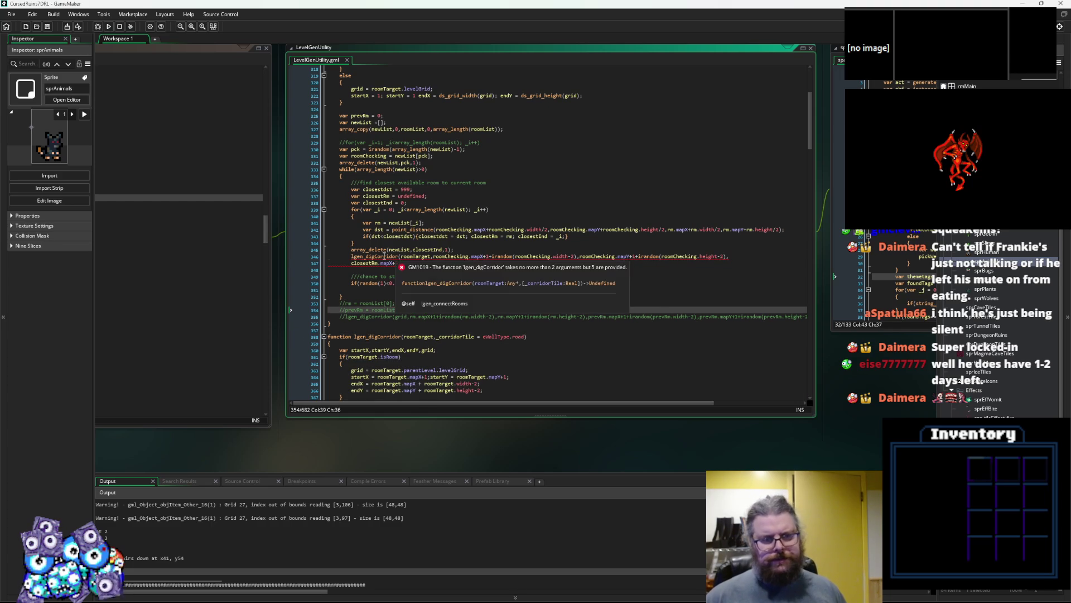
click(384, 256)
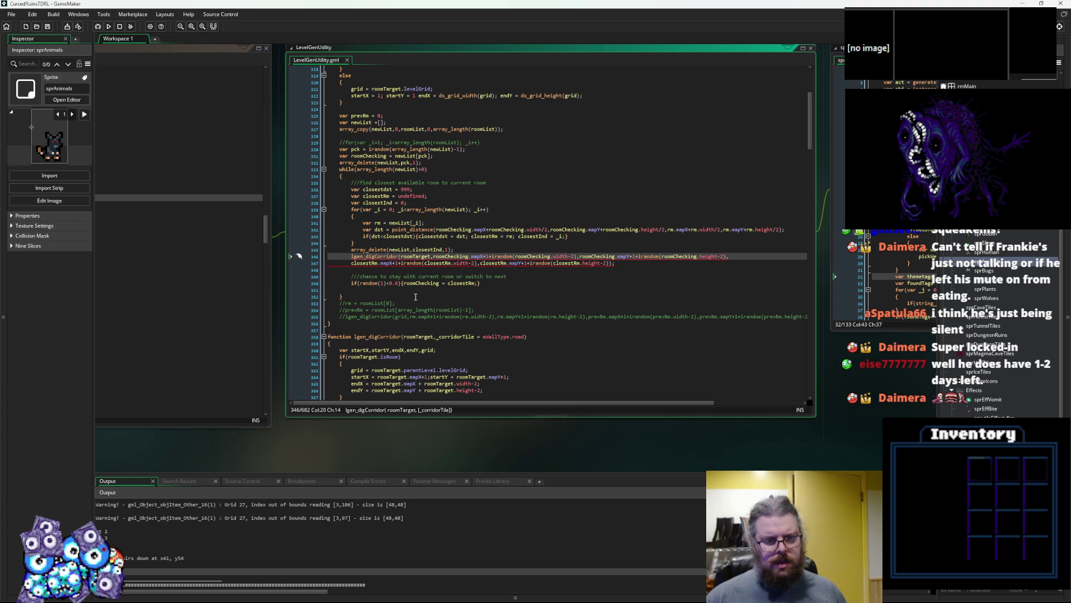
scroll(416, 297, down, 1)
click(456, 319)
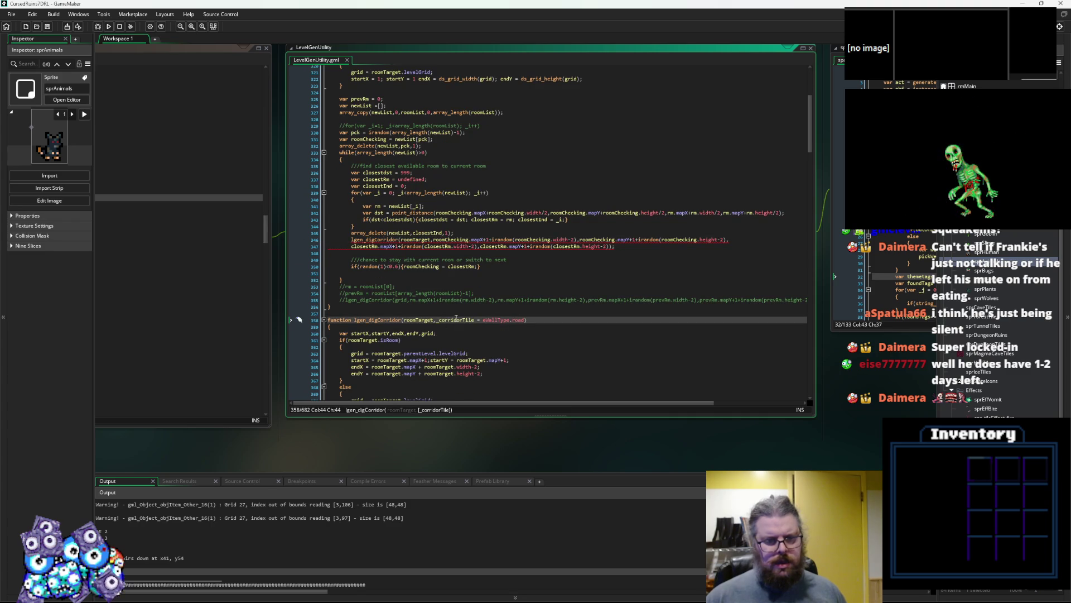
click(420, 320)
scroll(420, 319, down, 3)
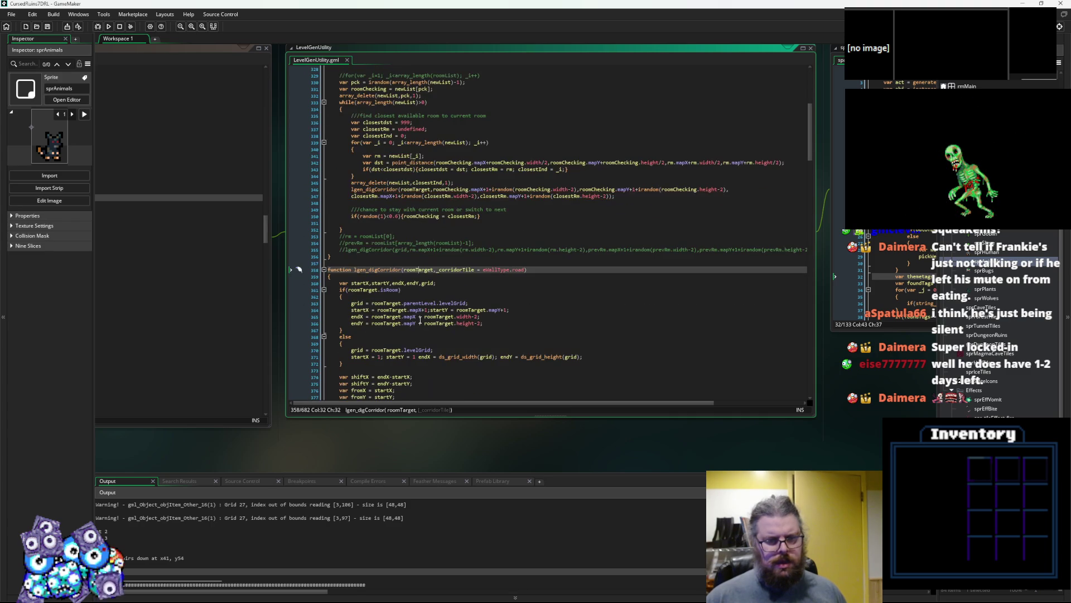
scroll(420, 319, down, 2)
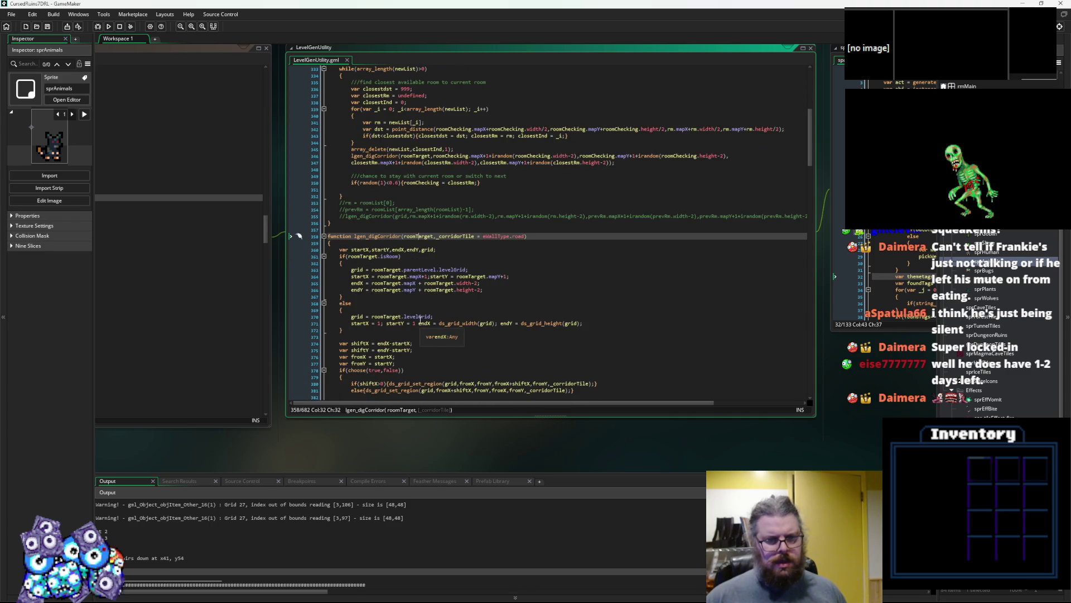
click(397, 236)
scroll(459, 284, up, 4)
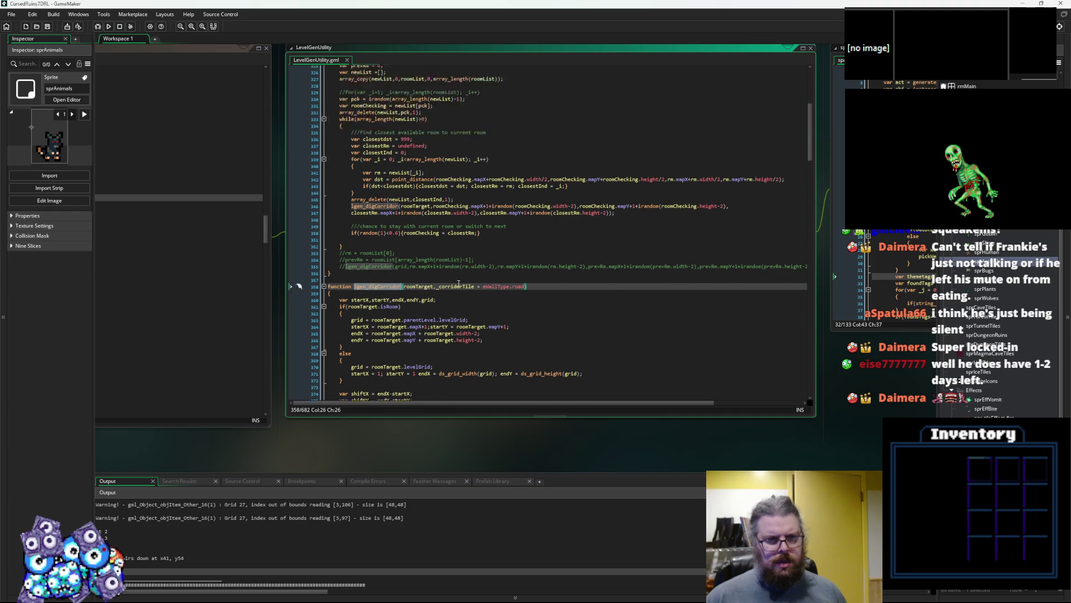
scroll(459, 284, up, 1)
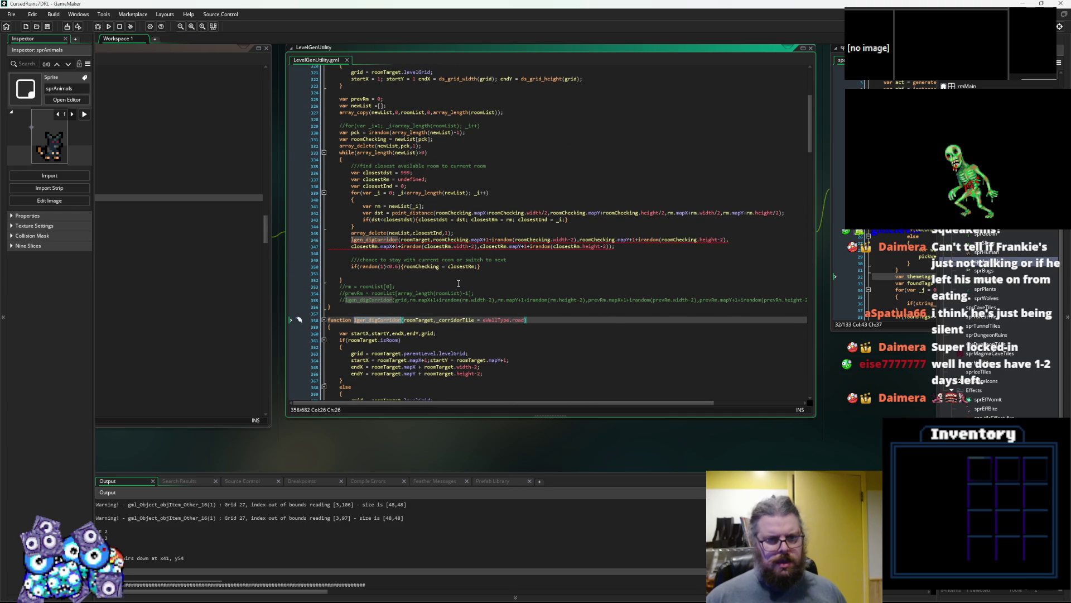
scroll(458, 284, up, 1)
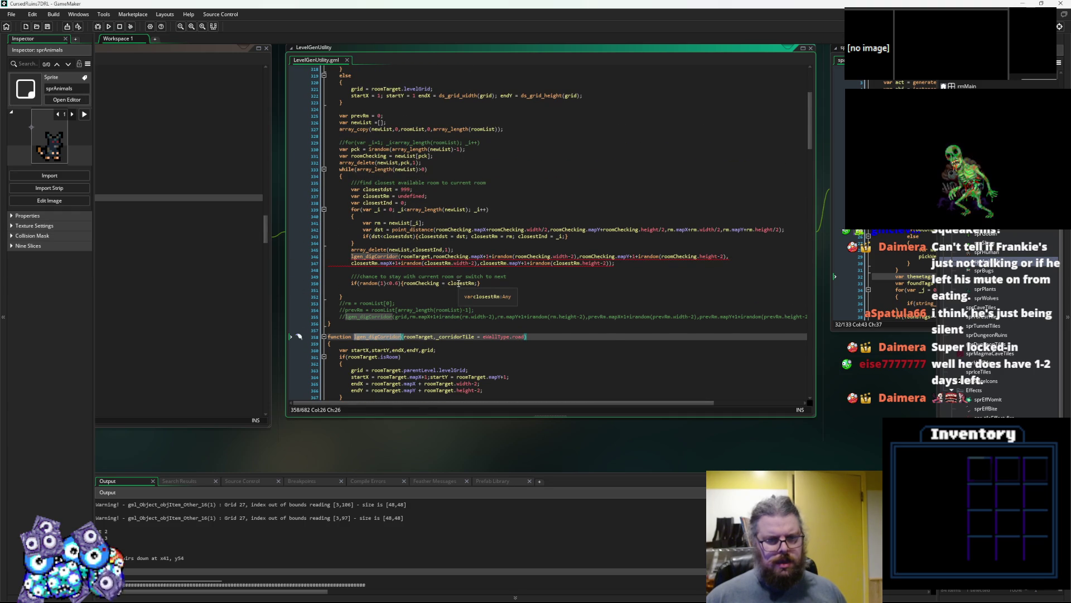
scroll(458, 284, down, 3)
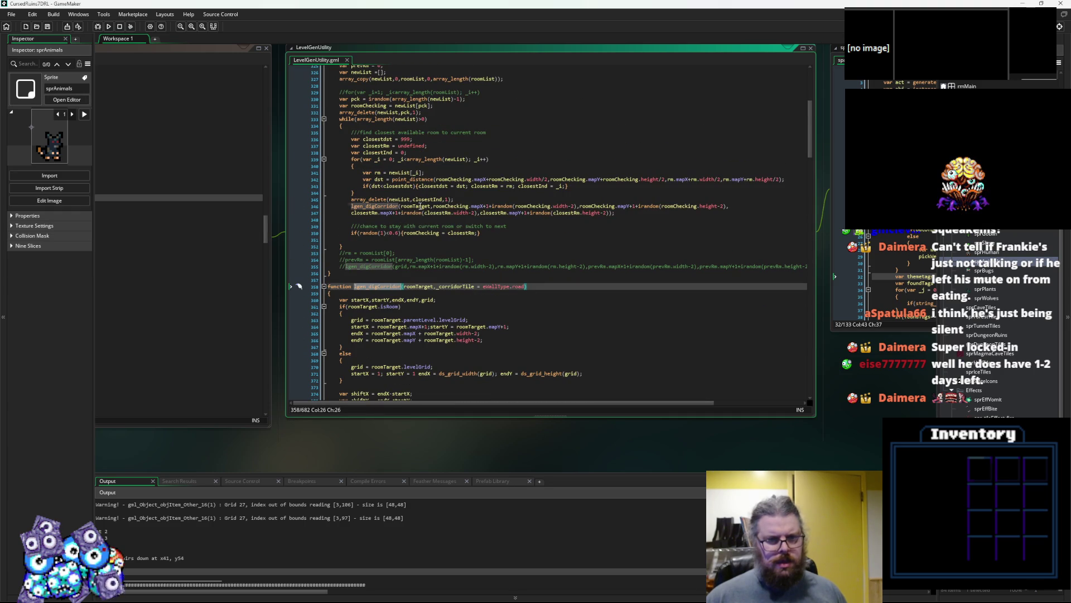
click(455, 206)
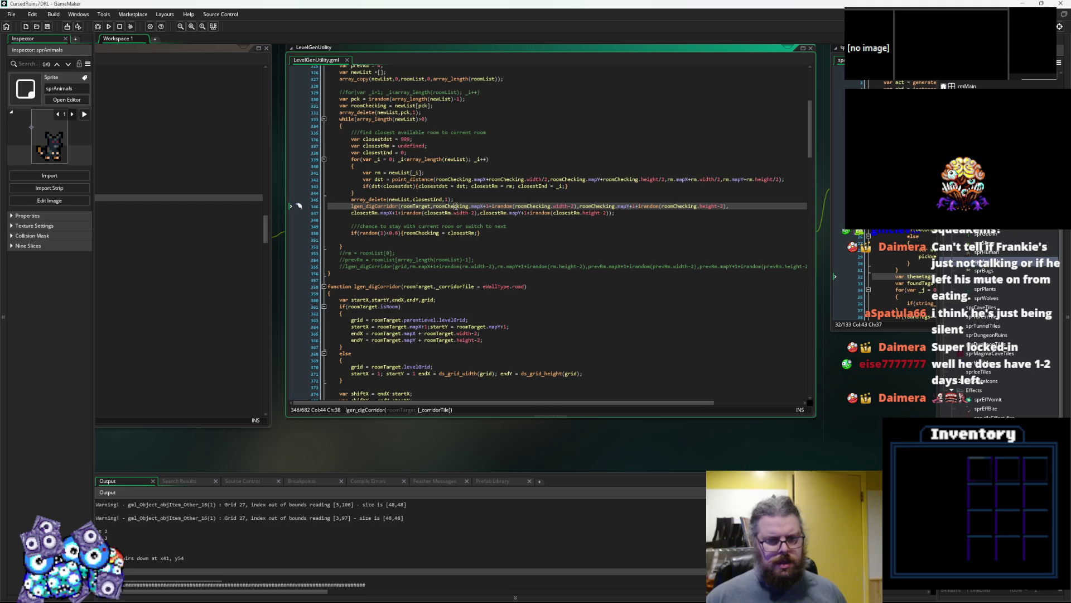
scroll(446, 233, down, 2)
scroll(425, 277, down, 1)
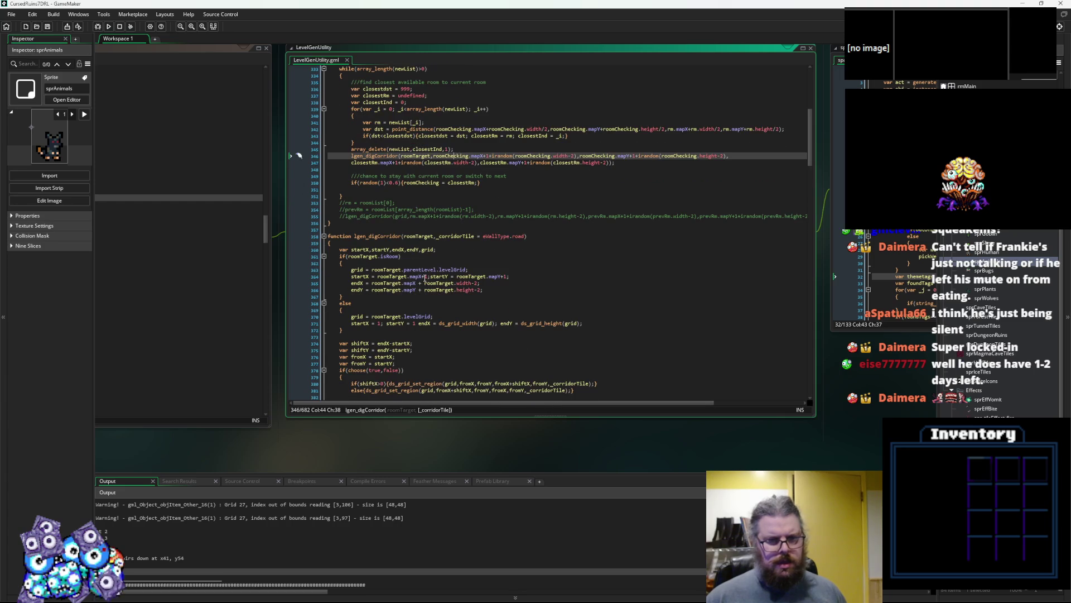
click(455, 236)
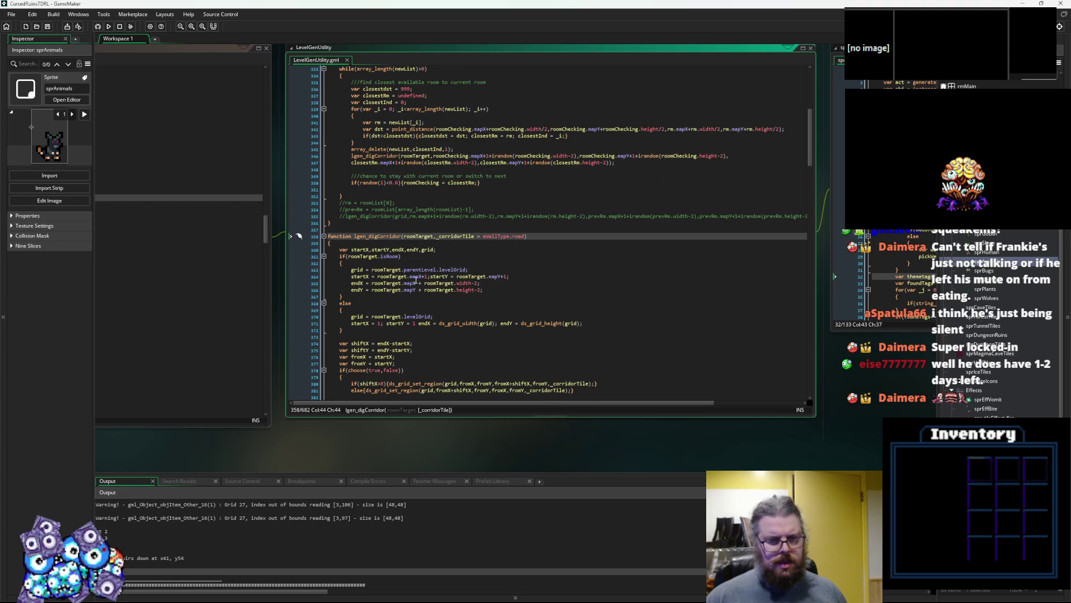
scroll(401, 313, down, 2)
double_click(384, 310)
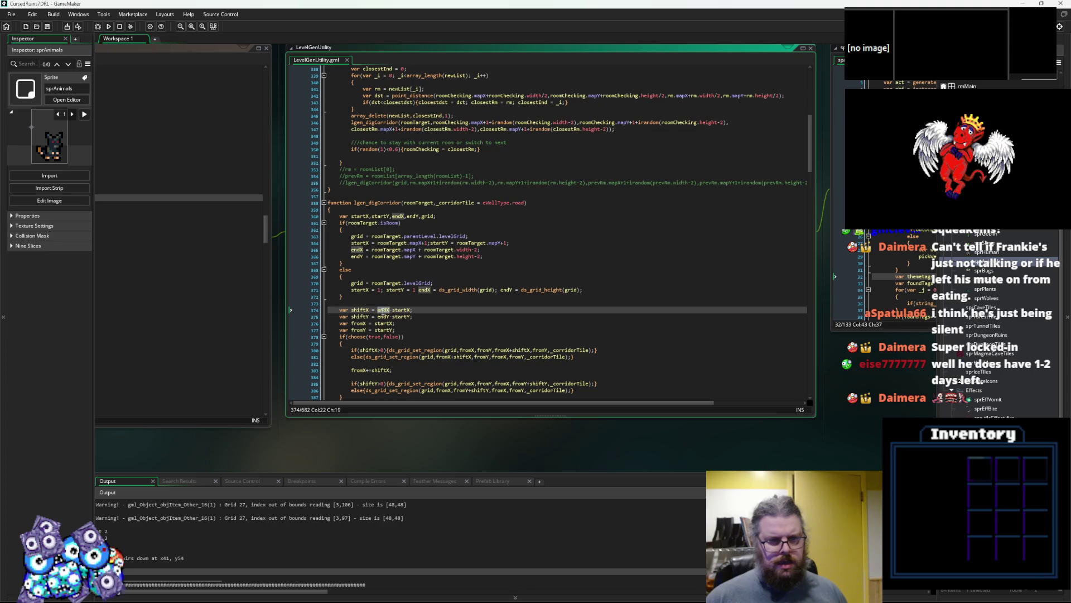
double_click(403, 310)
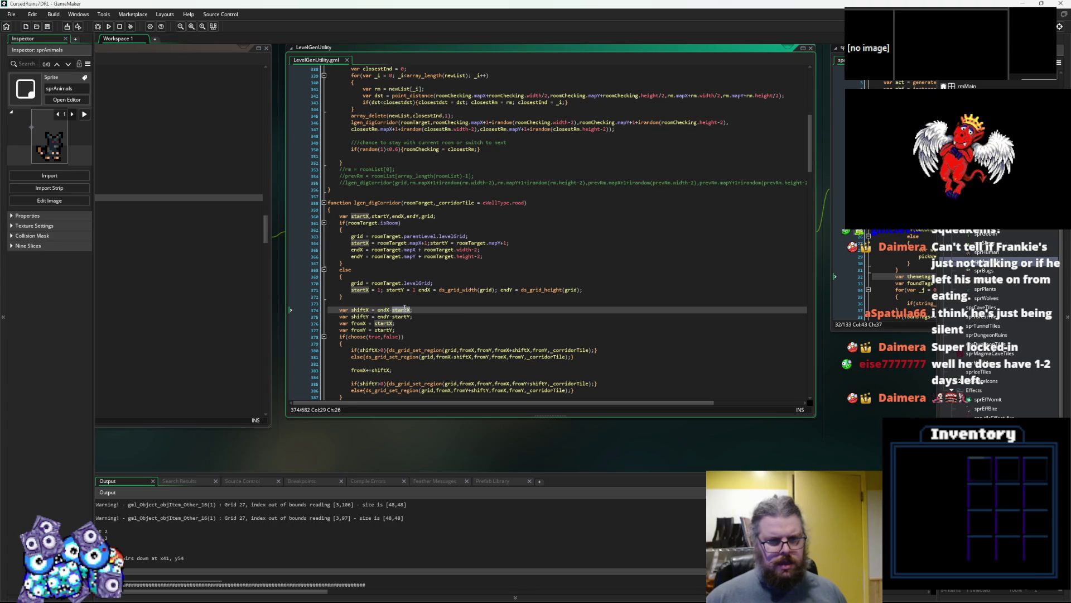
scroll(404, 309, down, 3)
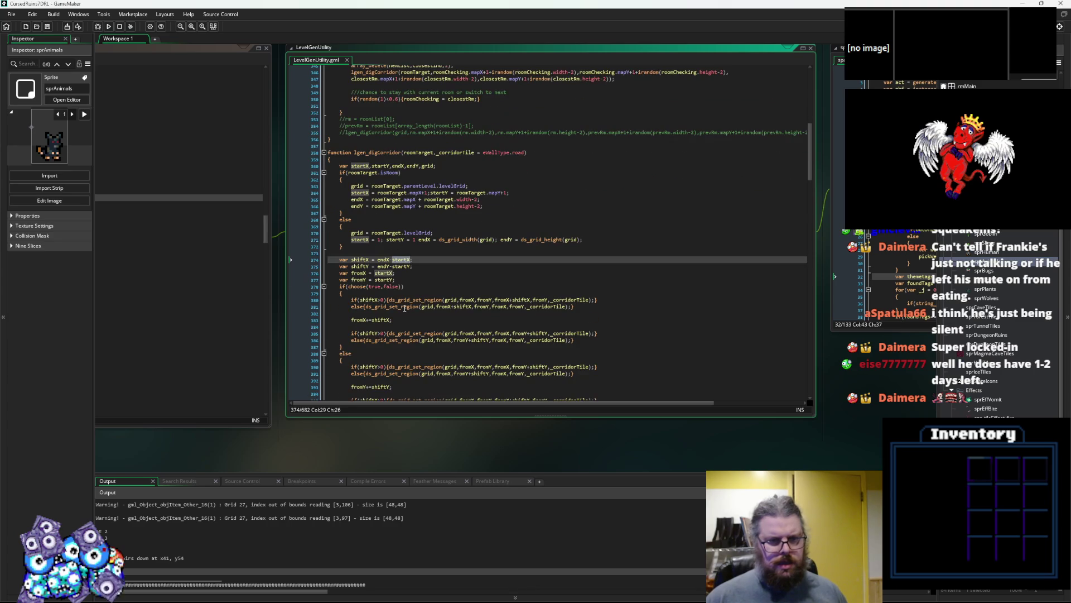
scroll(405, 309, up, 5)
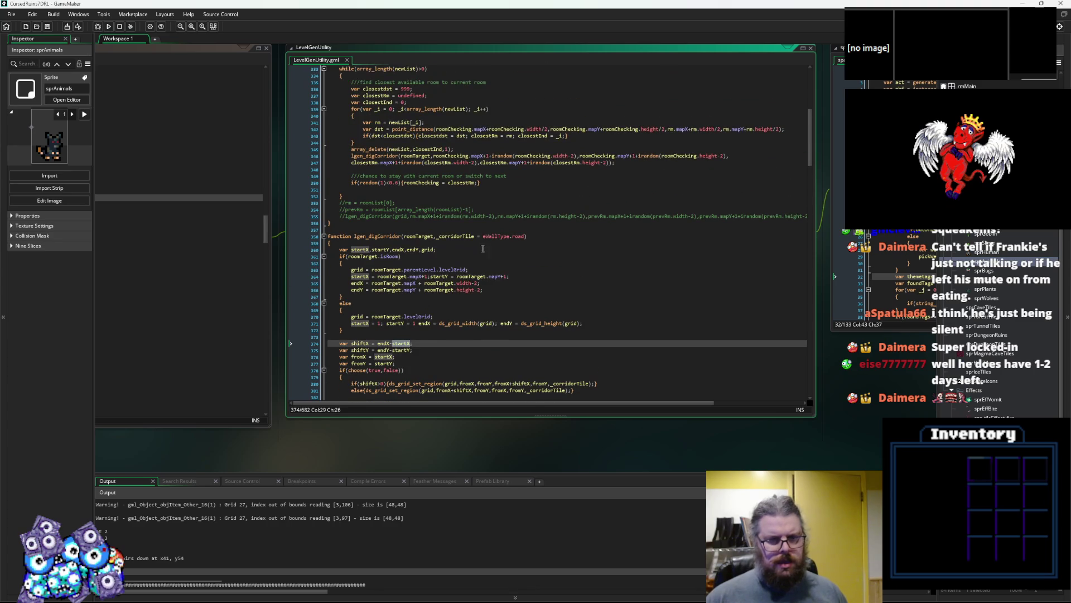
click(552, 235)
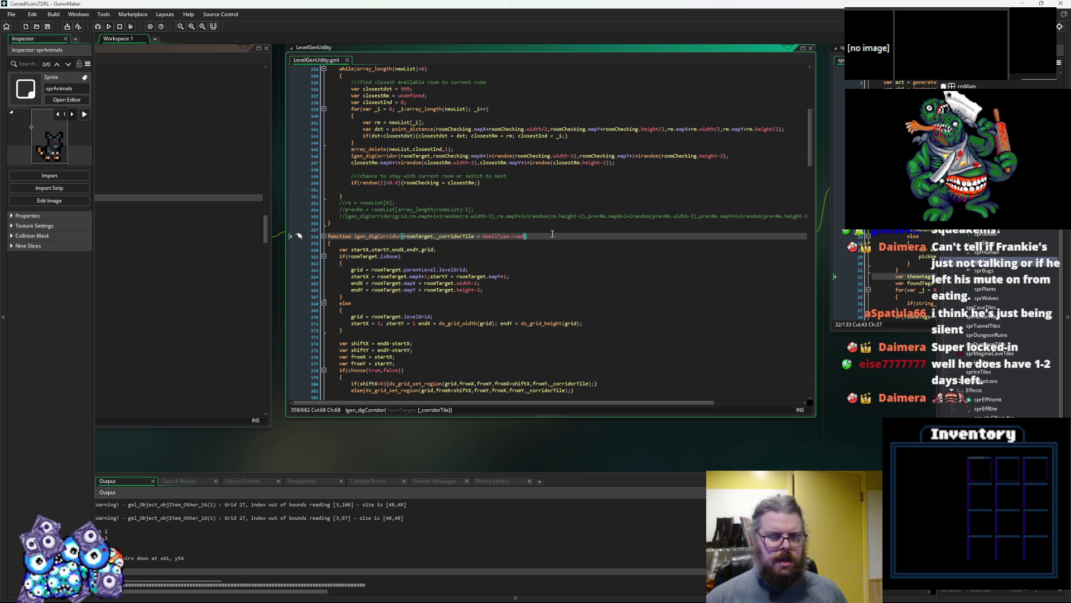
- Review the endX uses, then put the caret at the end of lgen_digCorridor's parameter list
text(,)
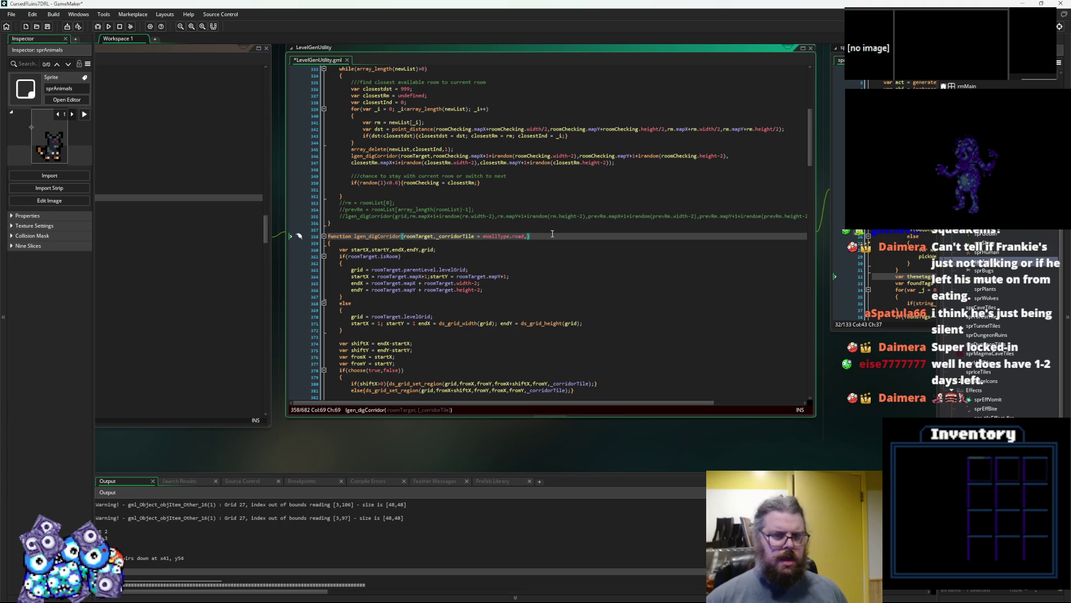
scroll(547, 261, down, 1)
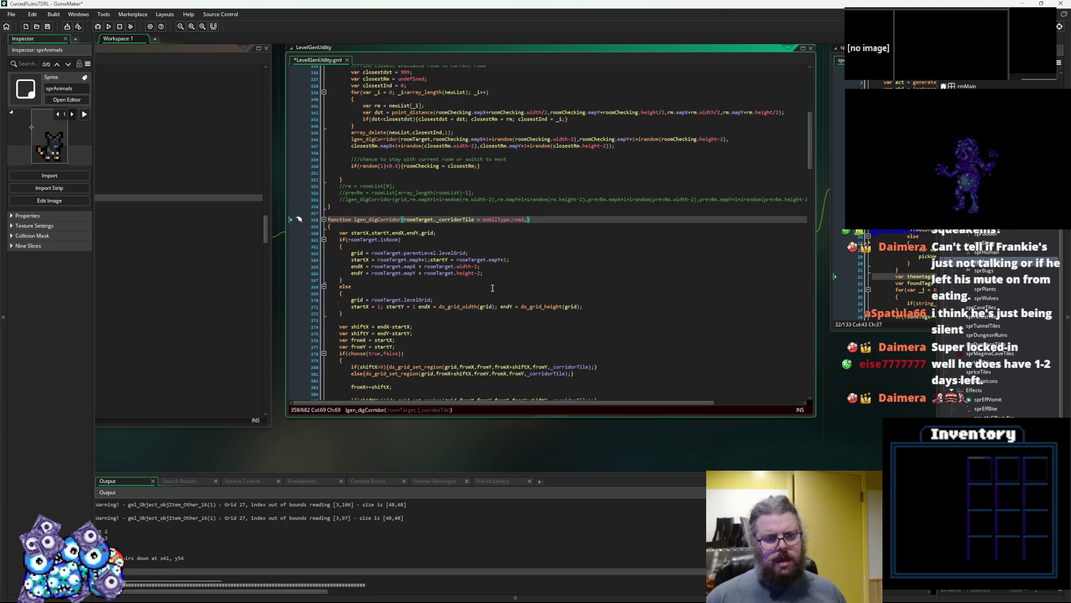
scroll(503, 285, down, 3)
click(389, 277)
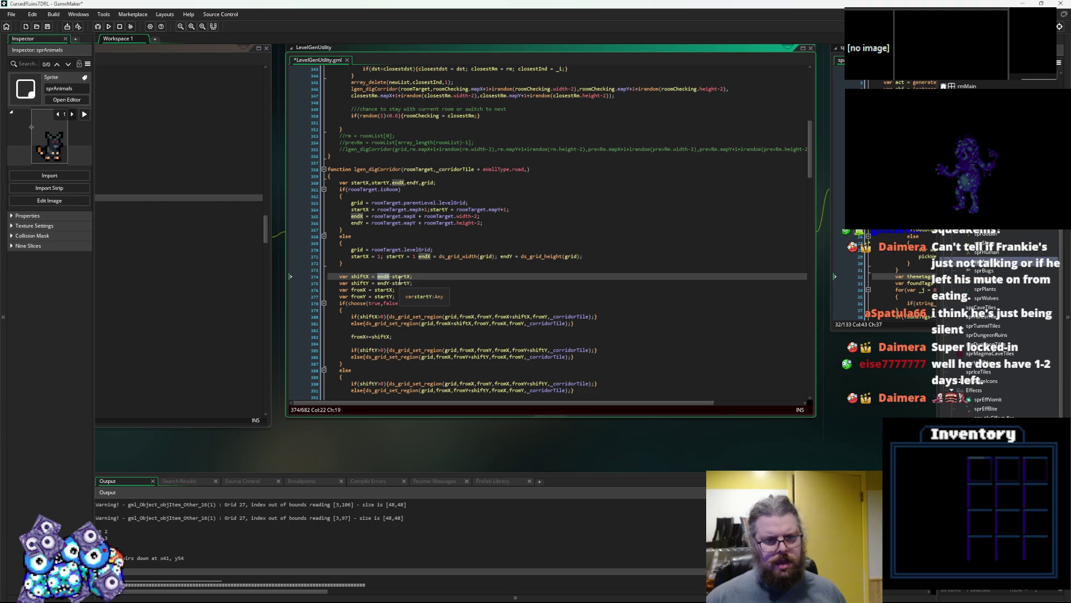
scroll(404, 279, down, 7)
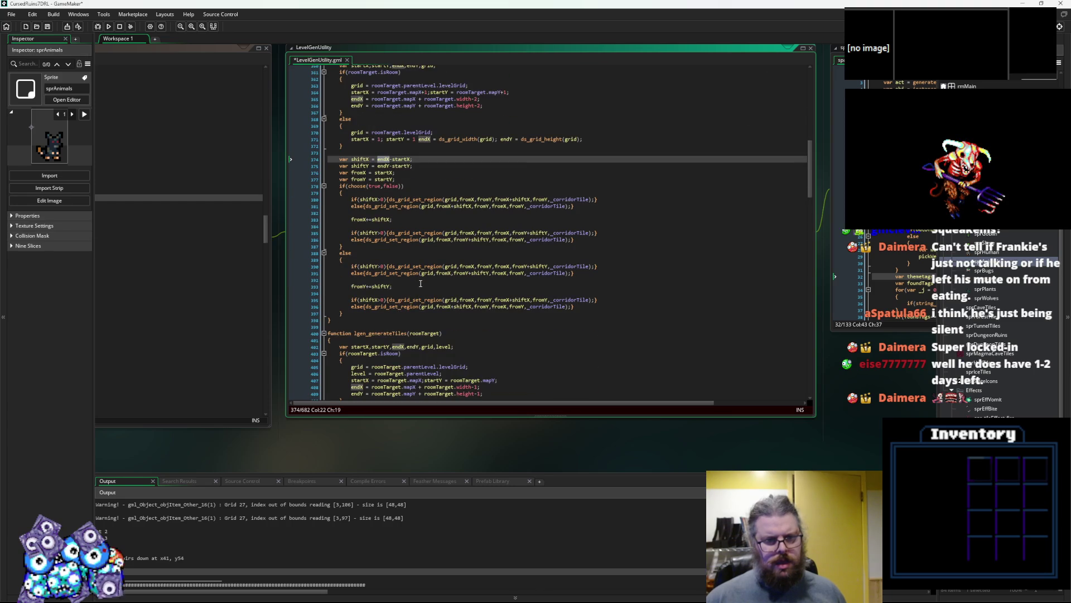
scroll(421, 284, up, 3)
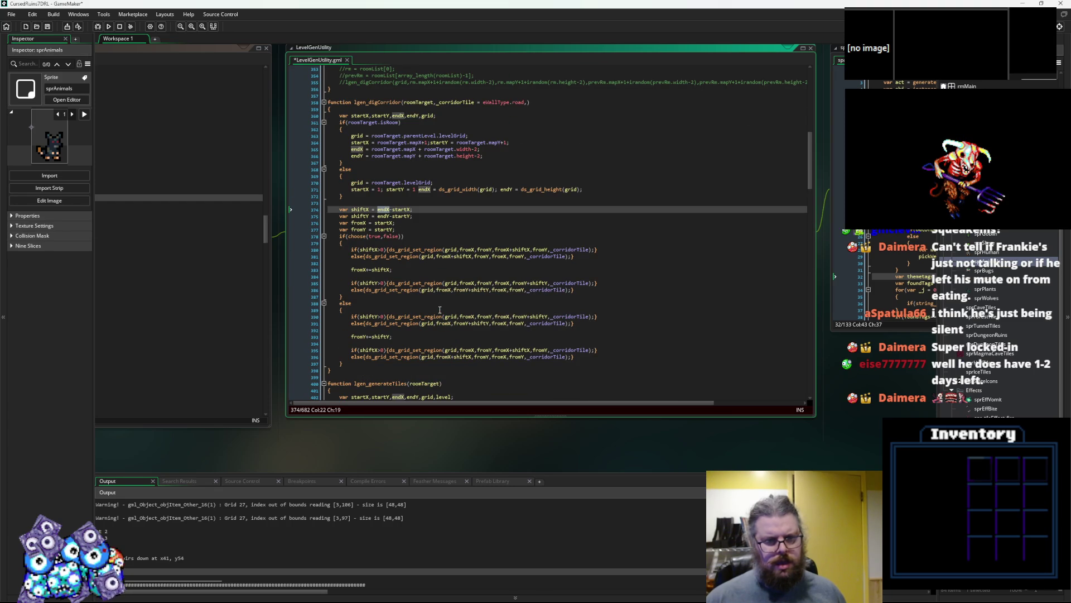
scroll(440, 310, up, 6)
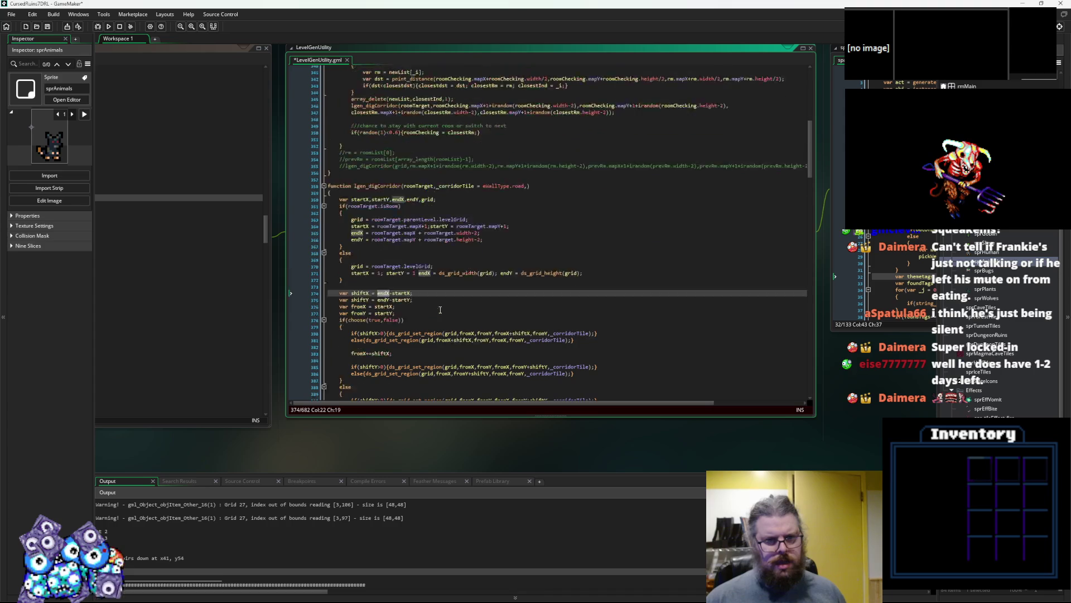
scroll(441, 310, down, 3)
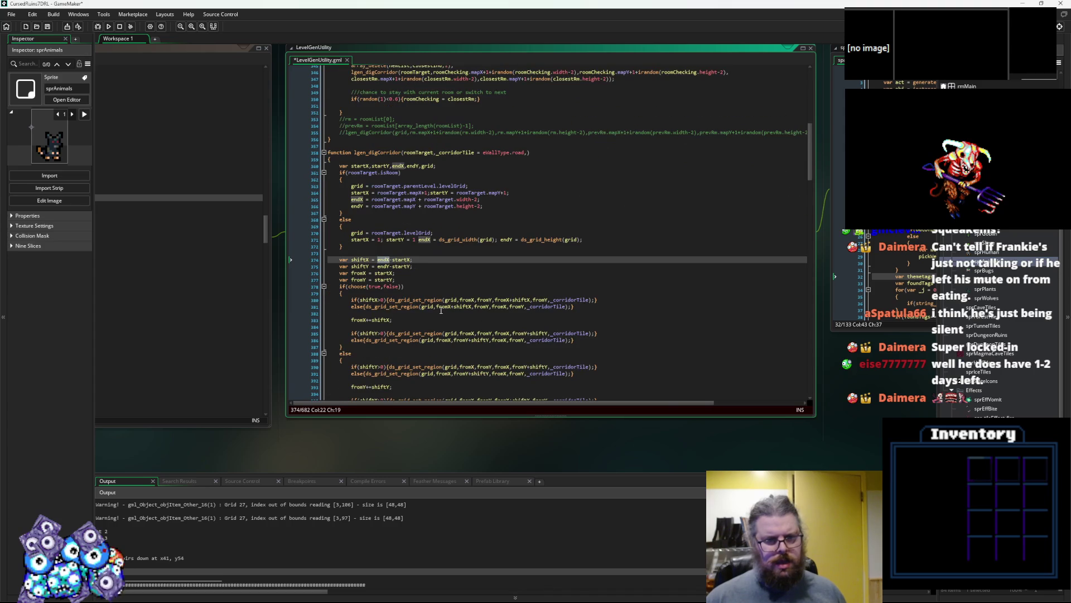
scroll(441, 309, up, 5)
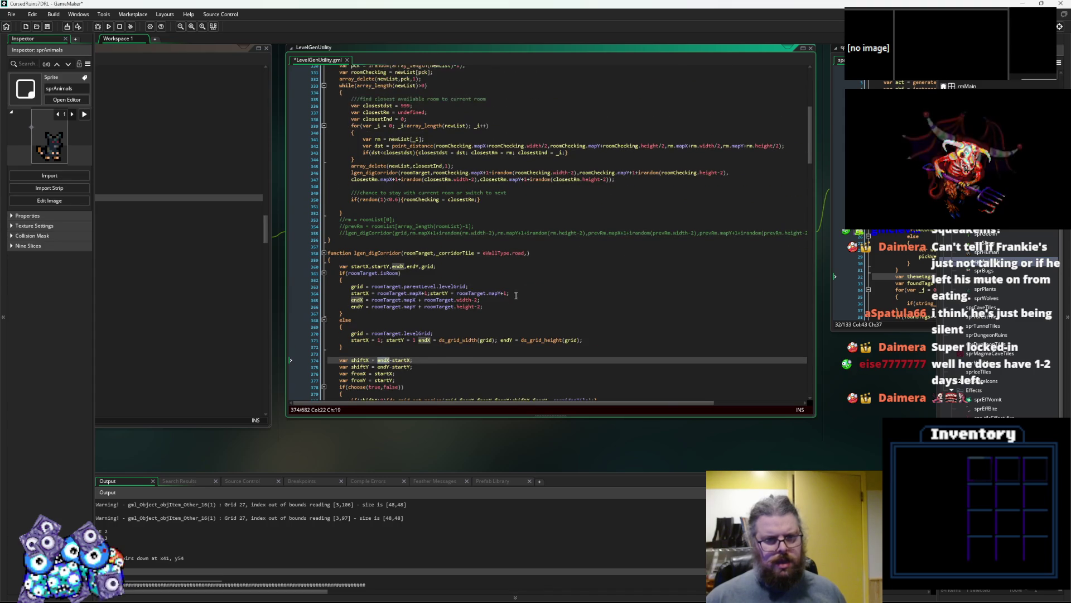
scroll(530, 267, up, 2)
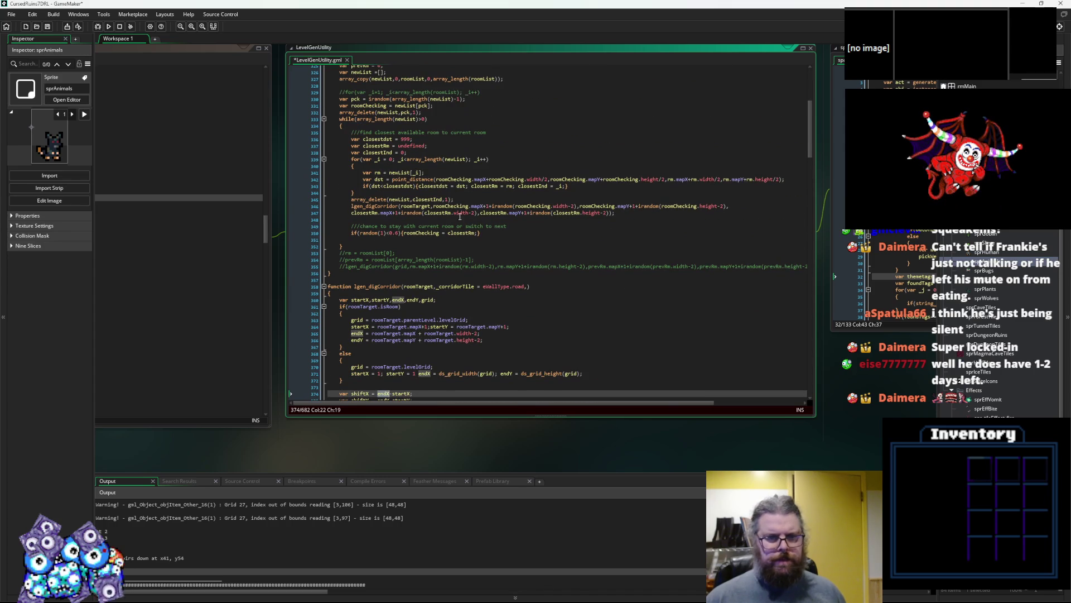
click(528, 287)
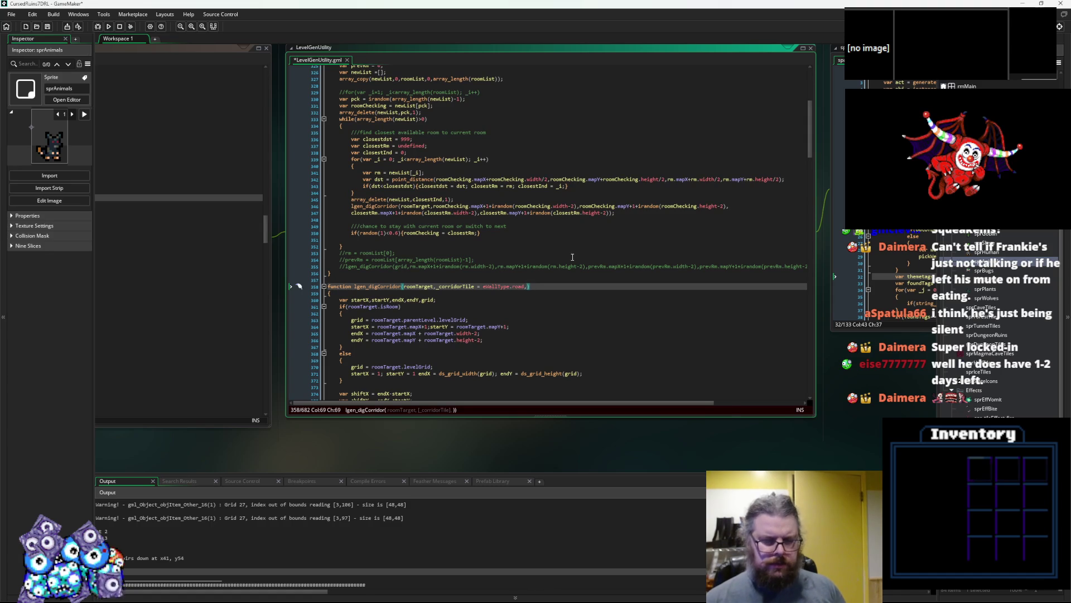
- Add startX, startY, endX and endY parameters to the lgen_digCorridor header
text(sta)
text(rtX,st)
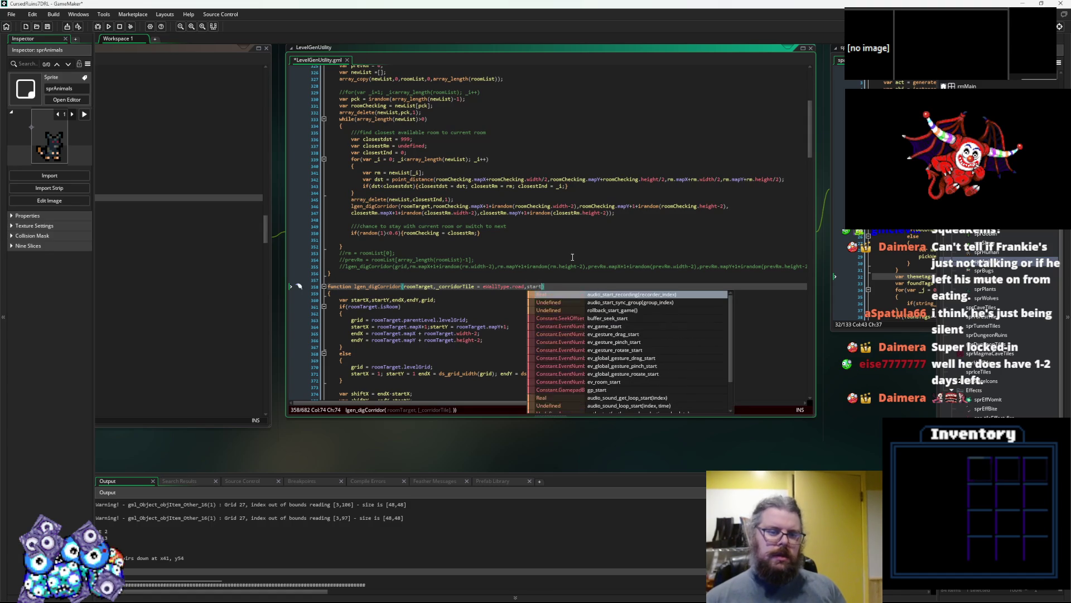
text(artY,ed)
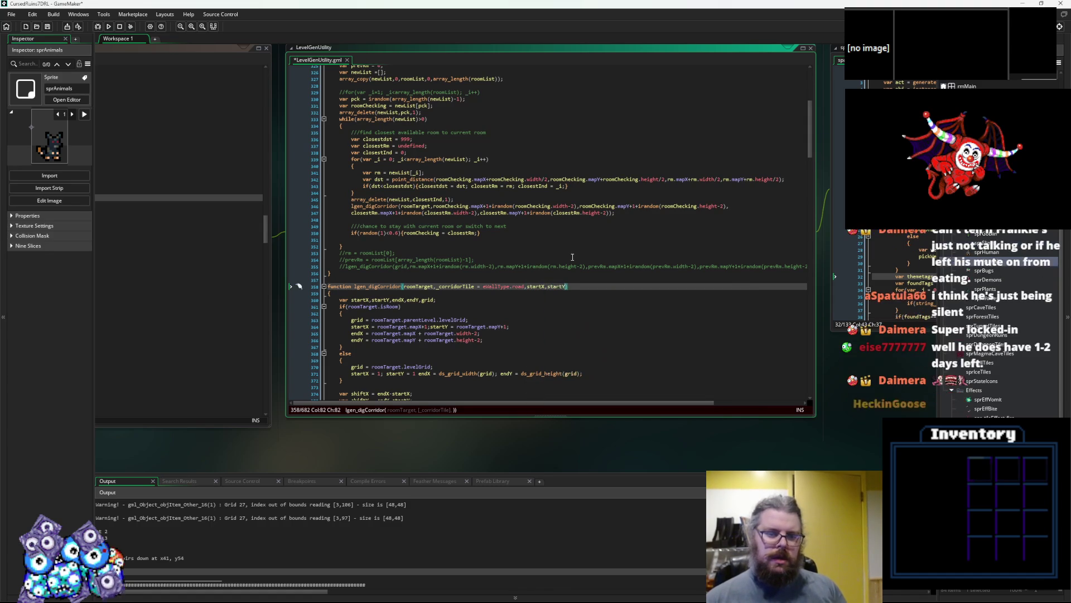
key(BackSpace)
text(ndX,endY)
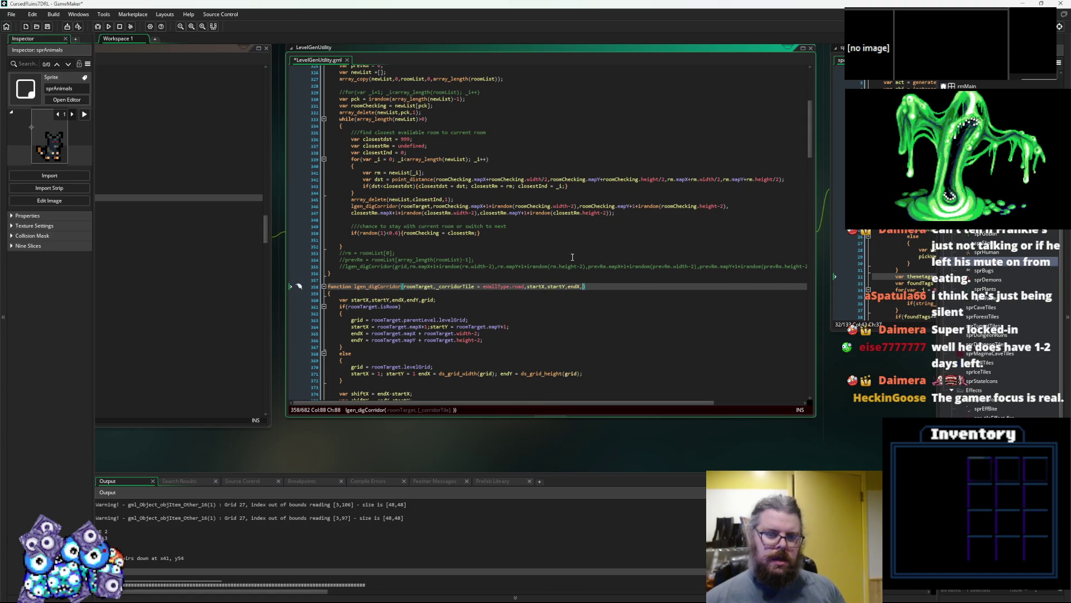
text())
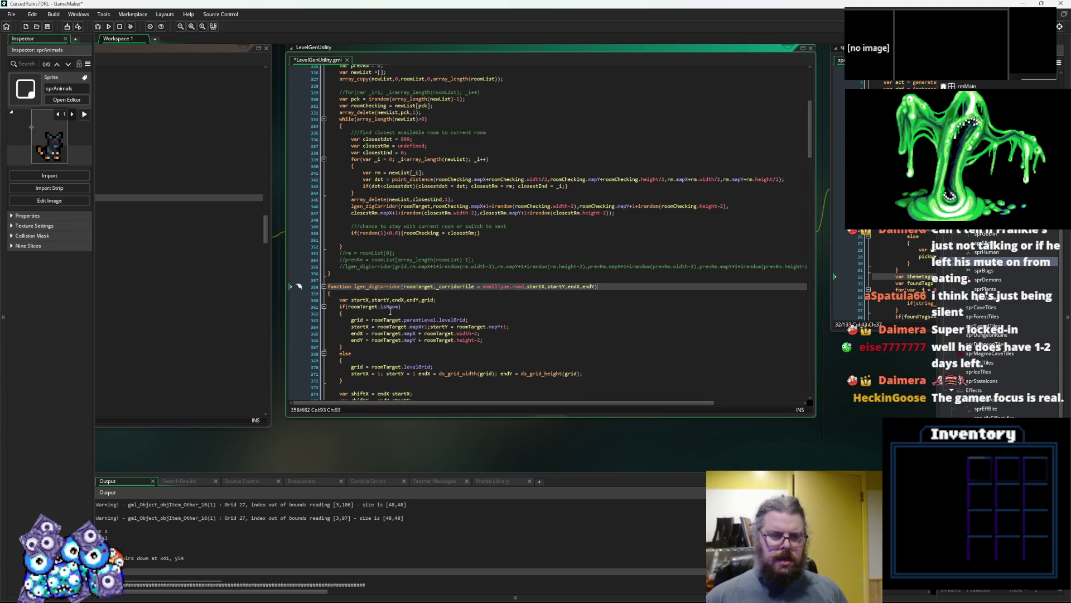
- Append a */ comment closer after the else block's closing brace
scroll(385, 344, down, 3)
click(376, 328)
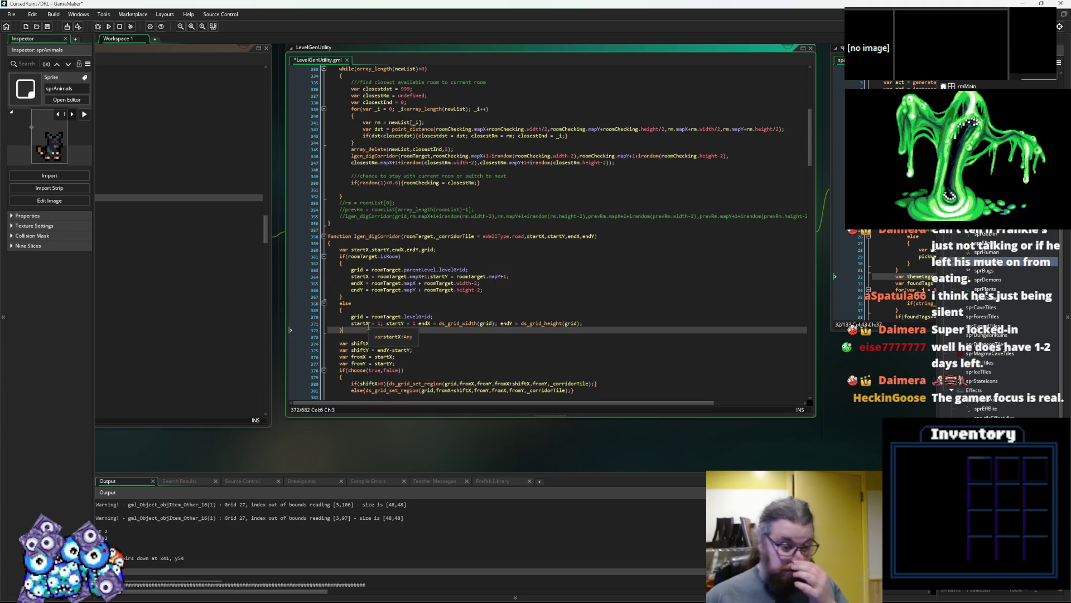
text(*/)
key(Up)
key(Up)
key(Up)
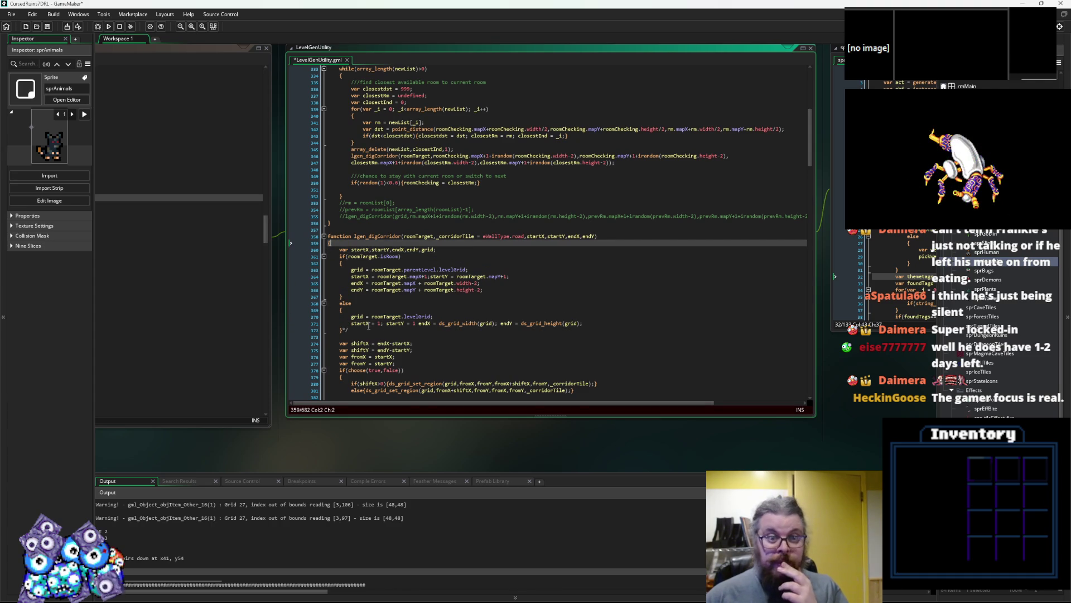
- Add a var line and wrap the old lgen_digCorridor body in /* */ comment markers
key(Return)
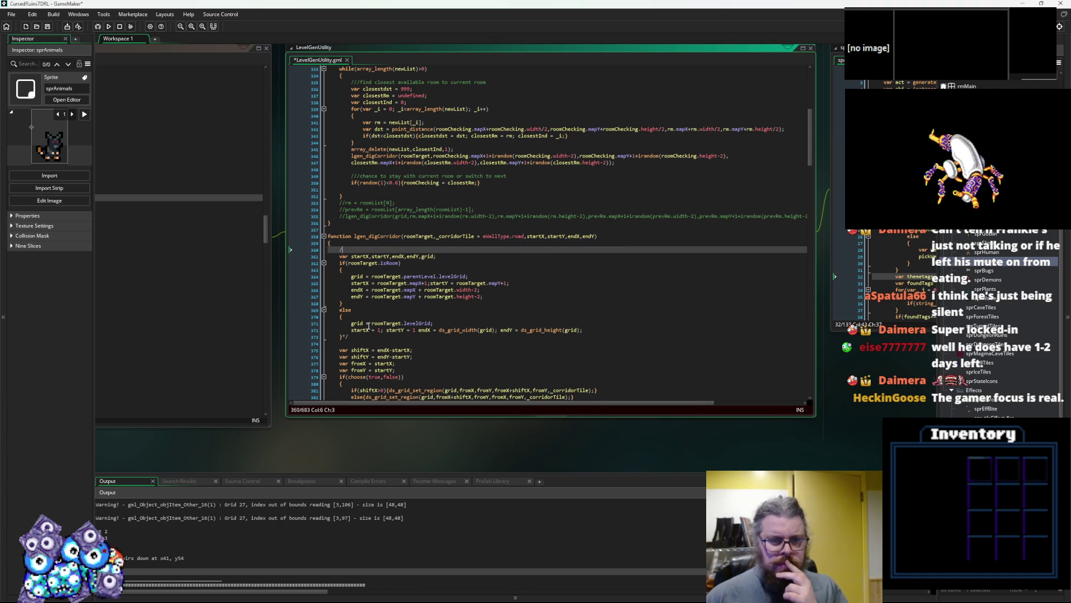
text(*)
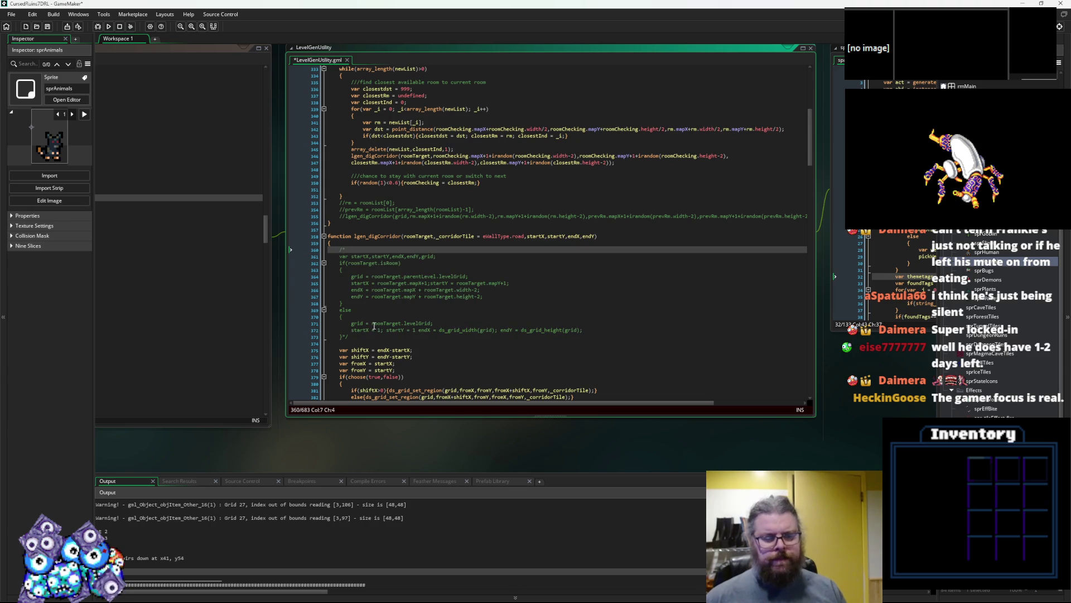
scroll(456, 359, down, 2)
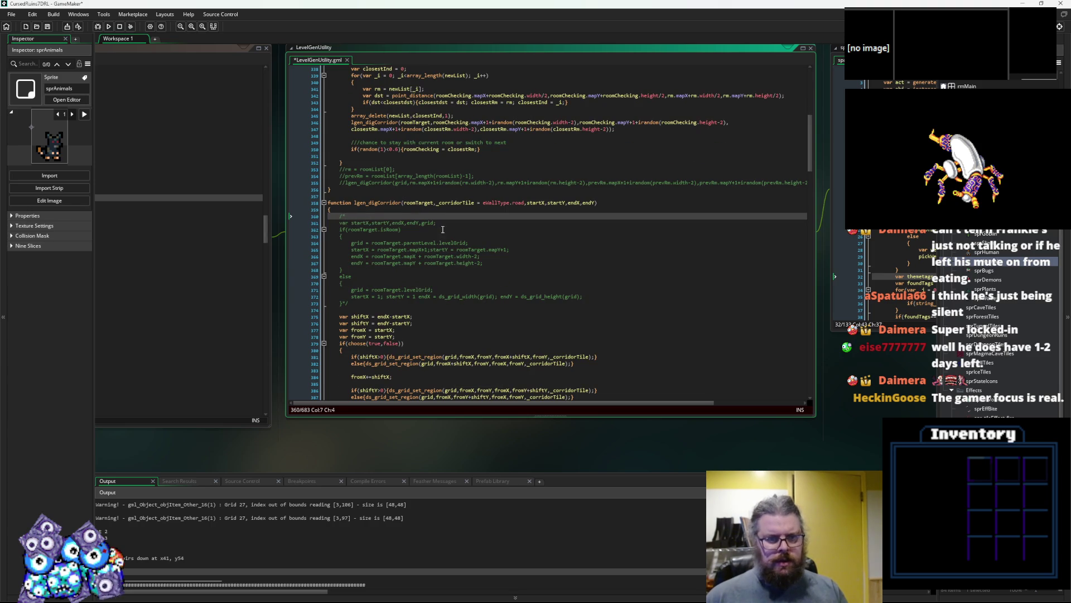
drag(342, 222, 436, 223)
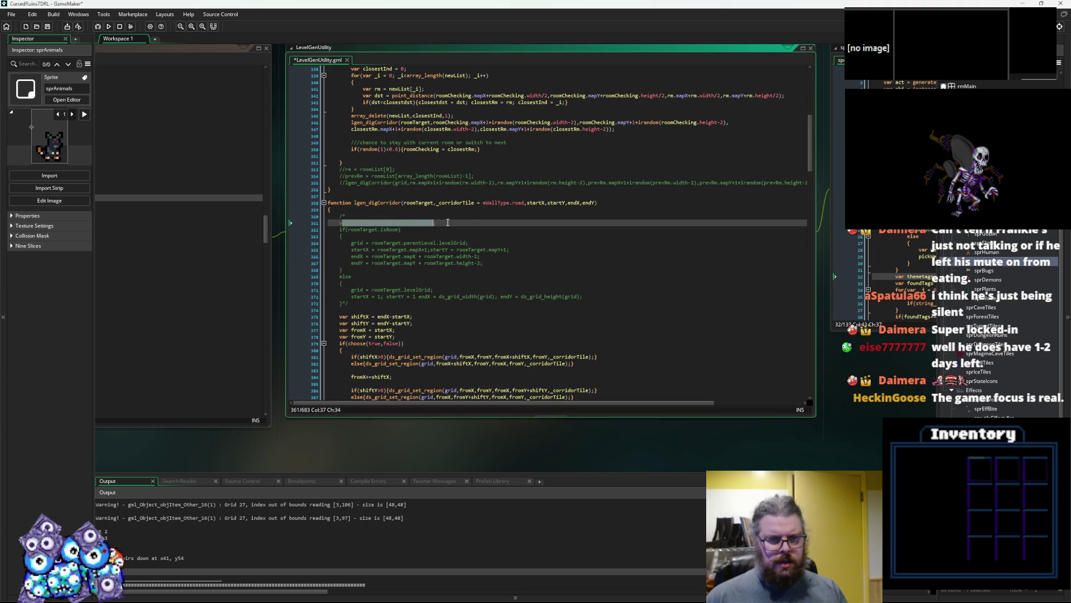
click(338, 216)
key(Return)
key(Up)
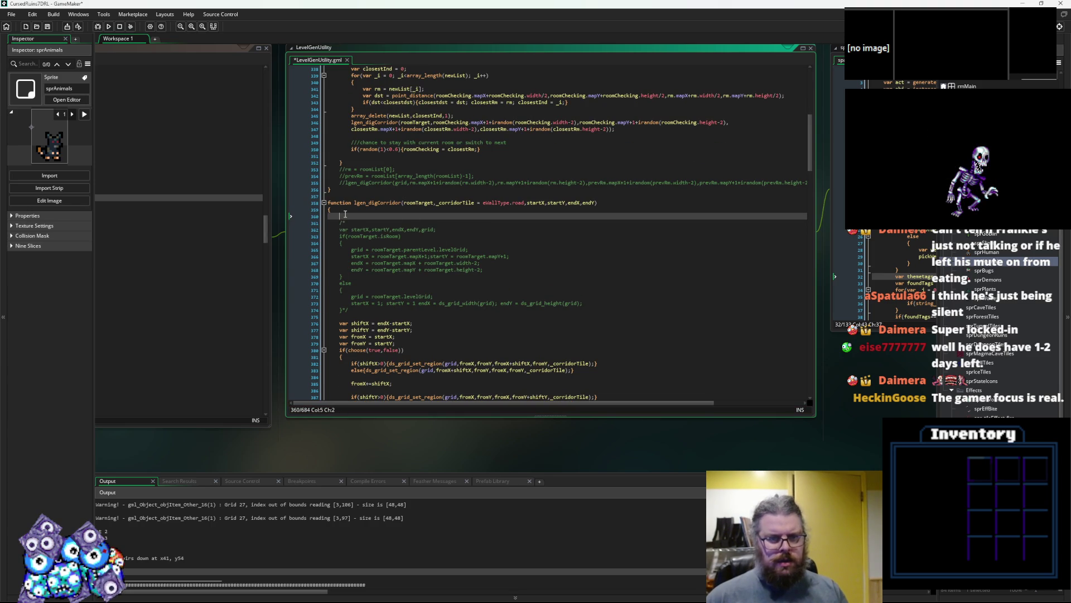
text(gri)
key(BackSpace)
key(BackSpace)
key(BackSpace)
text(var)
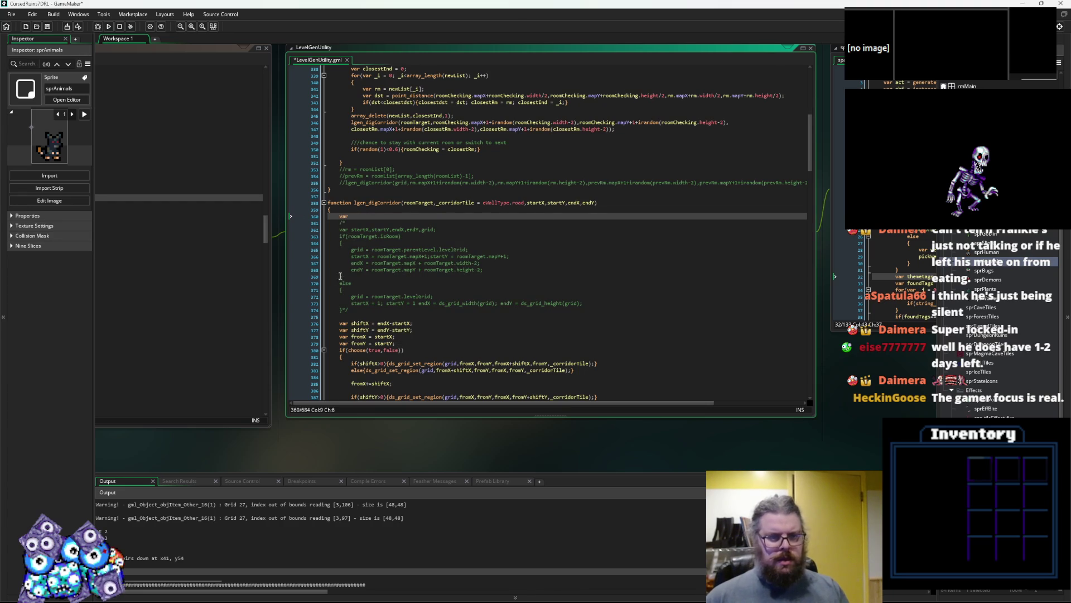
click(345, 311)
text(*/)
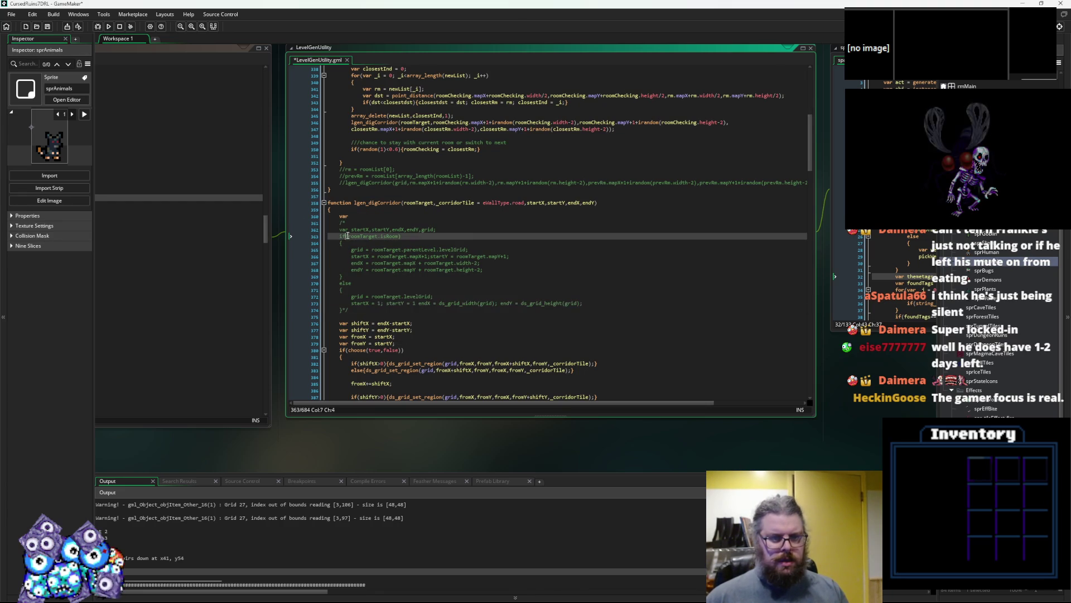
- Remove the temporary var line, the comment markers and the leftover empty line
click(355, 221)
drag(354, 221, 323, 215)
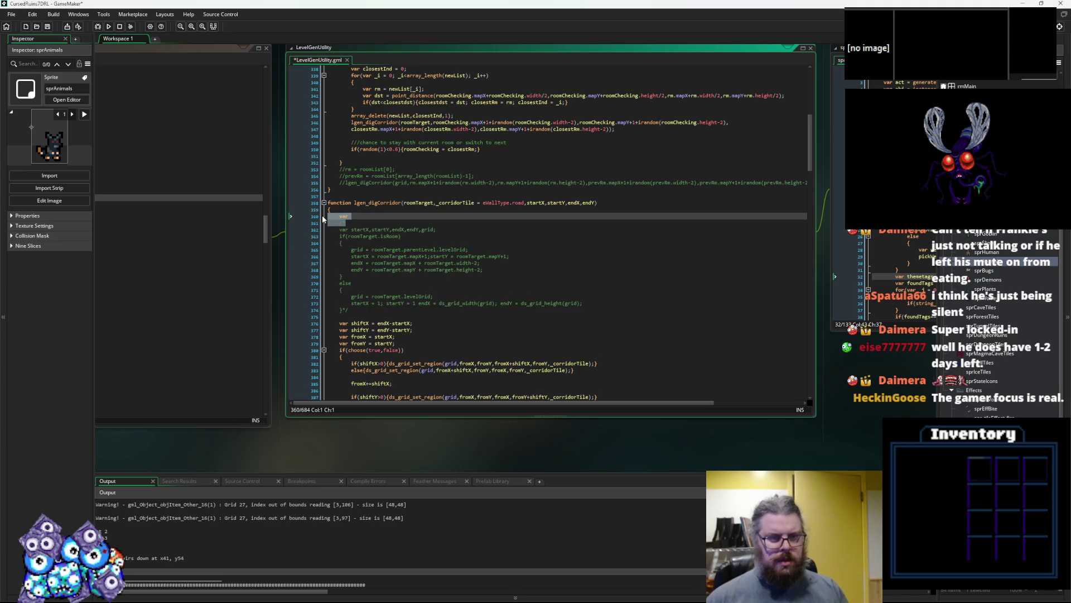
key(BackSpace)
click(374, 302)
key(BackSpace)
key(BackSpace)
key(Up)
key(Up)
key(Up)
key(Up)
key(Up)
key(Up)
key(BackSpace)
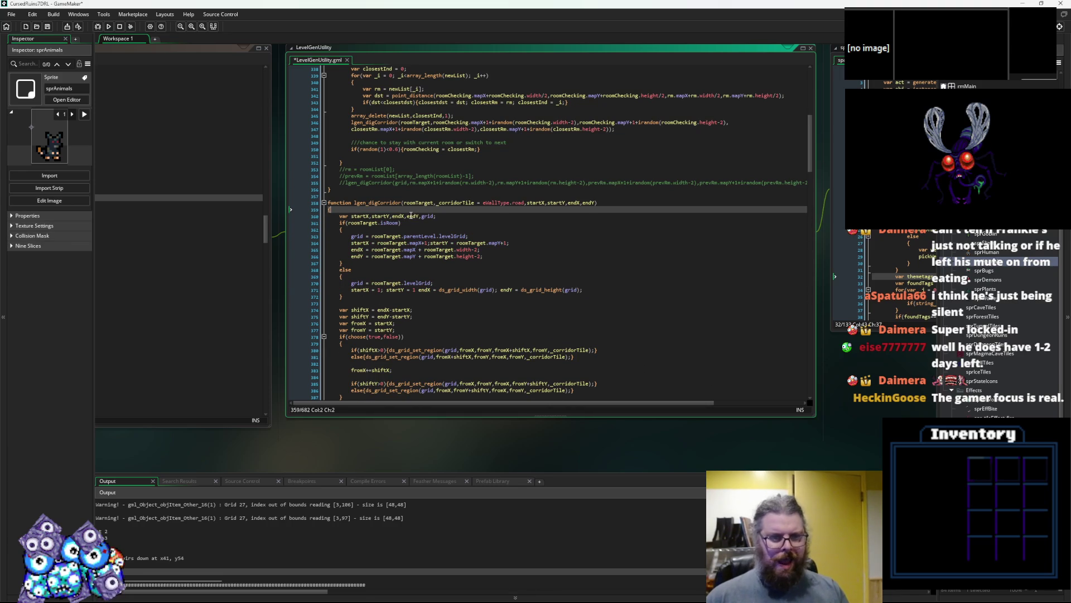
- Trim the declaration to just grid and delete the start/end assignments from both branches
drag(420, 216, 358, 218)
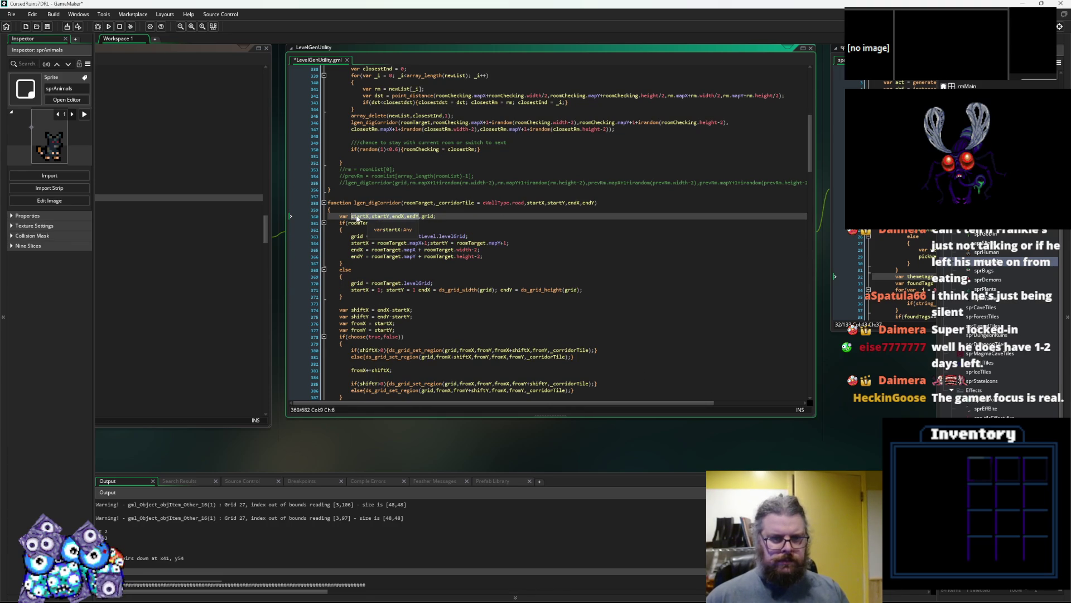
key(Delete)
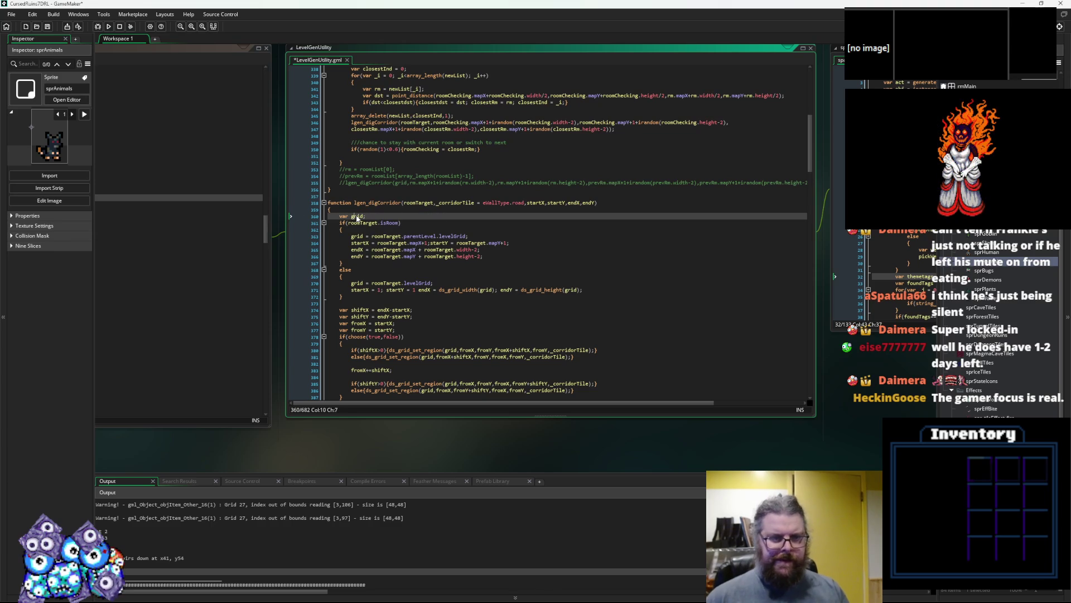
double_click(357, 217)
drag(489, 258, 300, 244)
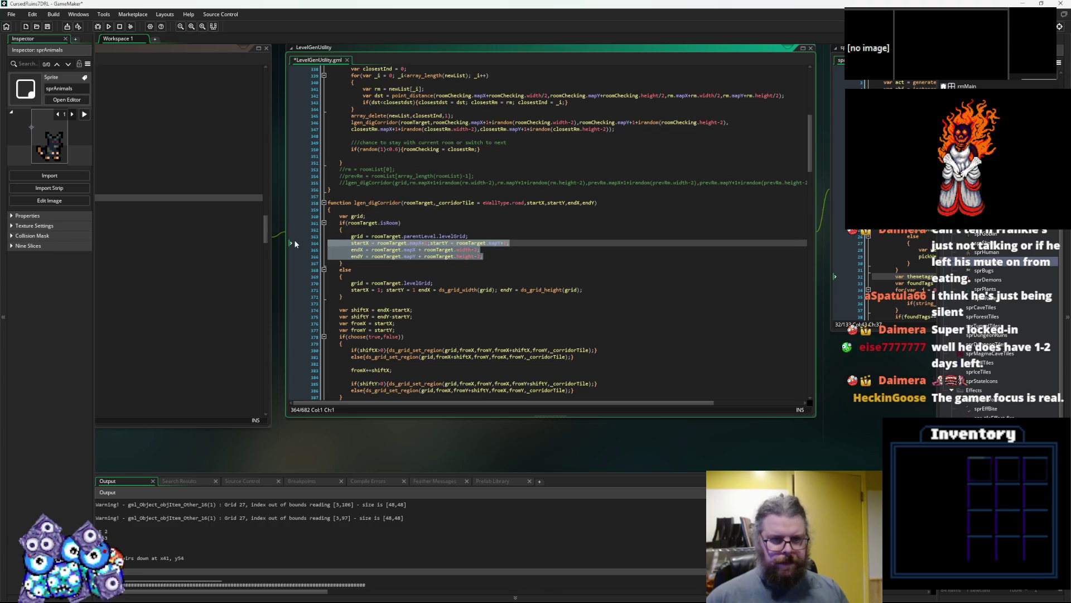
key(BackSpace)
key(BackSpace)
drag(582, 269, 260, 270)
key(BackSpace)
key(BackSpace)
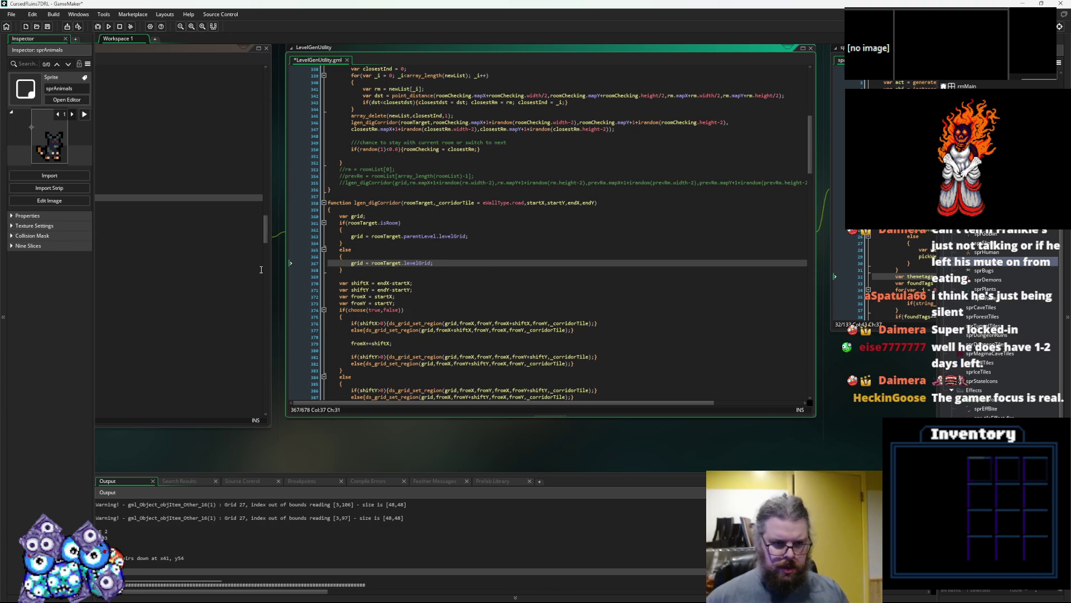
click(412, 301)
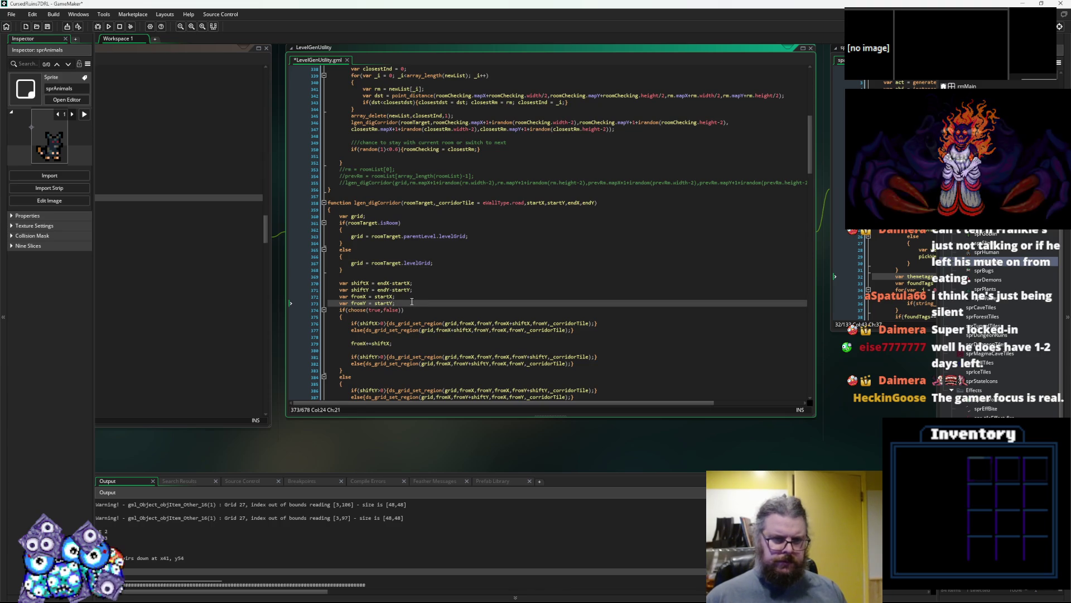
scroll(413, 302, up, 2)
scroll(412, 301, up, 1)
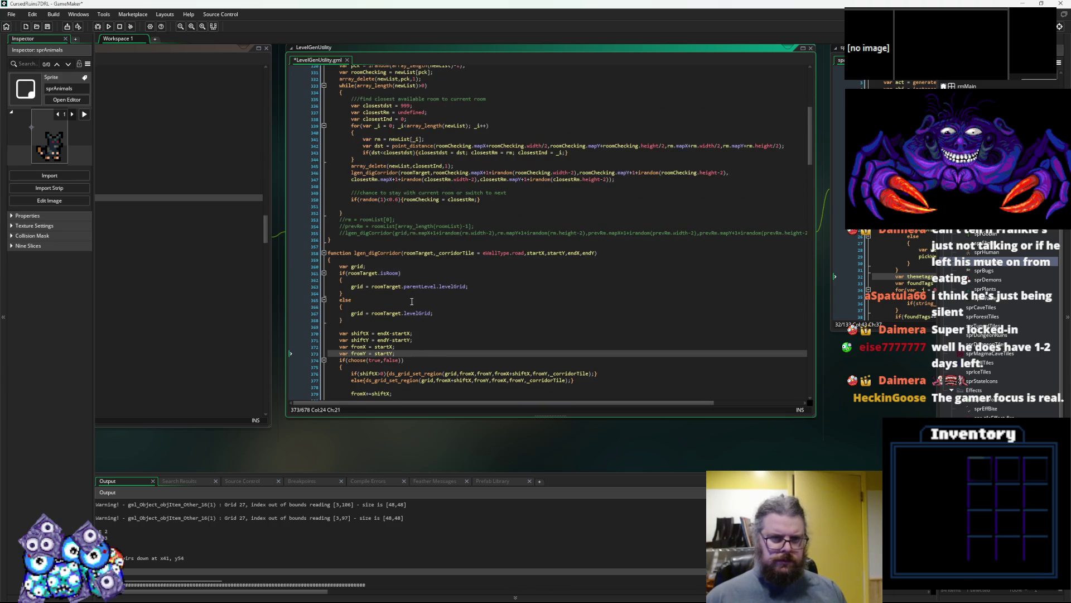
- Move the _corridorTile default parameter to the end of lgen_digCorridor's header
double_click(459, 253)
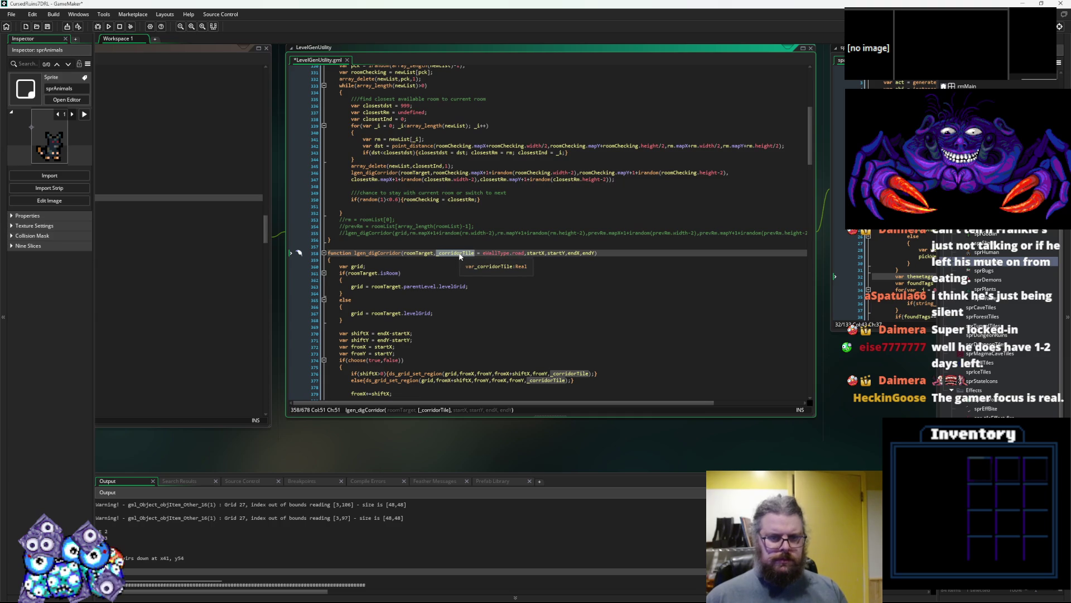
click(468, 285)
drag(526, 253, 433, 253)
key(BackSpace)
click(505, 254)
text(,_corridorTile = eWallType.road)
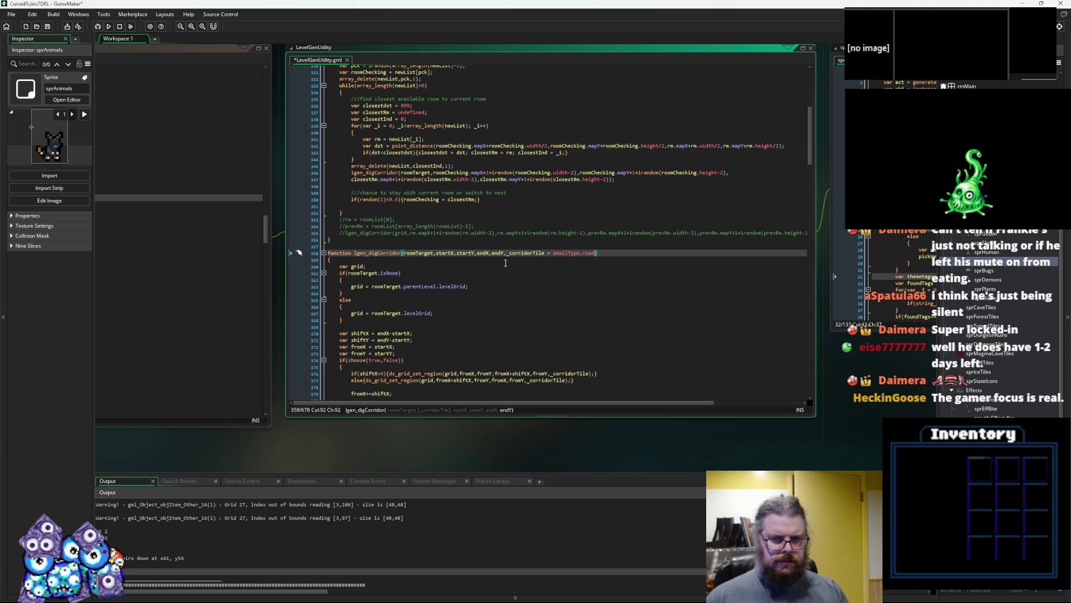
scroll(537, 256, up, 2)
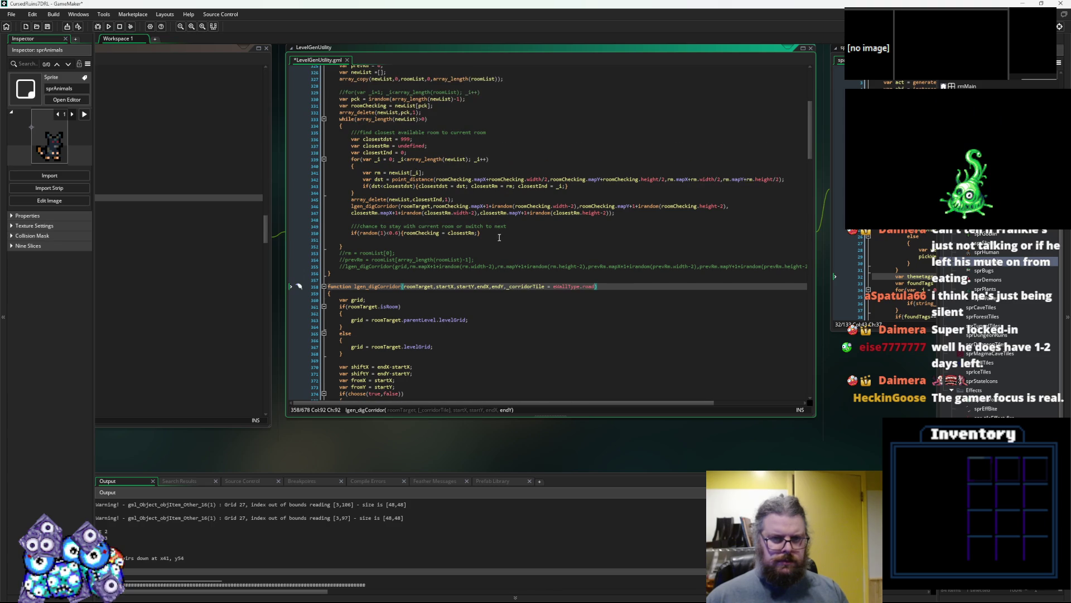
- Close the lgen_digCorridor call in the room loop with ');'
click(530, 206)
click(400, 207)
click(450, 179)
click(419, 206)
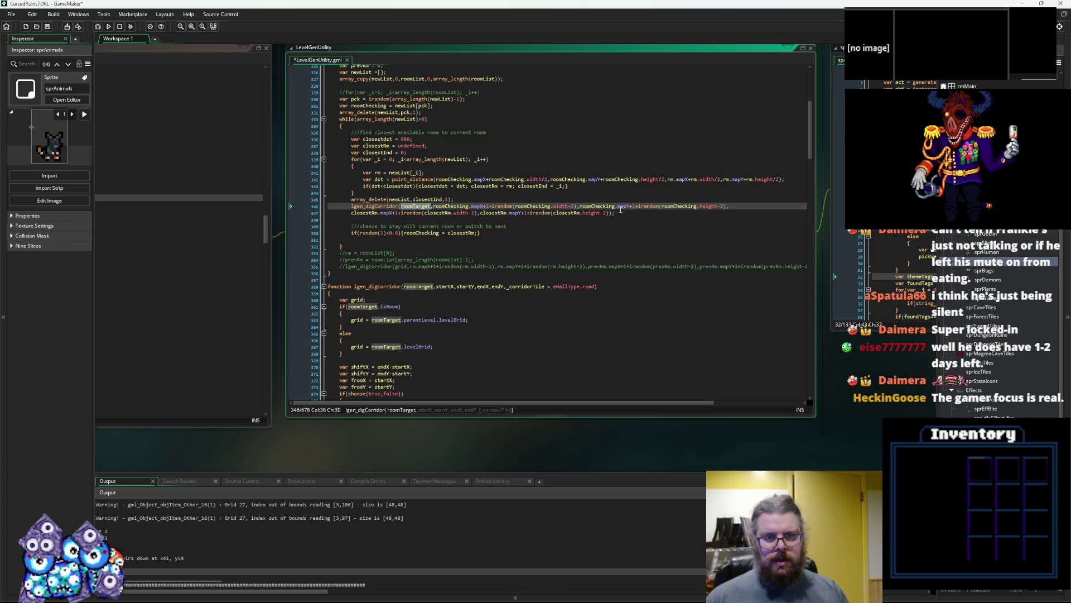
text();)
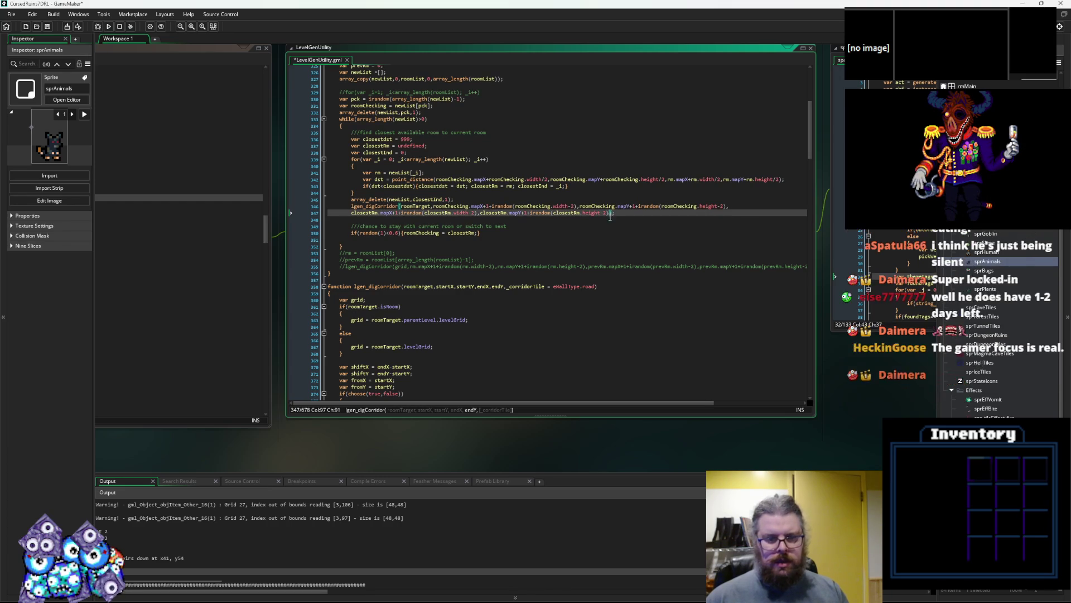
click(609, 231)
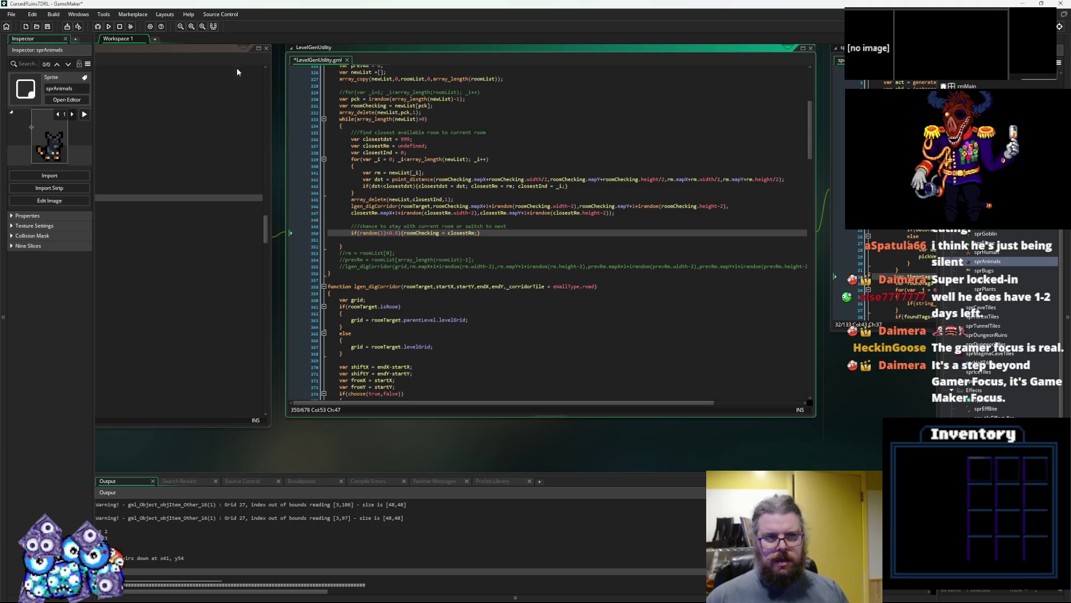
- Save LevelGenUtility.gml and scroll through the code to review it
click(48, 27)
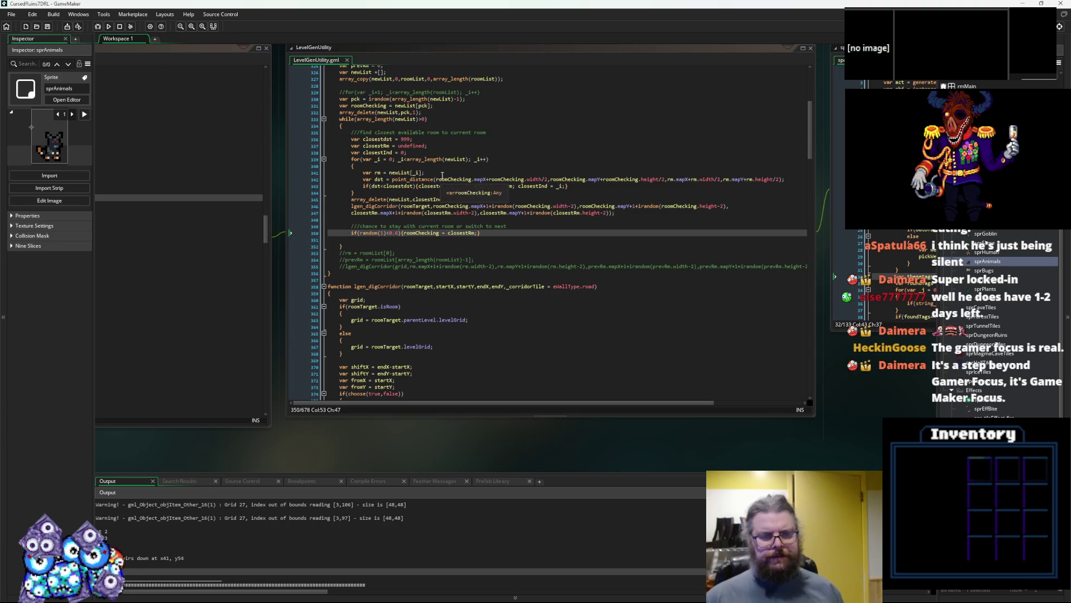
scroll(490, 172, down, 7)
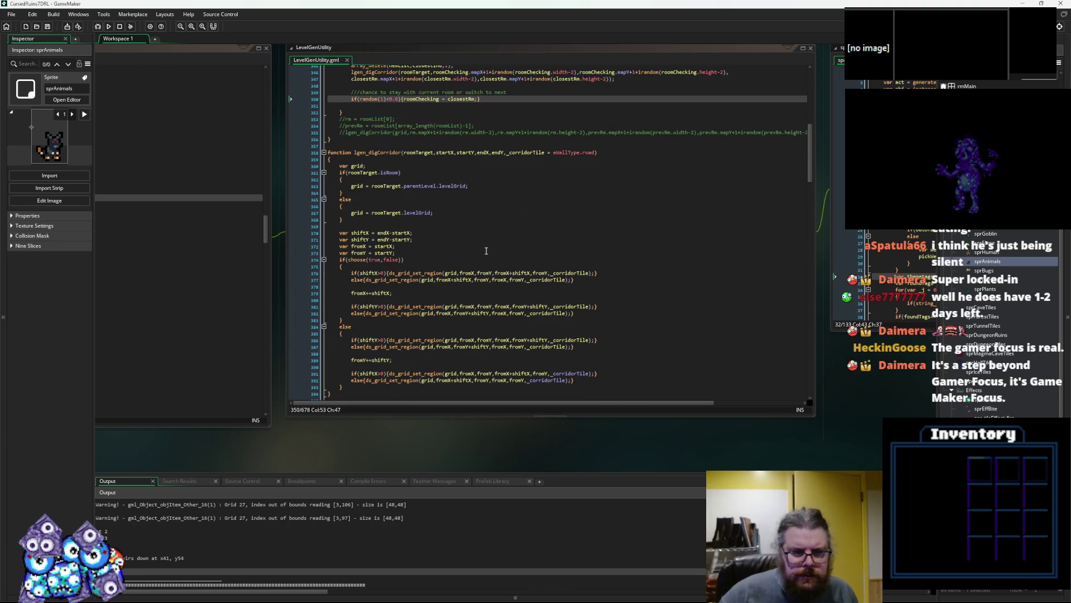
scroll(485, 251, up, 6)
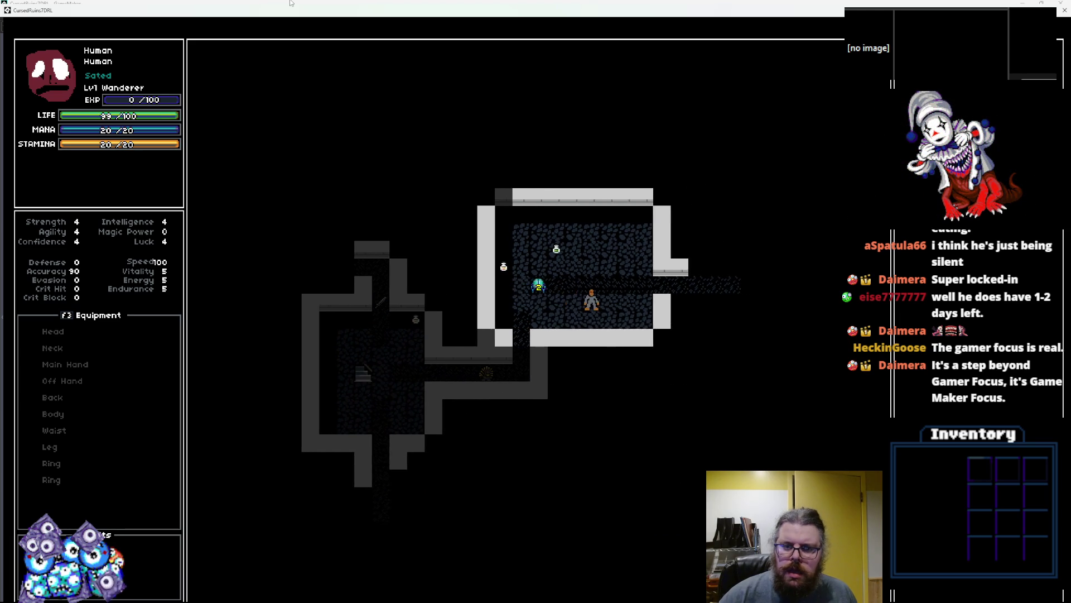
- Walk the character two tiles right, then up the narrow corridor
key(Right)
key(Right)
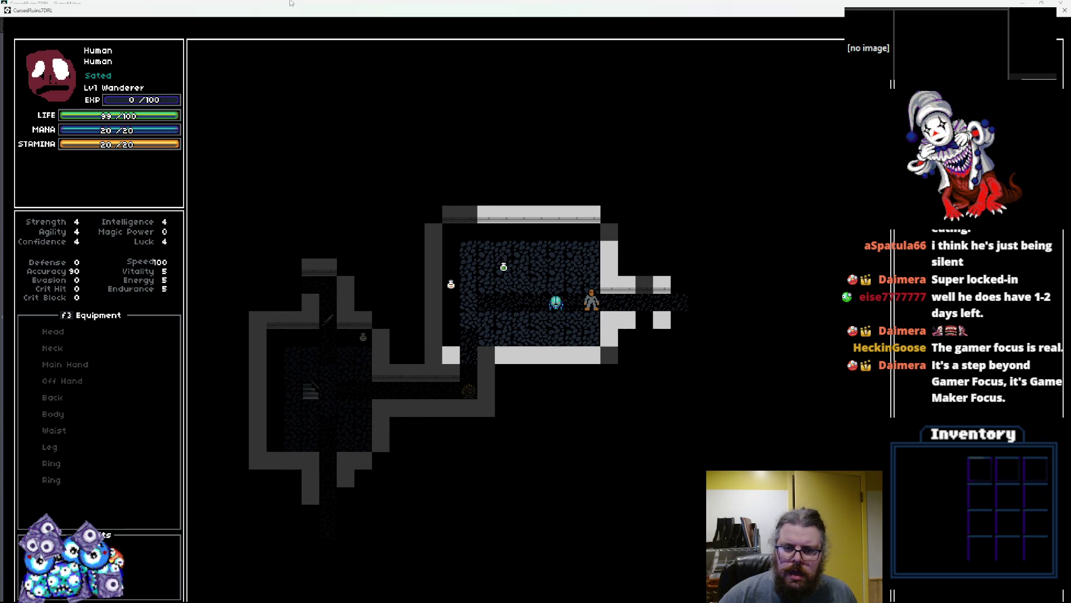
key(Left)
key(Up)
key(Up)
key(Up)
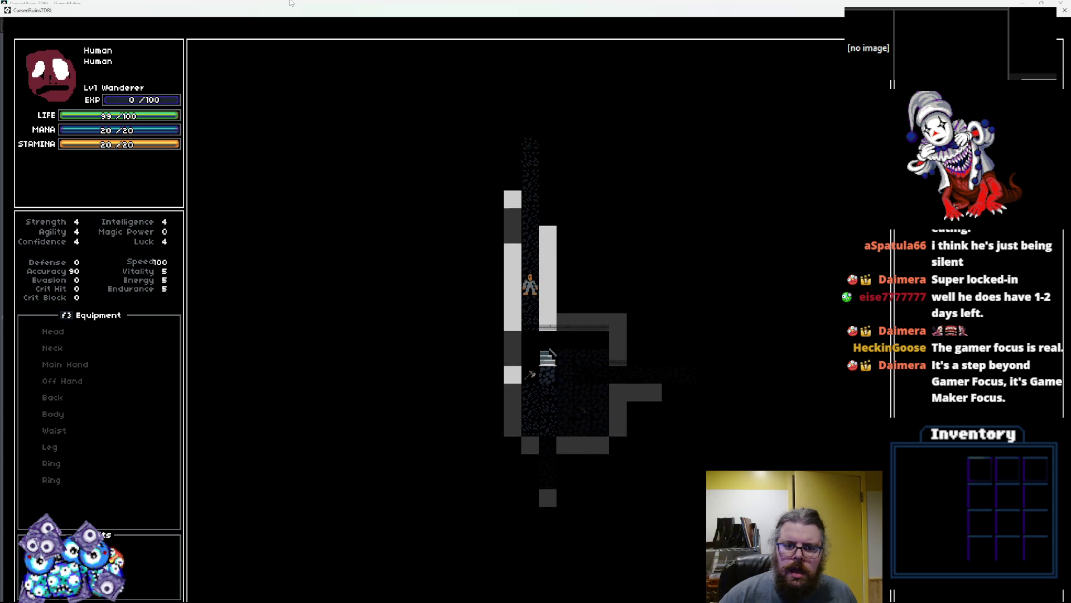
- Descend the stairs to the next cave level and explore right and down
key(r)
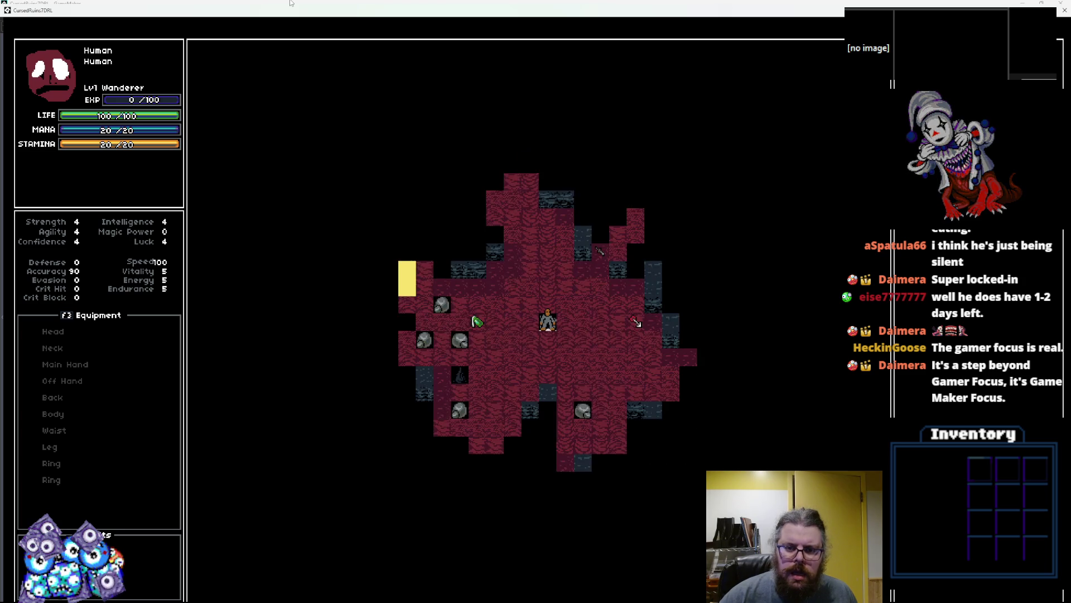
key(Left)
key(Left)
key(Down)
key(Down)
key(Down)
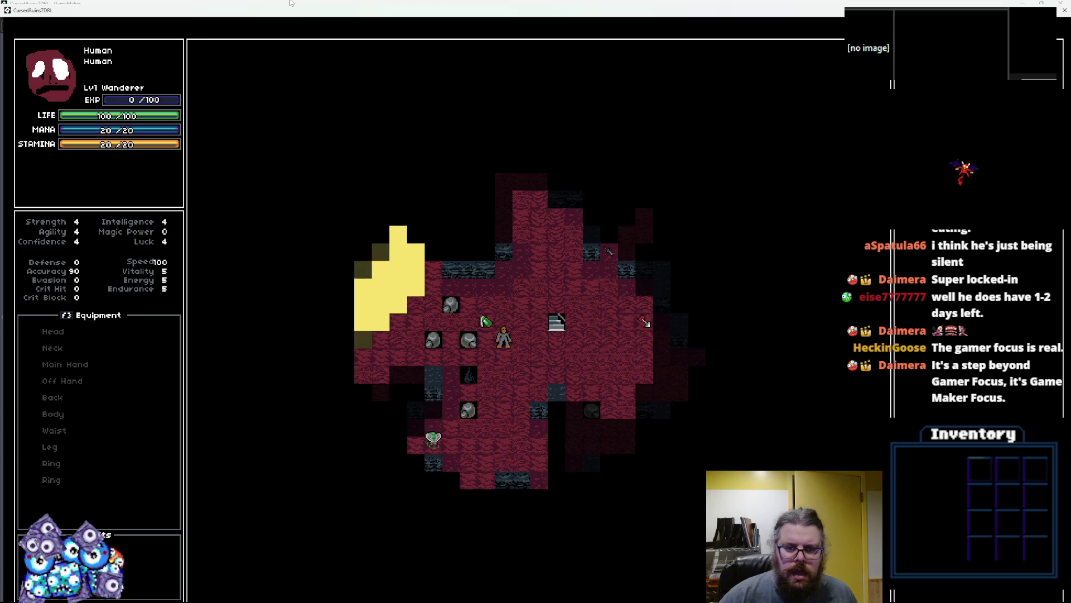
key(Down)
key(Down)
key(Down)
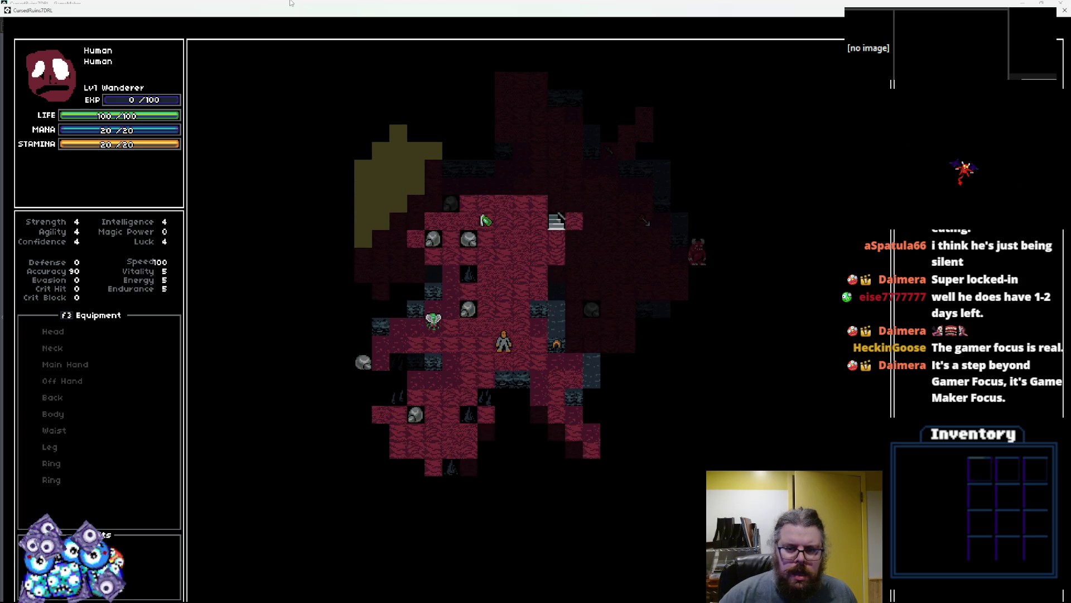
key(Up)
key(Up)
key(Up)
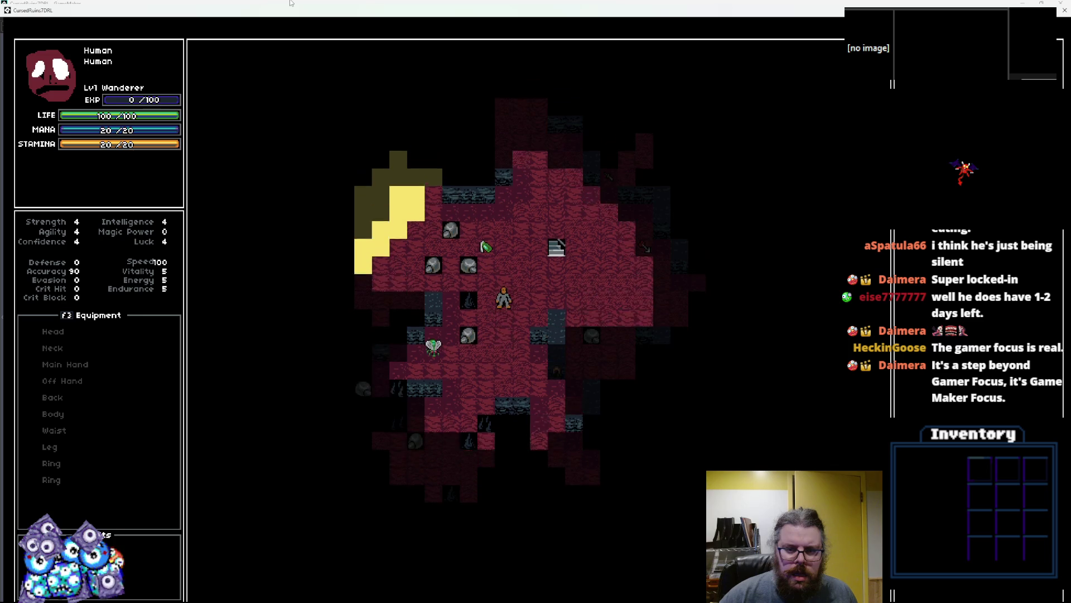
key(Right)
key(Right)
key(Right)
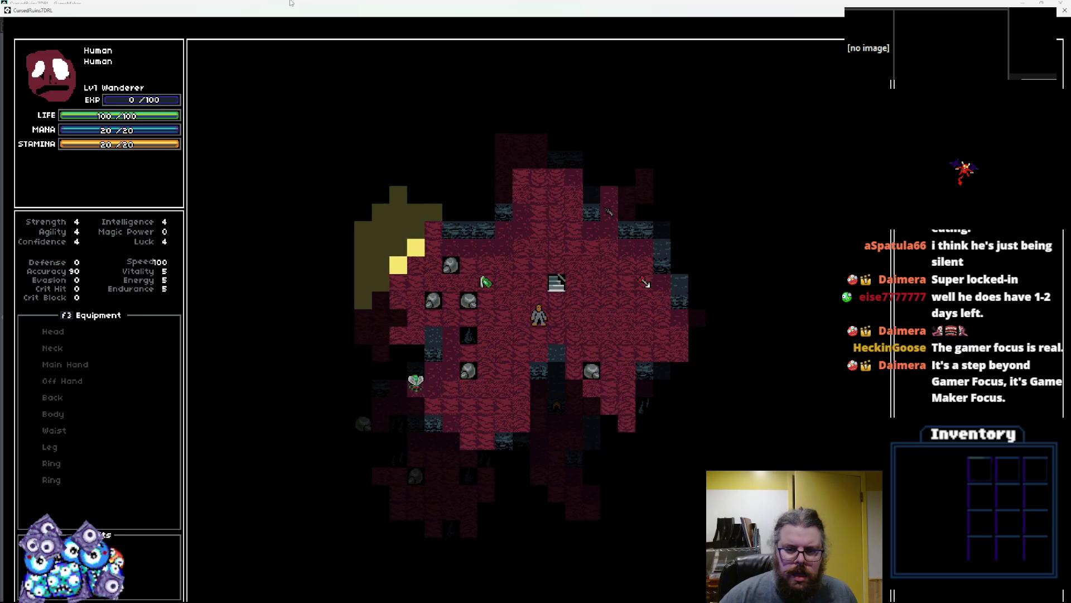
key(Down)
key(Right)
key(Right)
key(Down)
key(Down)
key(Down)
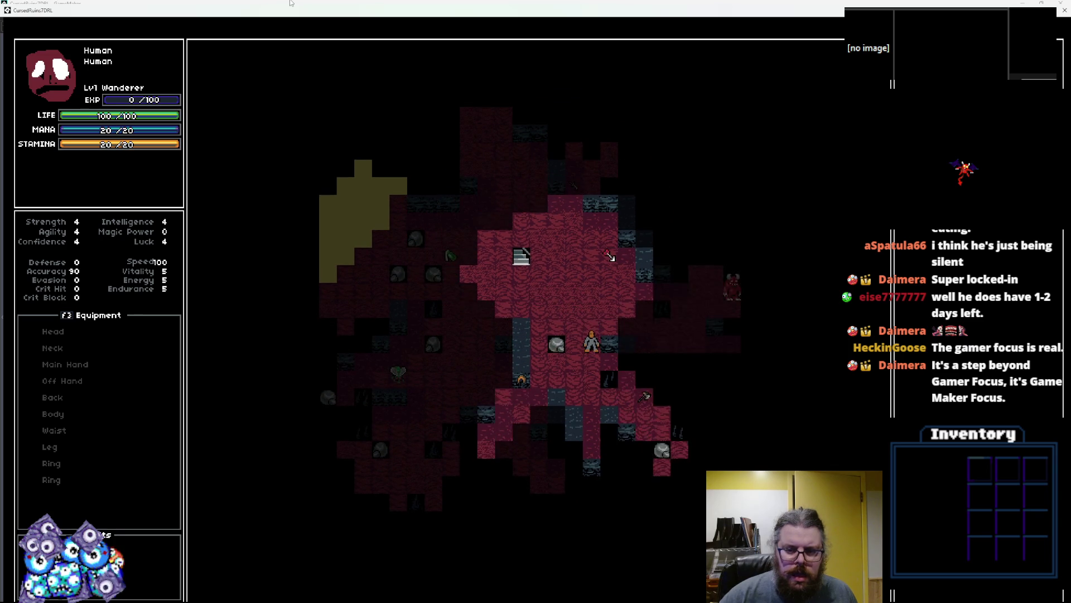
key(Down)
key(Left)
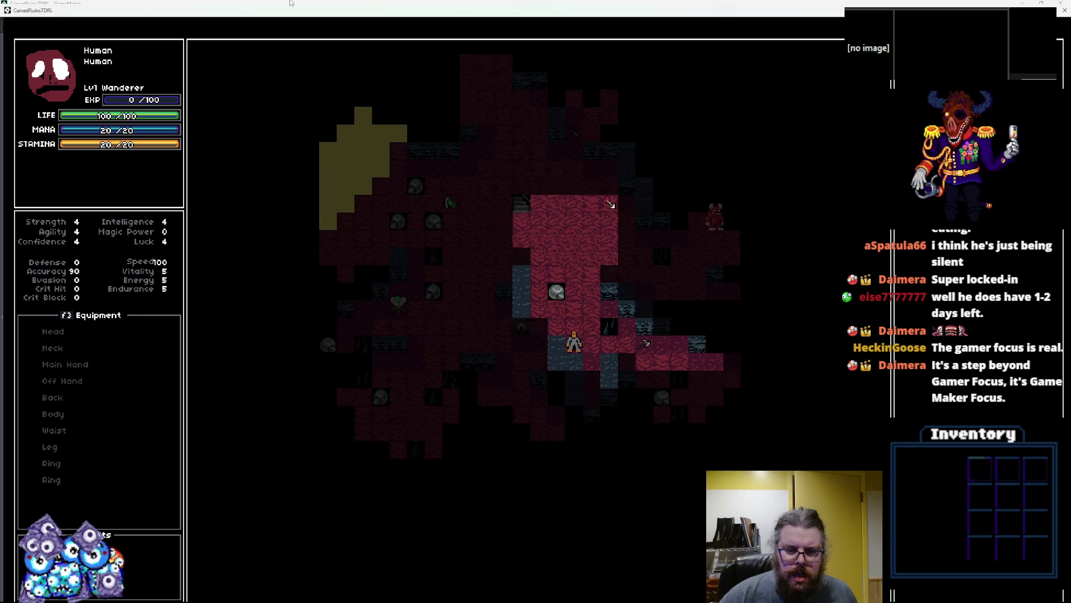
- Move the hero down across the cave and engage the nearby enemies
key(Down)
key(Down)
key(Down)
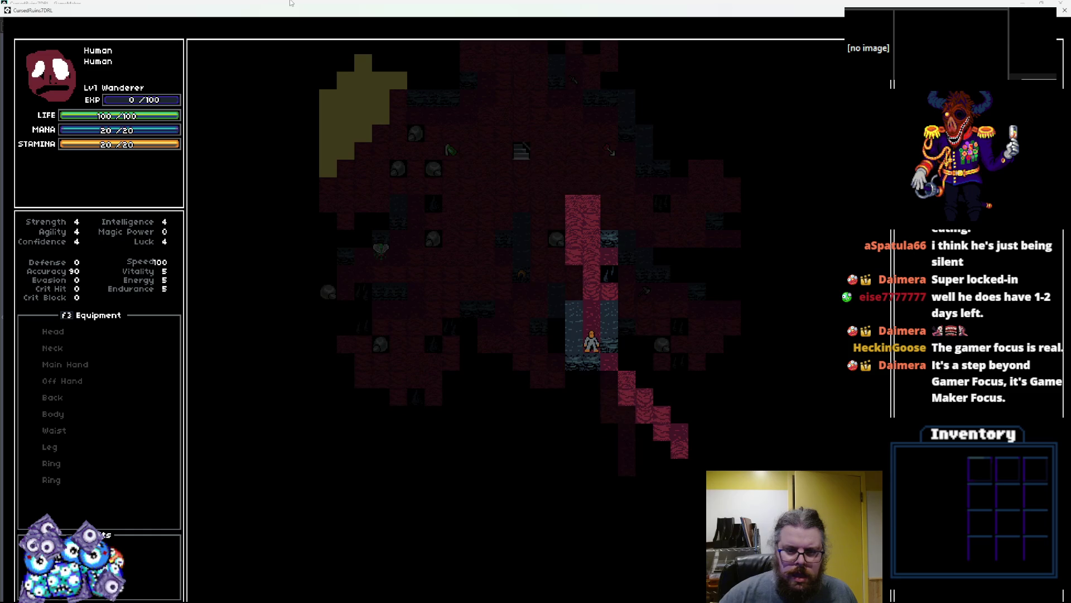
key(Up)
key(Right)
key(Right)
key(Right)
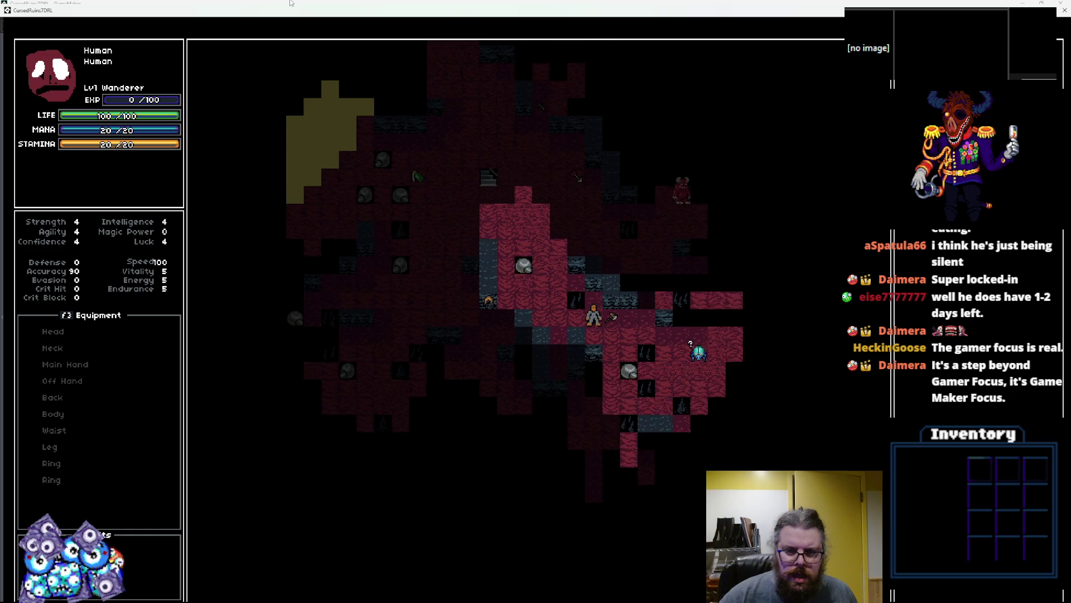
key(Down)
key(Right)
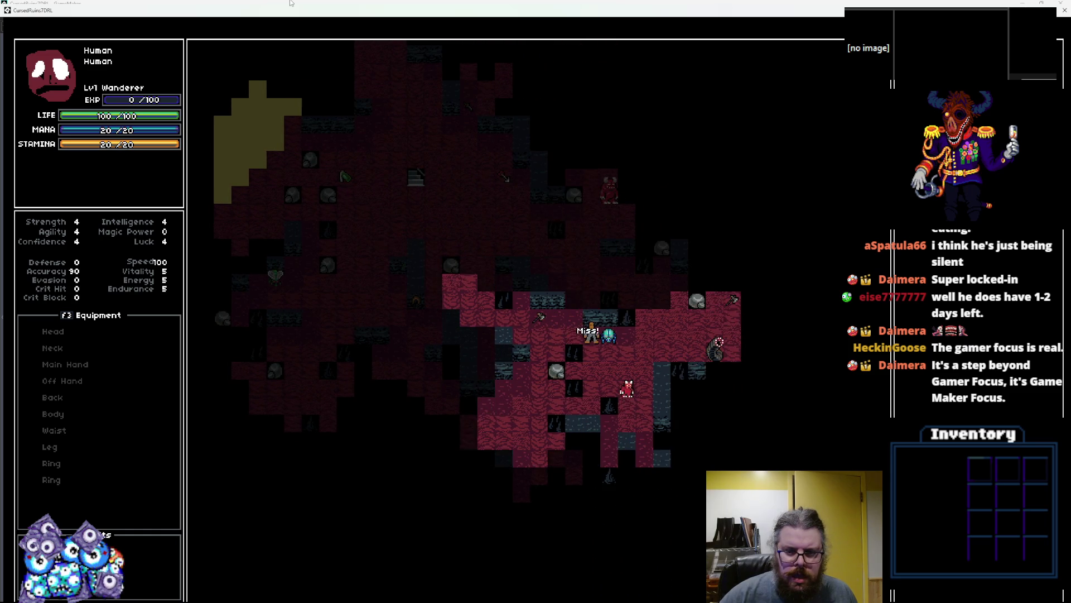
key(Down)
key(Down)
key(Down)
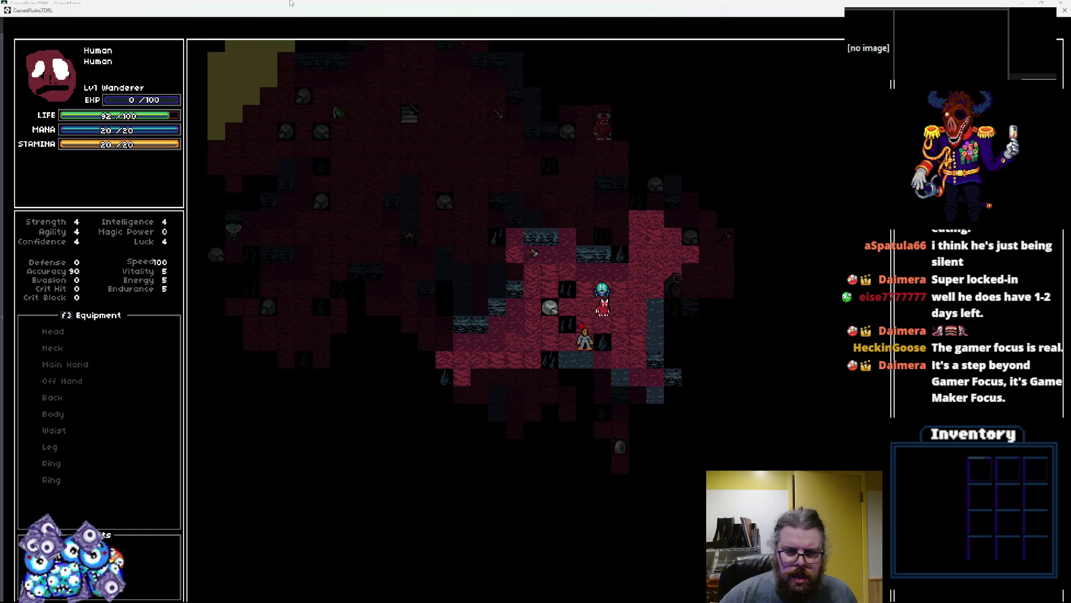
key(Left)
key(Left)
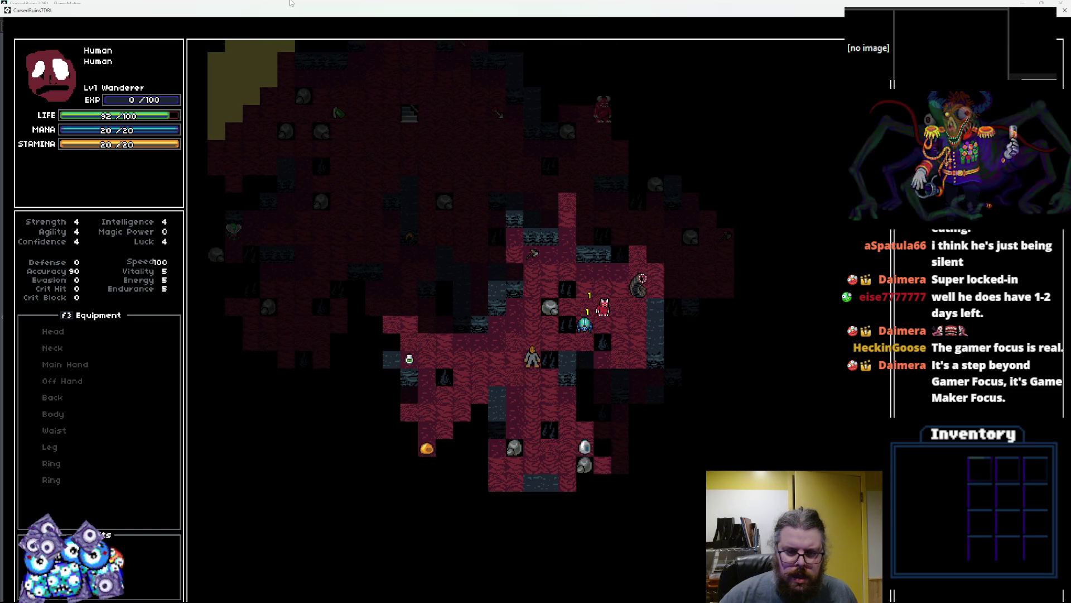
key(Down)
key(Down)
key(Down)
key(Down)
key(Down)
key(Down)
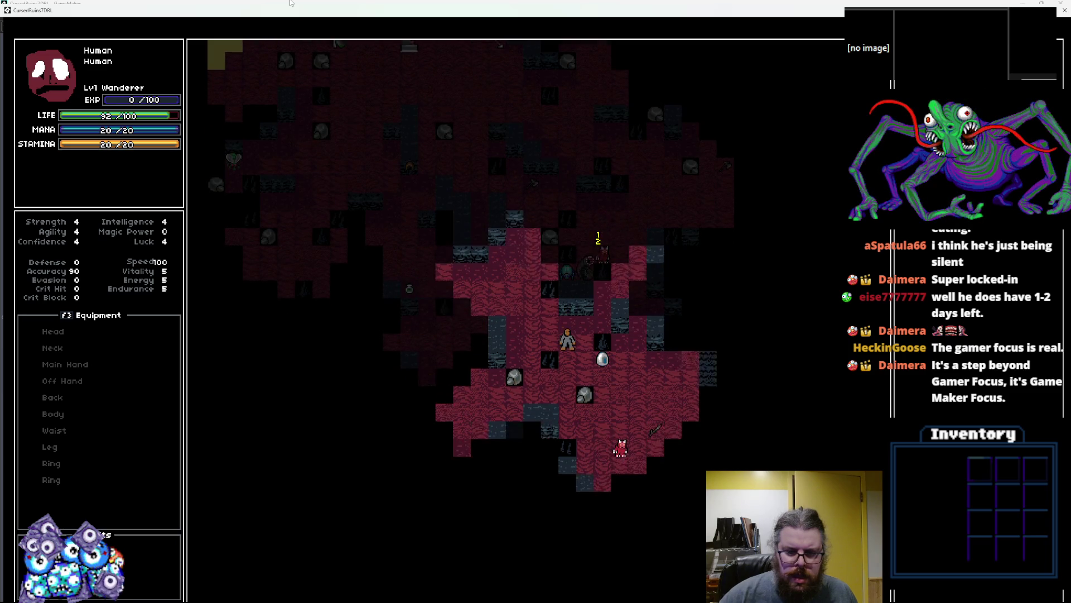
- Walk the hero down and right through the cave, then back left
key(Up)
key(Up)
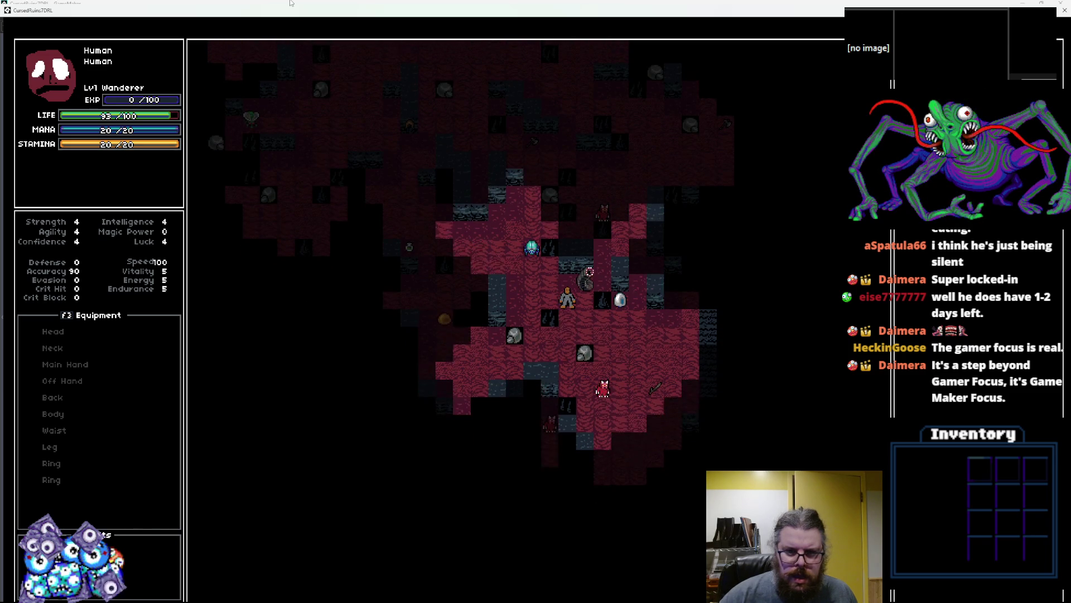
key(Down)
key(Right)
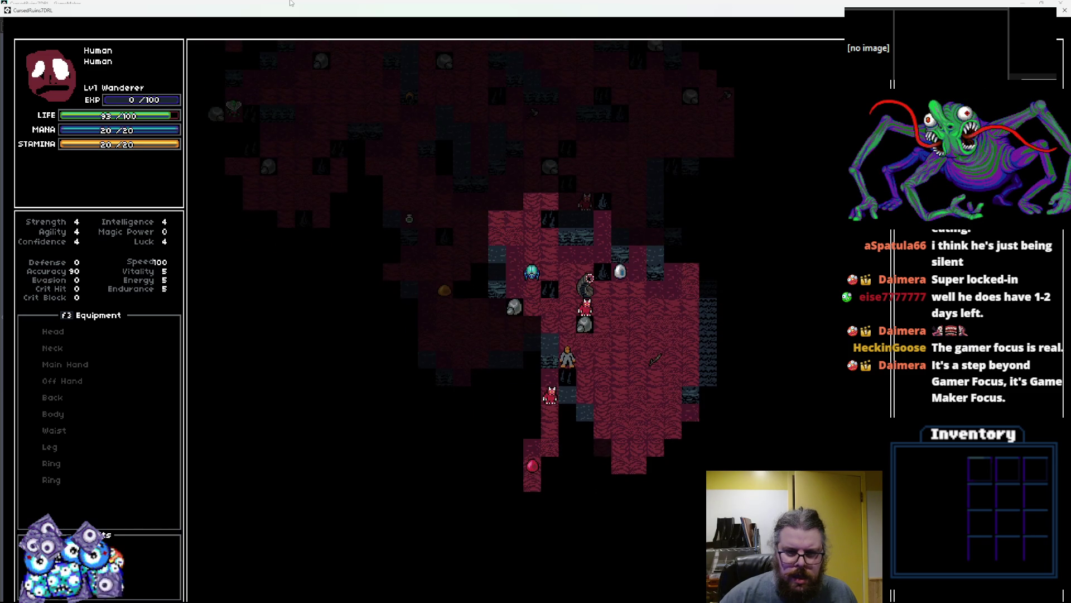
key(Down)
key(Right)
key(Down)
key(Down)
key(Down)
key(Right)
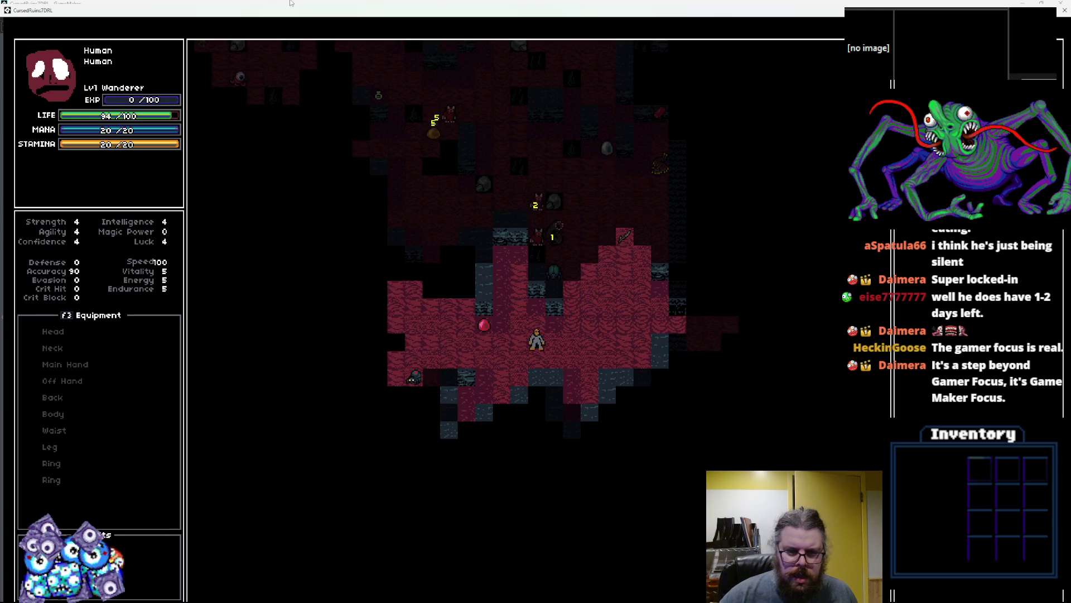
key(Down)
key(Left)
key(Left)
key(Left)
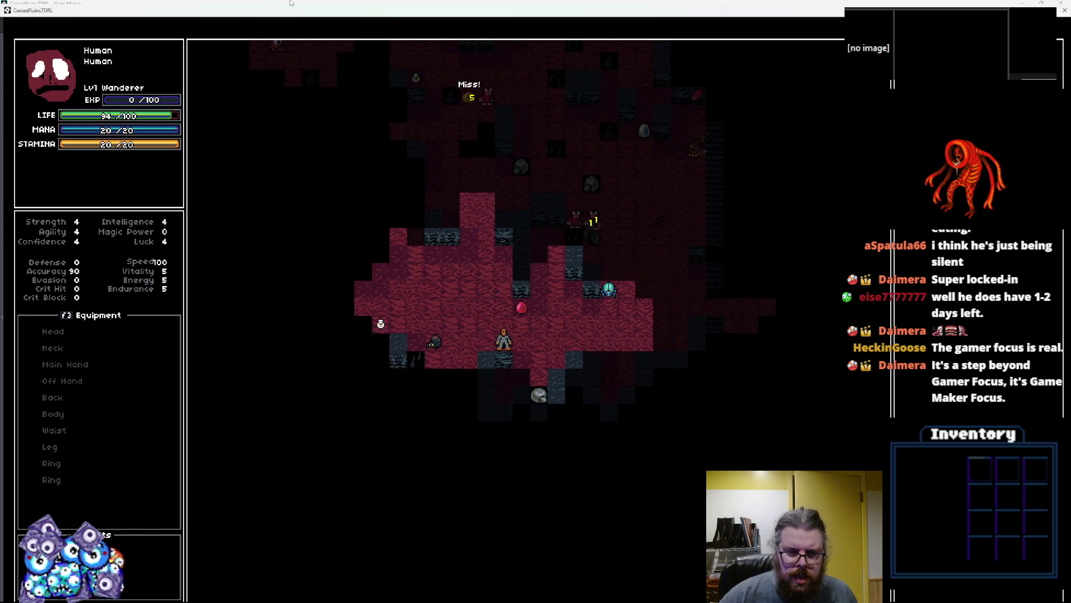
- Close in on the red enemy, retreat down-left, and defeat an enemy for experience
key(Up)
key(Left)
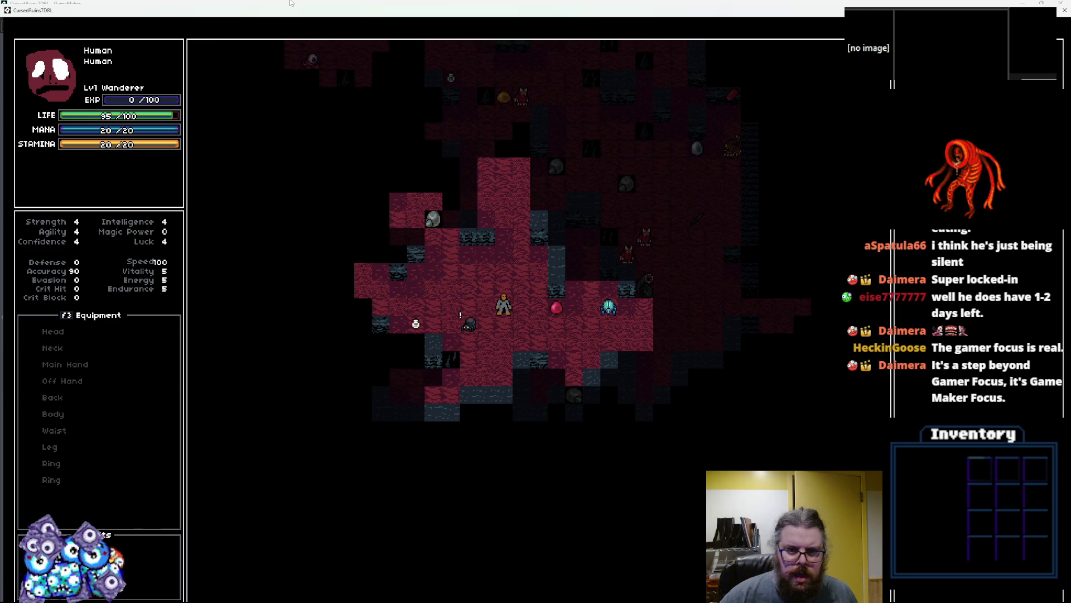
key(Up)
key(Up)
key(Up)
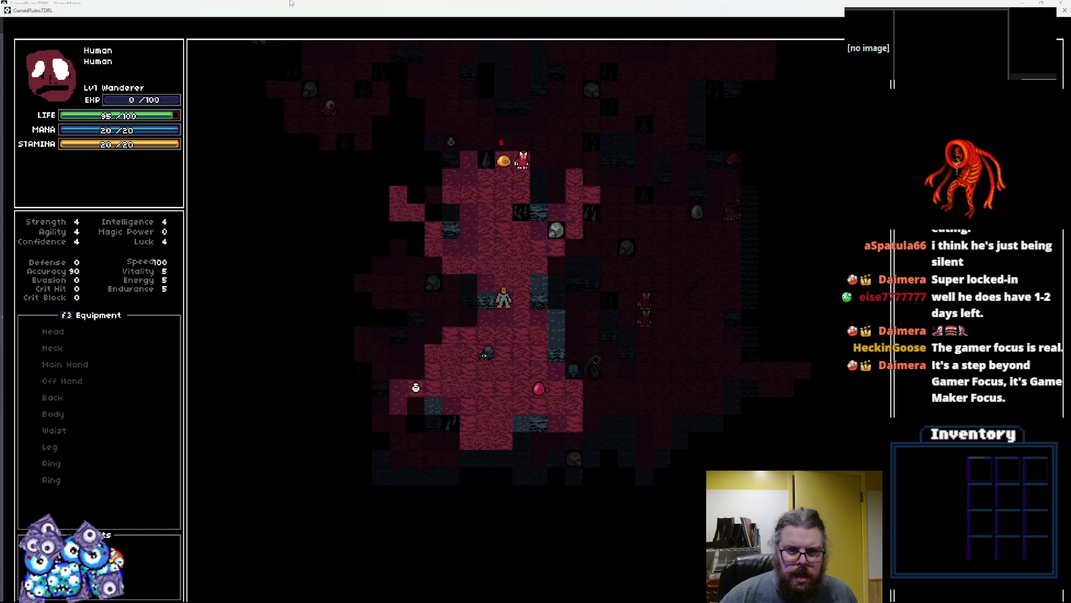
key(Up)
key(Up)
key(Up)
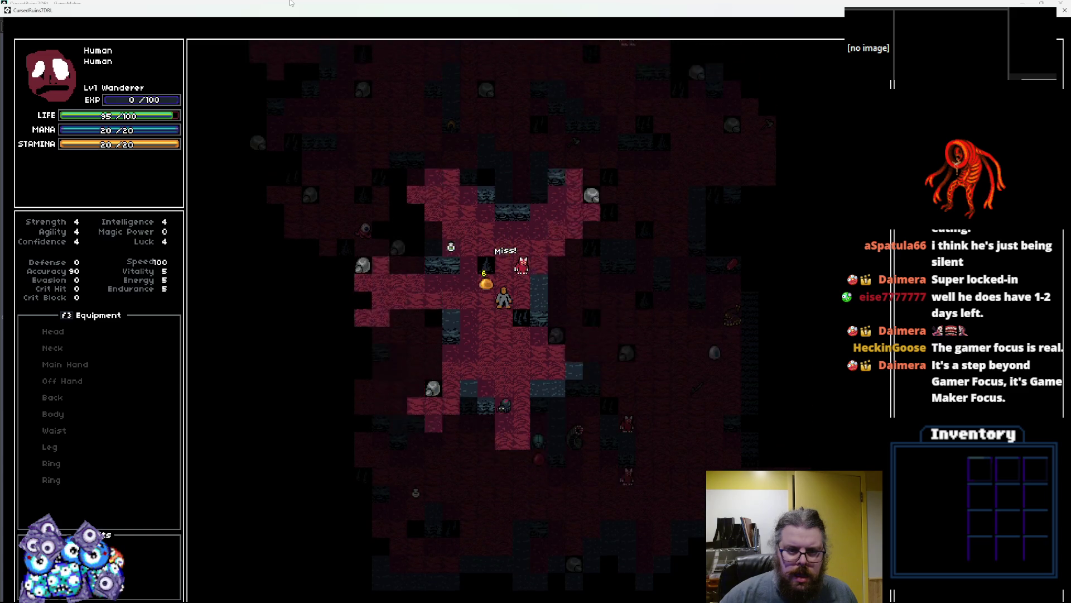
key(Up)
key(Up)
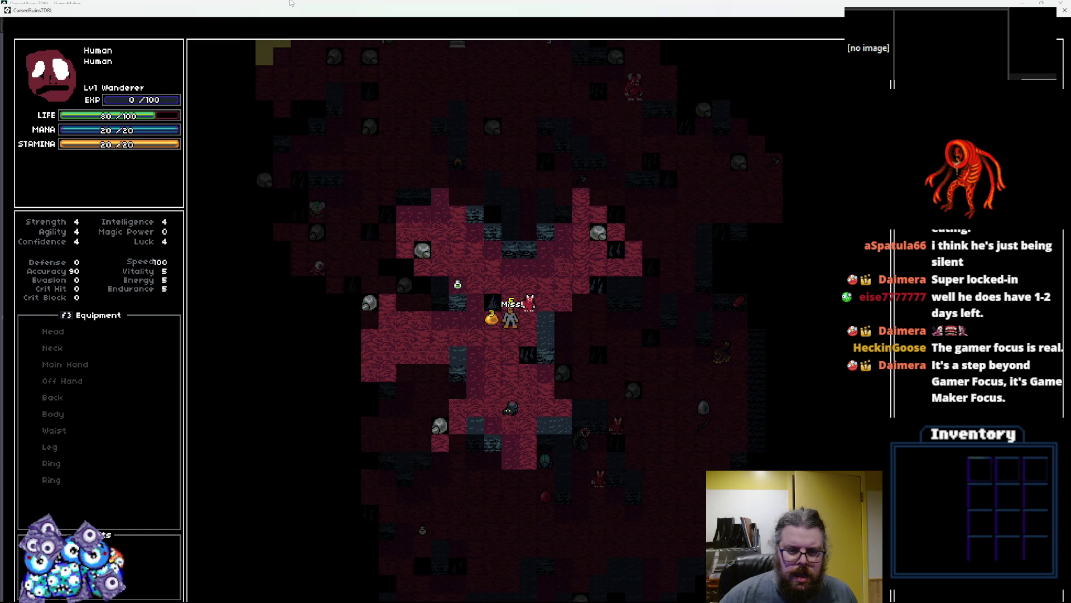
key(Down)
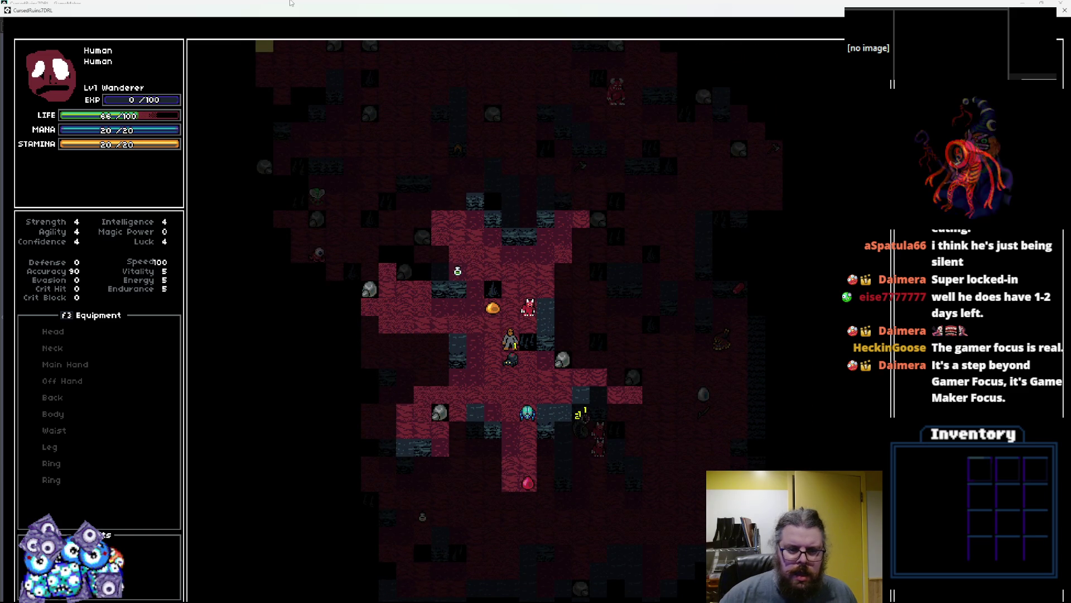
key(Left)
key(Down)
key(Left)
key(Down)
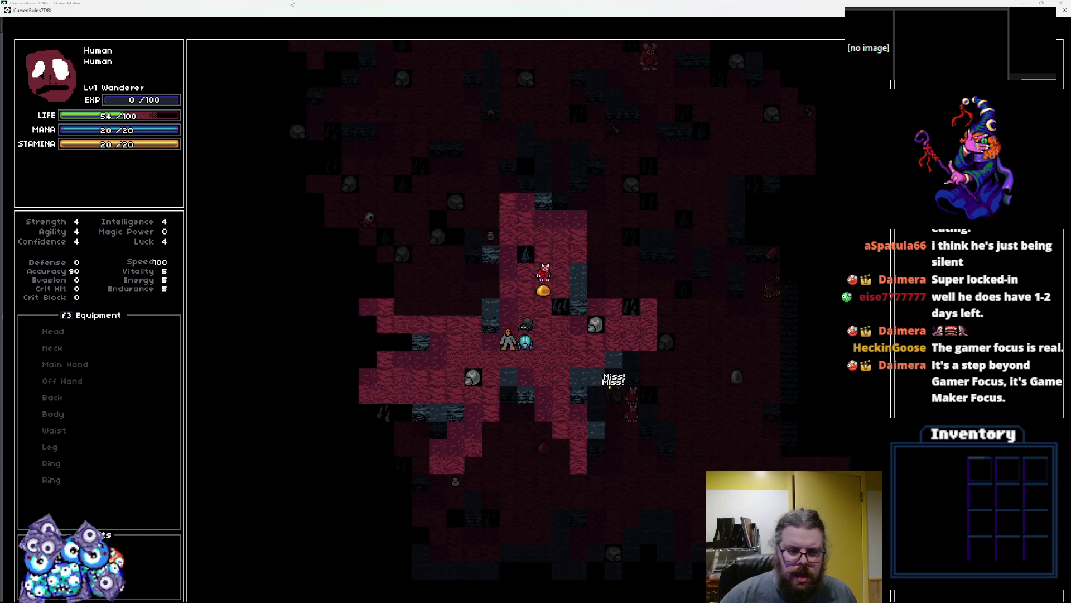
key(Left)
key(Left)
key(Left)
key(Down)
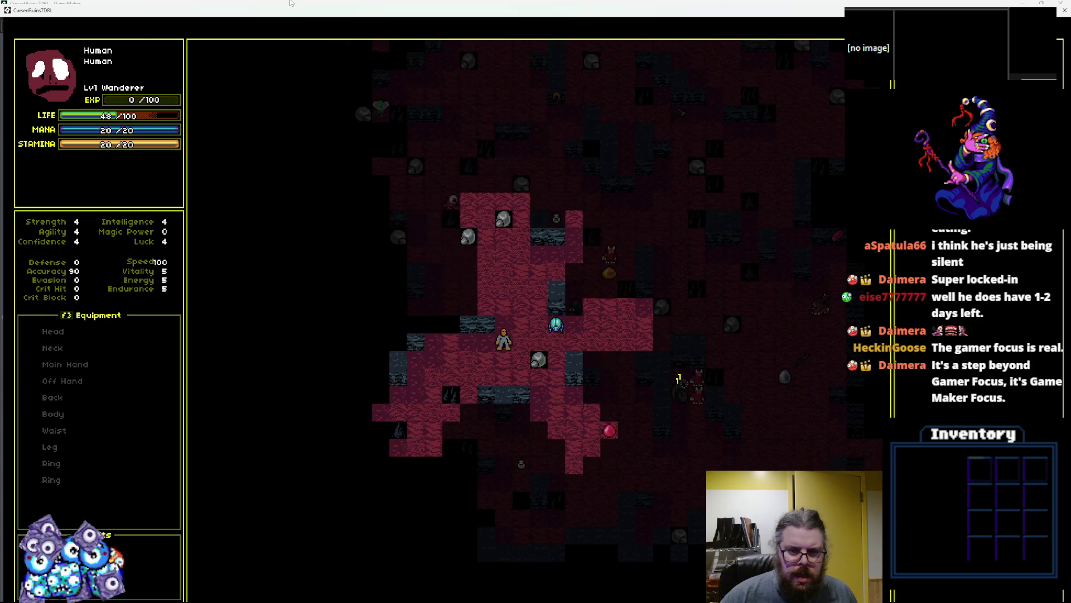
key(Left)
key(Left)
key(Left)
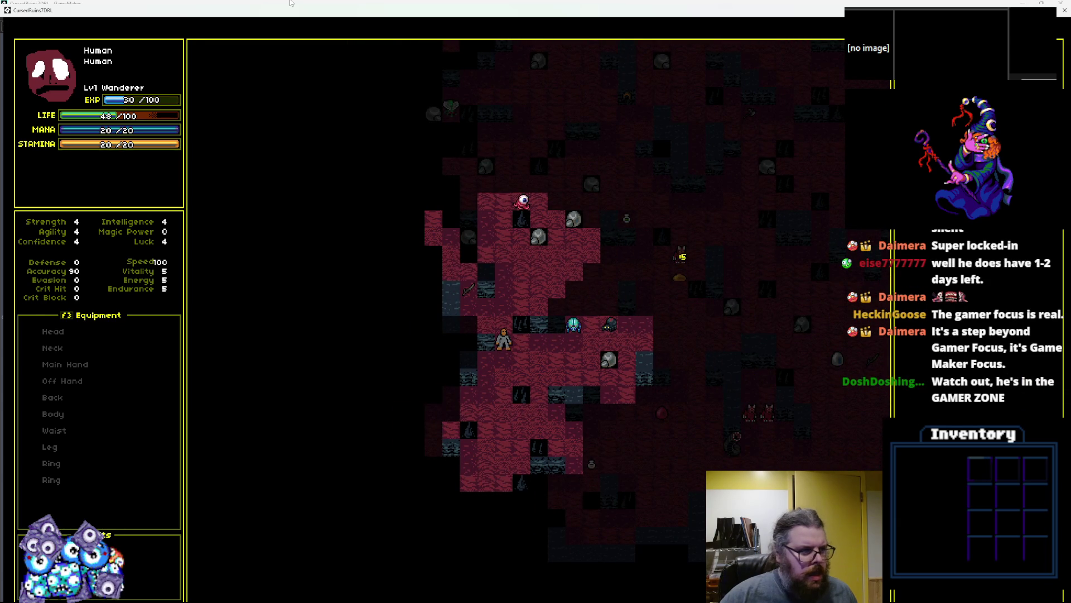
- Show tile distance numbers and reveal the level's items and enemies, then walk the hero up-left
key(shift+period)
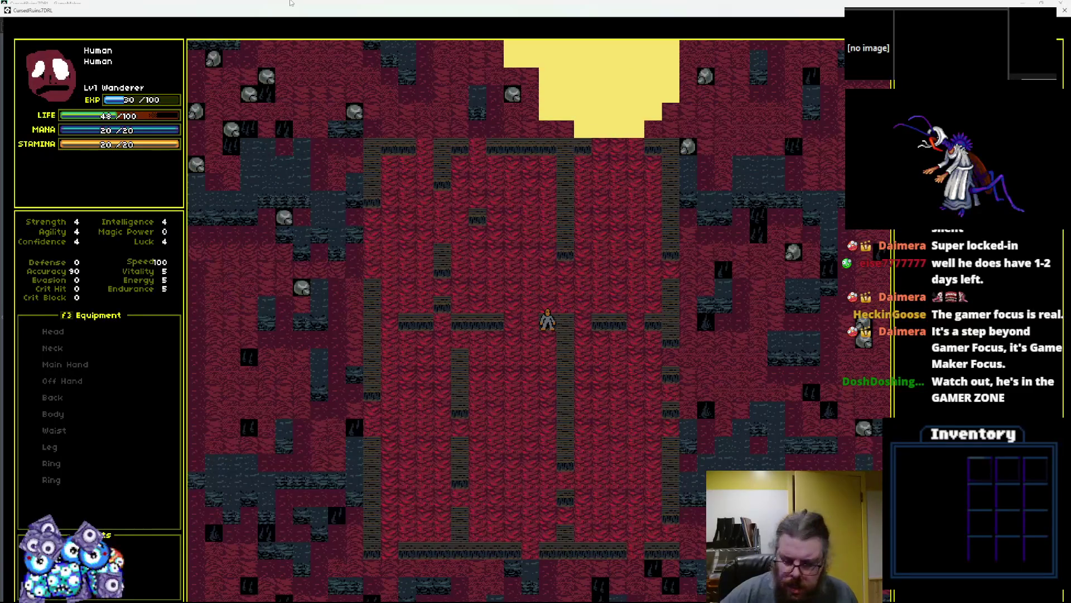
key(KP_1)
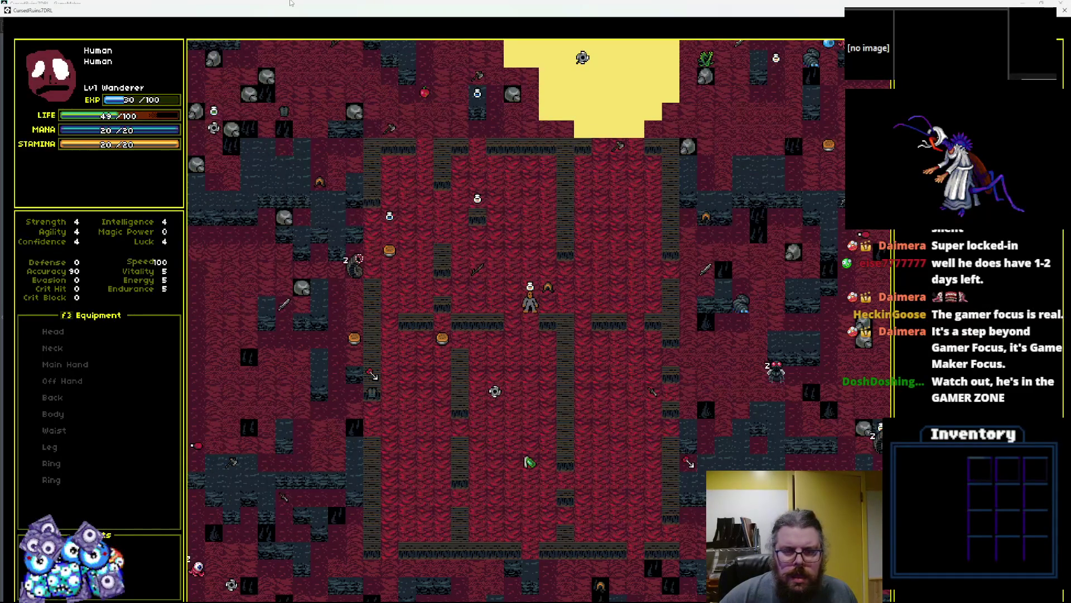
key(KP_7)
key(KP_7)
key(KP_8)
key(KP_8)
key(KP_8)
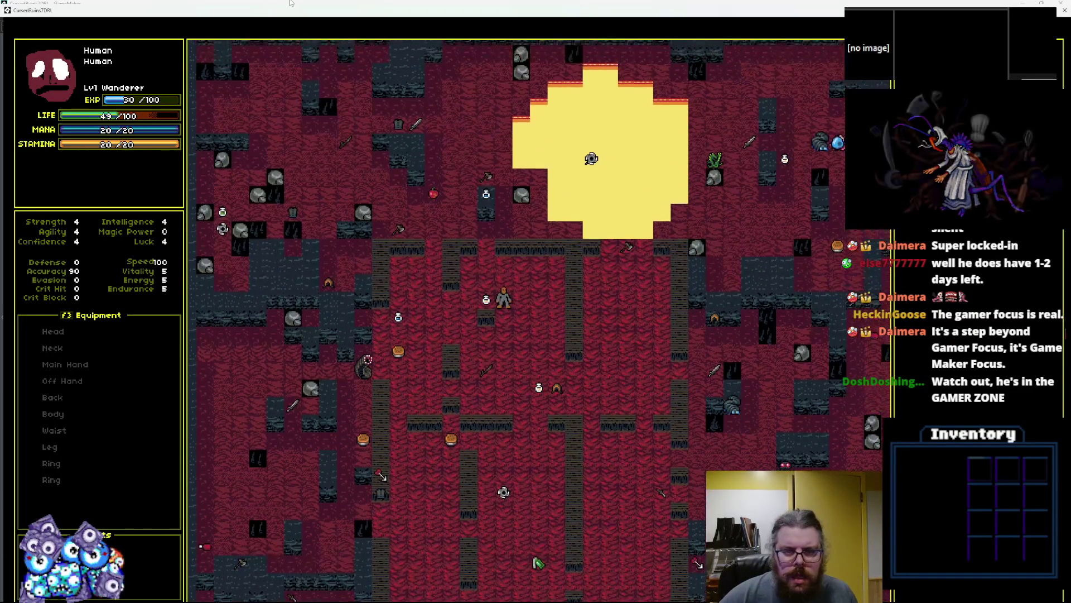
key(KP_8)
key(KP_8)
key(KP_8)
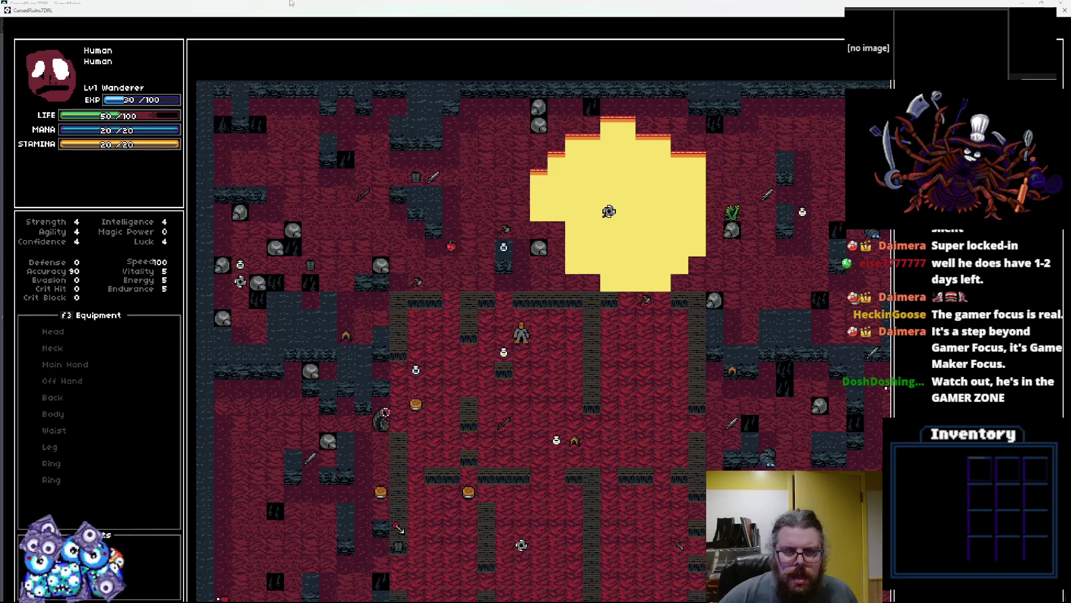
- Walk the hero down and to the right across the level
key(KP_3)
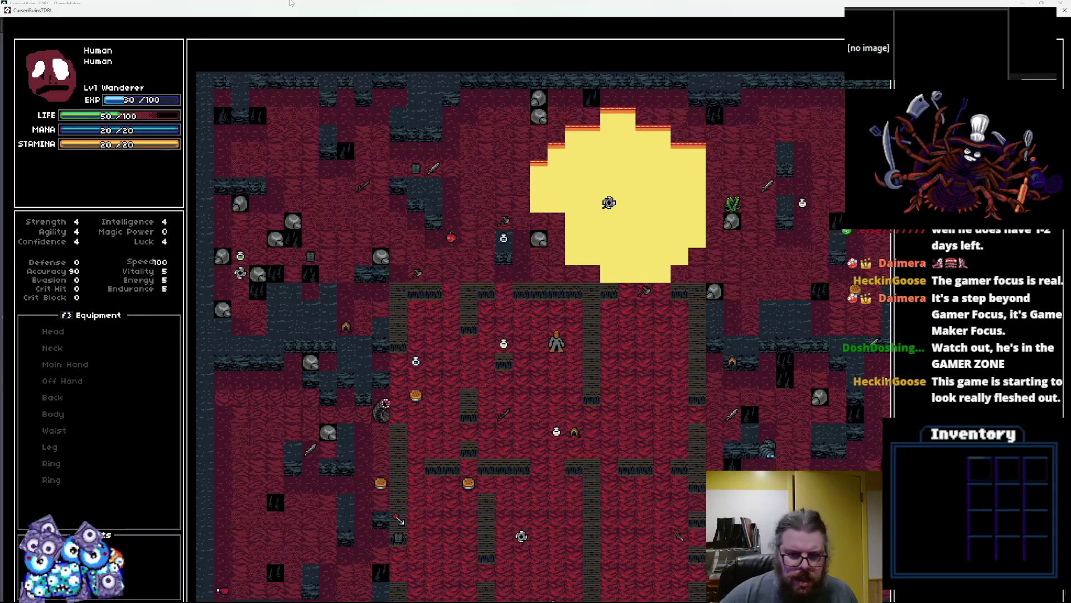
key(KP_3)
key(KP_2)
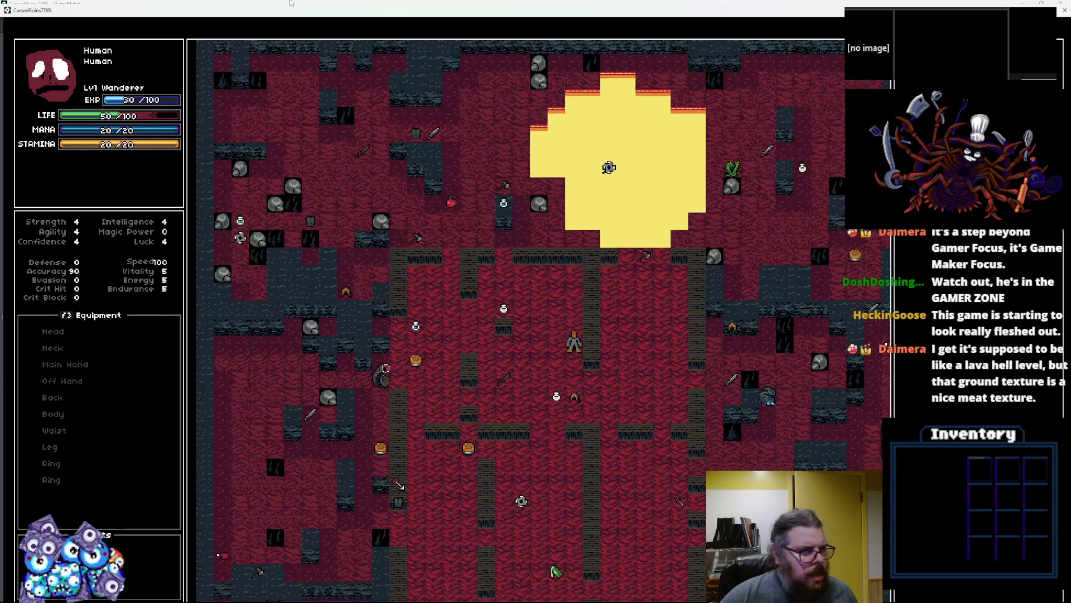
key(KP_2)
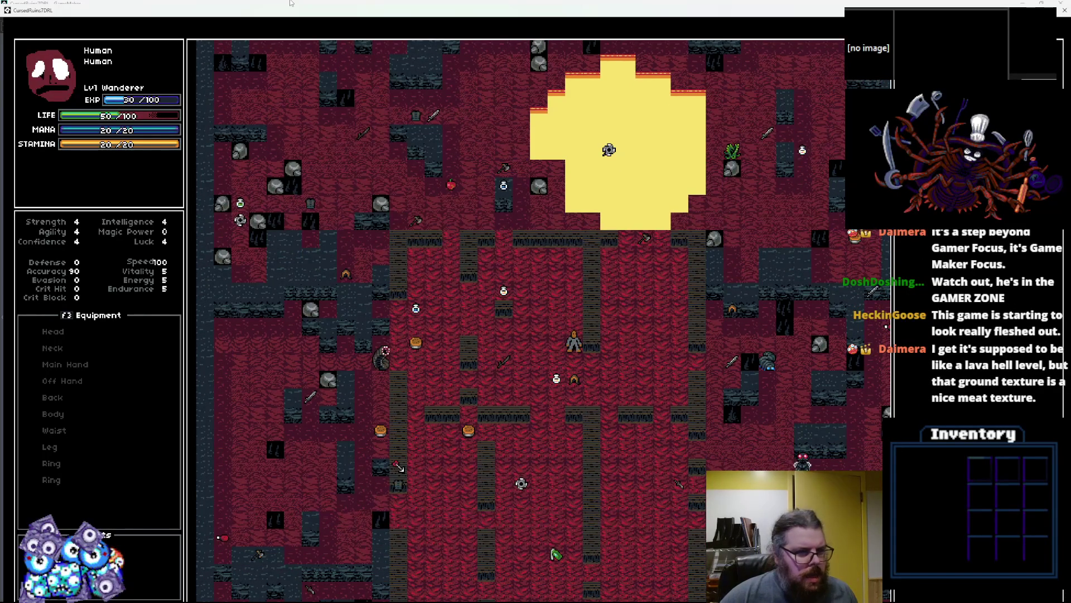
key(KP_6)
key(KP_6)
key(KP_6)
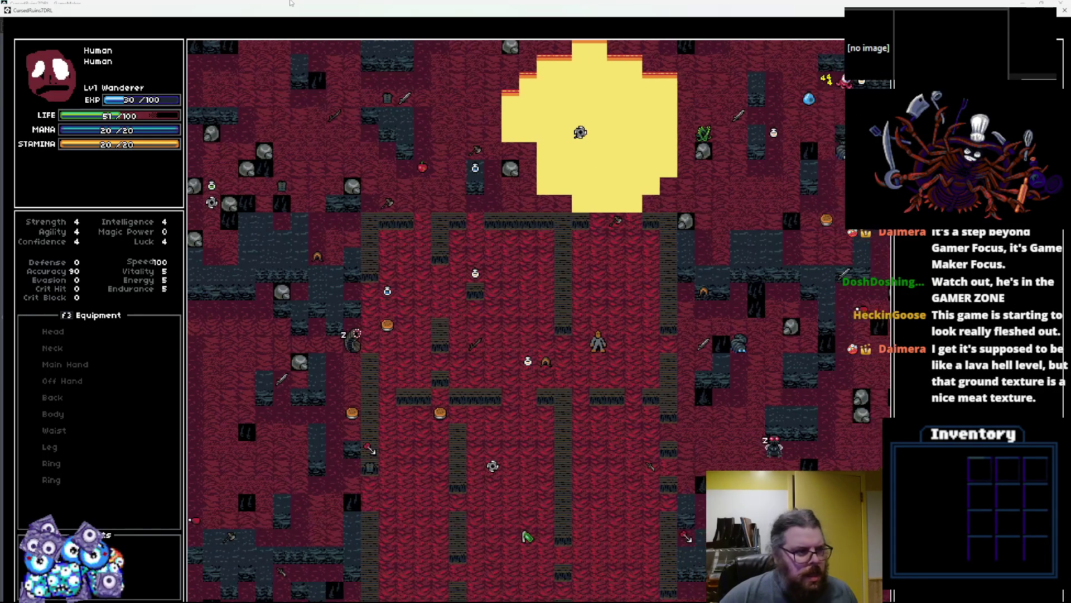
key(KP_6)
key(KP_2)
key(KP_2)
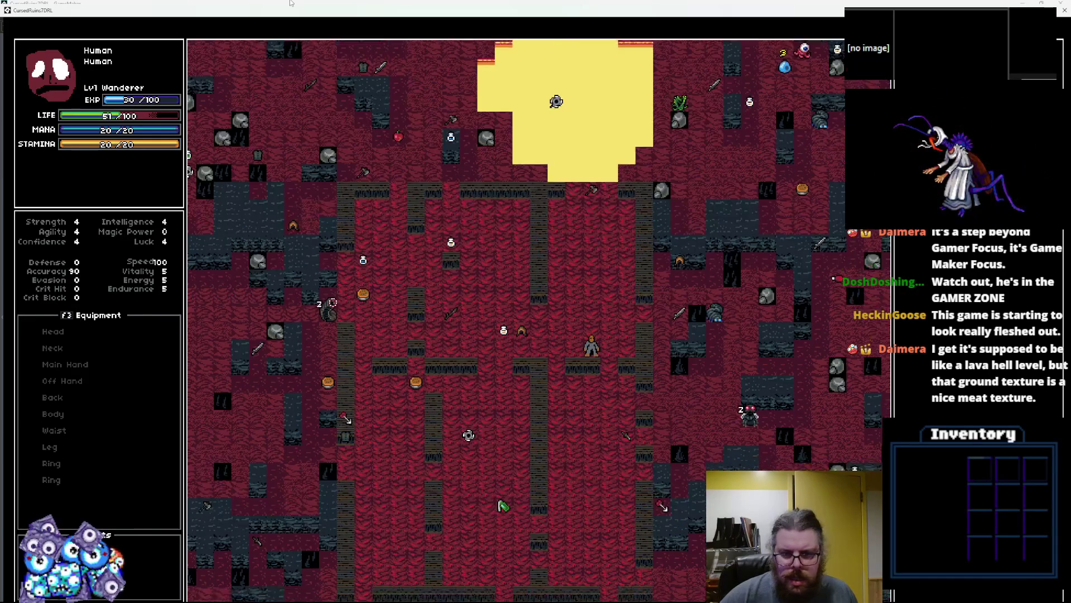
key(KP_6)
- Switch to limited field of view and walk the hero down toward the red monster
key(f)
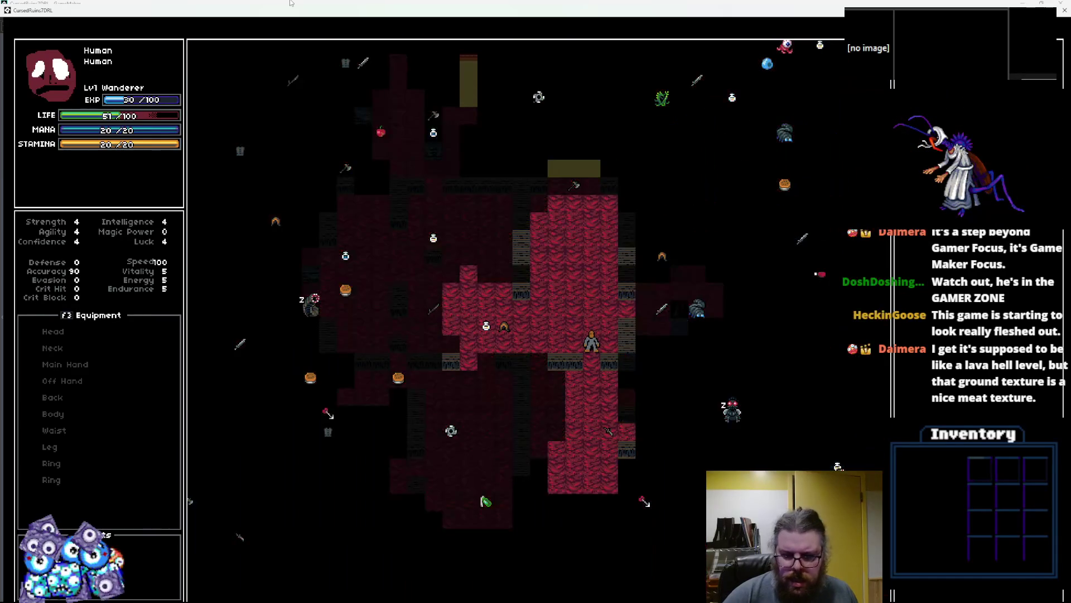
key(KP_2)
key(KP_2)
key(KP_2)
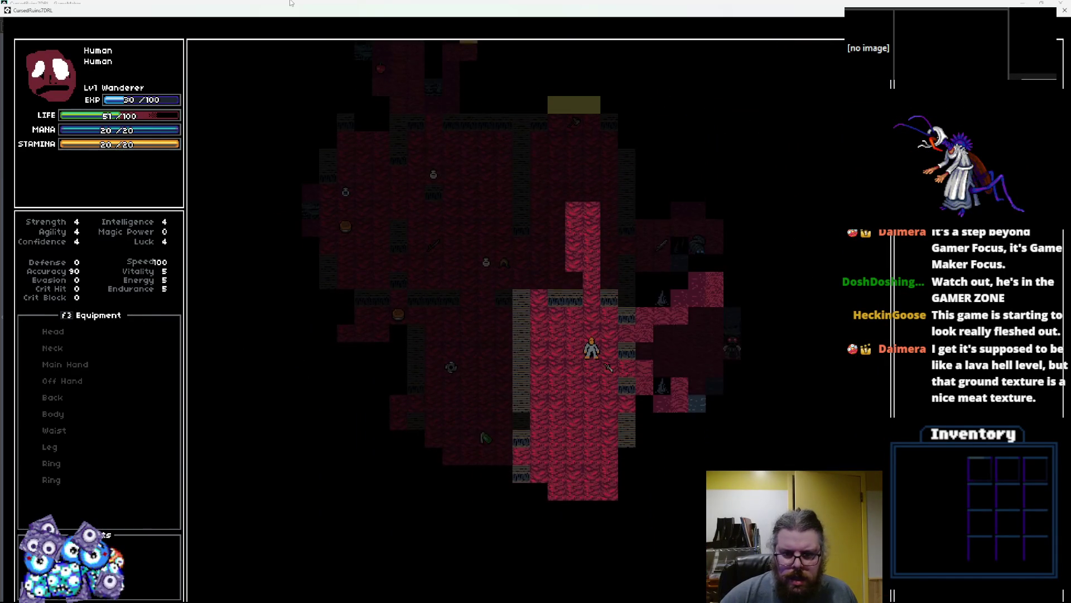
key(KP_2)
key(KP_2)
key(KP_2)
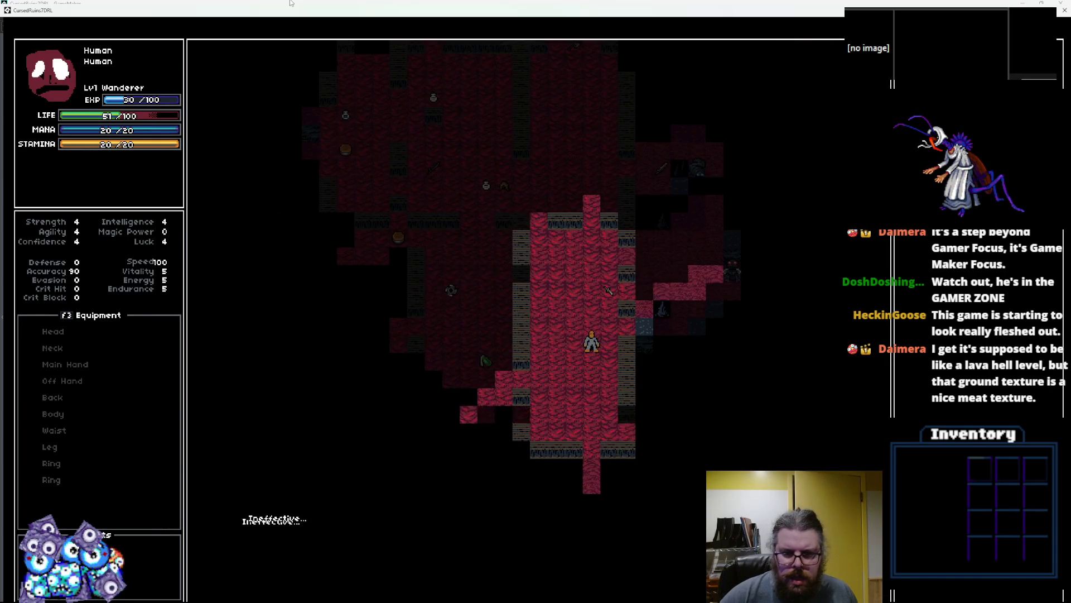
key(KP_2)
key(KP_2)
key(KP_2)
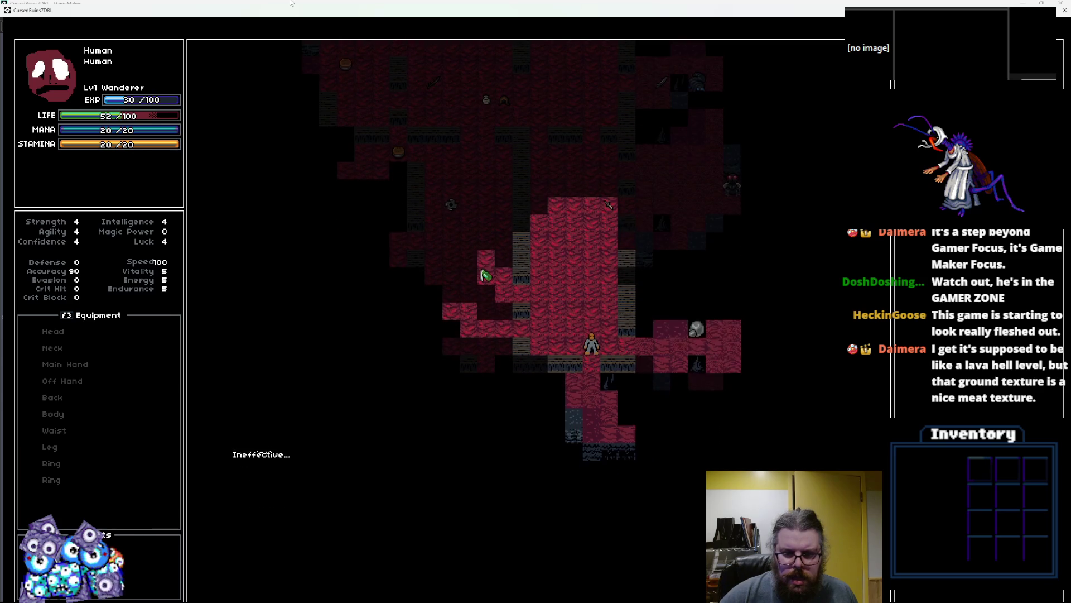
key(KP_1)
key(KP_4)
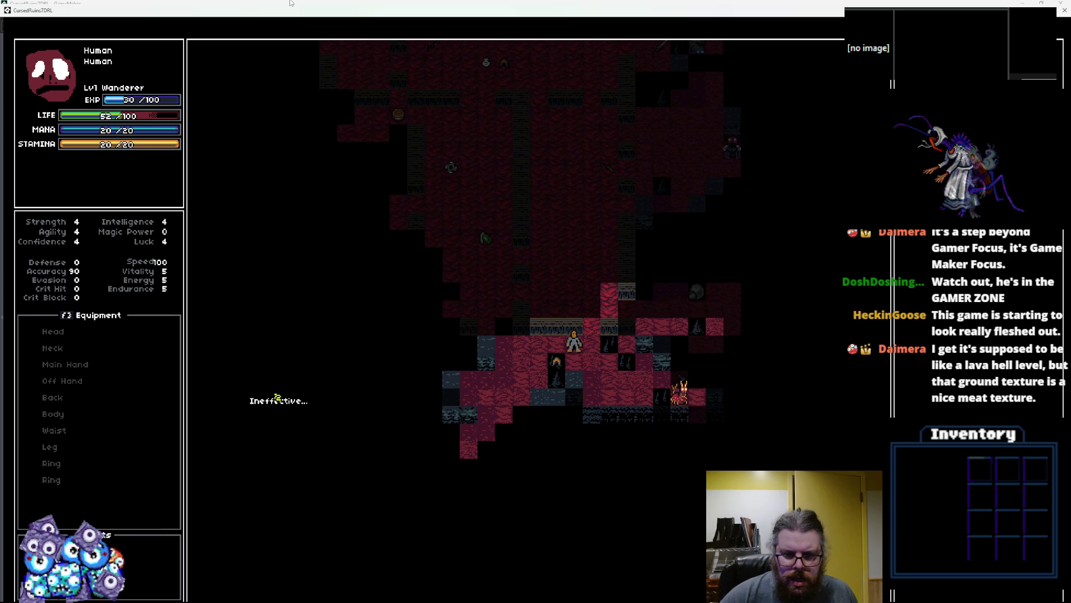
key(KP_4)
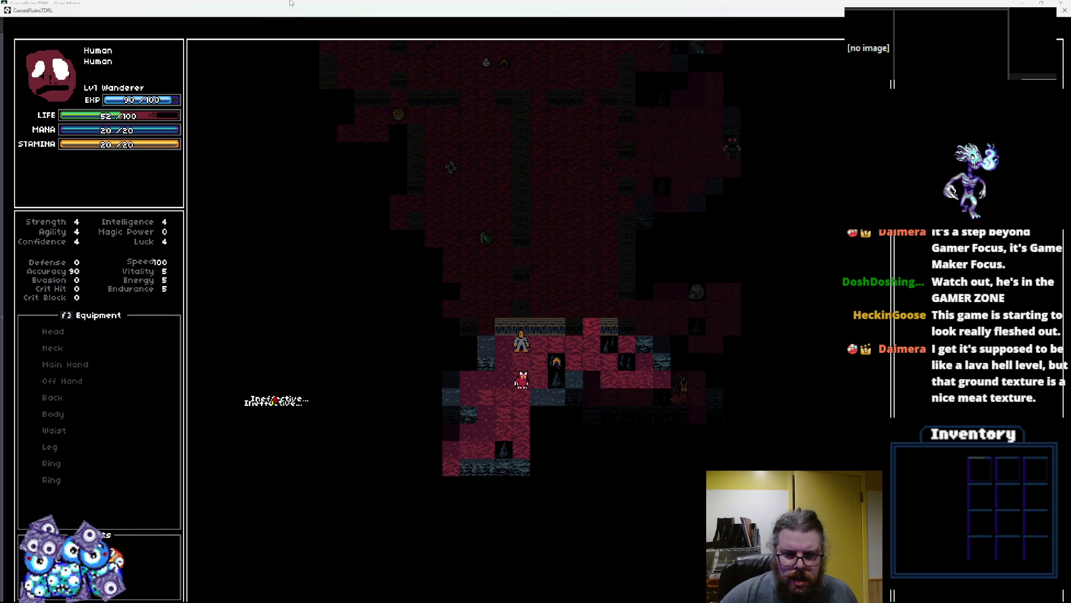
- Fight the red monsters while moving down-left until the hero reaches level 2
key(KP_1)
key(KP_2)
key(KP_2)
key(KP_1)
key(KP_2)
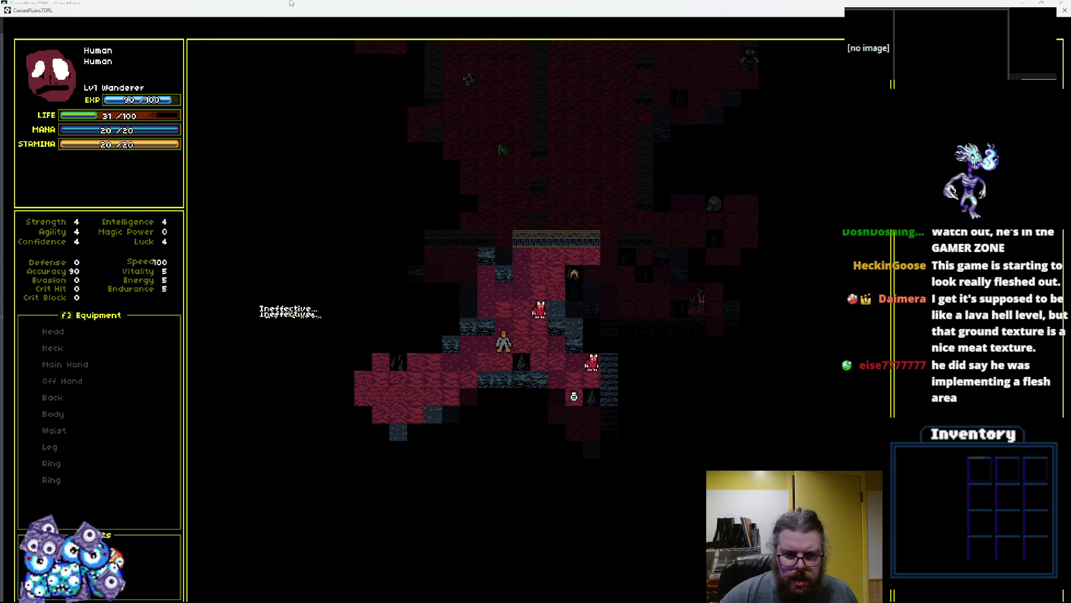
key(KP_4)
key(KP_2)
key(KP_4)
key(KP_2)
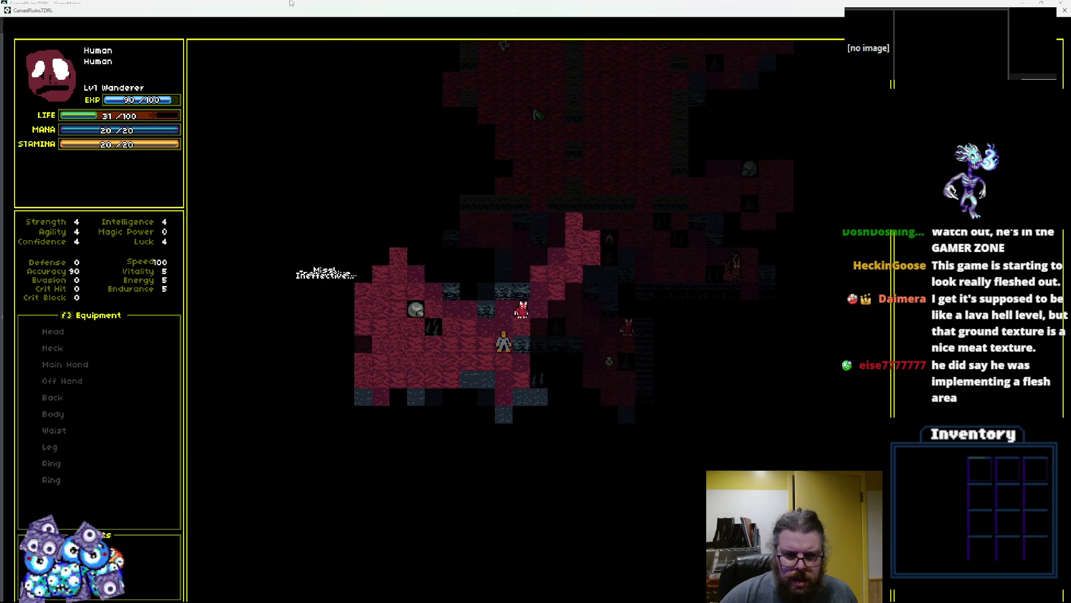
key(KP_4)
key(KP_4)
- Descend to the blue dungeon level and retreat left along the corridor from the attacking enemy
key(greater)
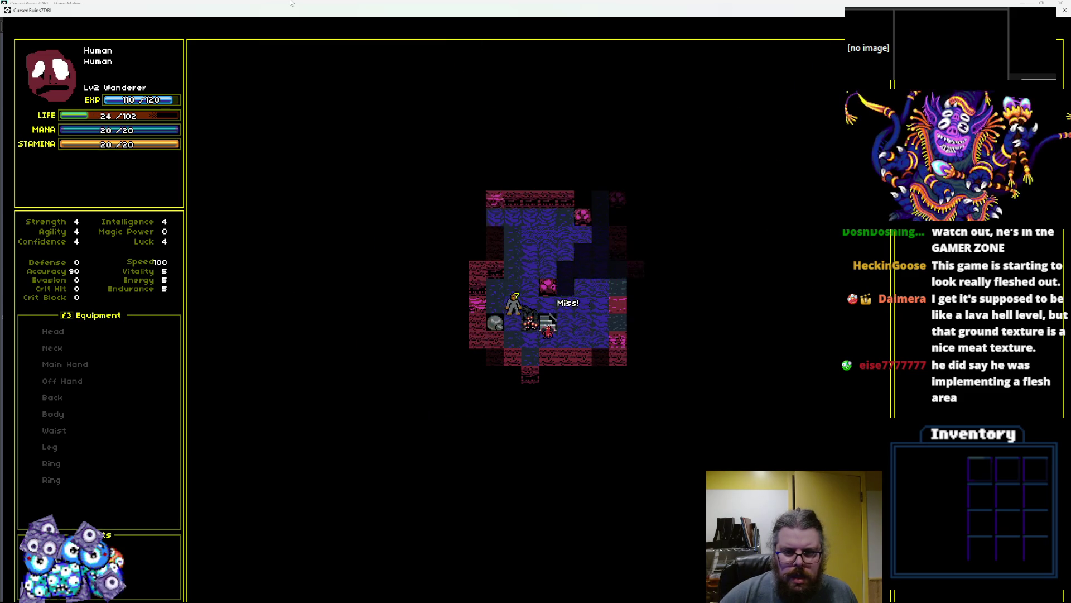
key(KP_8)
key(KP_8)
key(KP_8)
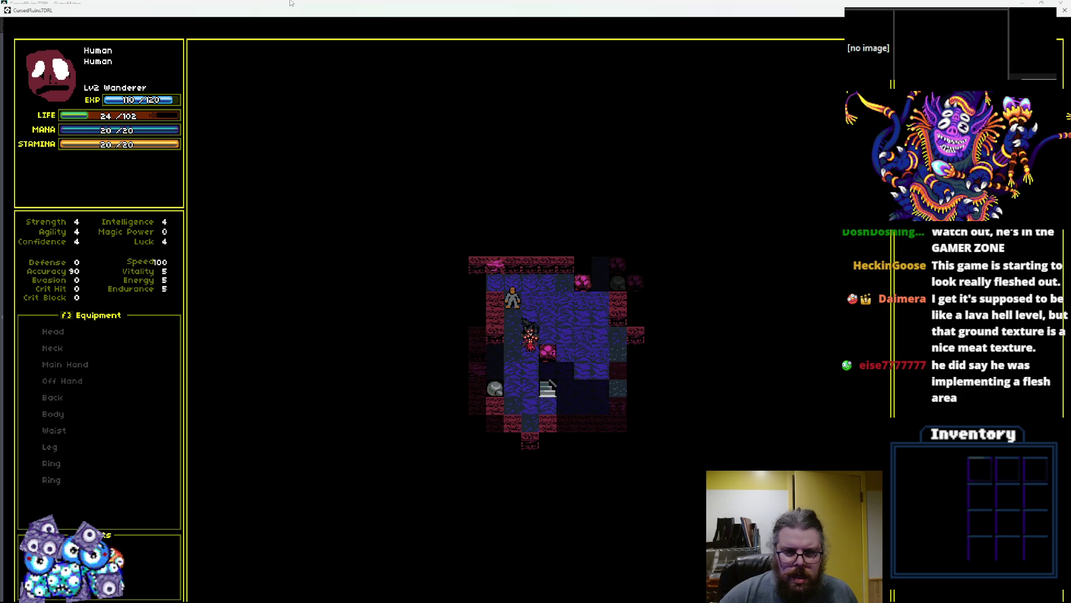
key(KP_7)
key(KP_4)
key(KP_4)
key(KP_4)
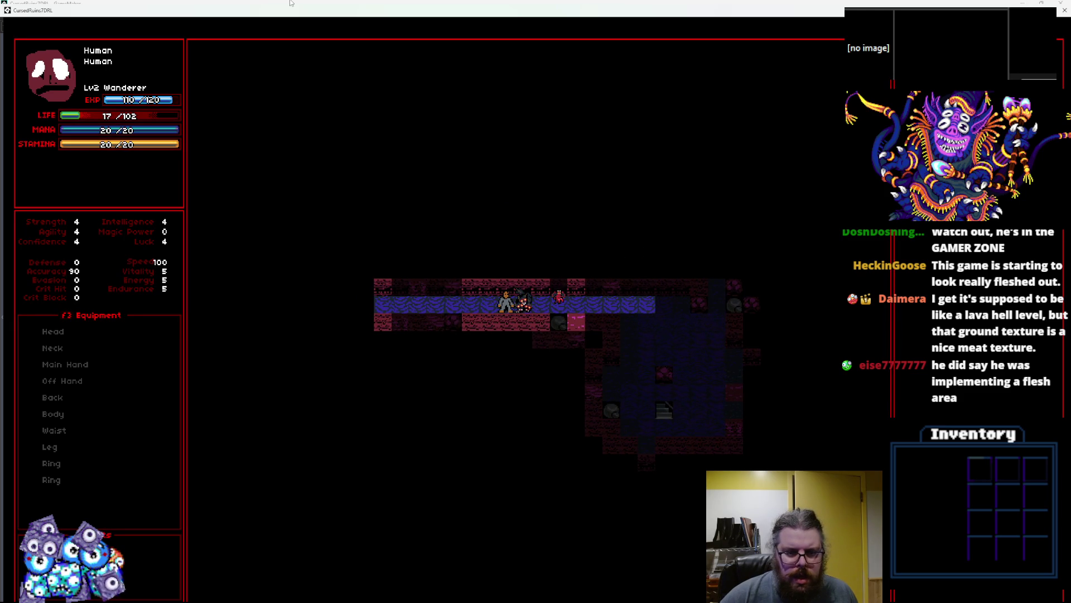
key(KP_4)
key(KP_4)
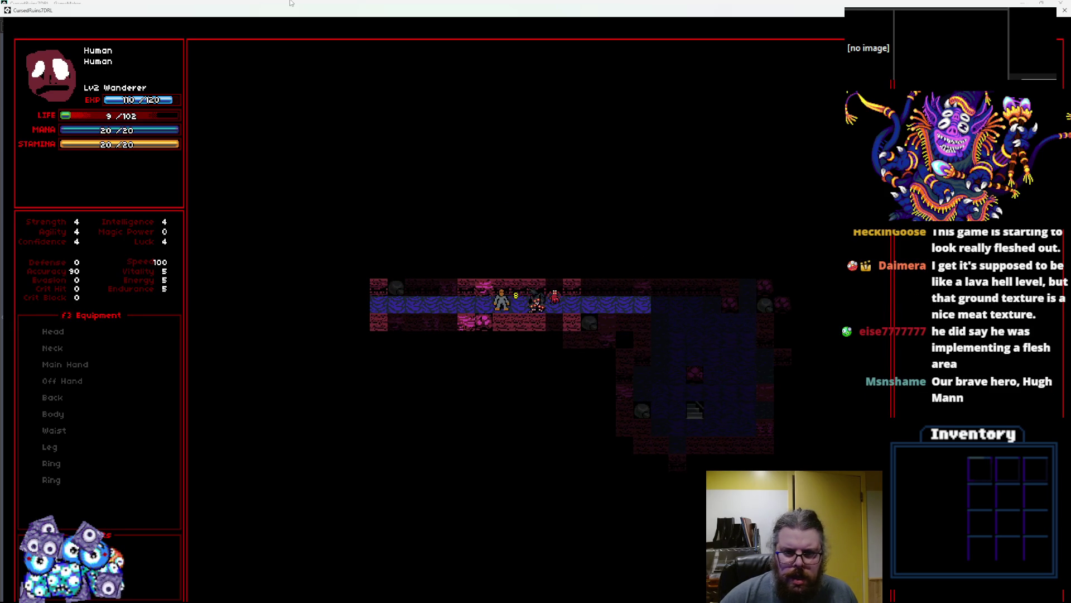
key(KP_4)
key(KP_4)
key(KP_4)
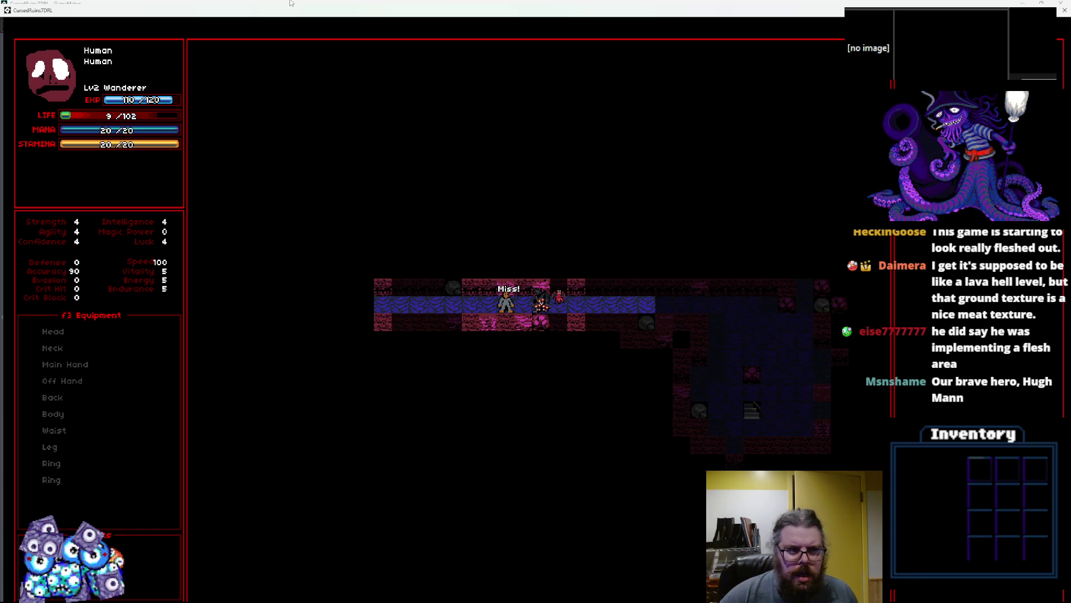
key(KP_4)
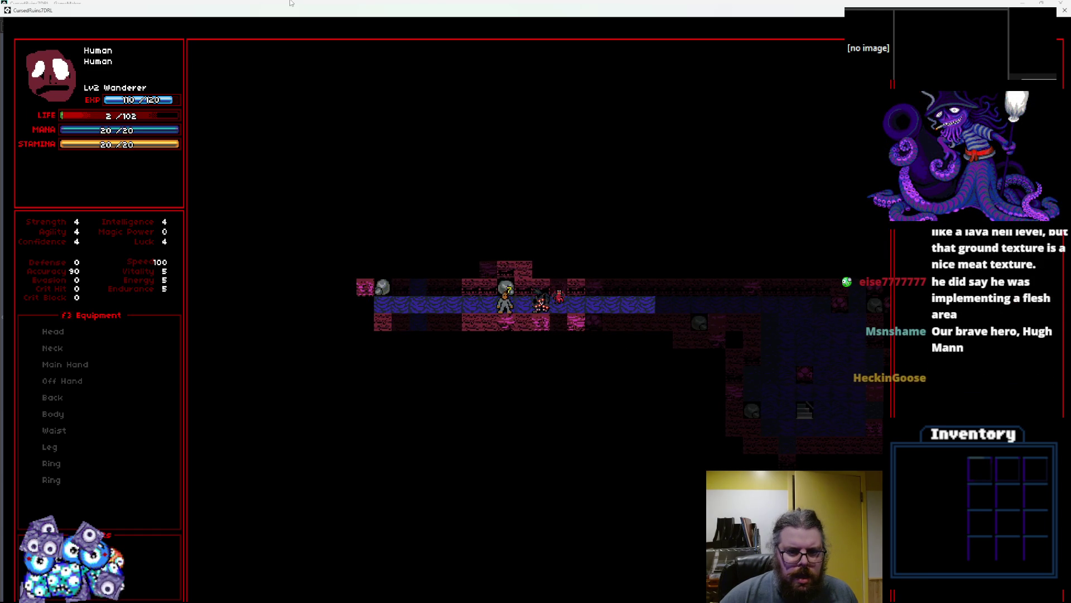
key(KP_4)
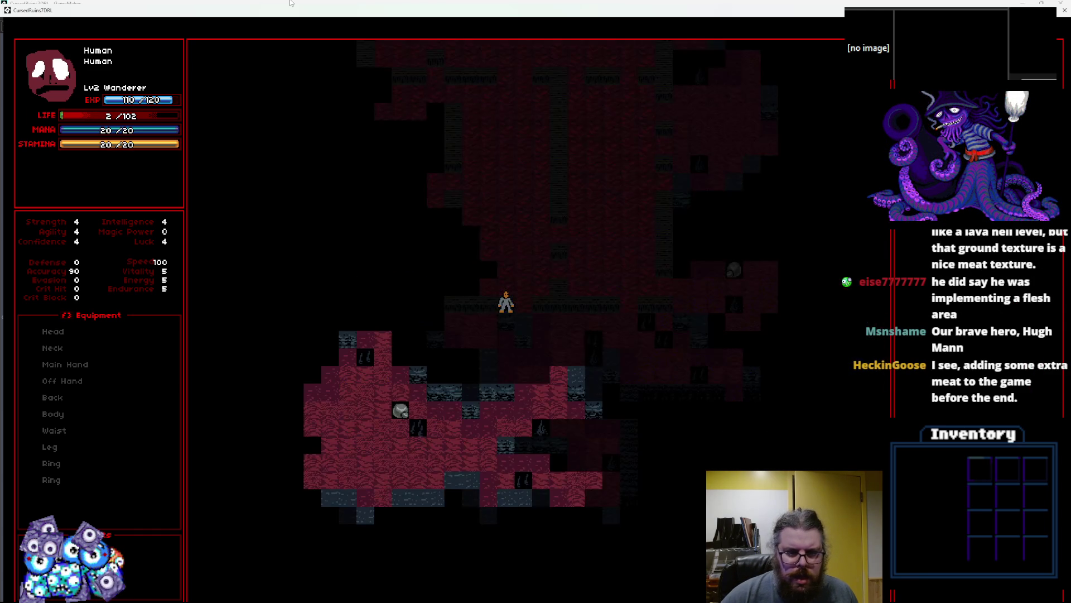
key(KP_4)
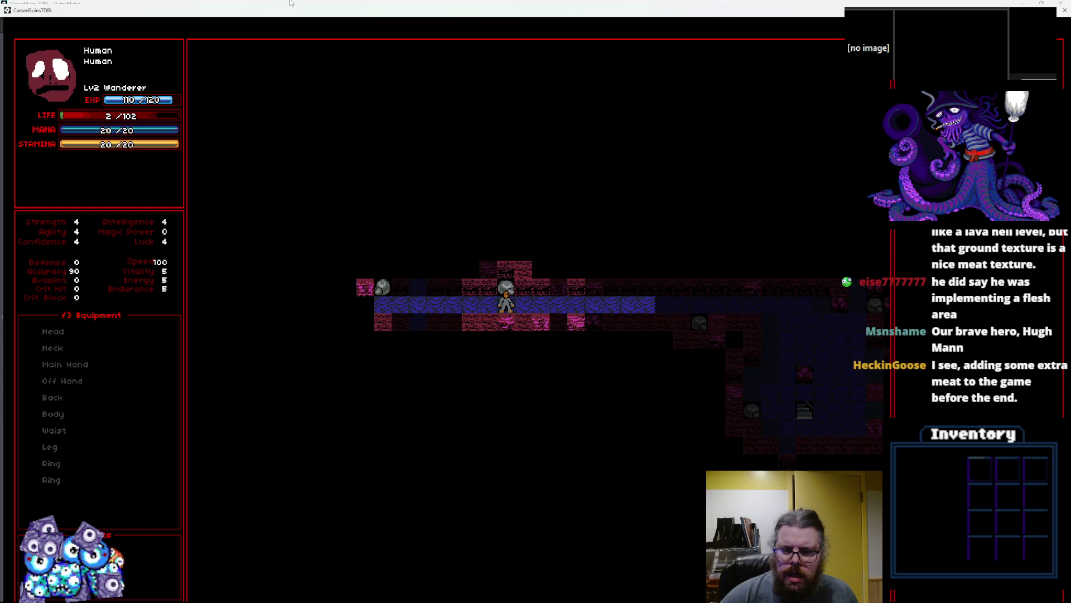
key(KP_4)
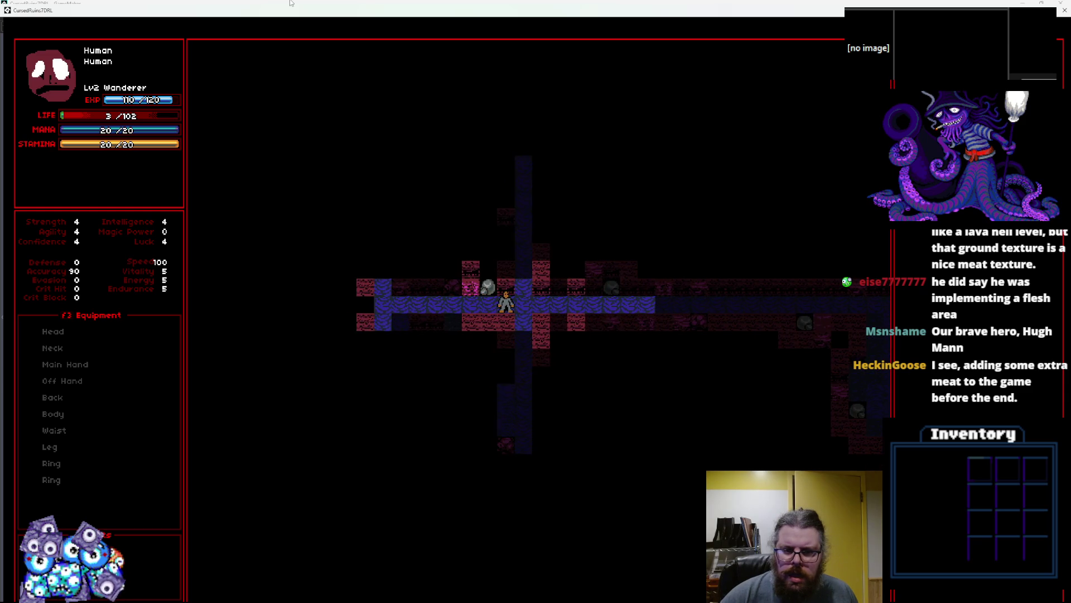
- Walk up the vertical corridor into the larger blue room and explore its upper right
key(Right)
key(Up)
key(Up)
key(Up)
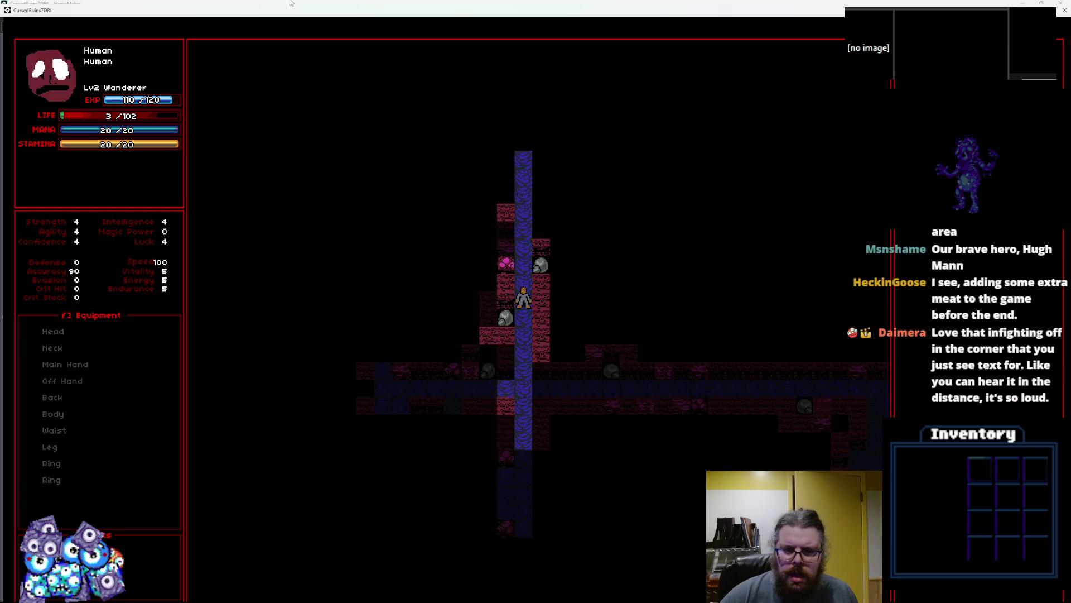
key(Up)
key(Up)
key(Up)
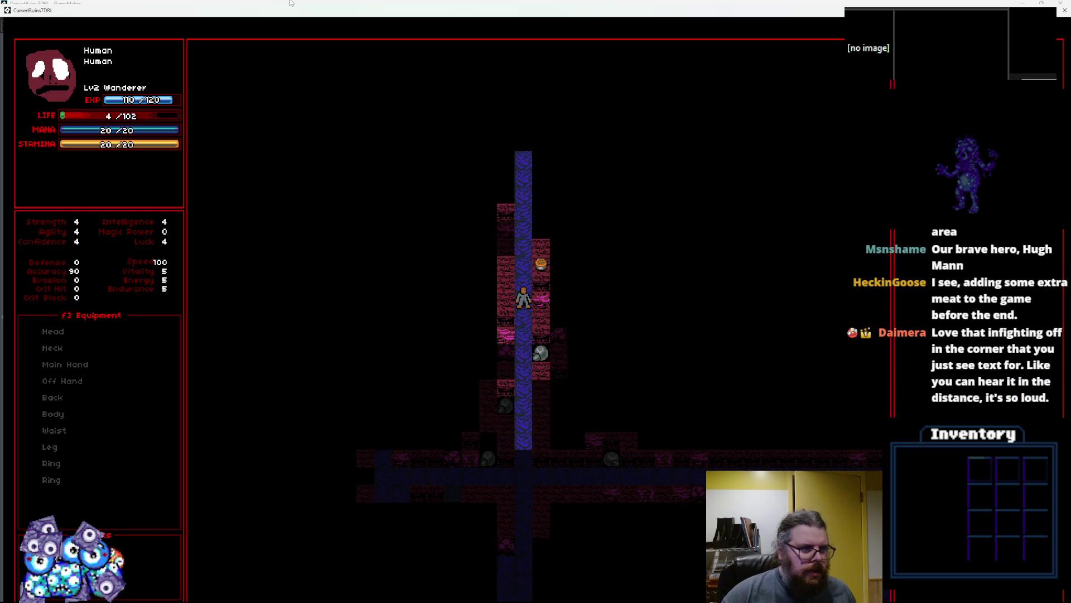
key(Up)
key(Up)
key(Up)
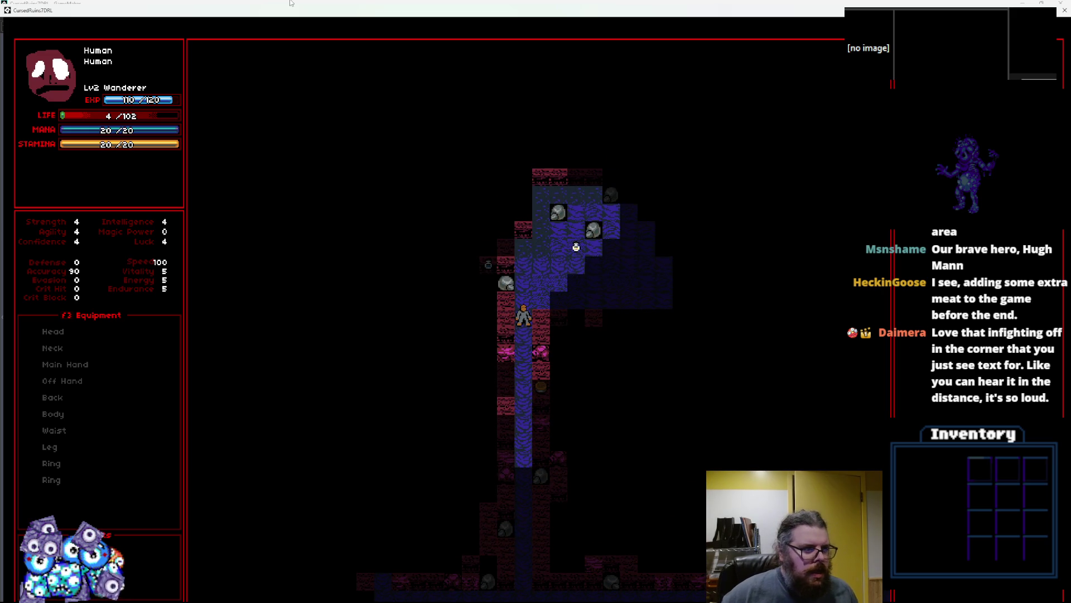
key(Up)
key(Right)
key(Right)
key(Right)
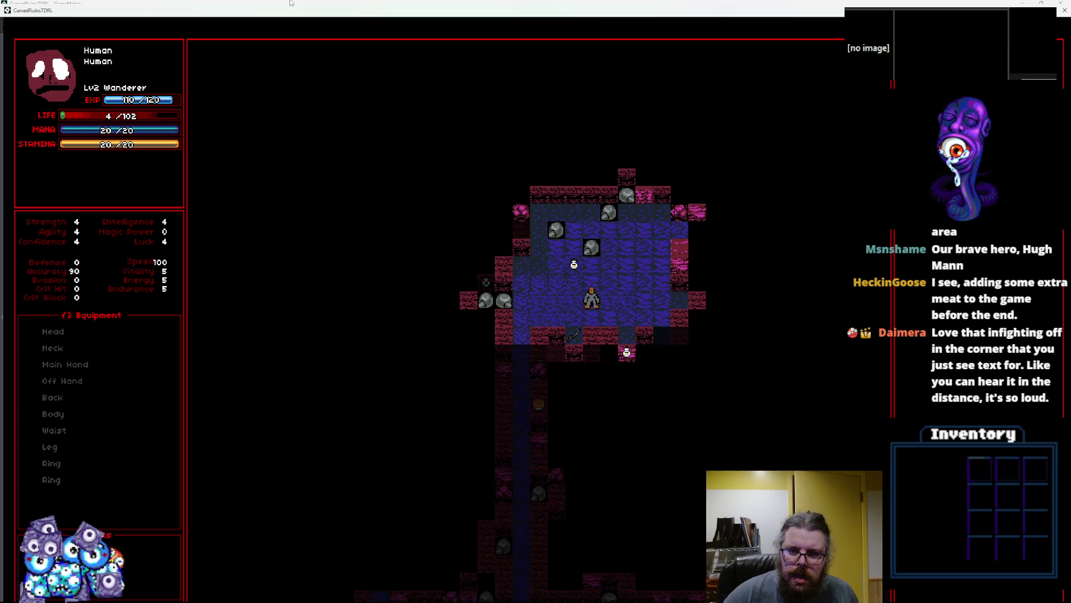
key(Up)
key(Right)
key(Up)
key(Right)
key(Up)
key(Right)
key(Up)
key(Right)
key(Down)
key(Down)
key(Down)
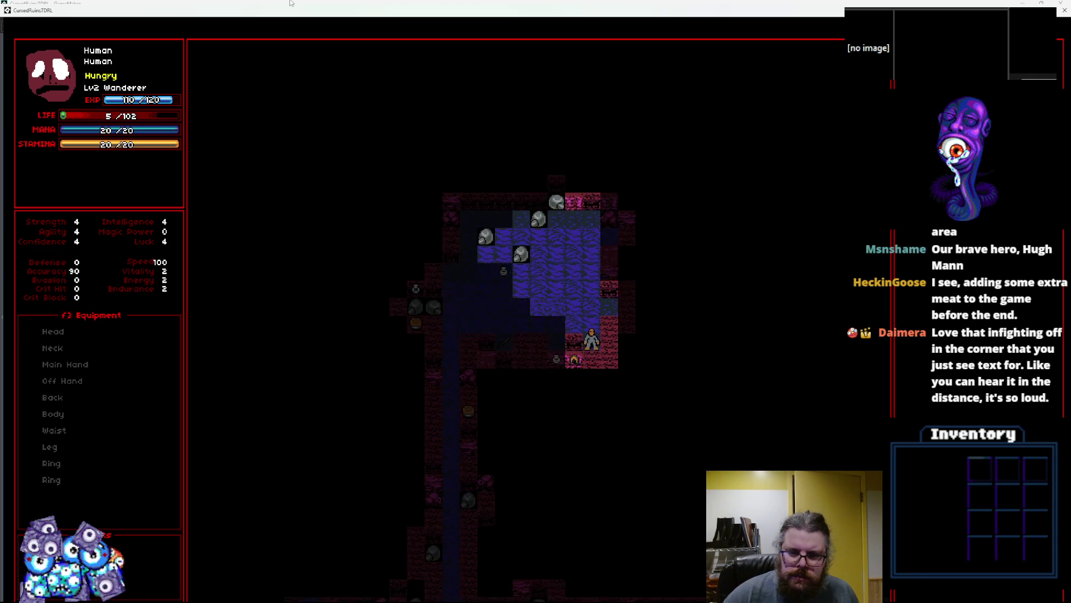
- Walk the player left and up through the room, then close the game window
key(Up)
key(Left)
key(Left)
key(Left)
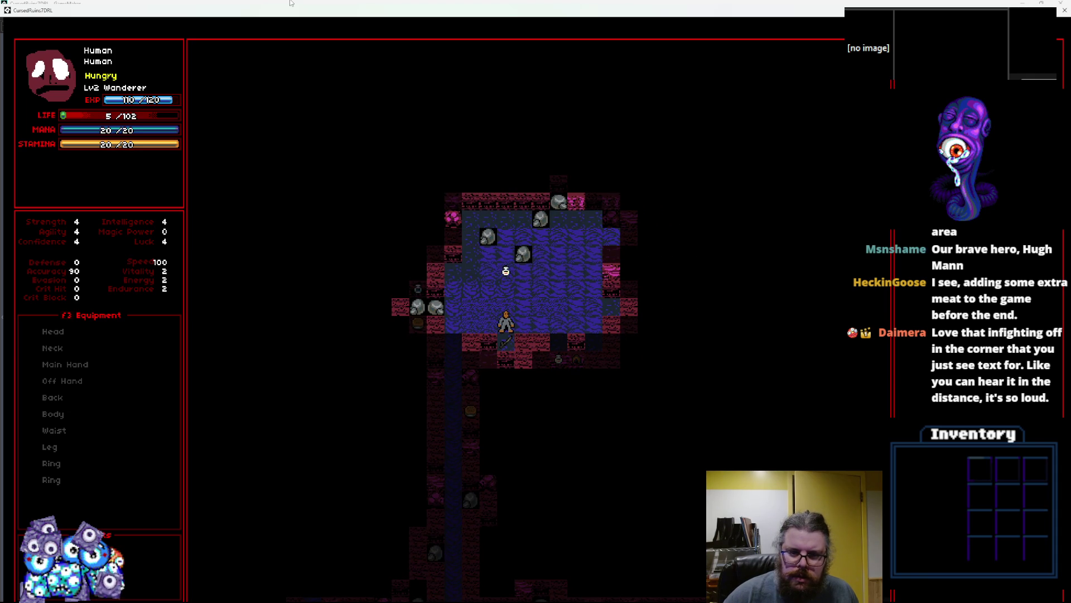
key(Up)
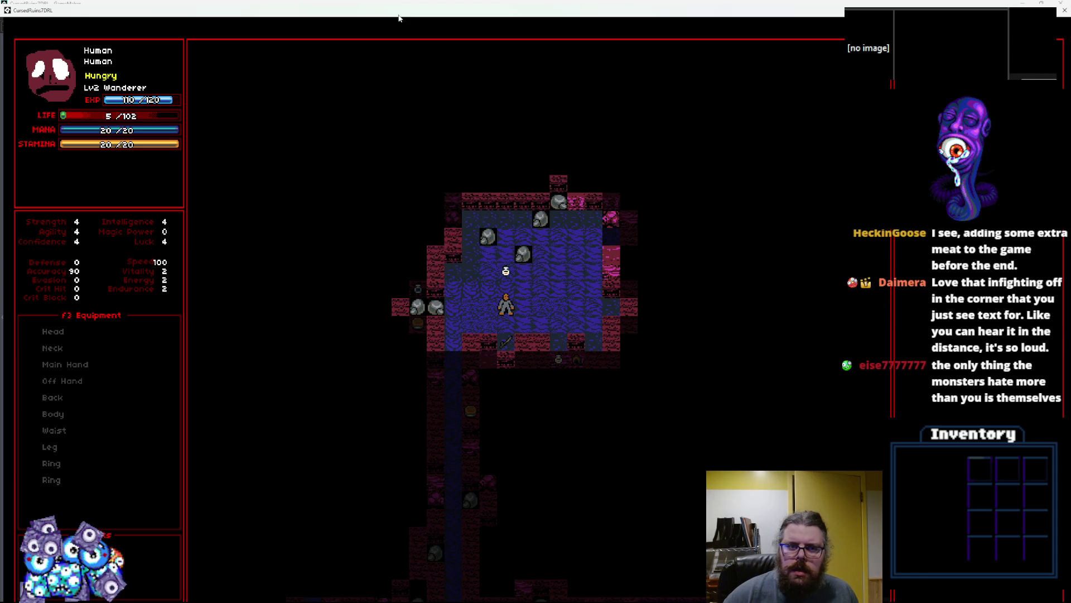
double_click(399, 15)
- Stop the game and look over the eWallType enum and LevelGenUtility before returning to levelData.gml
click(205, 52)
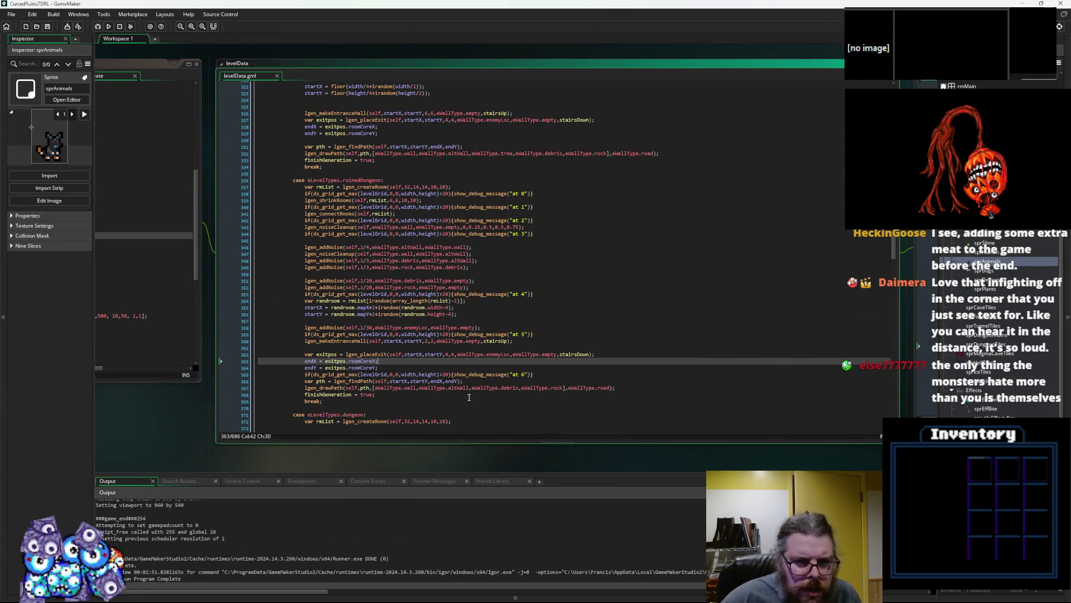
scroll(468, 397, down, 3)
scroll(437, 395, down, 5)
click(138, 213)
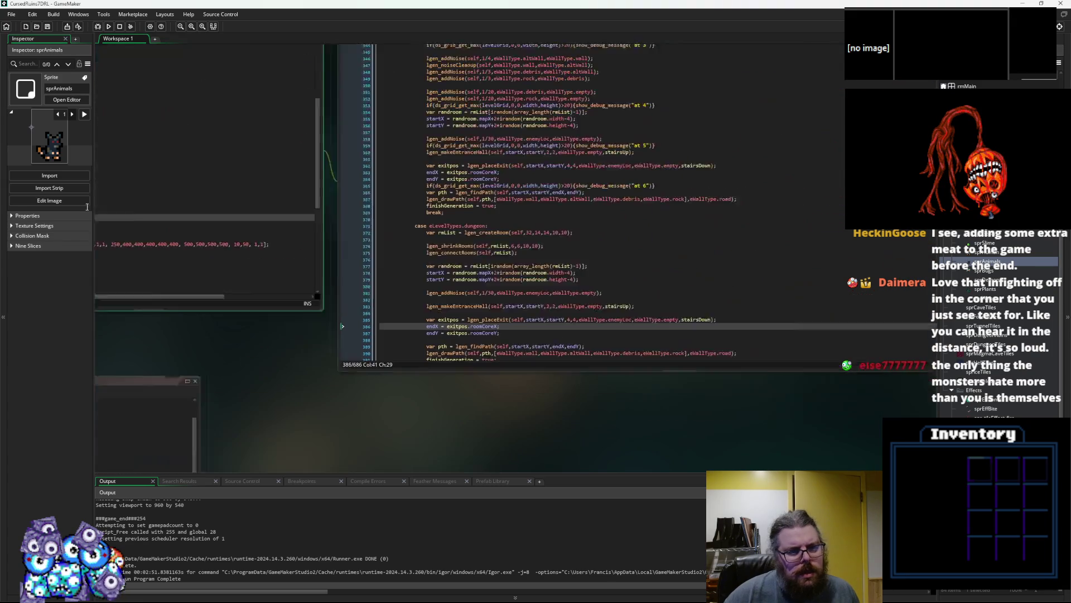
click(407, 330)
scroll(413, 328, up, 4)
scroll(427, 333, up, 2)
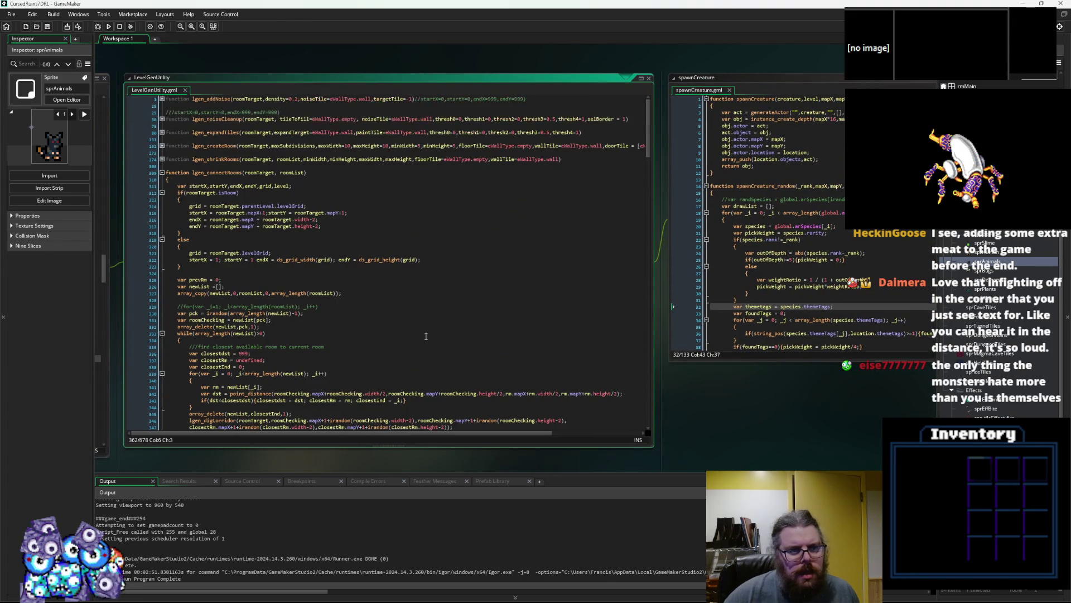
key(alt+Left)
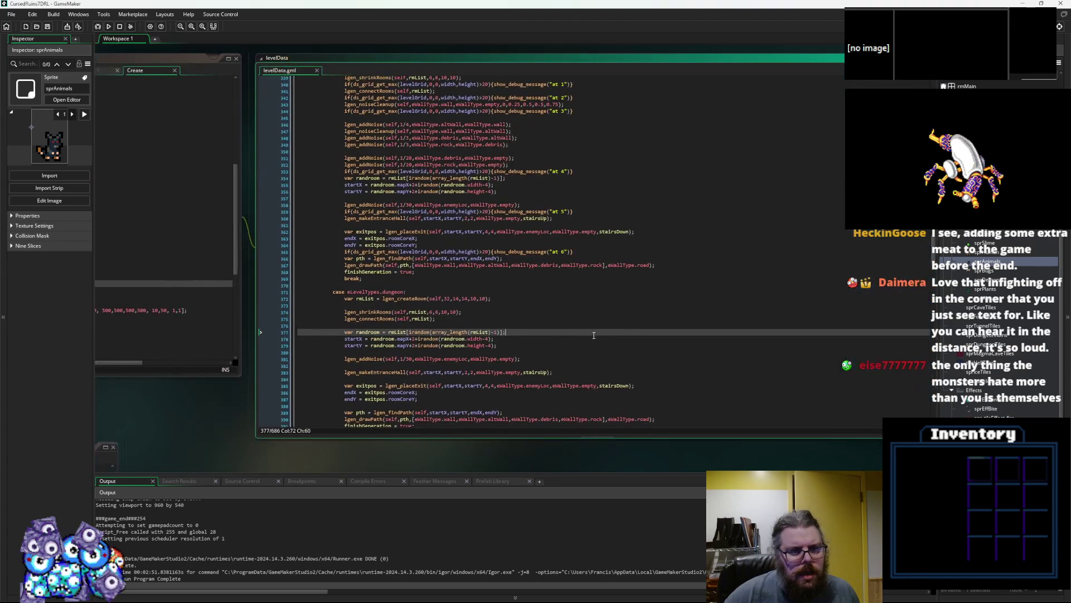
- Review the forest, cave and ruinedDungeon generation cases in levelData.gml
scroll(485, 341, up, 9)
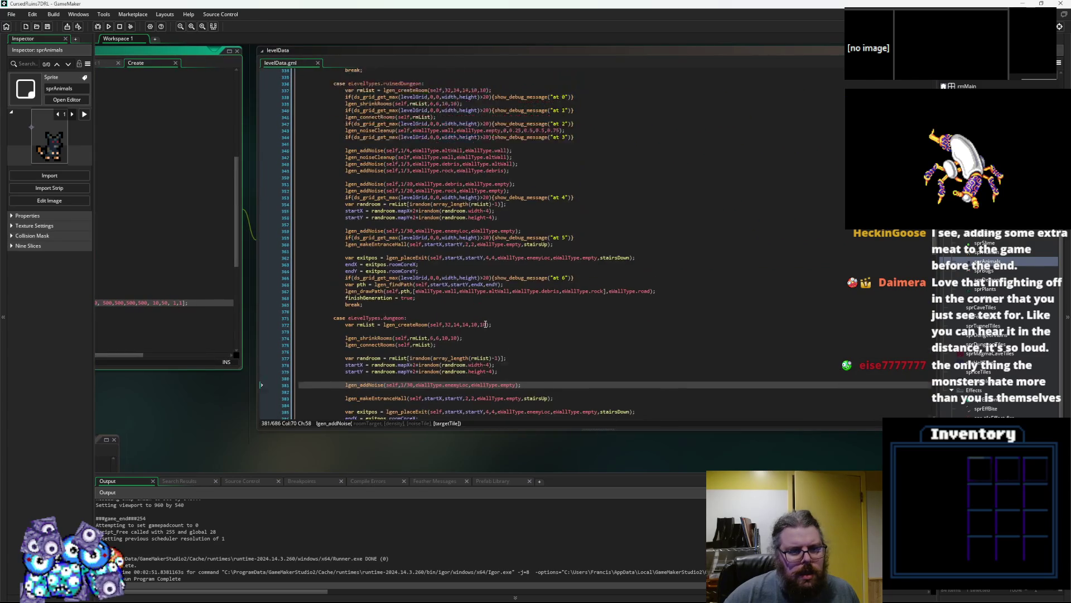
scroll(484, 341, up, 20)
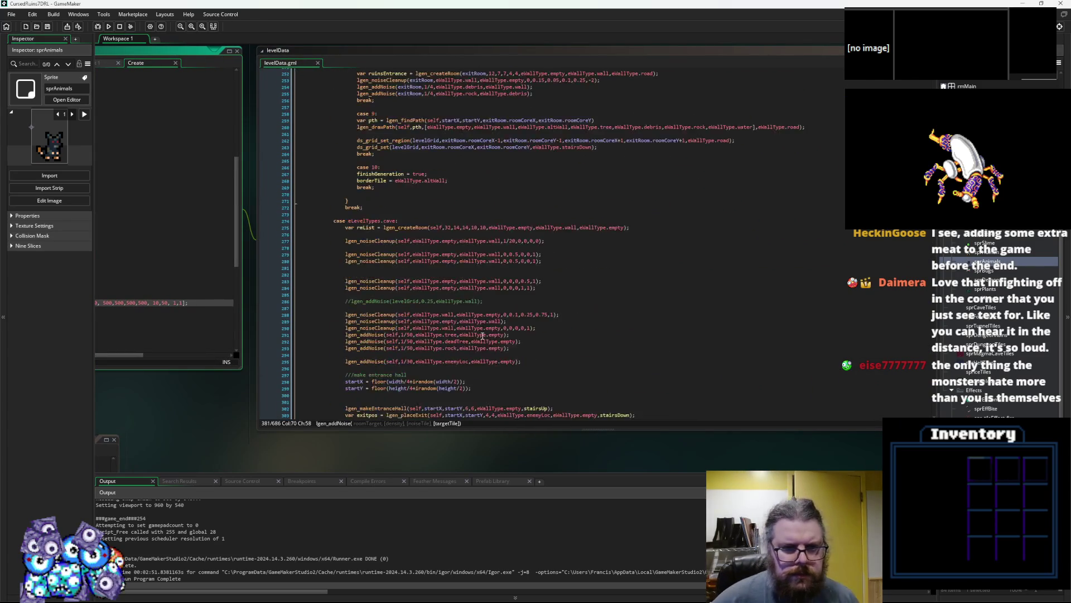
scroll(482, 335, up, 20)
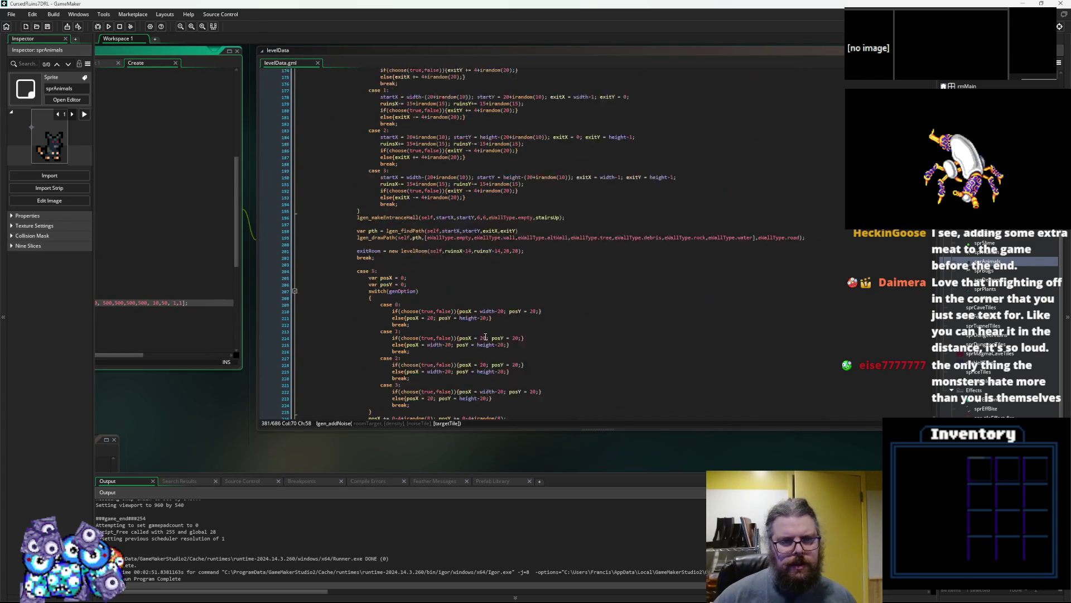
scroll(485, 335, up, 17)
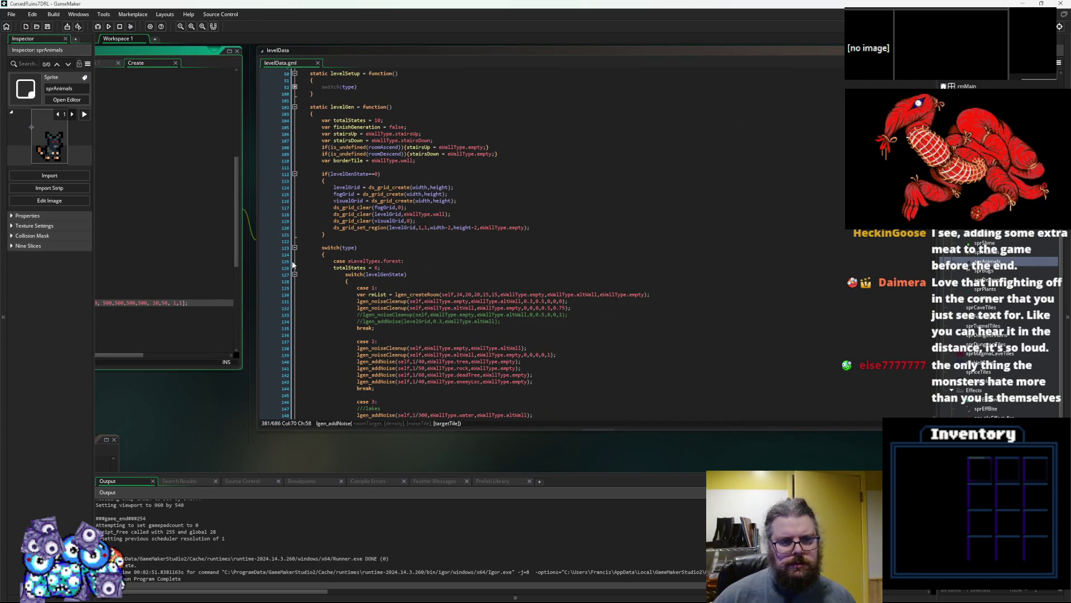
click(295, 275)
scroll(295, 303, down, 2)
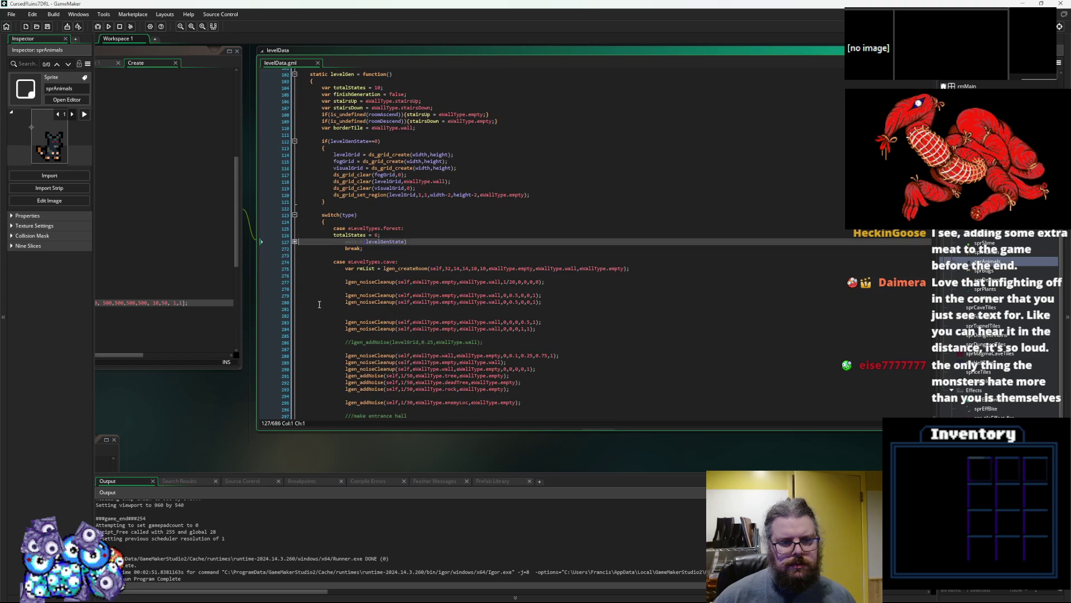
click(355, 302)
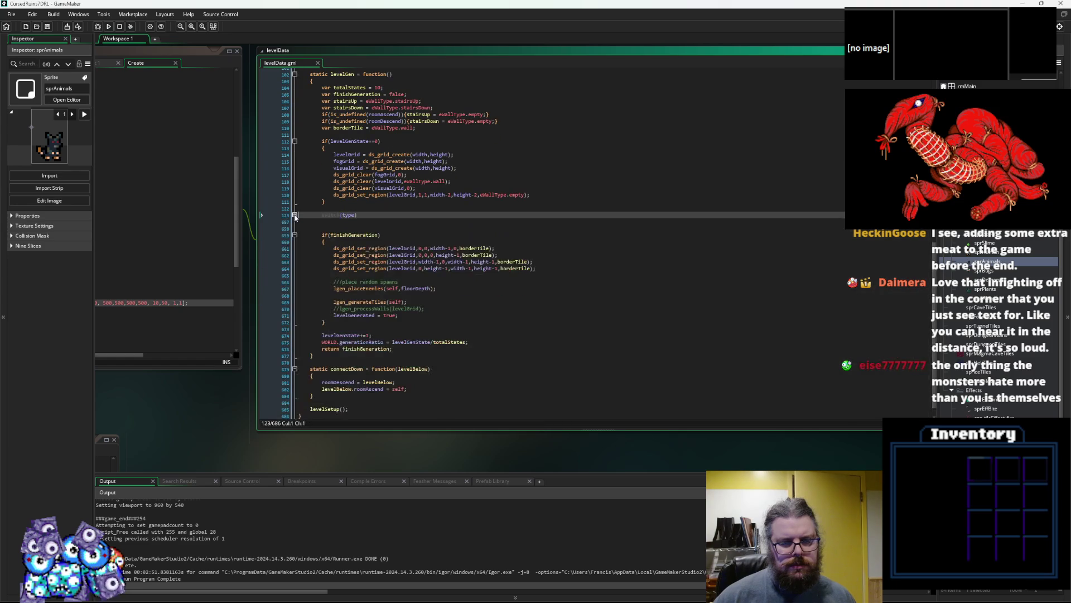
click(413, 235)
scroll(413, 239, up, 3)
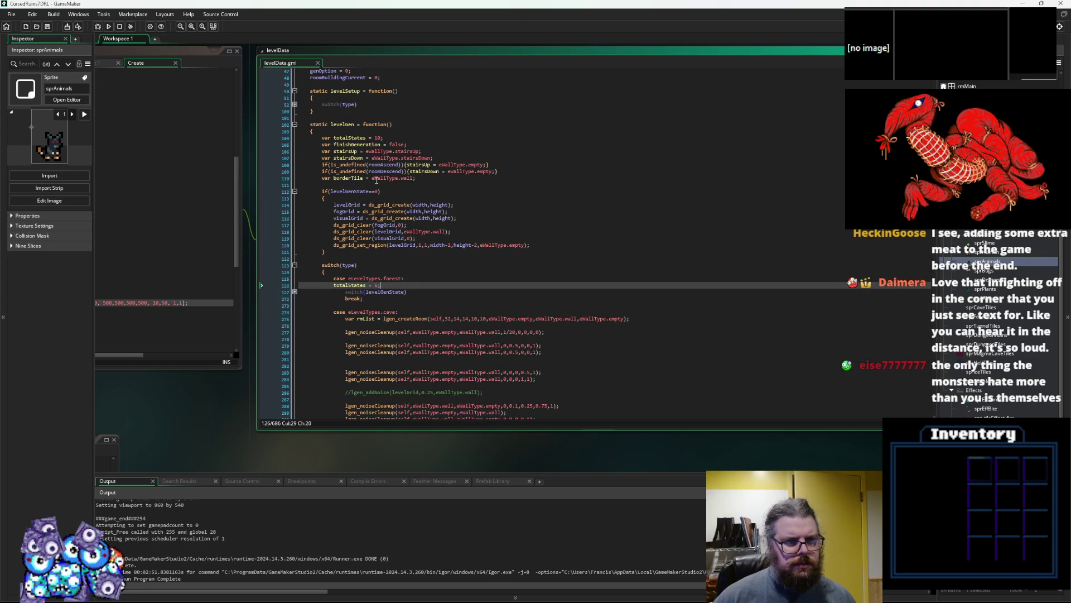
scroll(446, 300, down, 20)
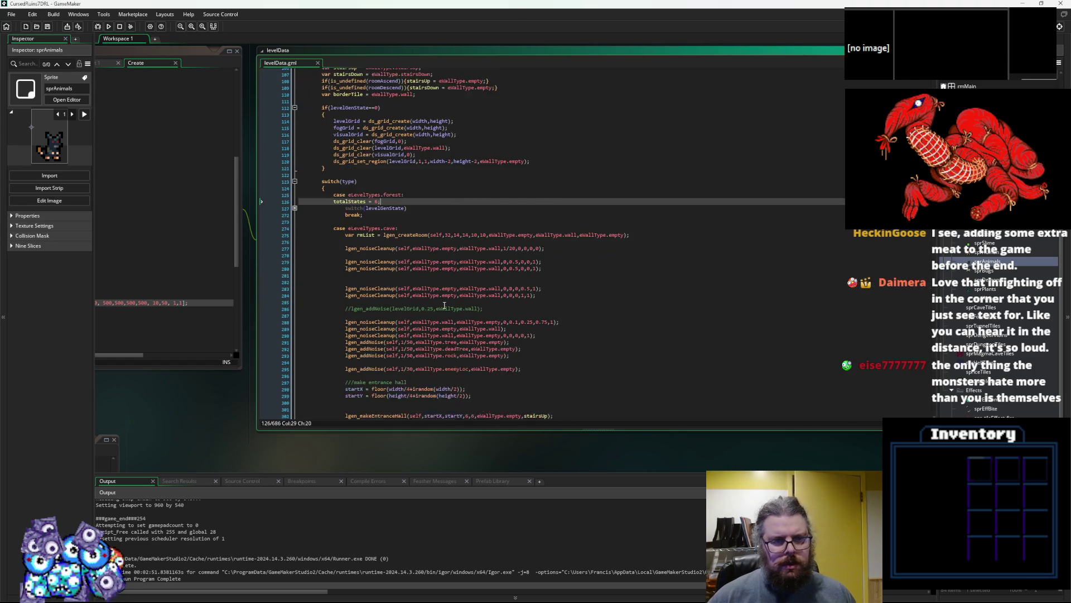
click(580, 332)
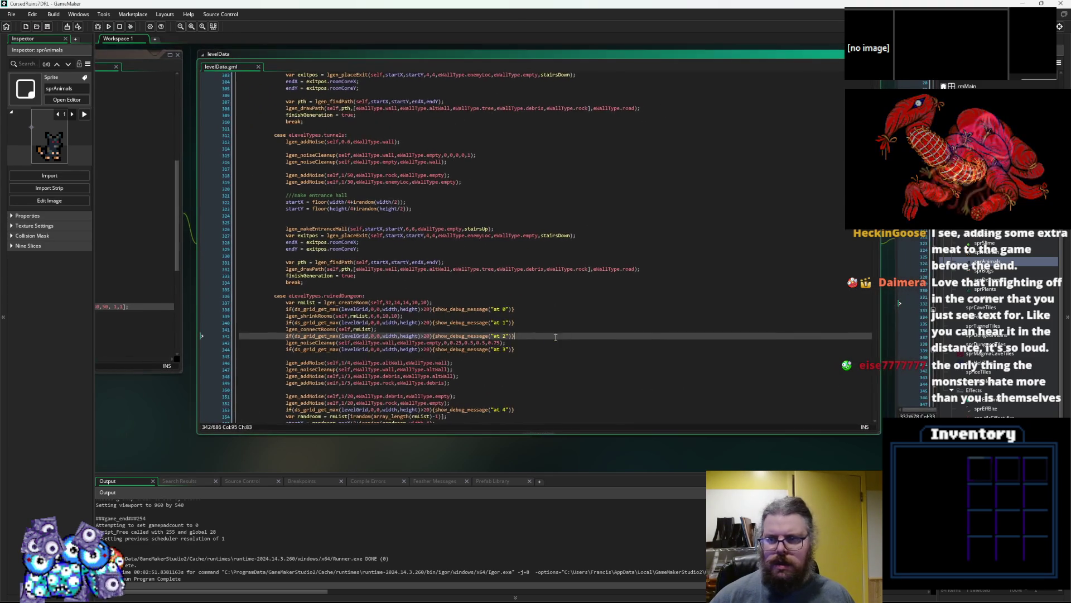
mouse_move(875, 223)
mouse_down()
mouse_move(874, 335)
mouse_move(844, 407)
mouse_up()
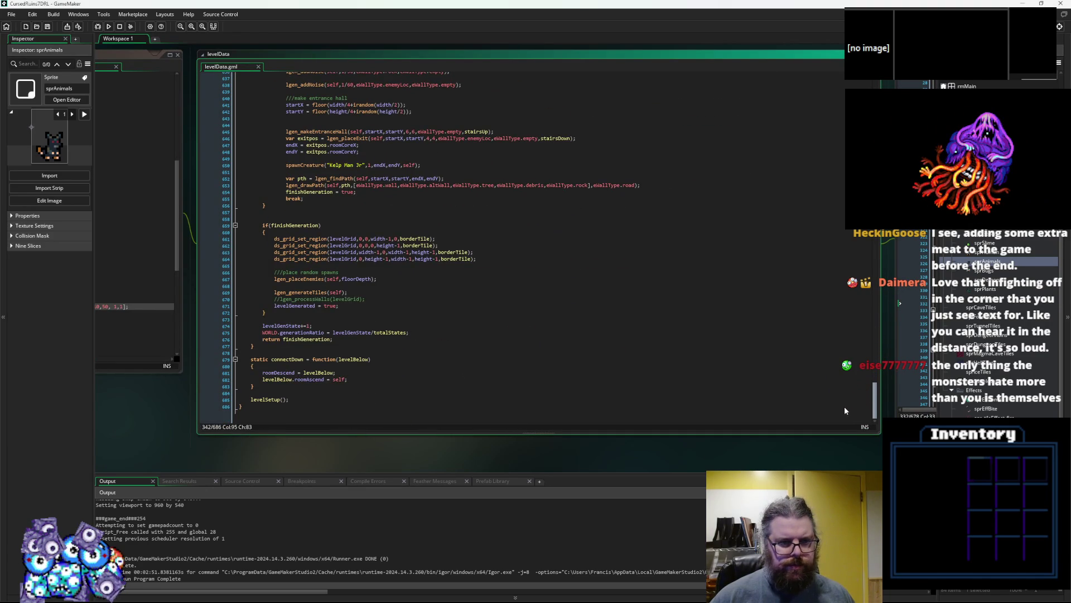
- Check the lgen_placeEnemies parameters and locate the hell level's enemy noise line
click(310, 279)
scroll(455, 288, up, 9)
scroll(455, 288, up, 12)
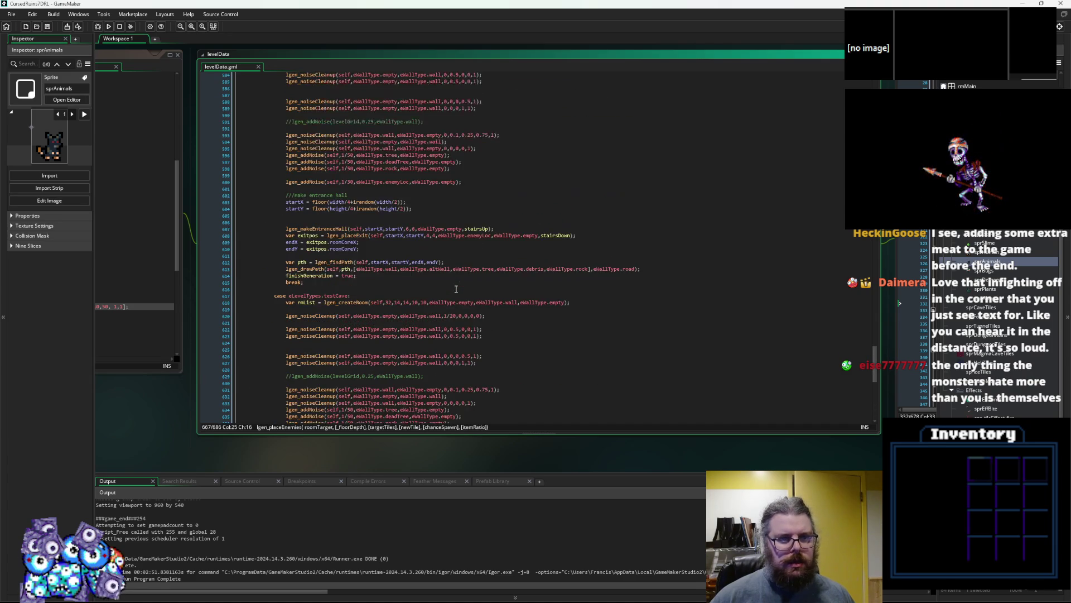
scroll(456, 289, down, 1)
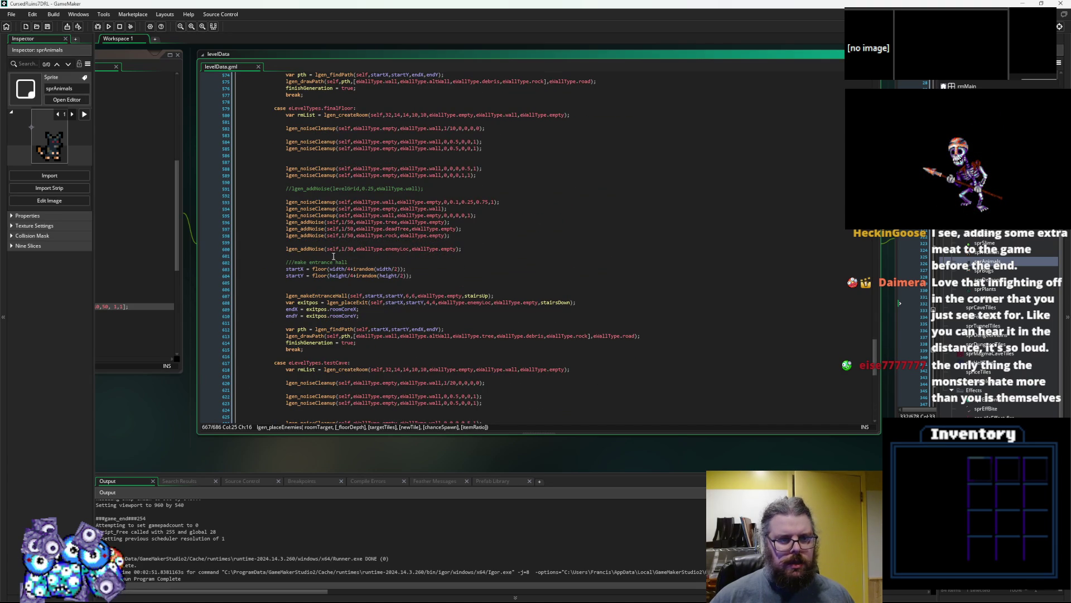
scroll(333, 256, up, 12)
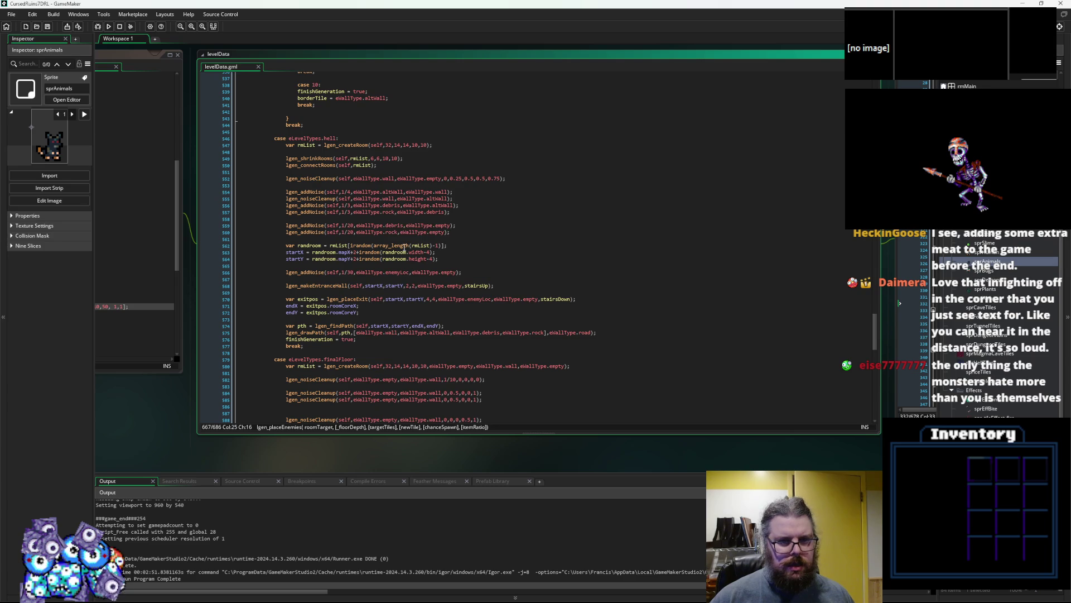
click(394, 273)
click(397, 285)
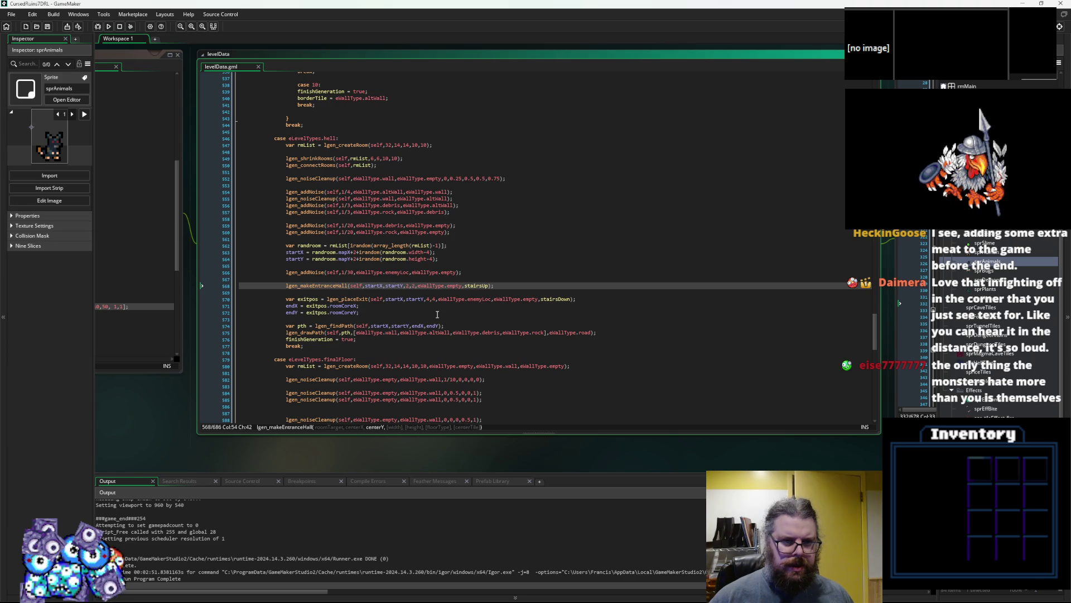
- Change the hell level's enemyLoc noise density from 1/30 to 1/130 and save levelData.gml
double_click(480, 298)
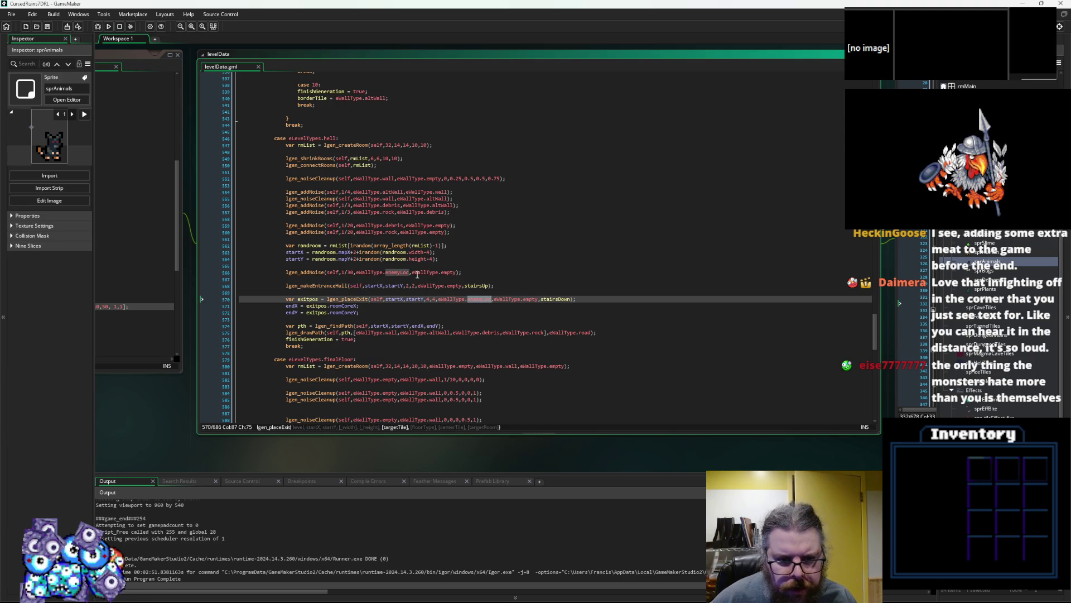
double_click(391, 272)
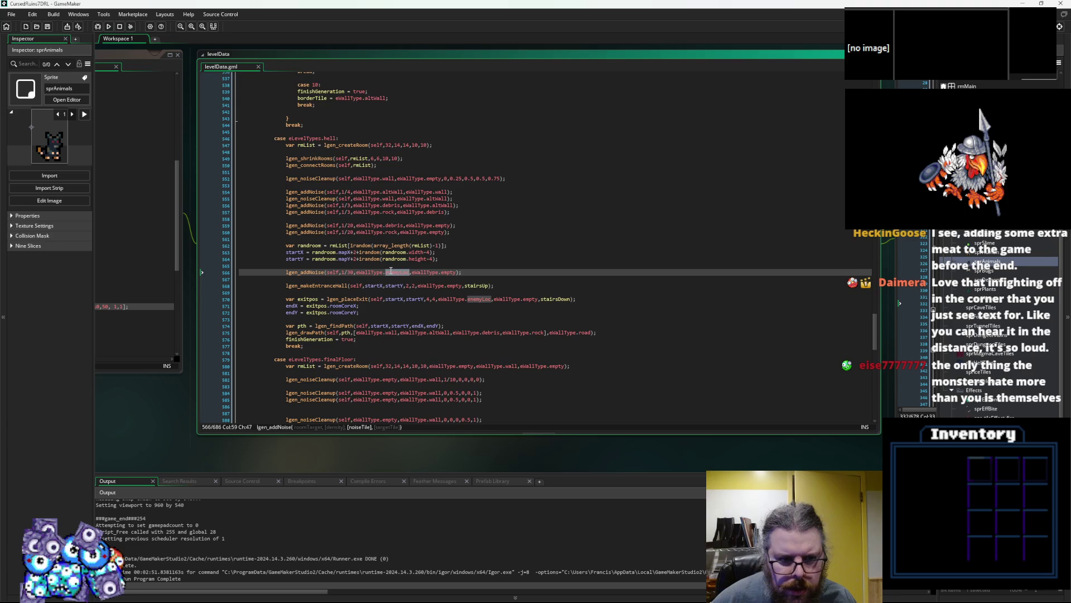
click(353, 273)
text(1)
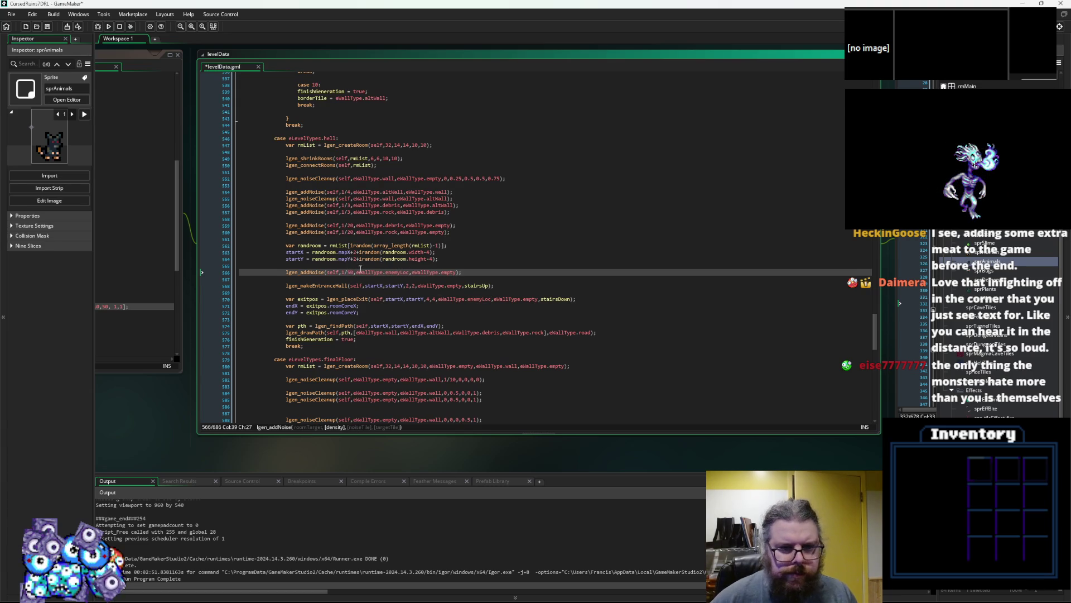
click(47, 26)
click(493, 270)
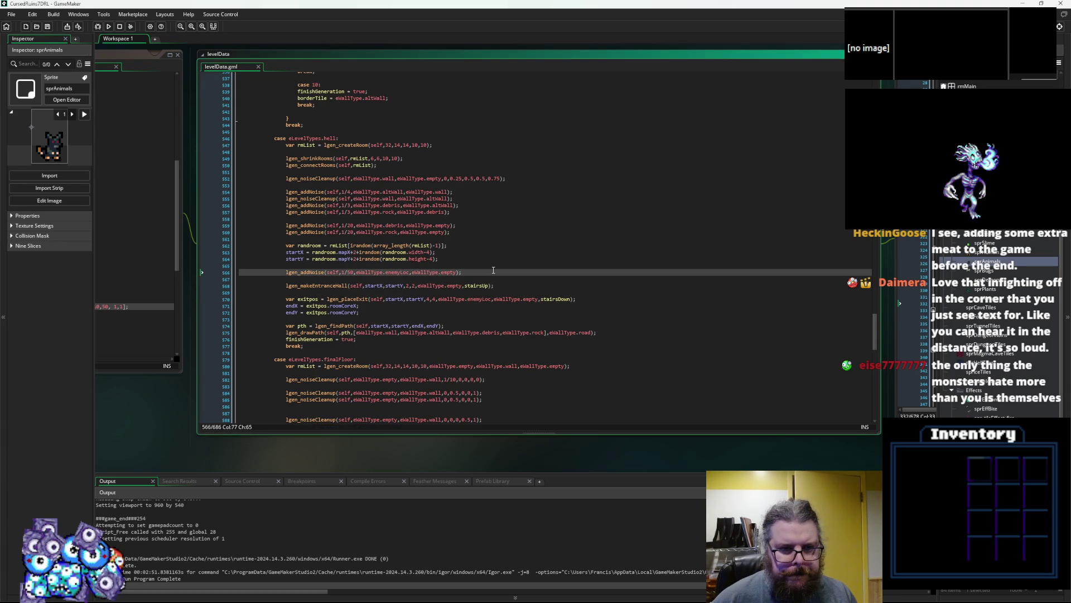
mouse_move(405, 285)
mouse_down()
mouse_move(732, 301)
mouse_move(650, 291)
mouse_up()
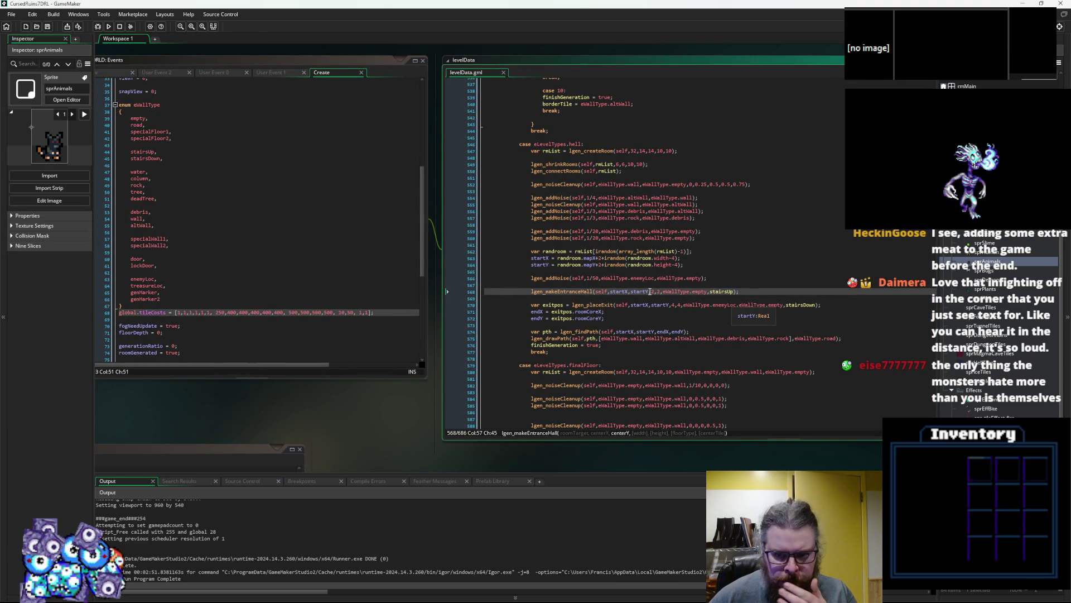
- Look up treasureLoc in the tile enum and duplicate the hell case's enemy noise line
double_click(146, 286)
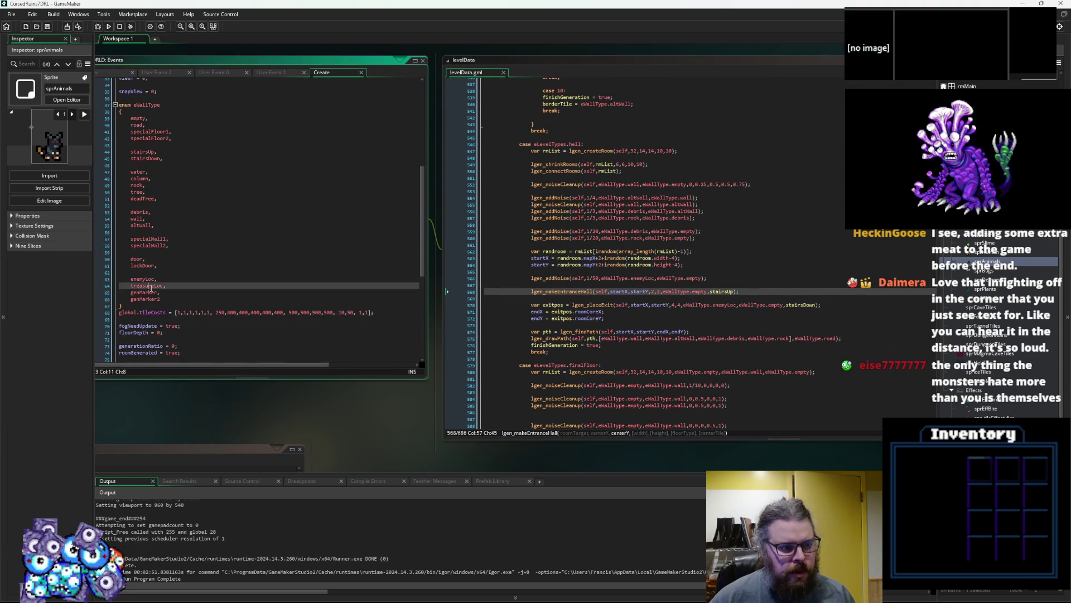
click(714, 278)
drag(727, 288, 586, 285)
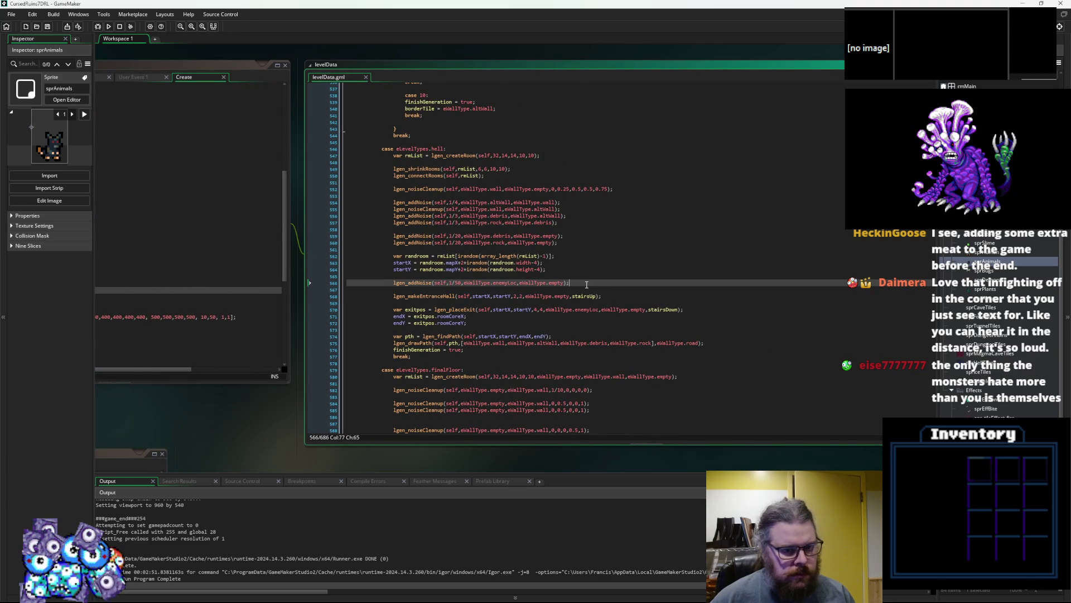
key(Up)
key(Up)
key(Down)
key(Down)
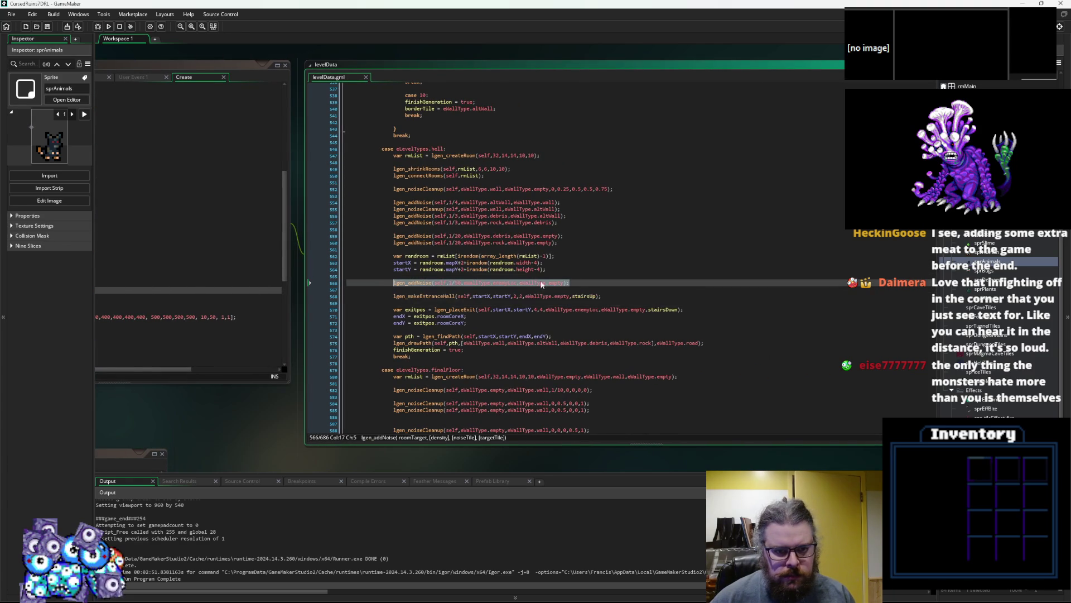
key(ctrl+d)
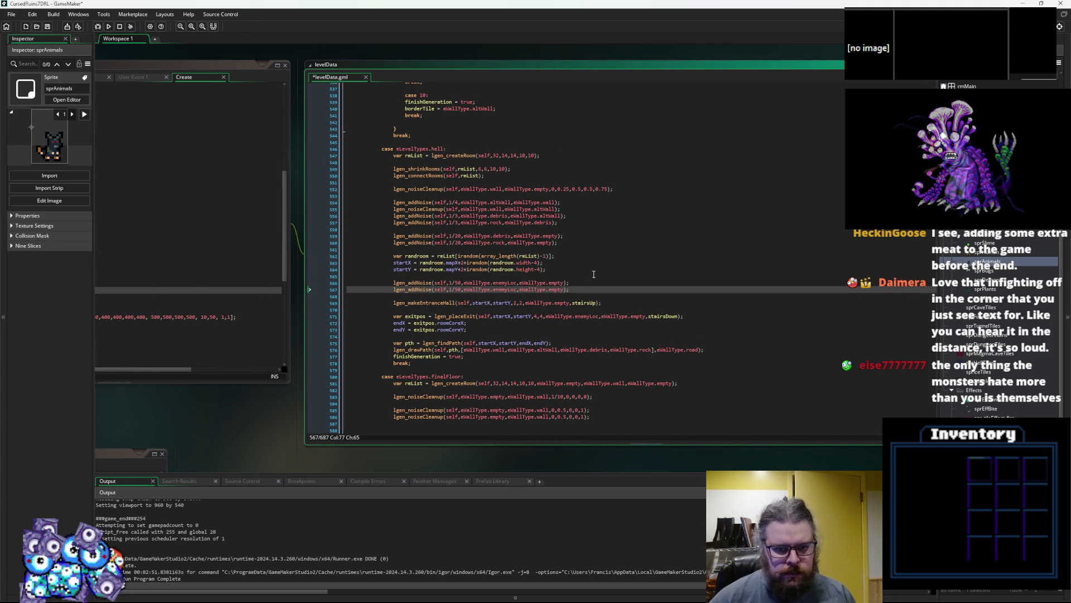
drag(557, 286, 752, 271)
- Replace enemyLoc with treasureLoc in the duplicated lgen_addNoise line
click(206, 275)
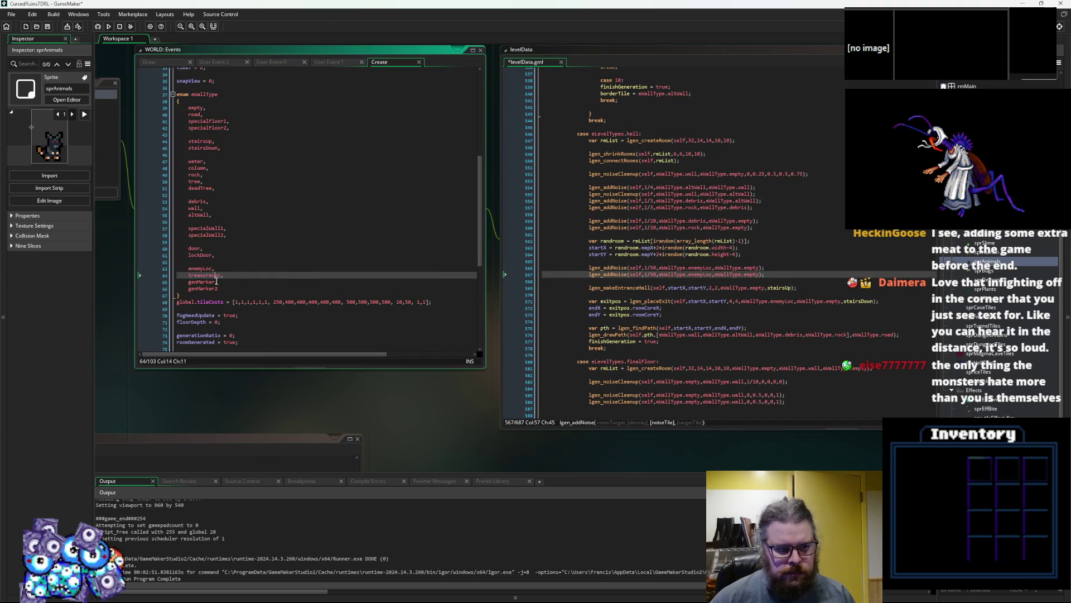
double_click(206, 275)
key(ctrl+c)
double_click(700, 275)
key(ctrl+v)
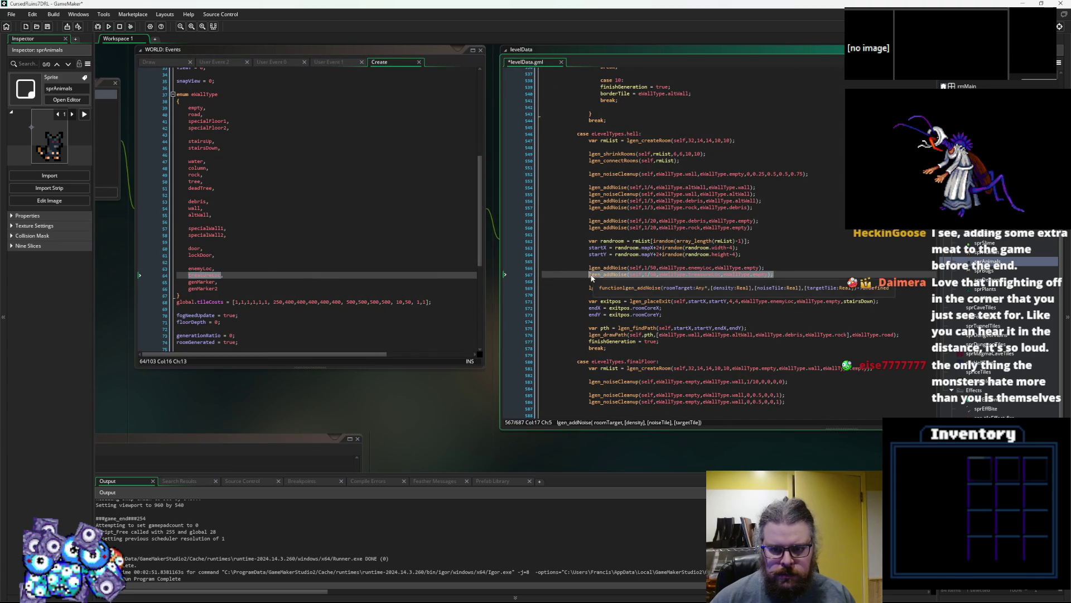
click(702, 328)
drag(702, 328, 622, 337)
scroll(667, 363, up, 3)
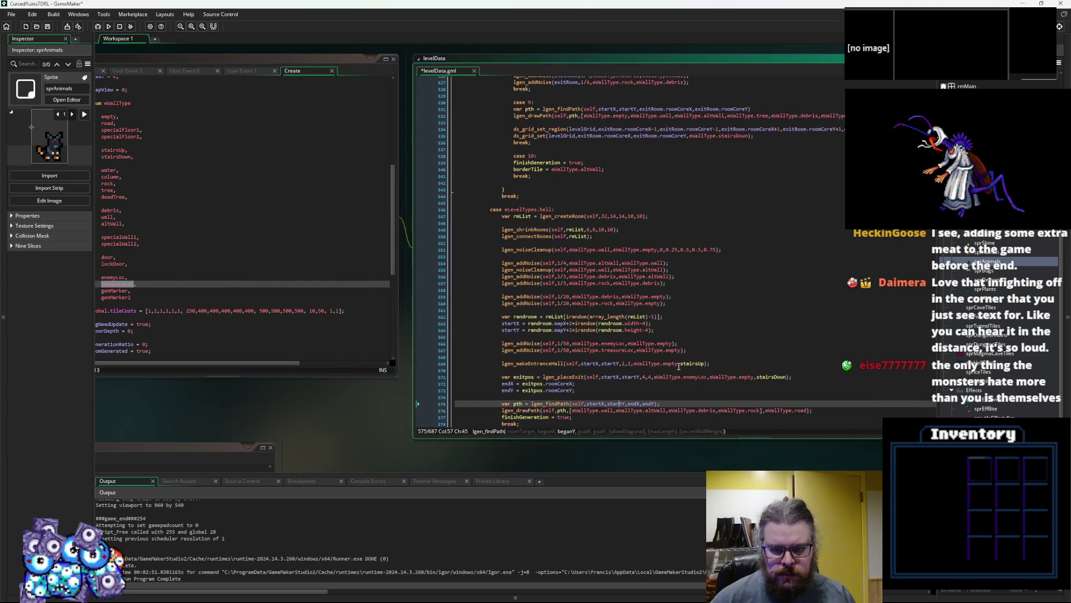
- Paste a treasureLoc lgen_addNoise line at 1/50 under magmaCave case 2's enemyLoc noise line
click(706, 351)
click(598, 350)
double_click(613, 344)
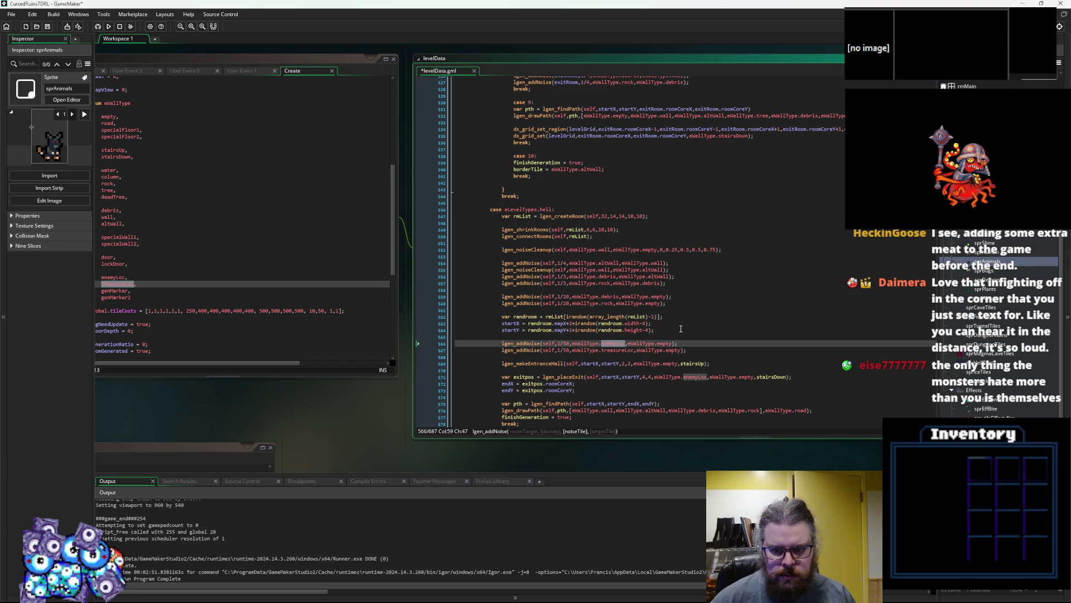
scroll(697, 355, up, 5)
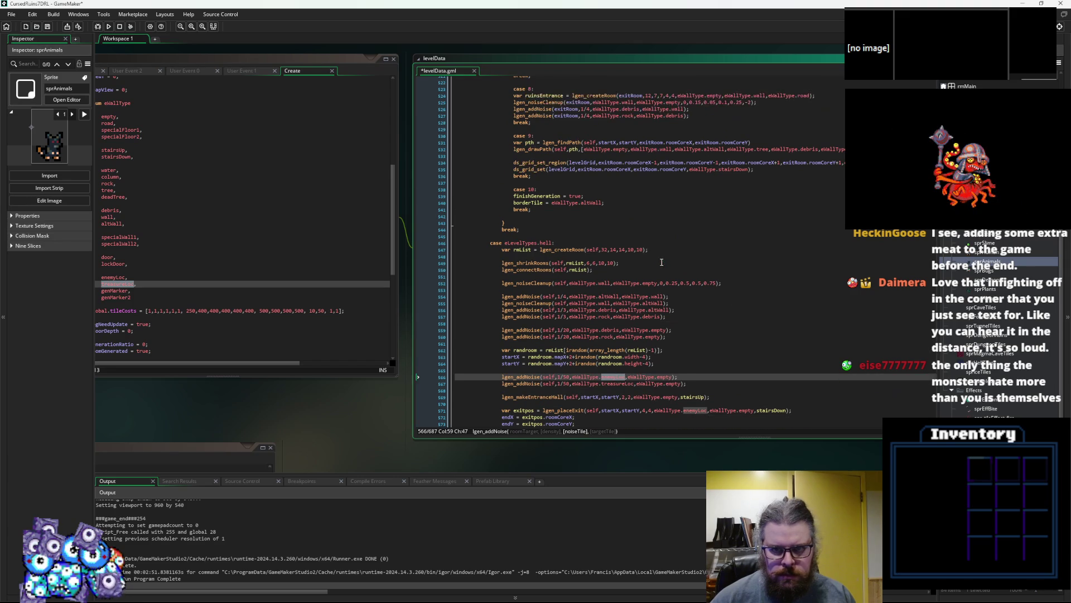
scroll(647, 273, up, 5)
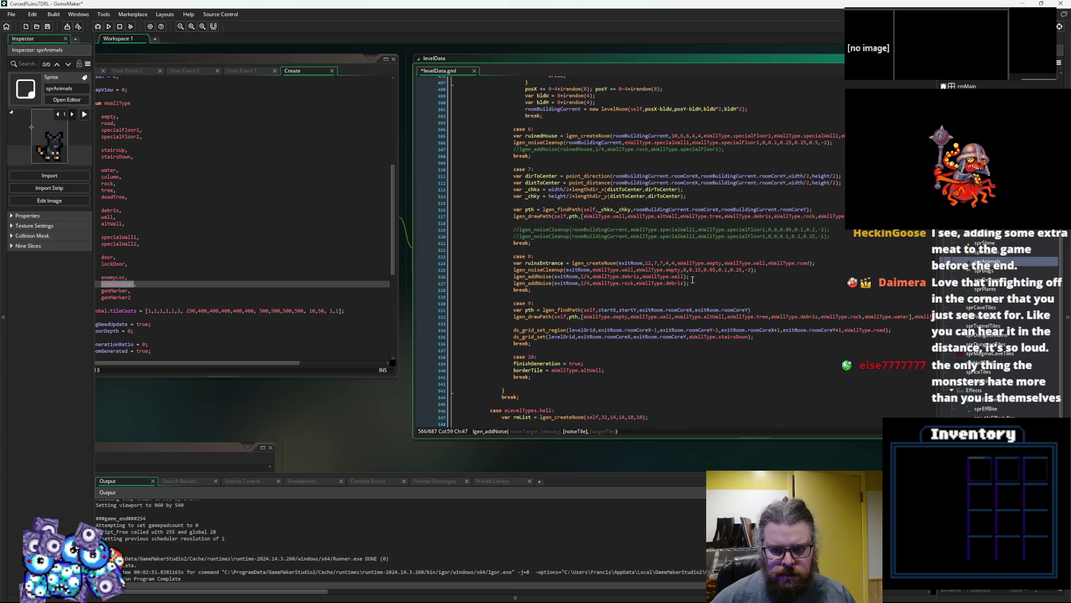
scroll(691, 280, up, 15)
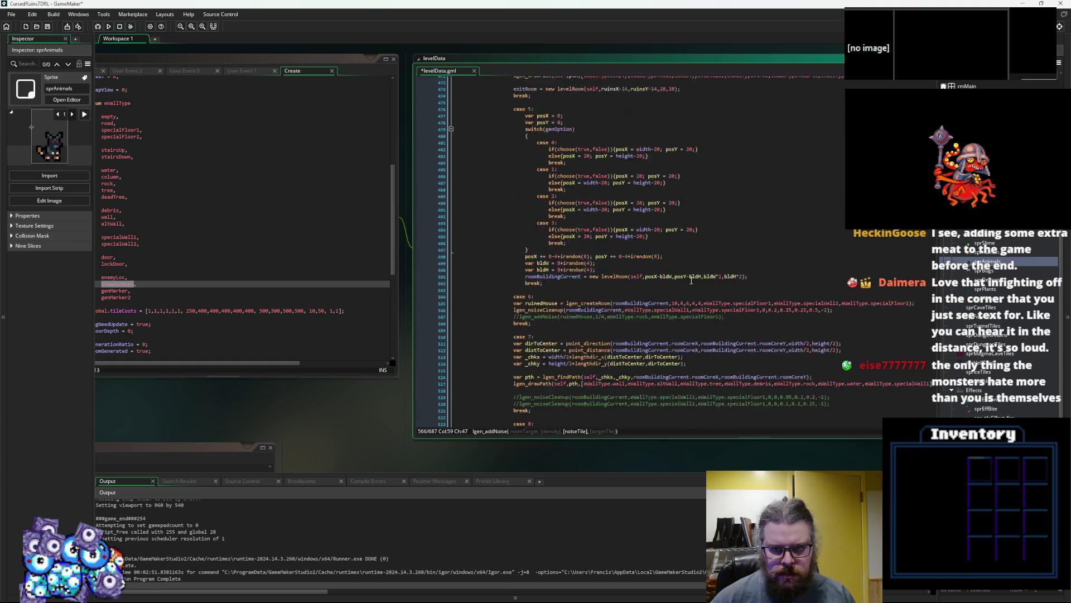
scroll(692, 280, up, 20)
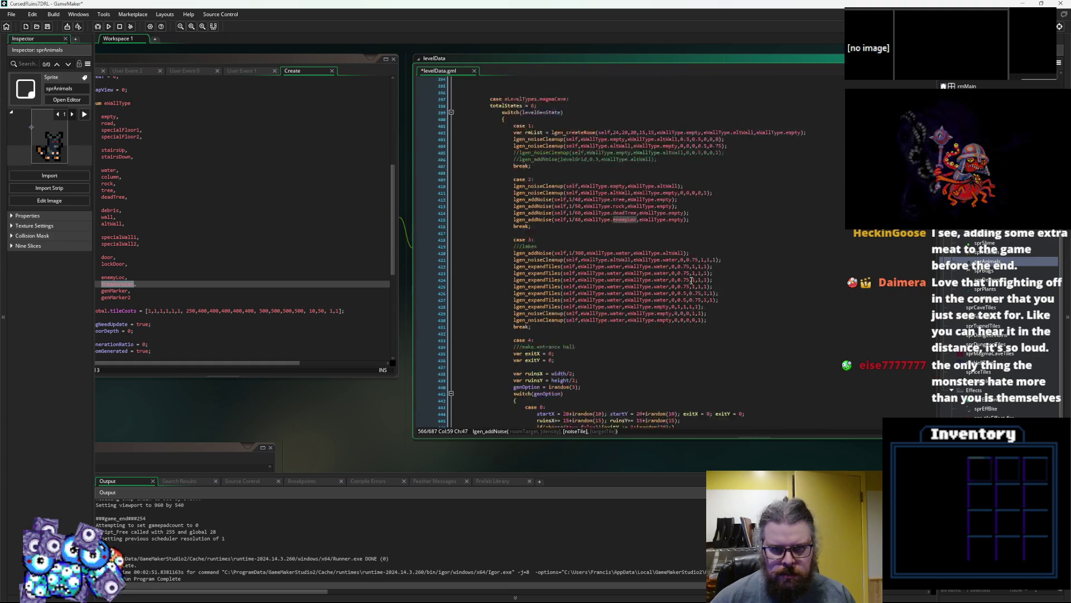
click(703, 249)
key(Down)
key(Return)
key(ctrl+v)
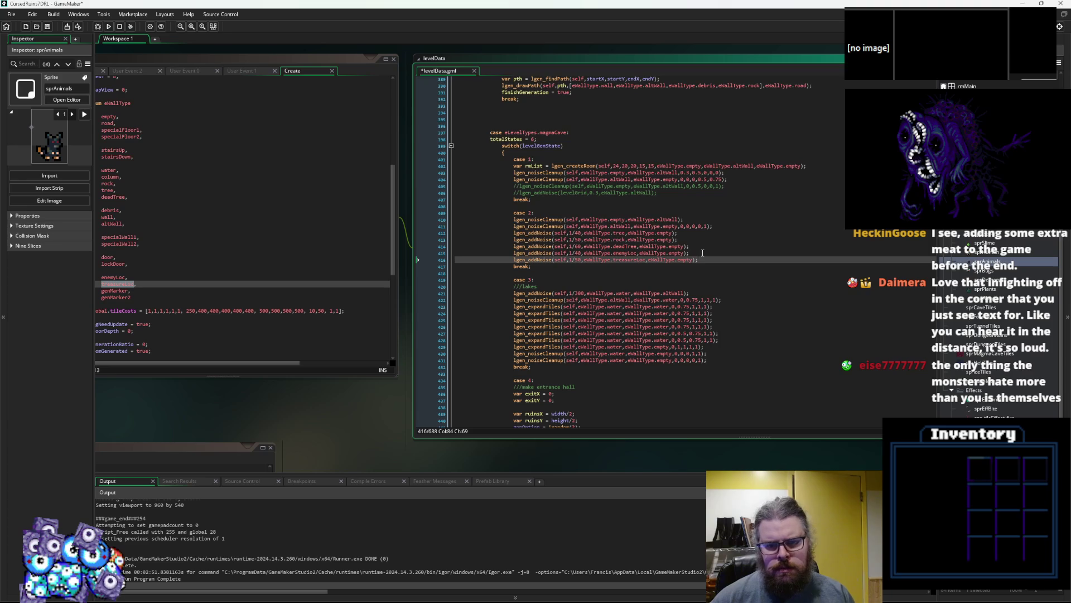
click(577, 253)
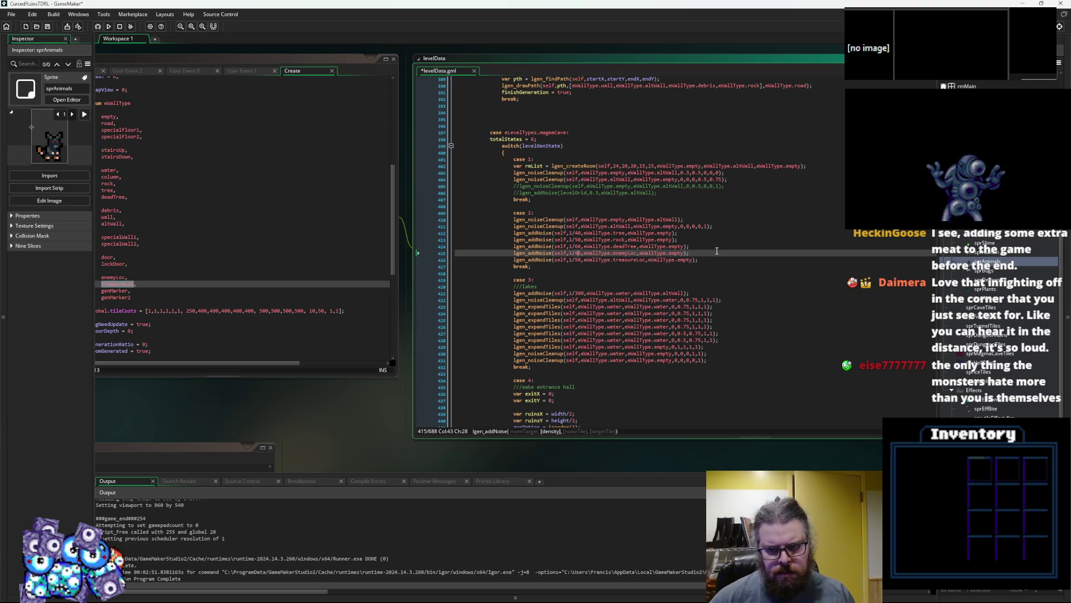
drag(707, 259, 513, 261)
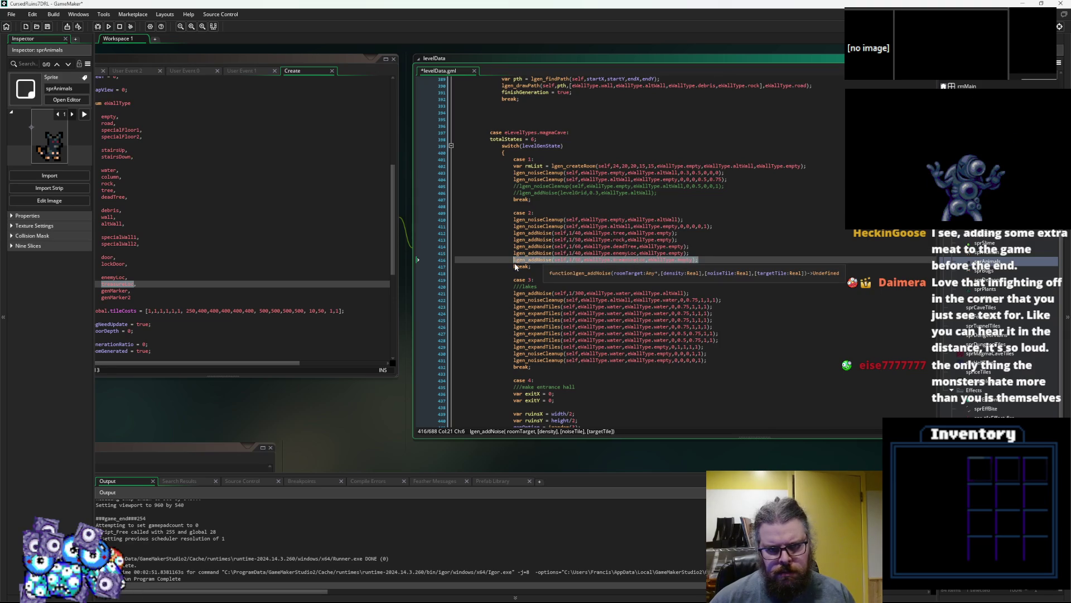
click(569, 262)
click(578, 254)
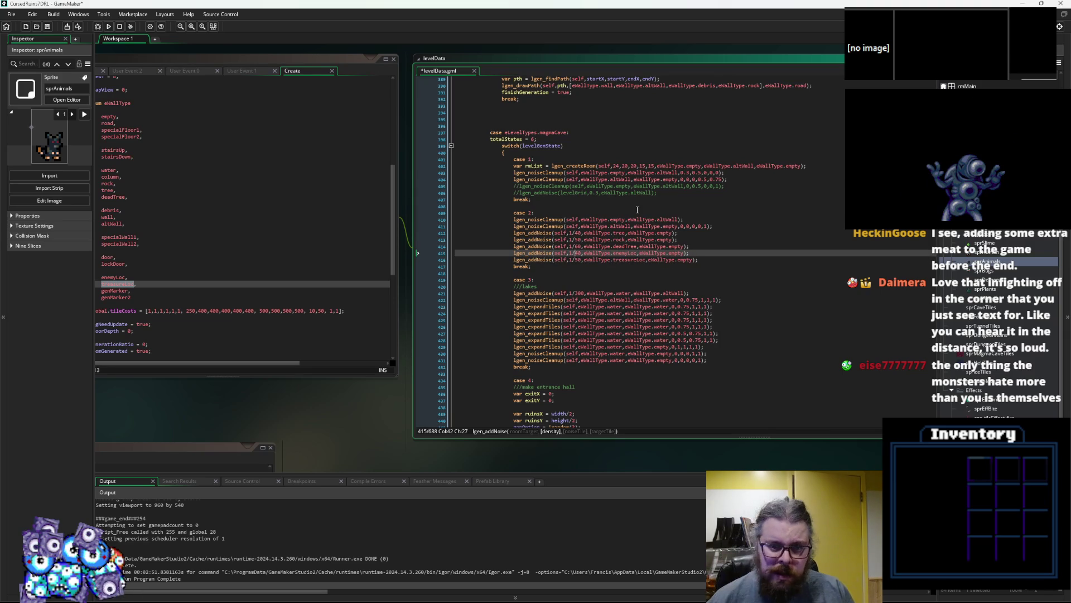
- Change the hell level's enemyLoc noise density to 1/20
scroll(637, 210, down, 20)
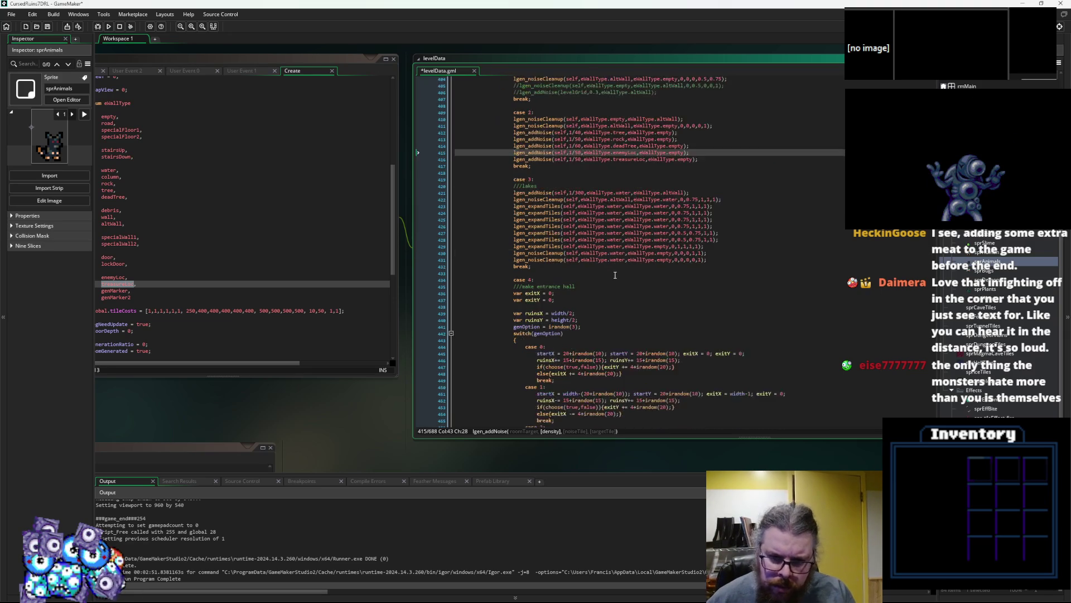
scroll(623, 276, down, 13)
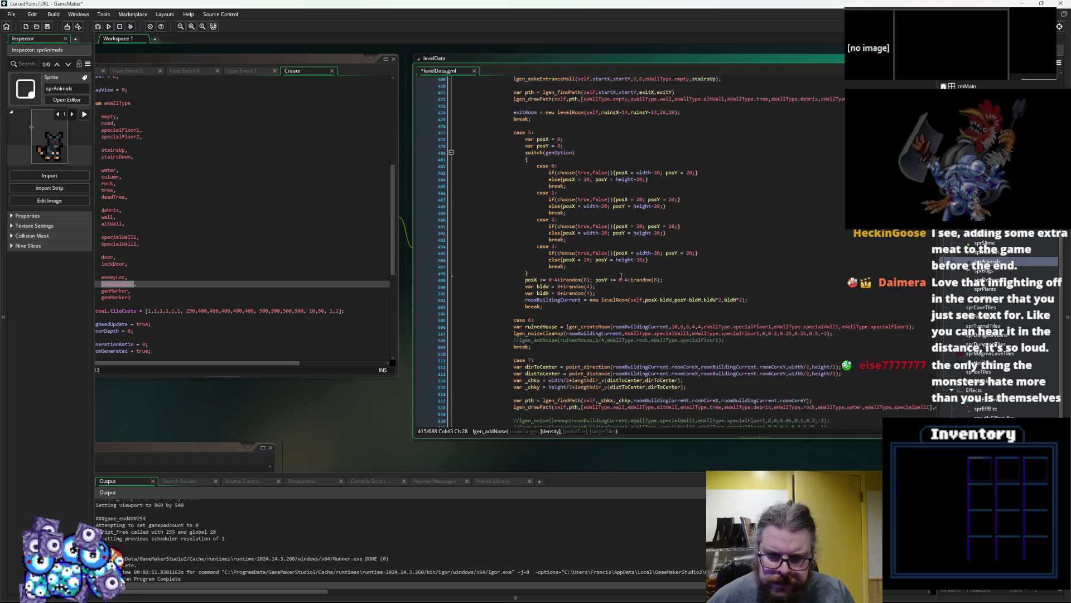
scroll(593, 309, down, 1)
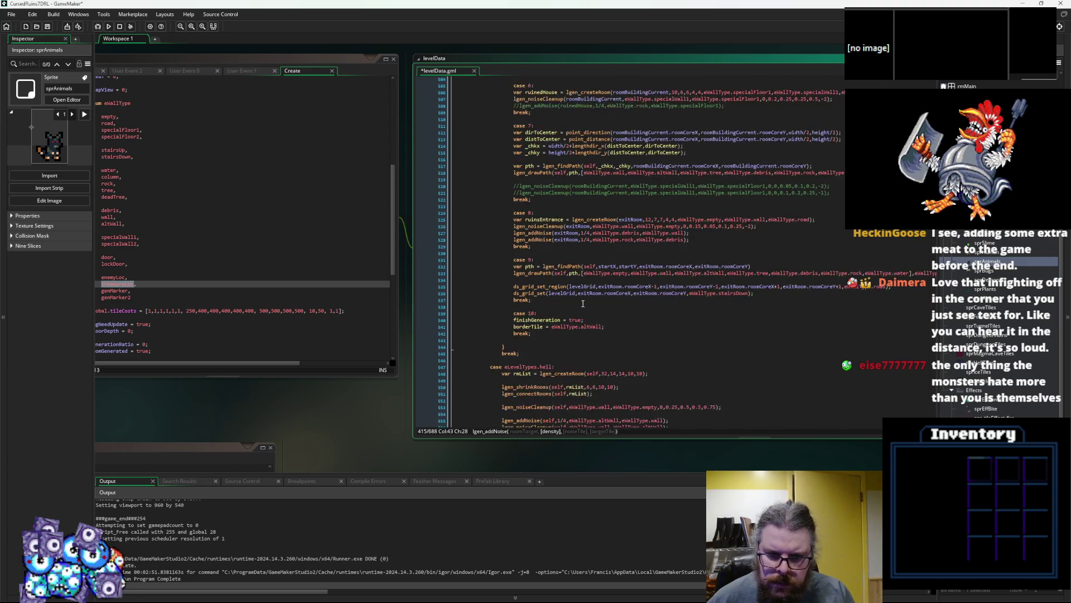
click(637, 280)
scroll(634, 274, up, 7)
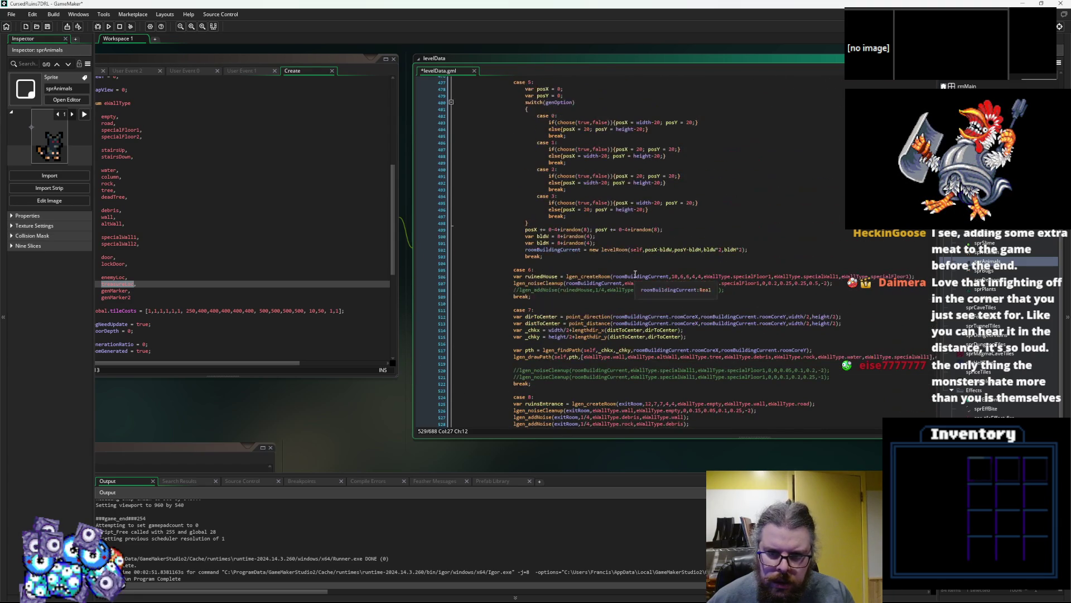
click(625, 237)
scroll(625, 240, up, 6)
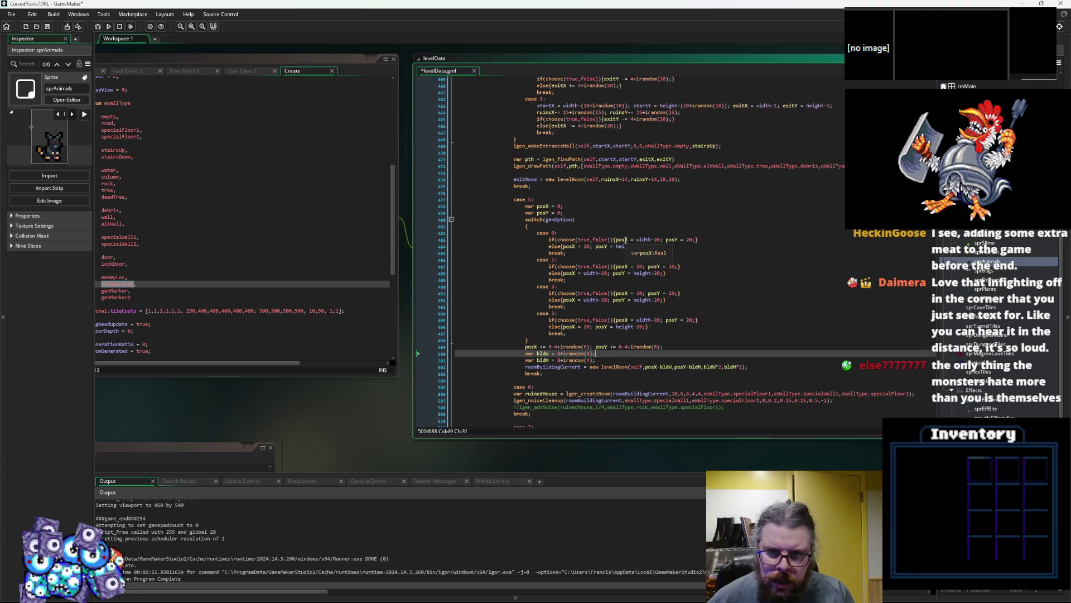
scroll(626, 240, up, 4)
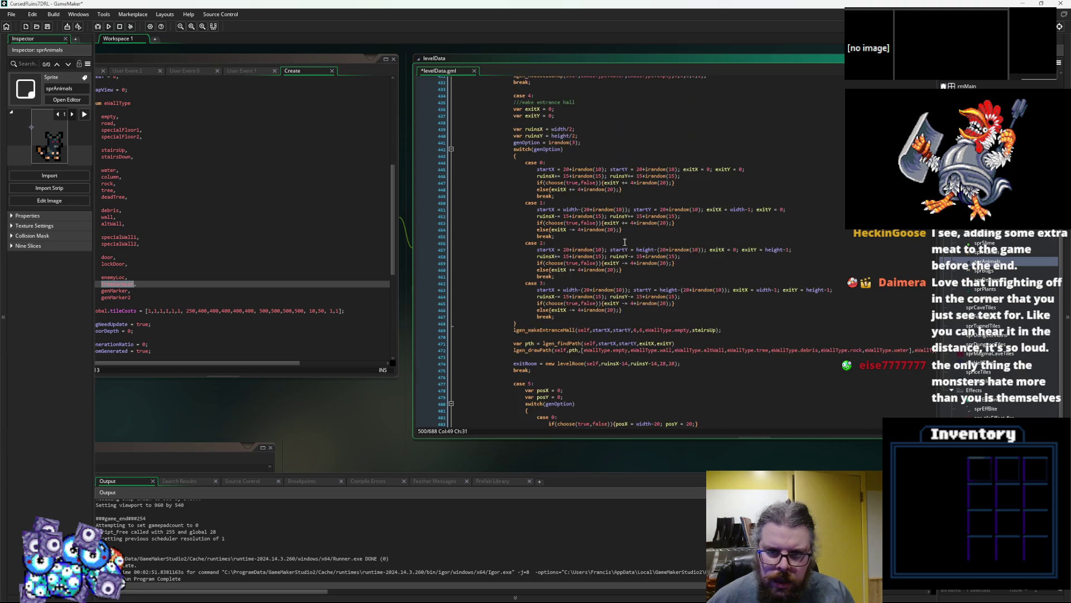
scroll(626, 246, down, 12)
scroll(625, 251, down, 7)
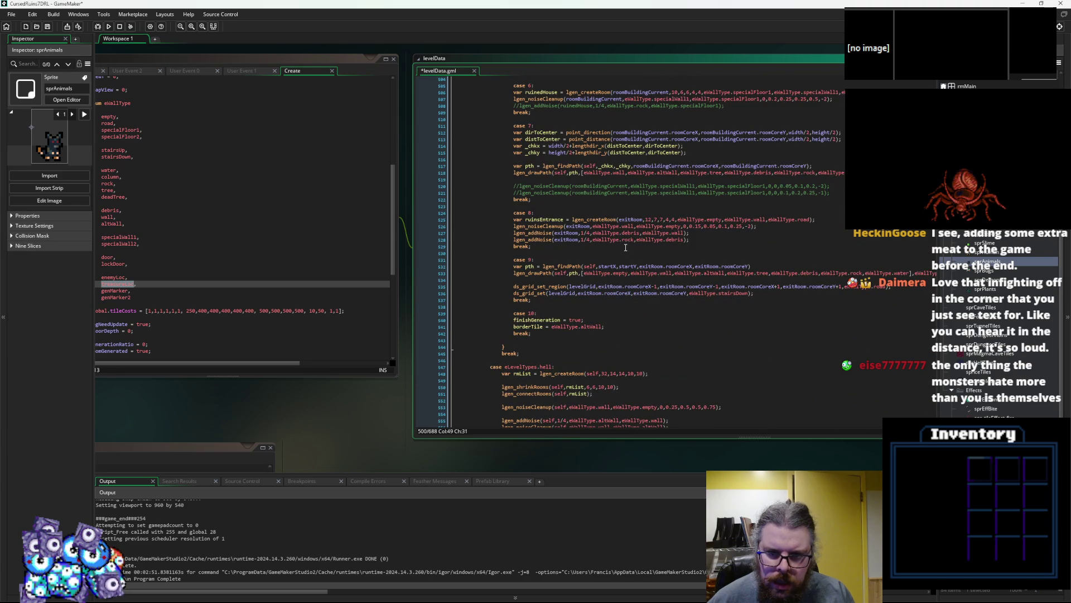
scroll(626, 247, down, 10)
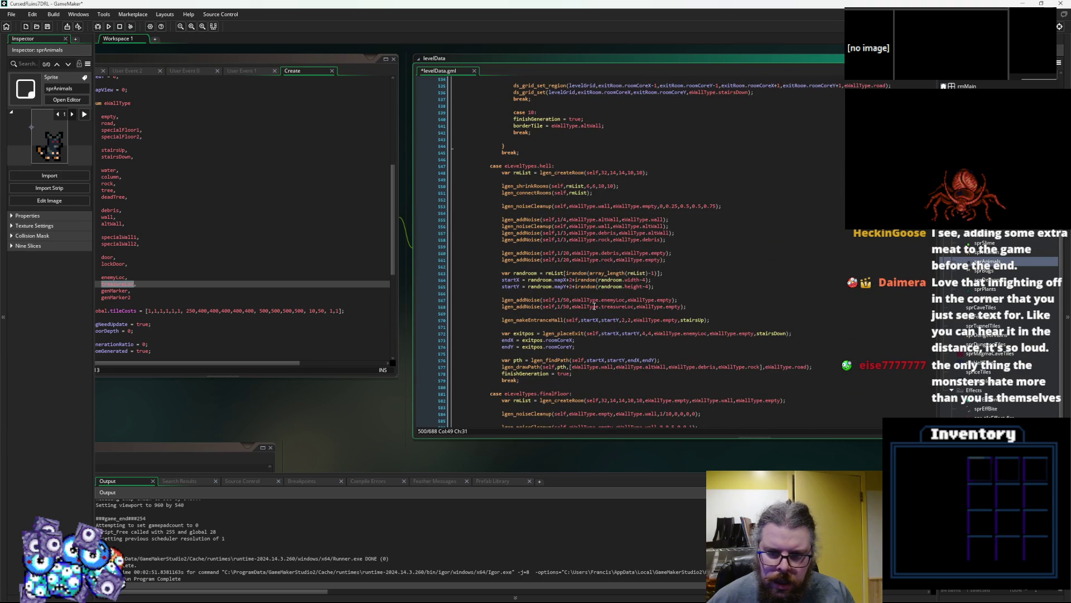
click(565, 301)
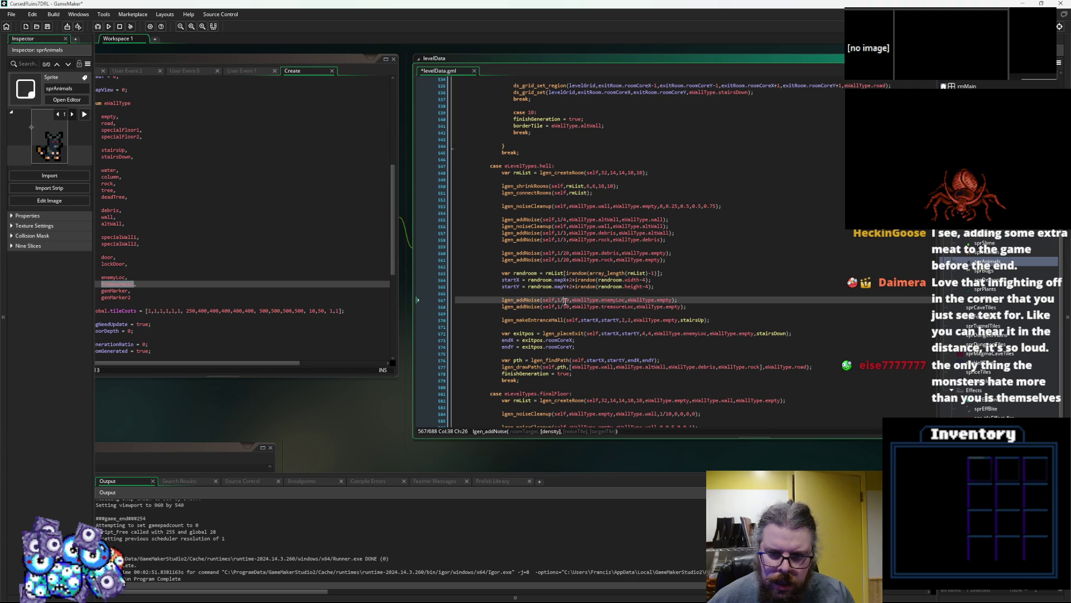
key(BackSpace)
text(20)
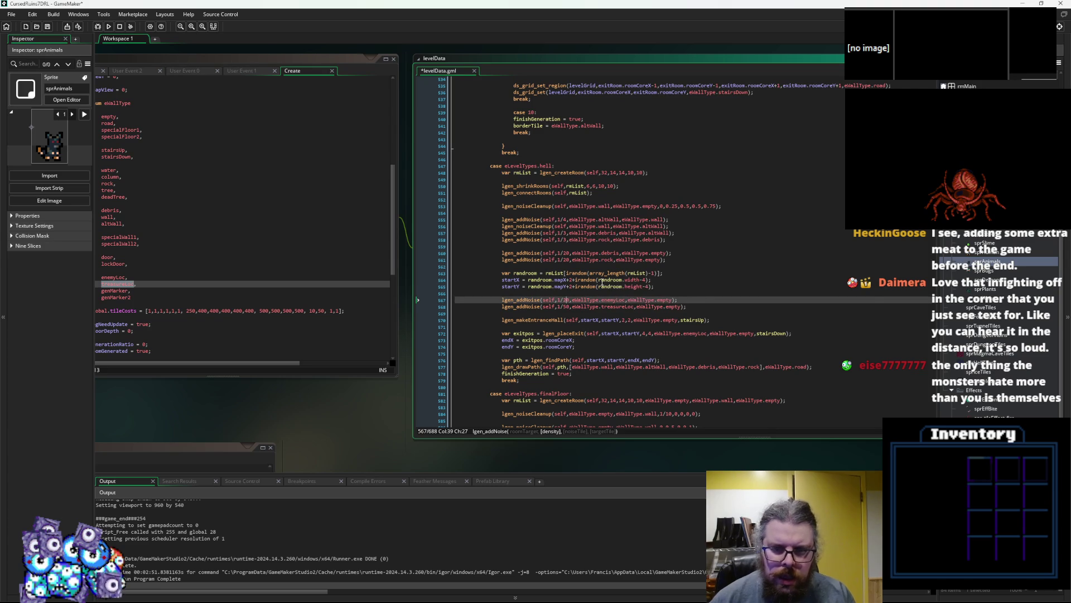
scroll(623, 294, up, 4)
scroll(623, 294, up, 18)
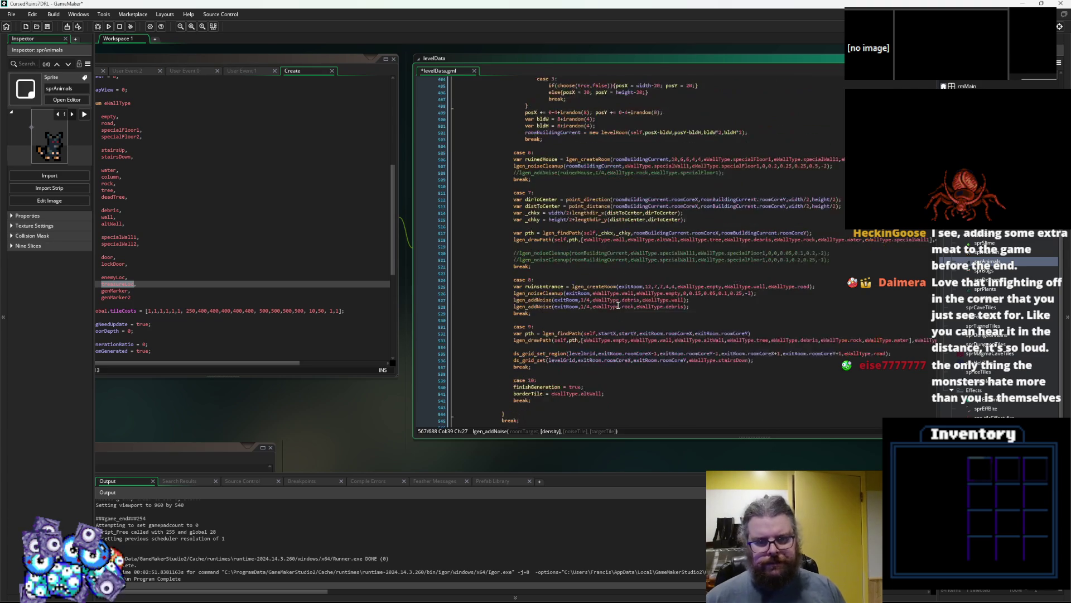
scroll(618, 305, up, 16)
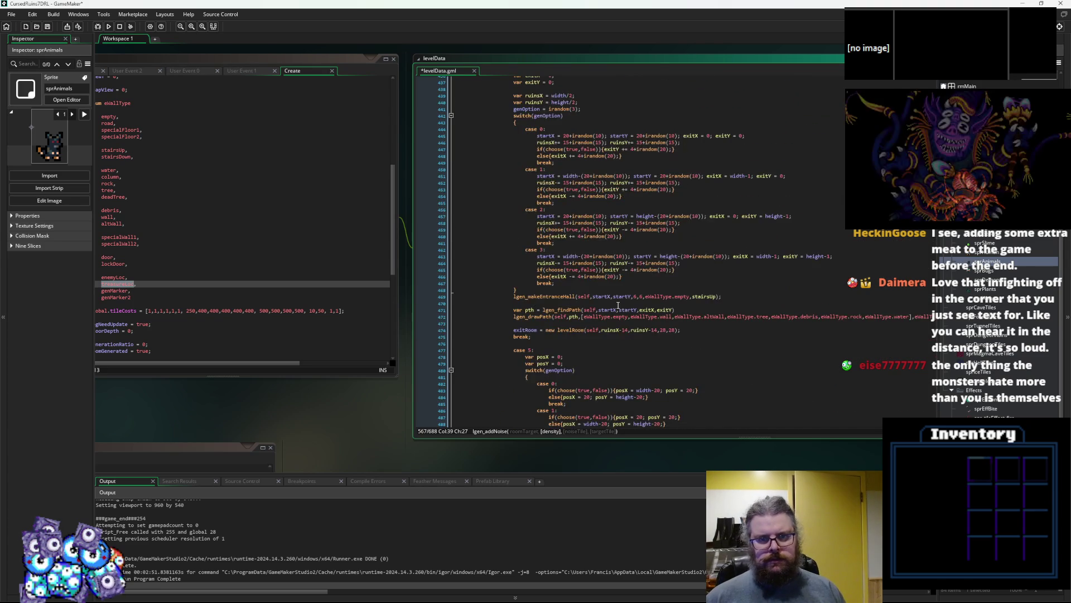
scroll(617, 306, up, 9)
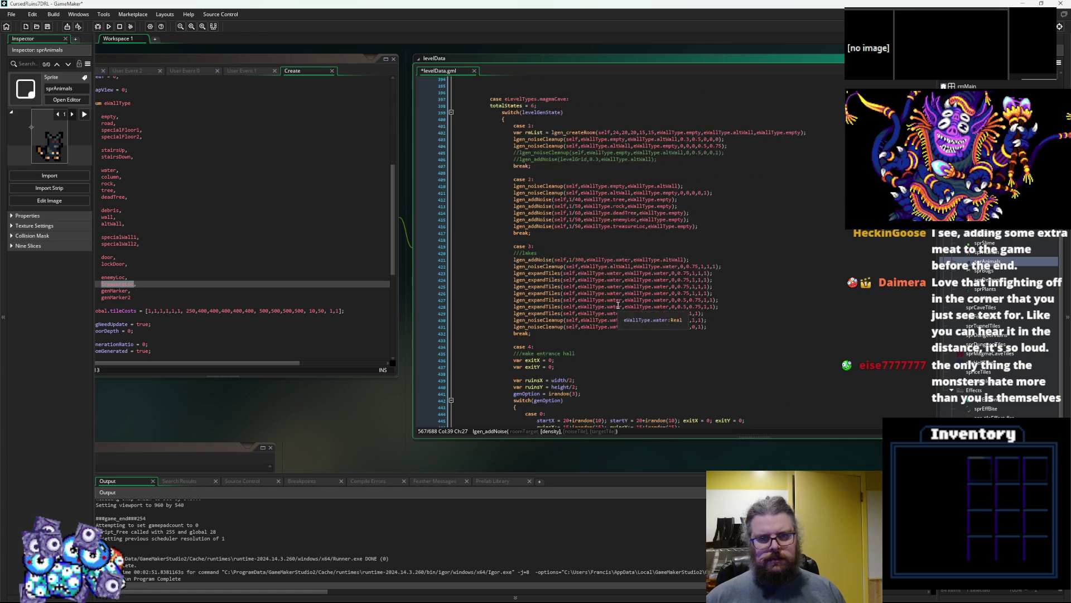
scroll(625, 310, down, 8)
scroll(631, 315, up, 20)
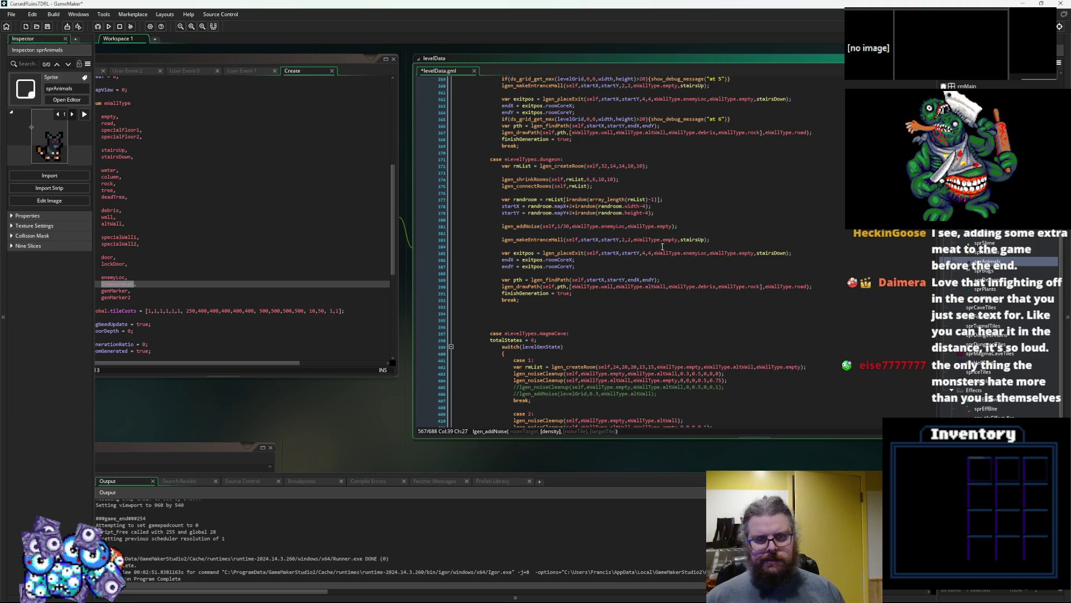
- In the dungeon case, set enemyLoc noise to 1/50 and add a treasureLoc noise line at 1/100
click(505, 226)
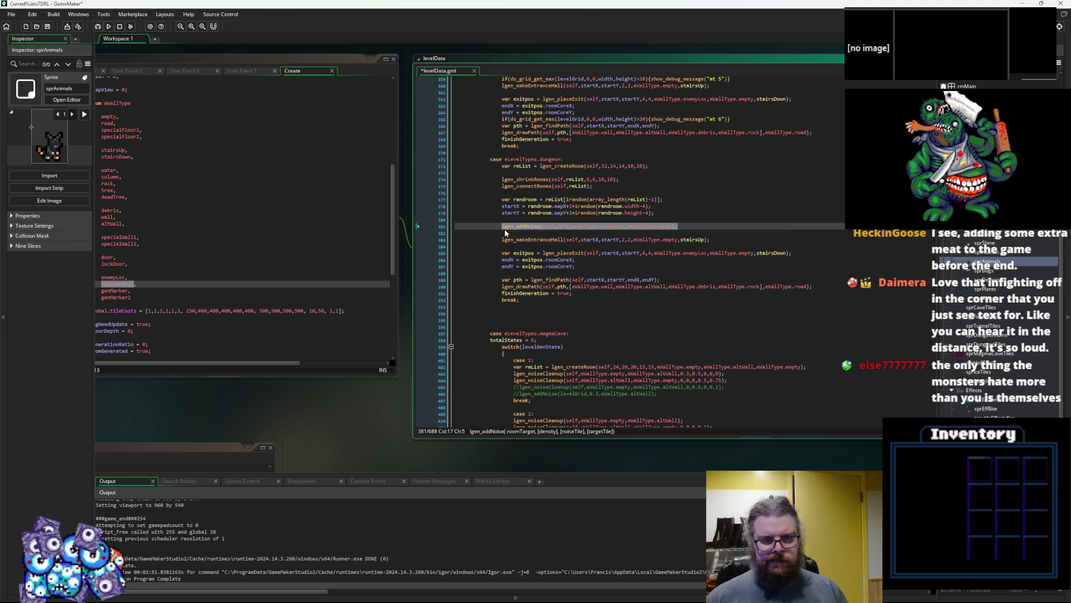
key(ctrl+c)
key(End)
key(Return)
key(ctrl+v)
key(Left)
key(Left)
key(Left)
key(Up)
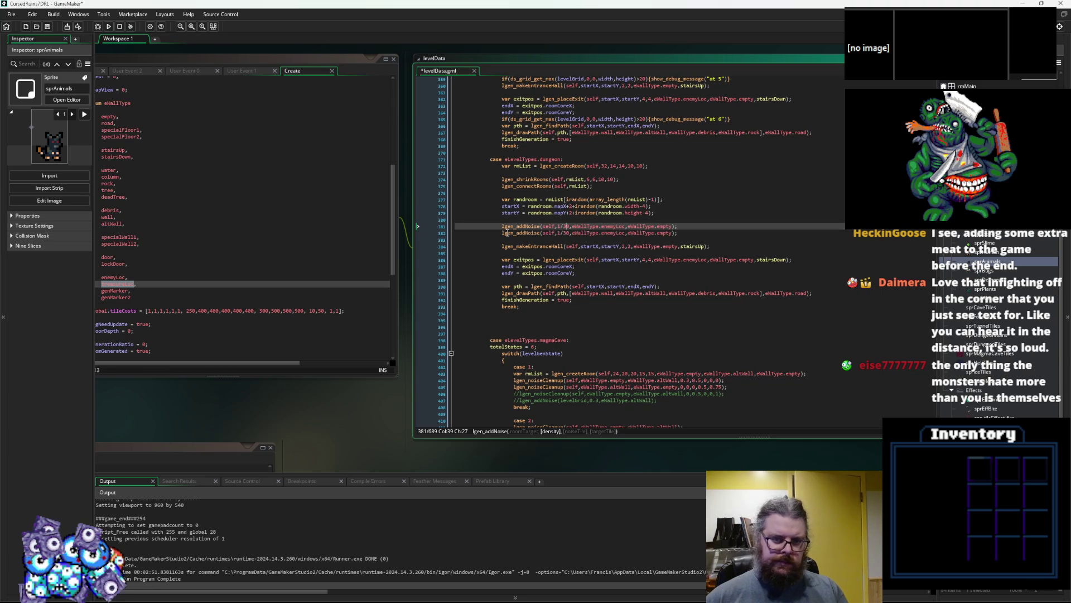
key(BackSpace)
text(5)
key(Down)
key(BackSpace)
text(100)
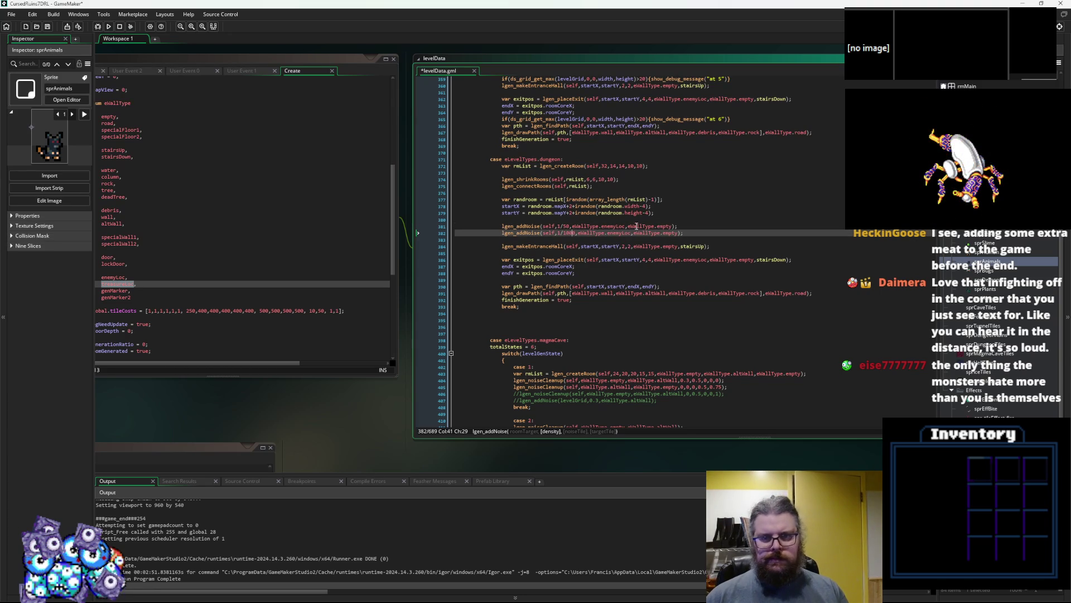
double_click(617, 232)
text(t)
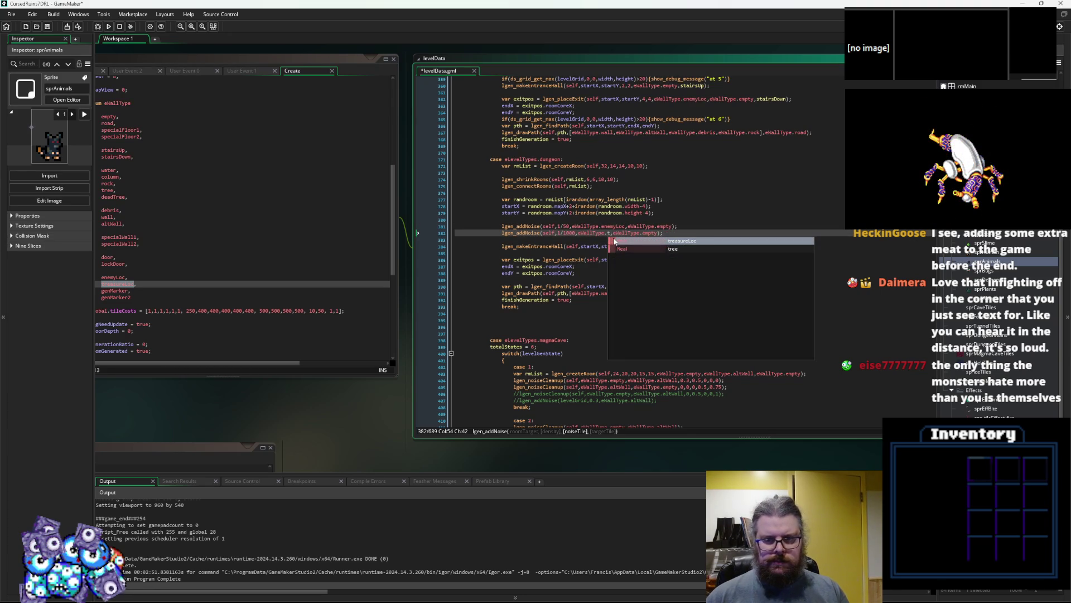
key(Return)
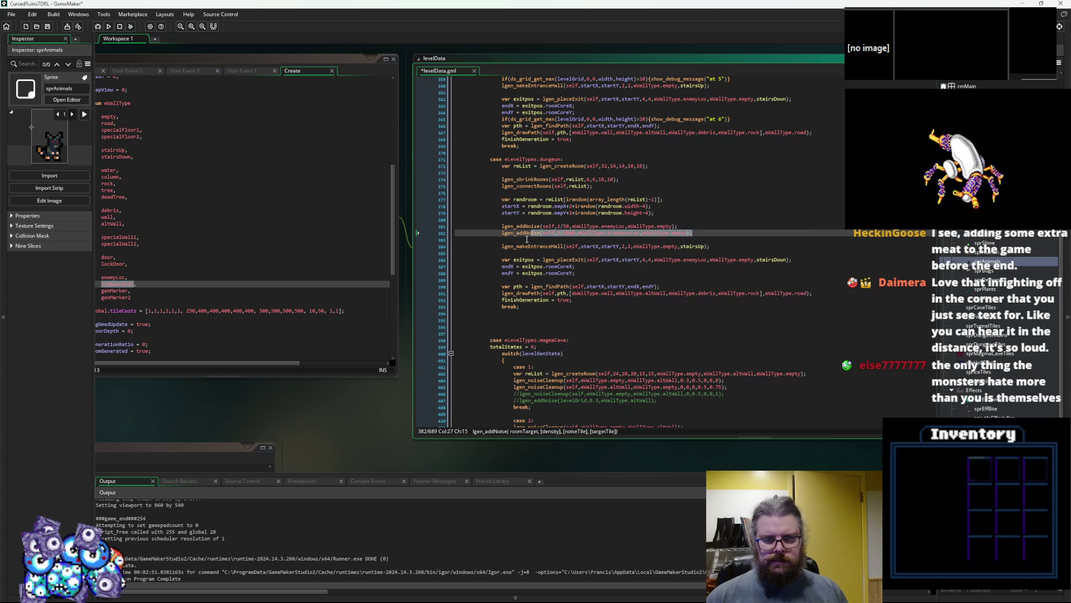
- Paste the treasureLoc noise line below the ruinedDungeon case's enemy noise line
click(547, 272)
scroll(558, 266, up, 2)
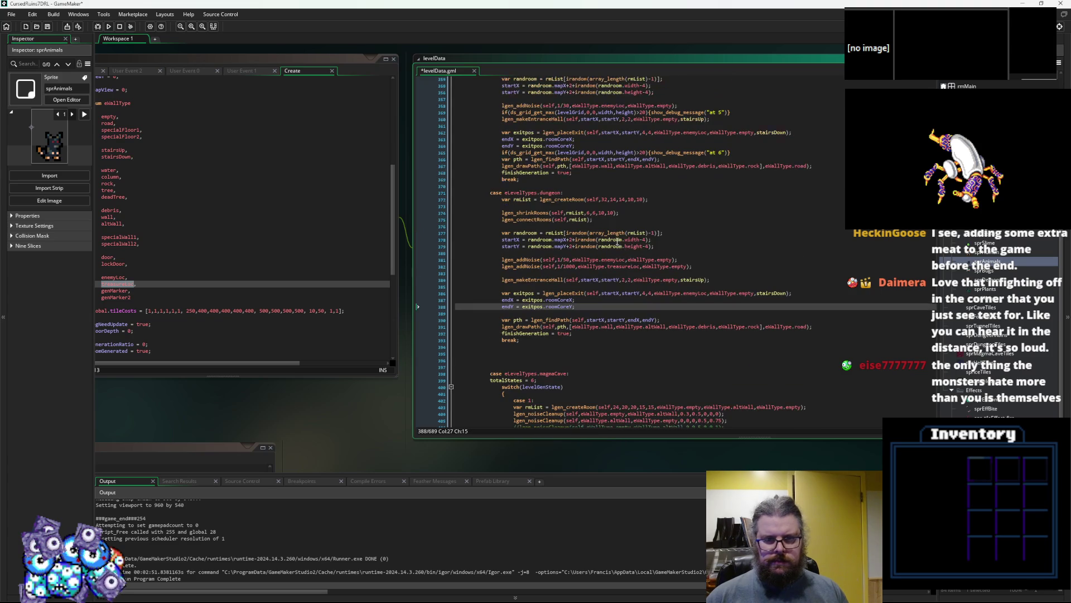
click(573, 267)
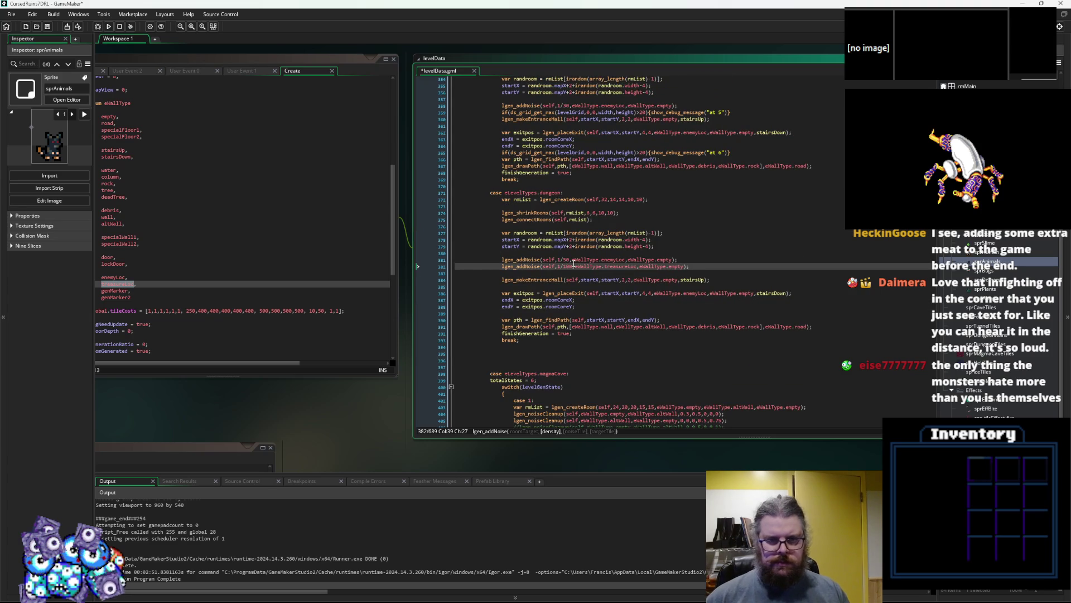
drag(691, 266, 489, 262)
click(490, 264)
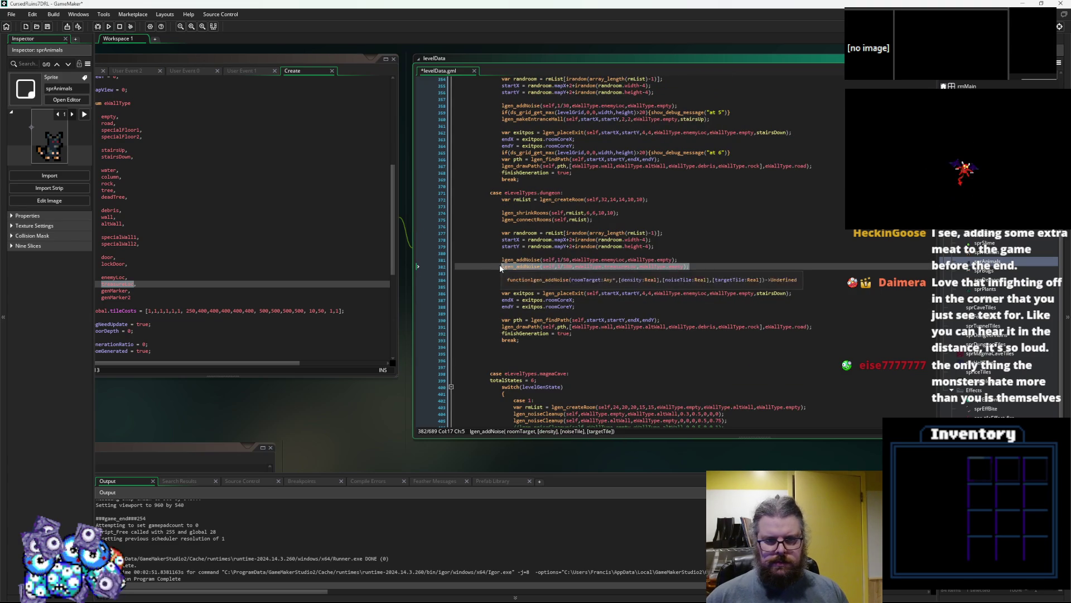
scroll(591, 316, up, 6)
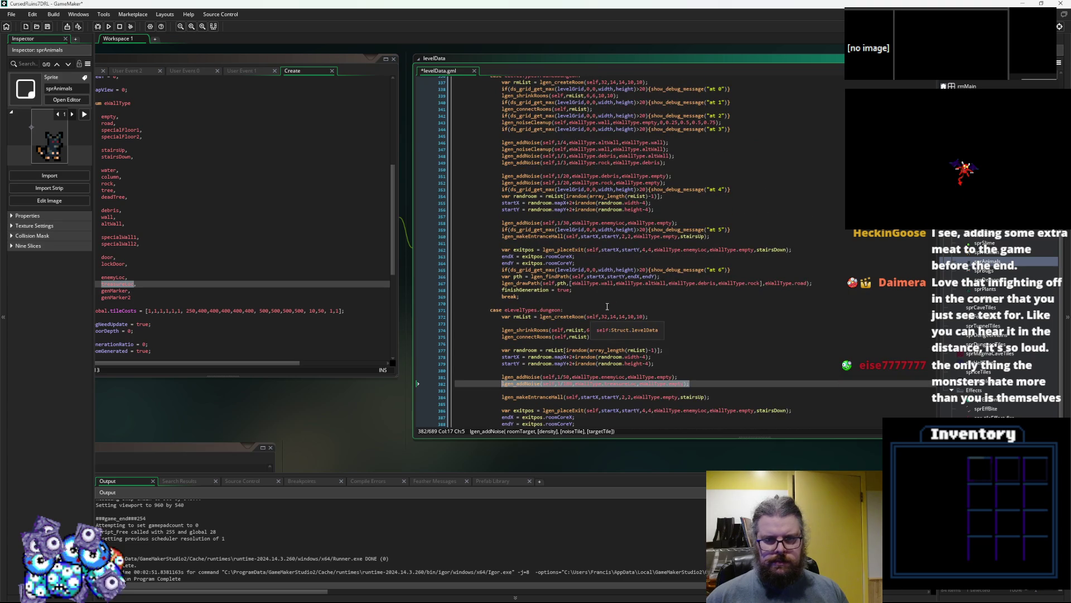
scroll(595, 315, up, 1)
click(693, 240)
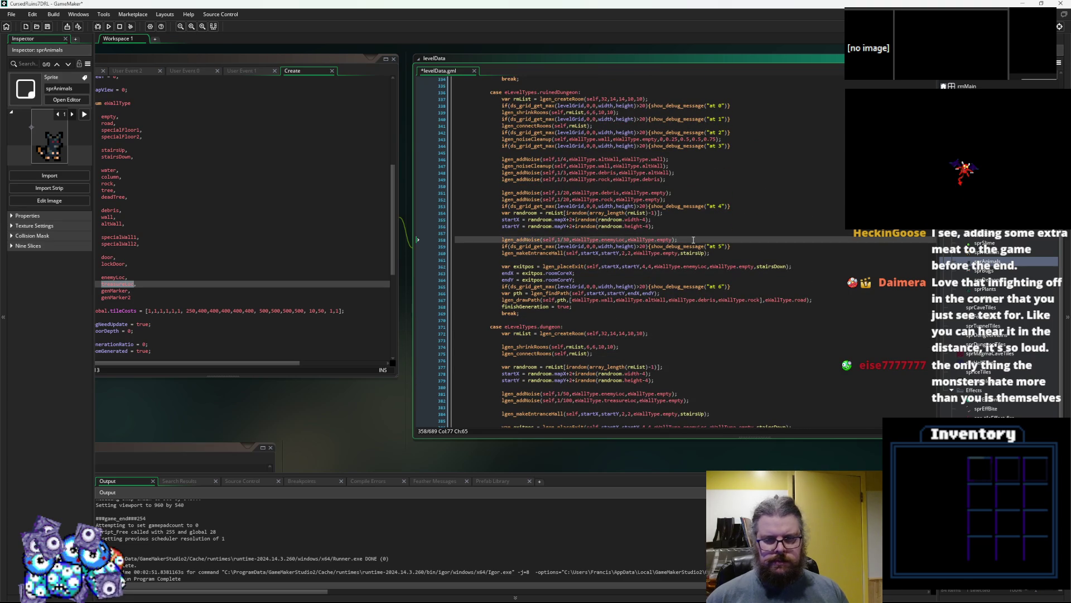
key(Return)
key(ctrl+v)
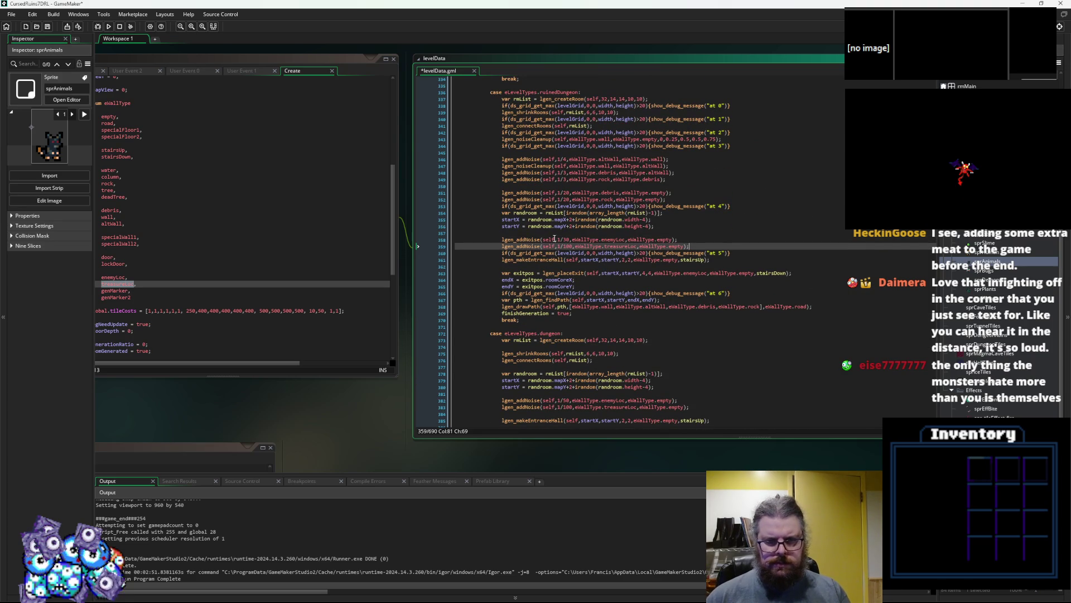
double_click(566, 239)
scroll(585, 283, up, 12)
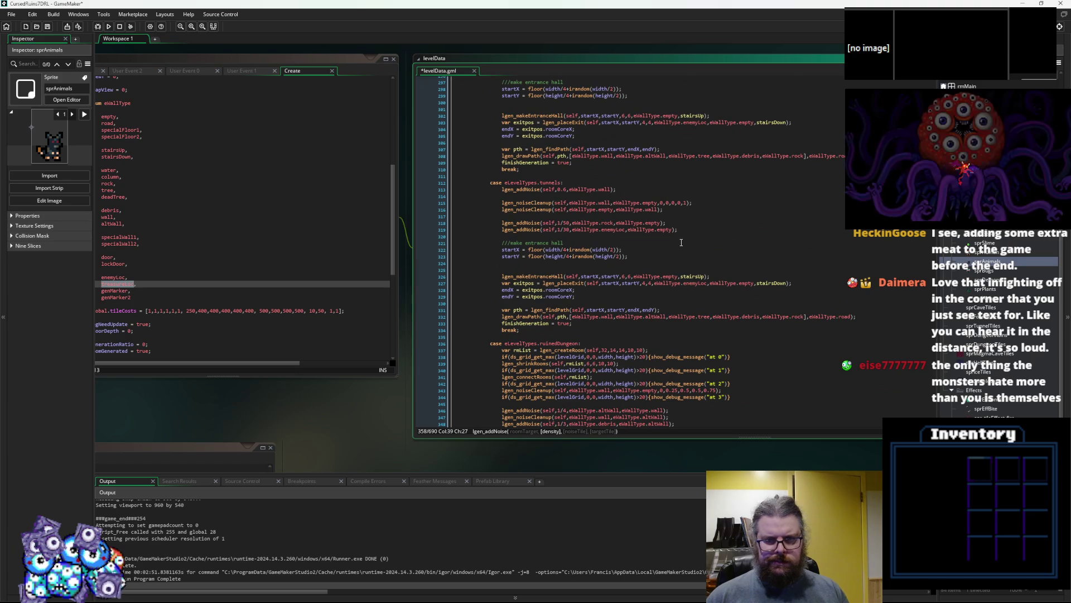
- In the tunnels case, add an indented treasureLoc noise line and raise enemyLoc density to 1/50
click(497, 236)
key(ctrl+v)
key(Home)
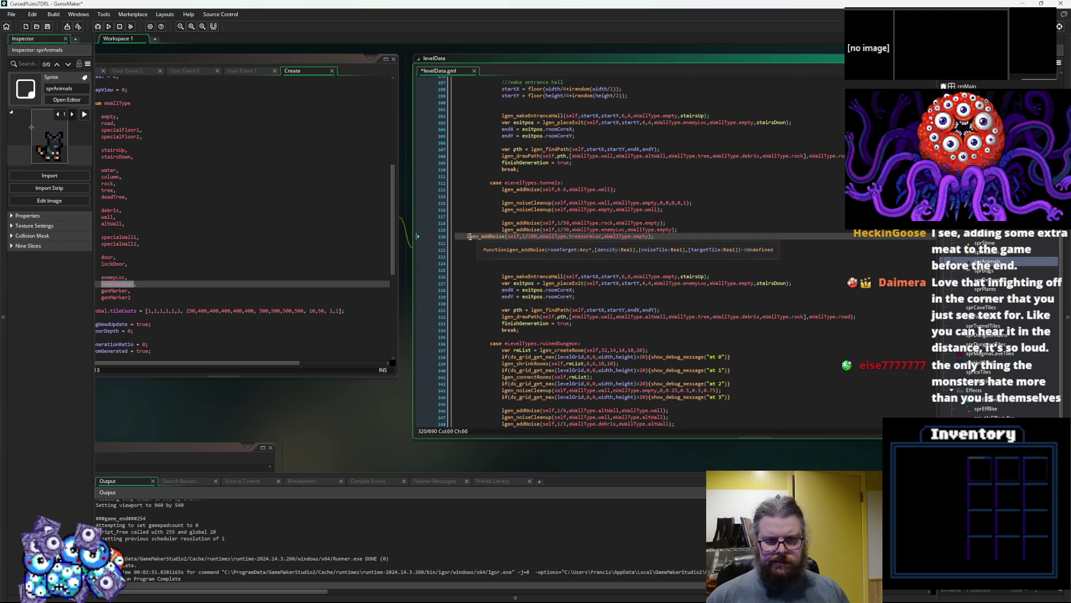
key(Tab)
key(Tab)
double_click(566, 229)
text(50)
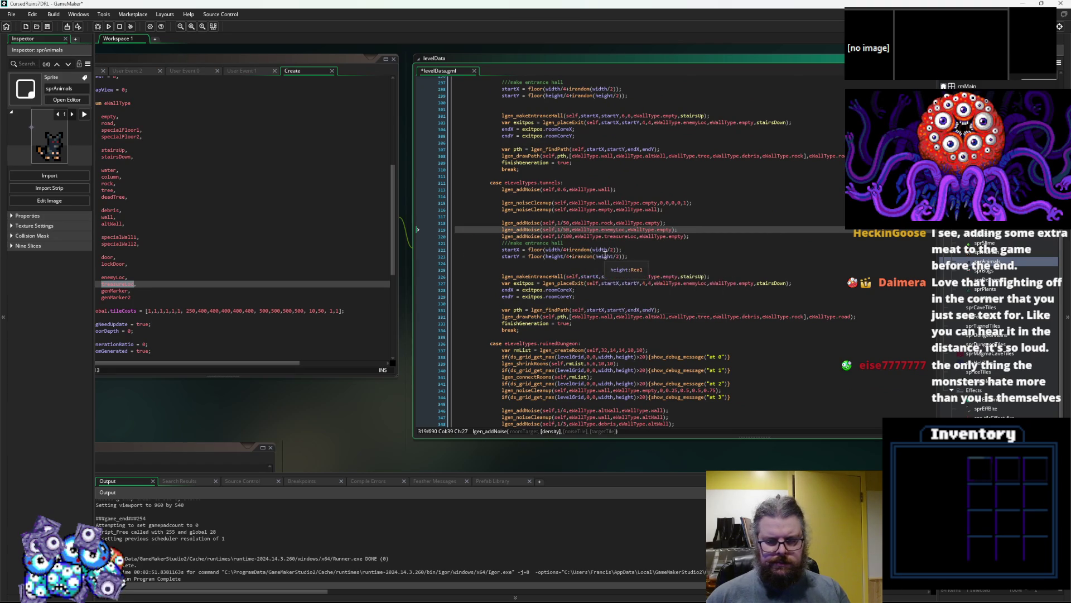
scroll(605, 255, up, 1)
key(End)
- Paste the treasureLoc noise line into the cave case after its enemyLoc line
scroll(702, 283, up, 2)
scroll(702, 280, up, 2)
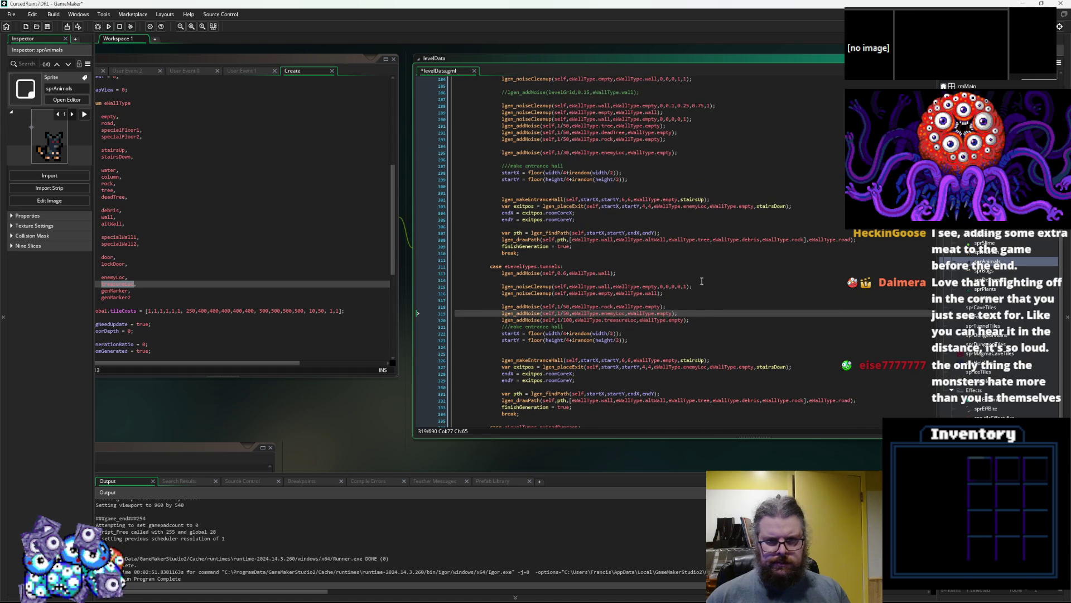
scroll(702, 281, up, 2)
click(574, 193)
key(Tab)
key(Tab)
key(Tab)
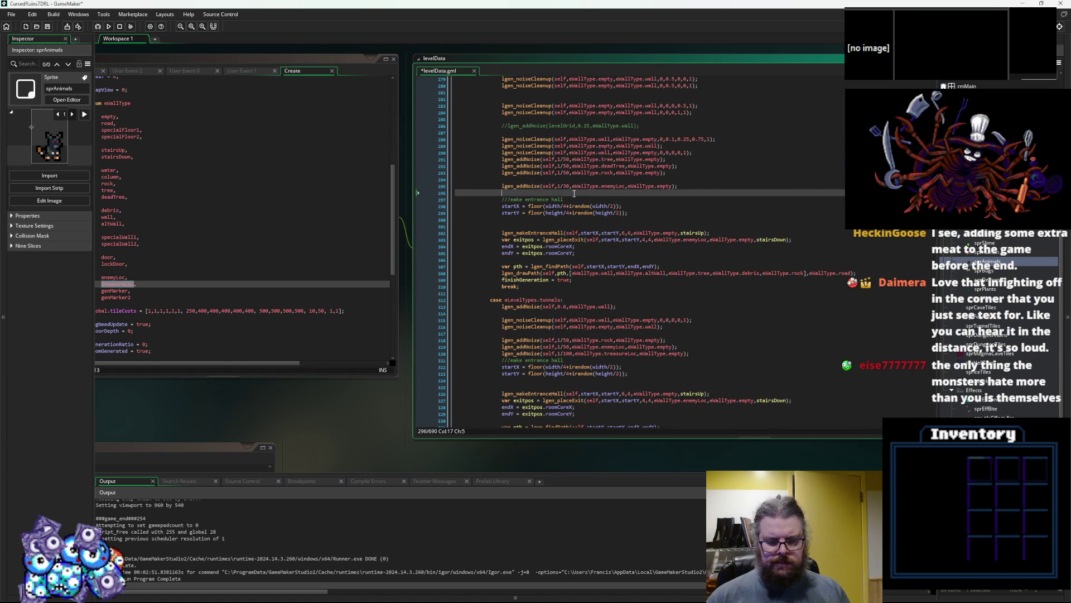
key(ctrl+v)
click(567, 186)
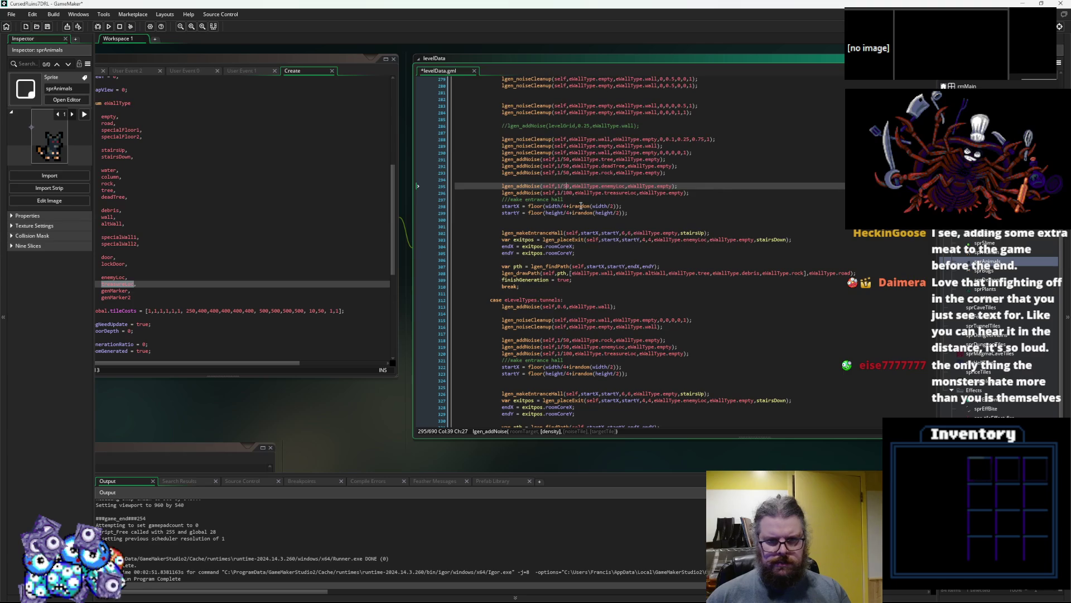
scroll(584, 223, up, 6)
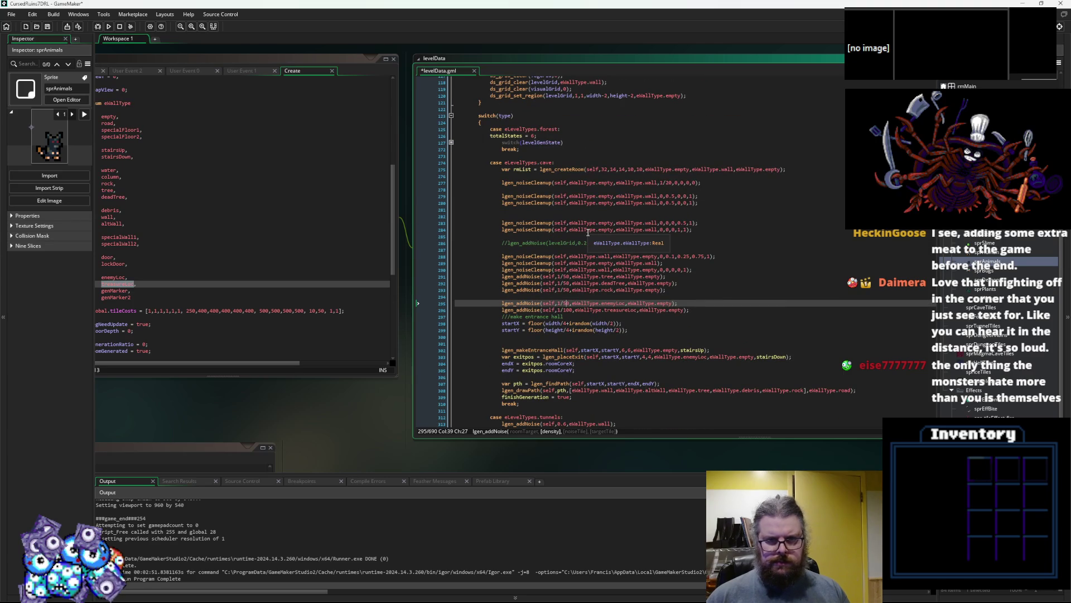
- Unfold the forest switch block and paste the treasureLoc noise line after case 2's enemyLoc line
click(451, 143)
click(581, 243)
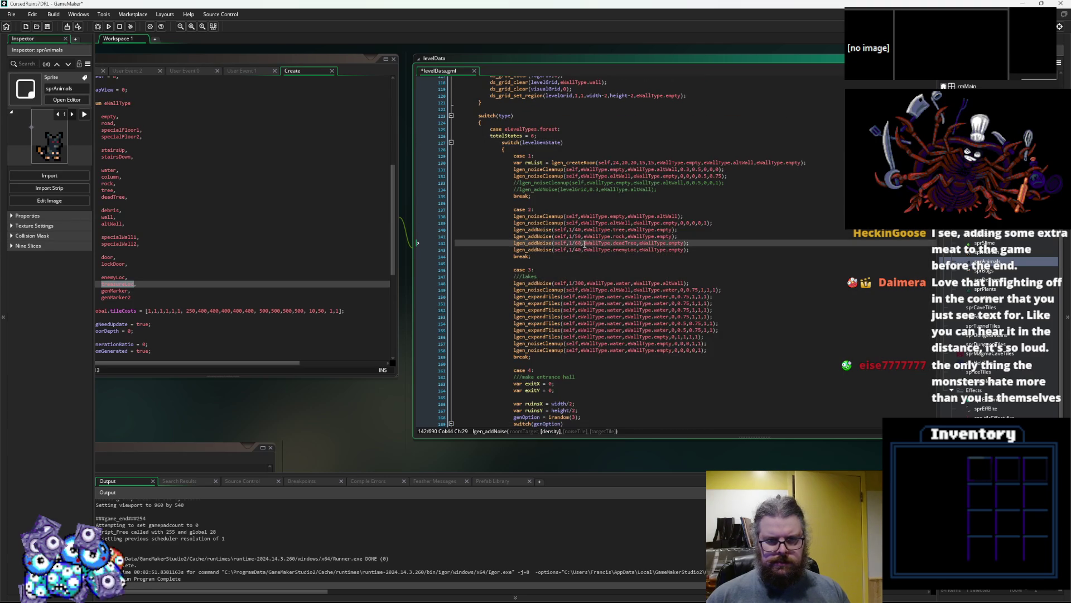
click(702, 243)
key(Return)
key(Down)
key(Down)
key(Left)
key(Left)
key(Left)
text(lgen_addNoise(self,1/100,eWallType.treasureLoc,eWallType.empty);)
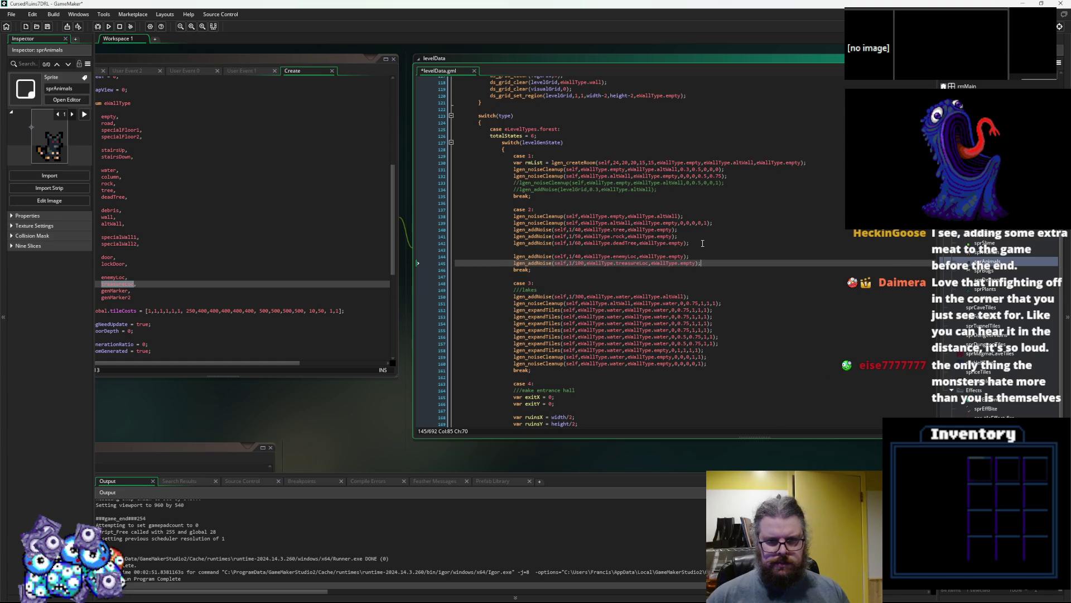
- Set both forest case 2 enemyLoc and treasureLoc noise densities to 1/80
click(581, 266)
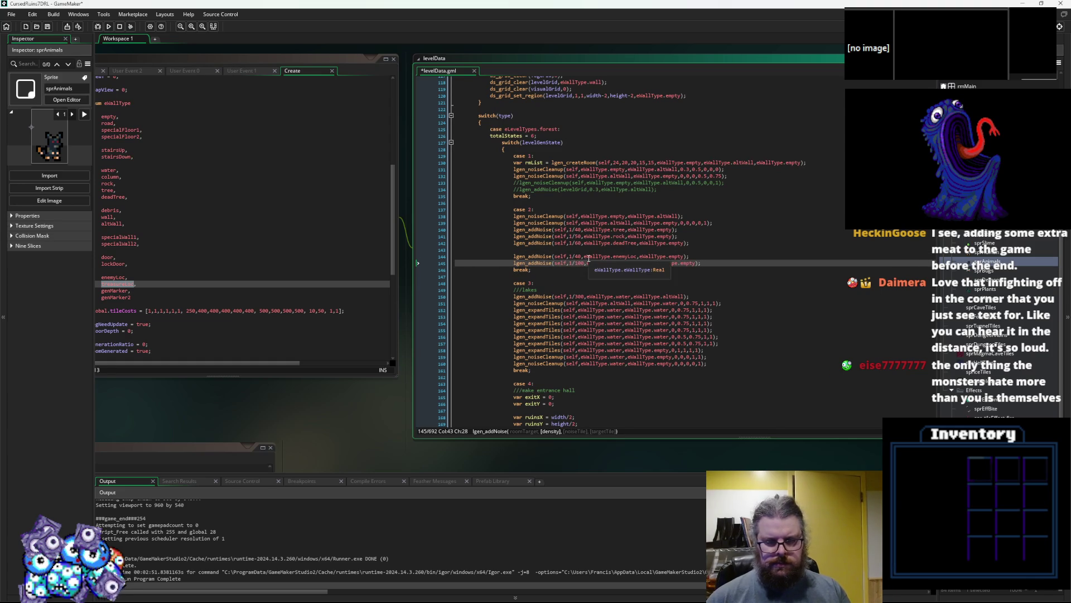
key(BackSpace)
key(BackSpace)
text(9)
key(BackSpace)
text(8)
key(Up)
key(BackSpace)
text(8)
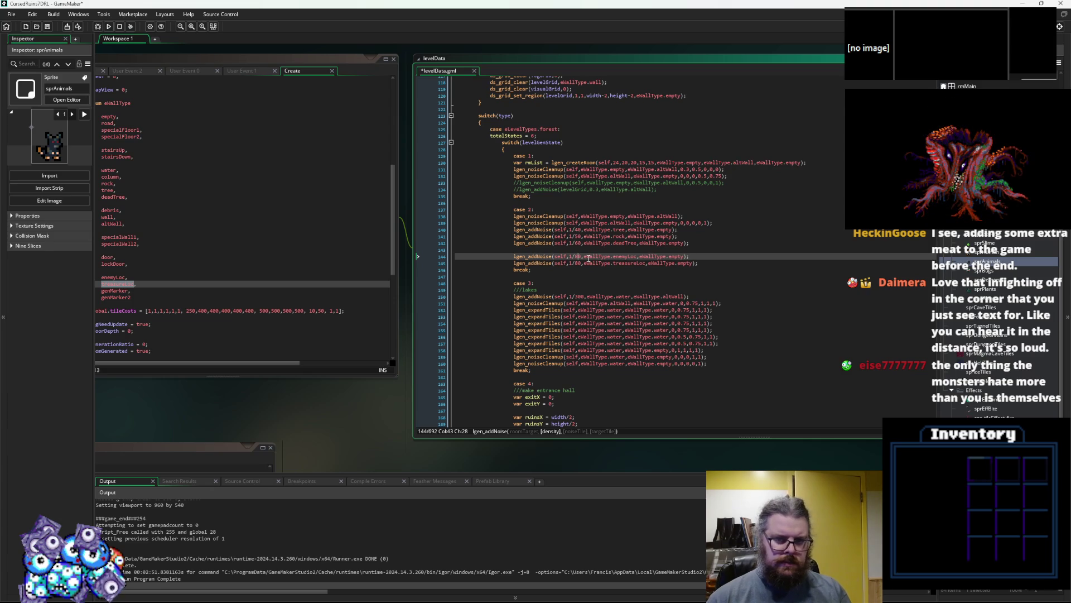
key(Down)
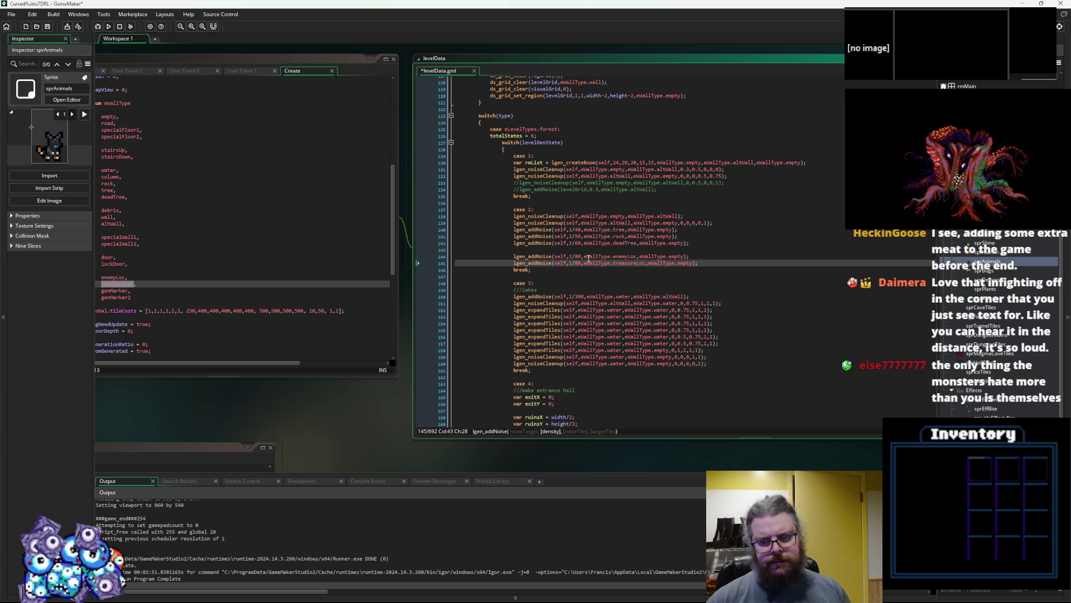
drag(698, 263, 511, 265)
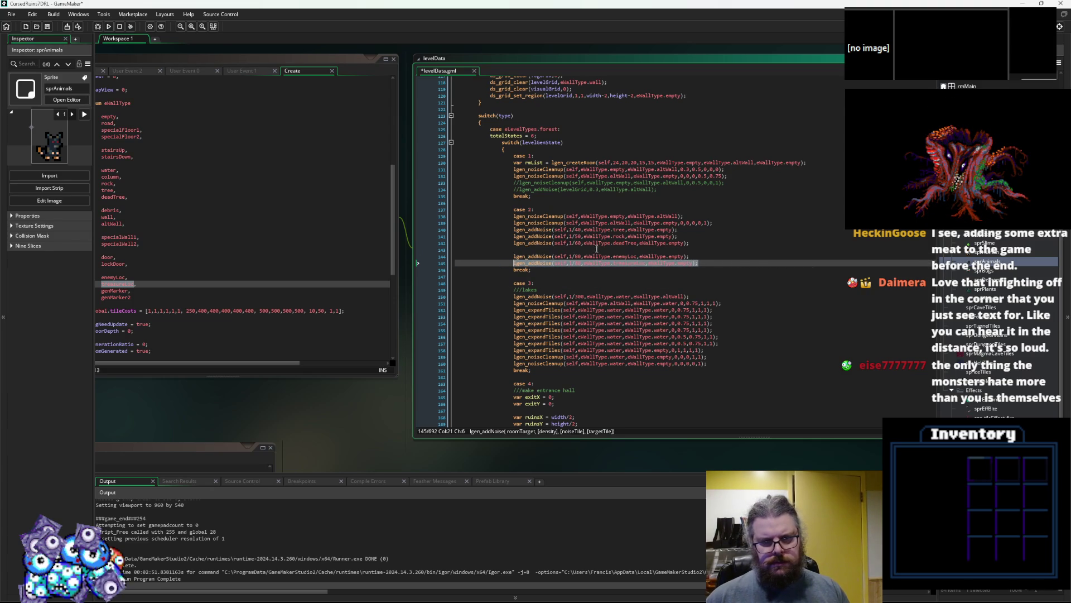
double_click(625, 256)
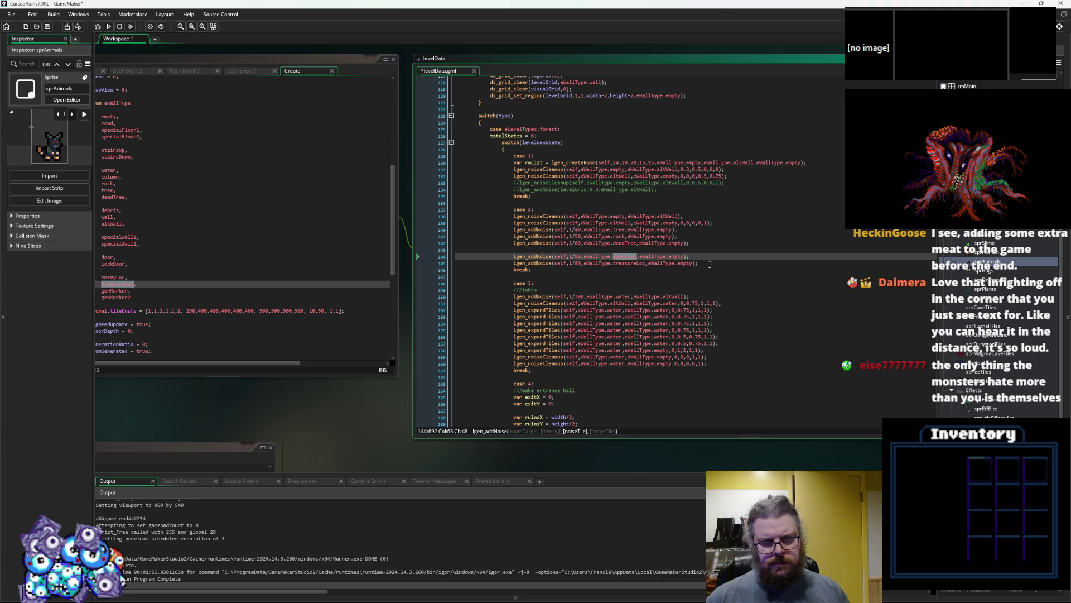
drag(716, 266, 512, 264)
click(618, 265)
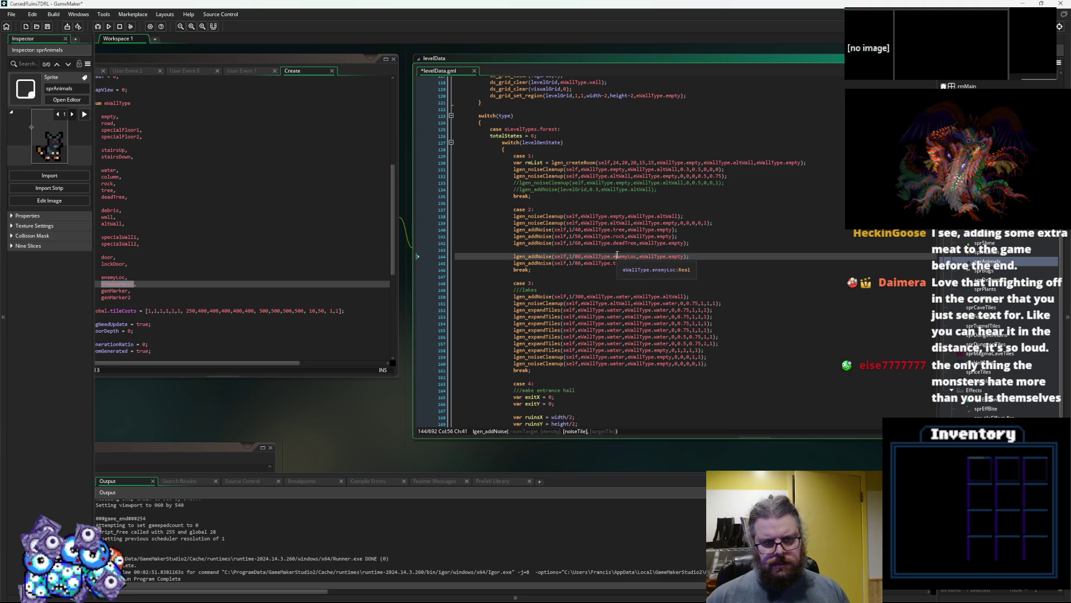
double_click(625, 256)
scroll(664, 322, down, 4)
scroll(664, 322, down, 20)
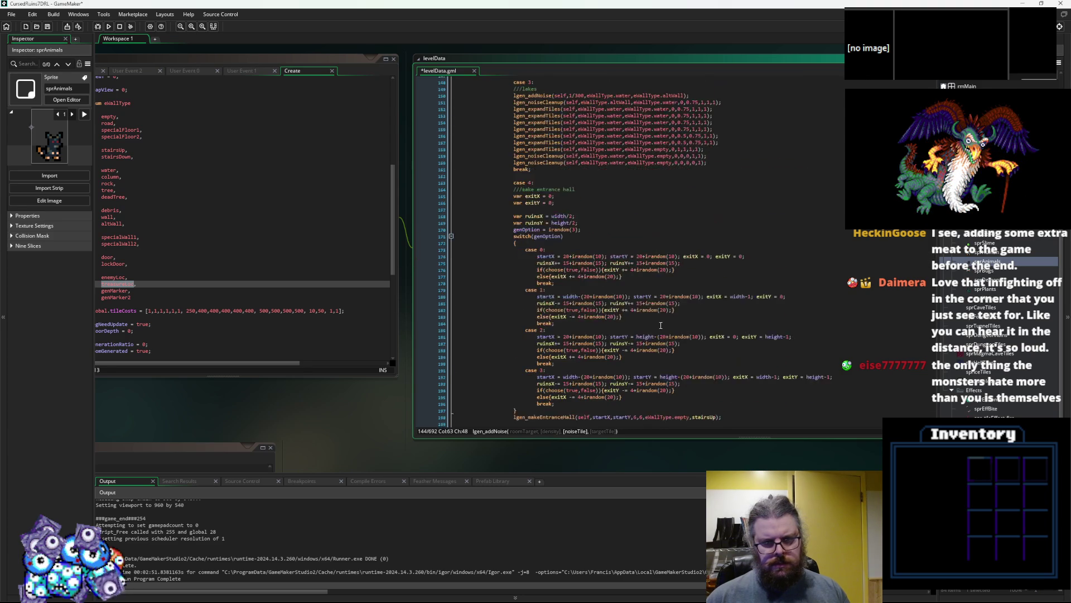
scroll(655, 329, down, 15)
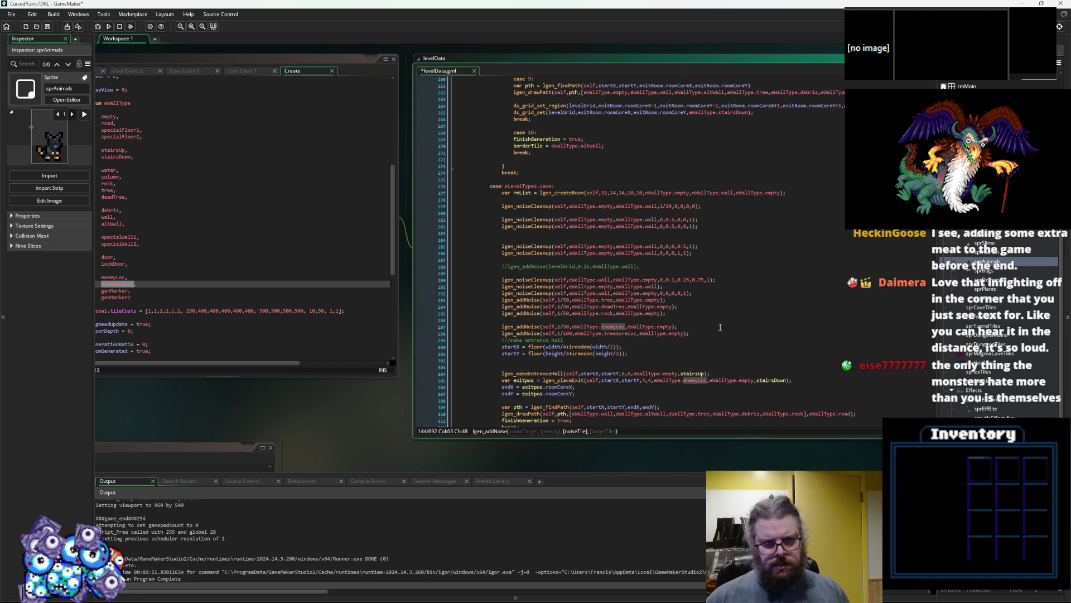
scroll(714, 327, down, 3)
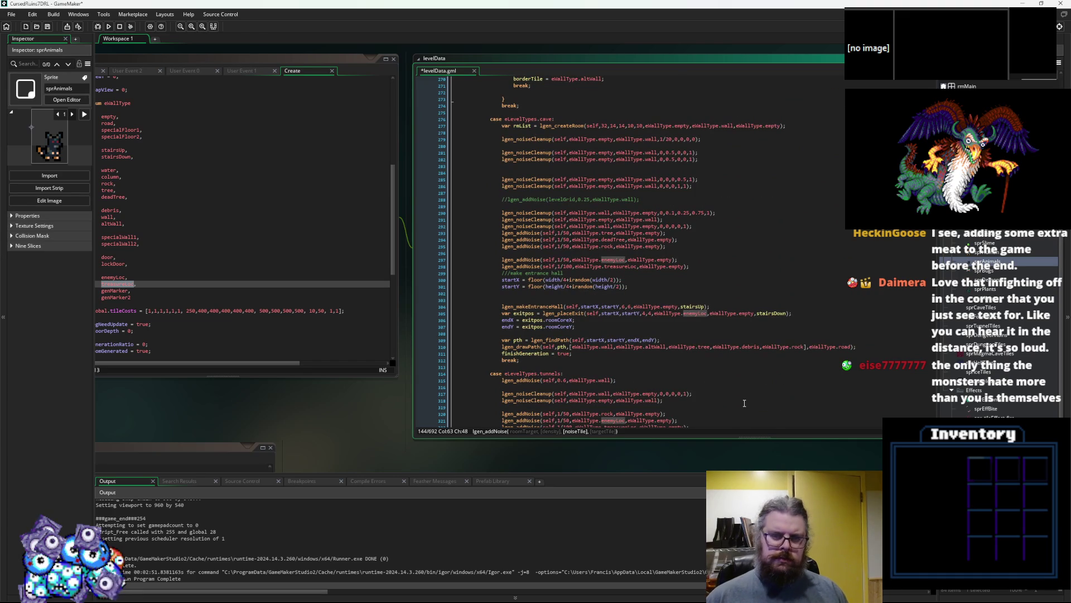
scroll(699, 372, down, 7)
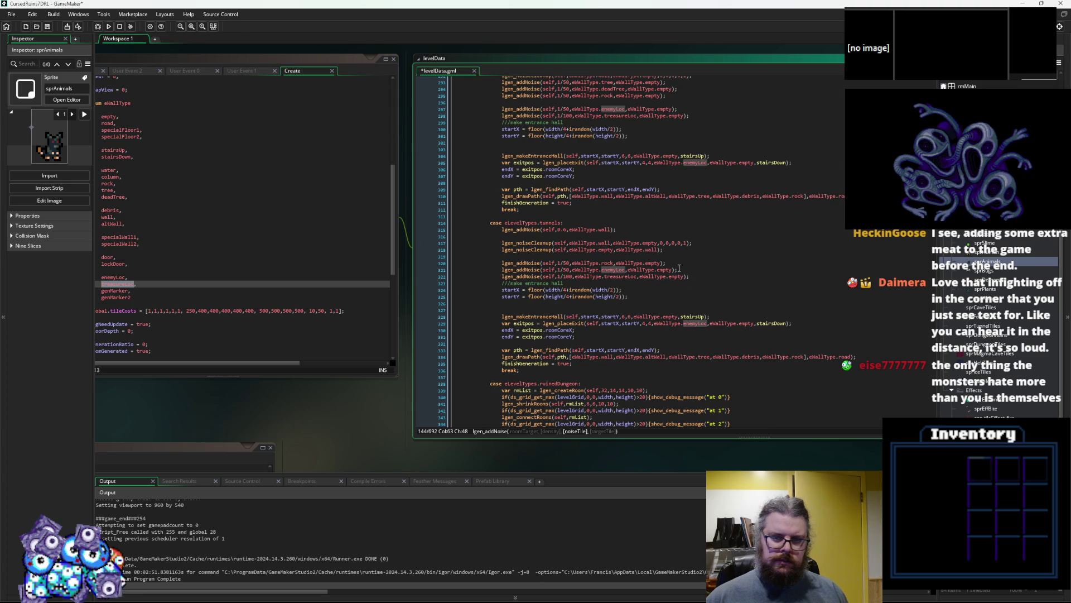
scroll(677, 263, down, 11)
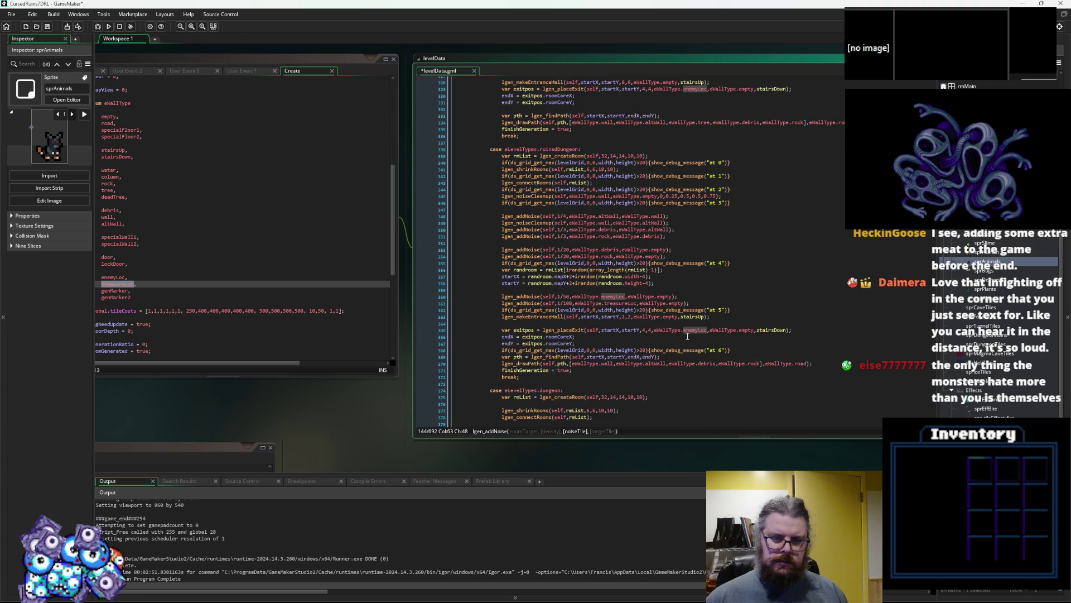
scroll(692, 327, down, 7)
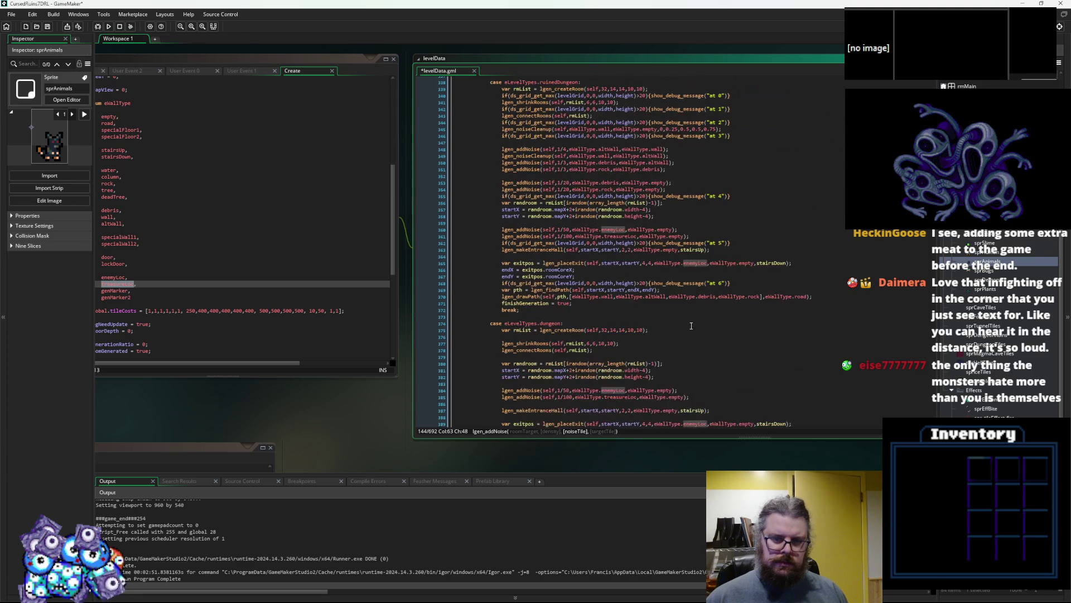
scroll(690, 325, down, 4)
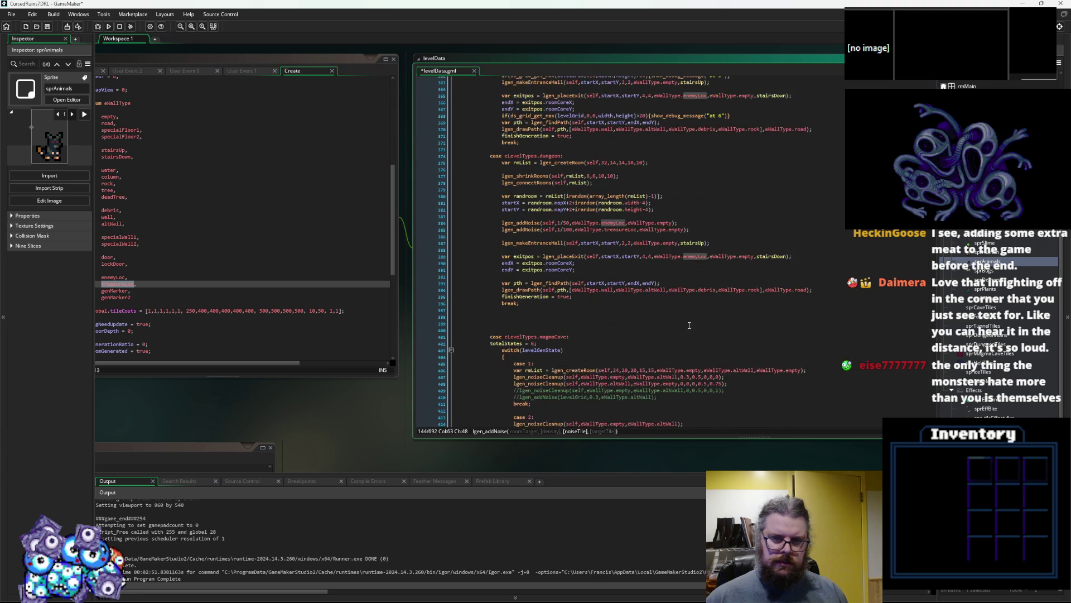
scroll(689, 325, down, 7)
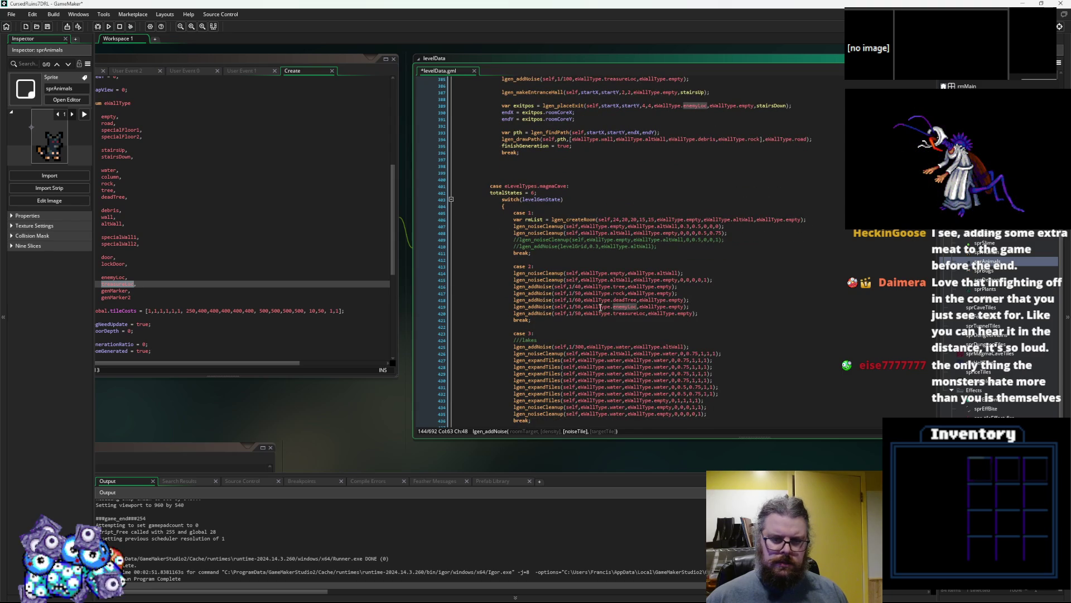
- In megaCave case 2, retune the treasureLoc density and change enemyLoc density from 1/50 to 1/80
click(577, 314)
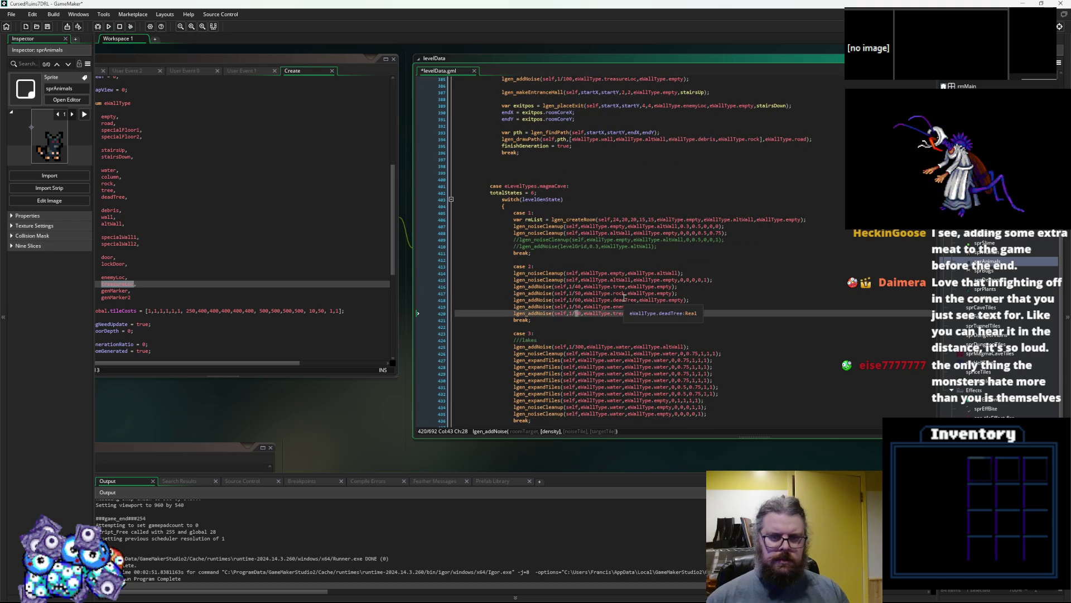
text(10)
key(BackSpace)
key(Up)
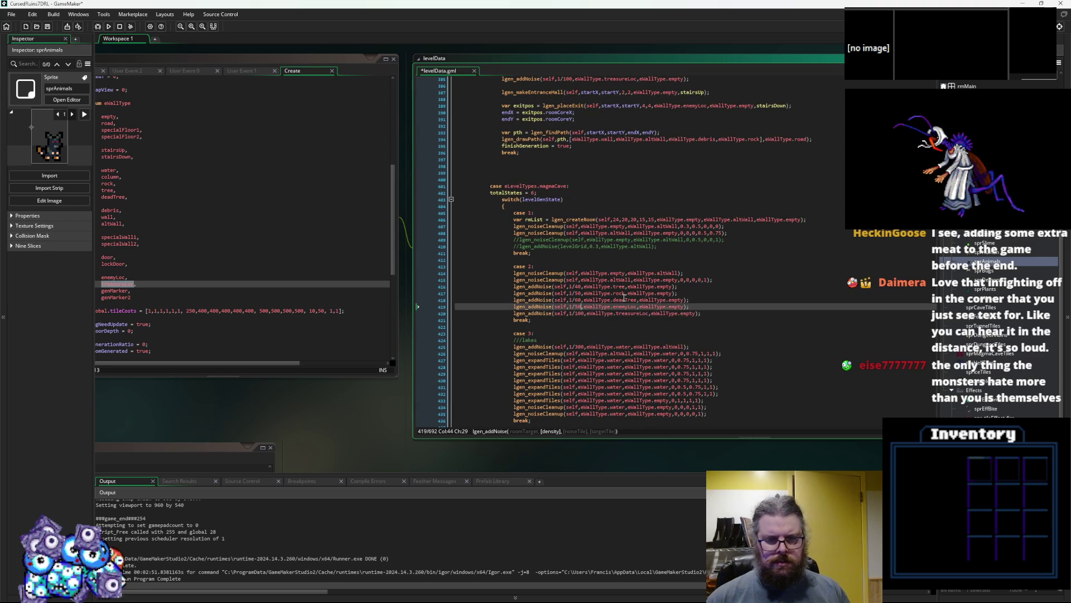
key(Delete)
text(8)
scroll(628, 310, down, 3)
scroll(628, 310, down, 15)
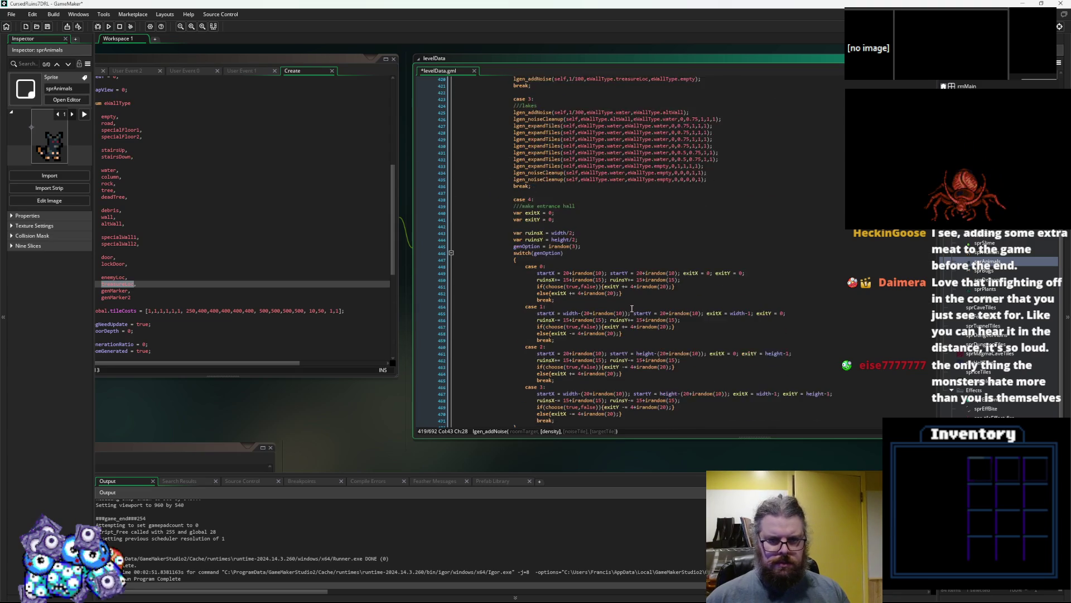
scroll(631, 308, down, 15)
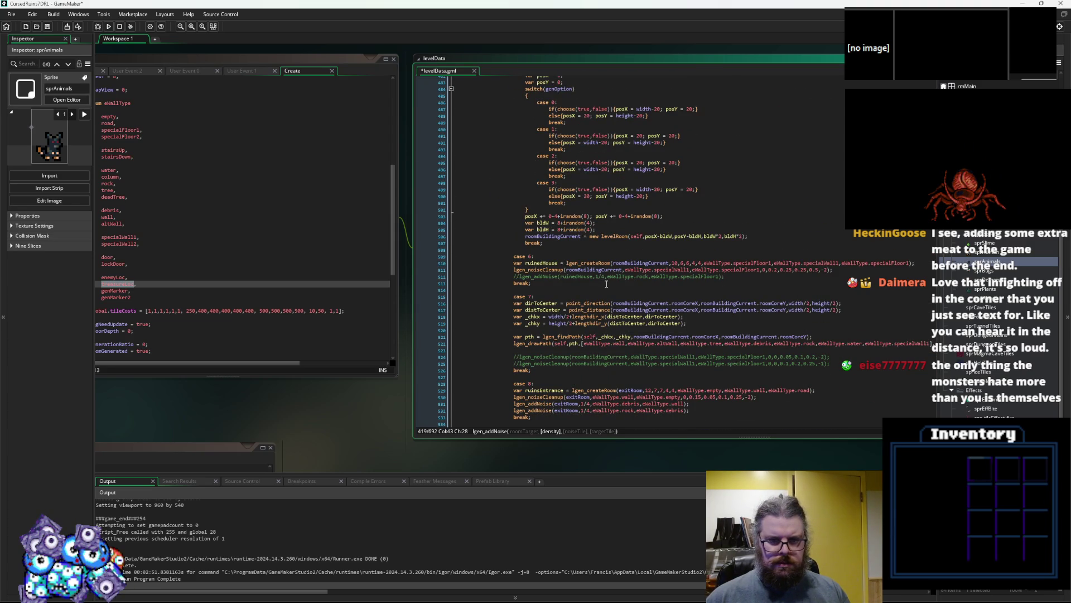
scroll(613, 333, down, 13)
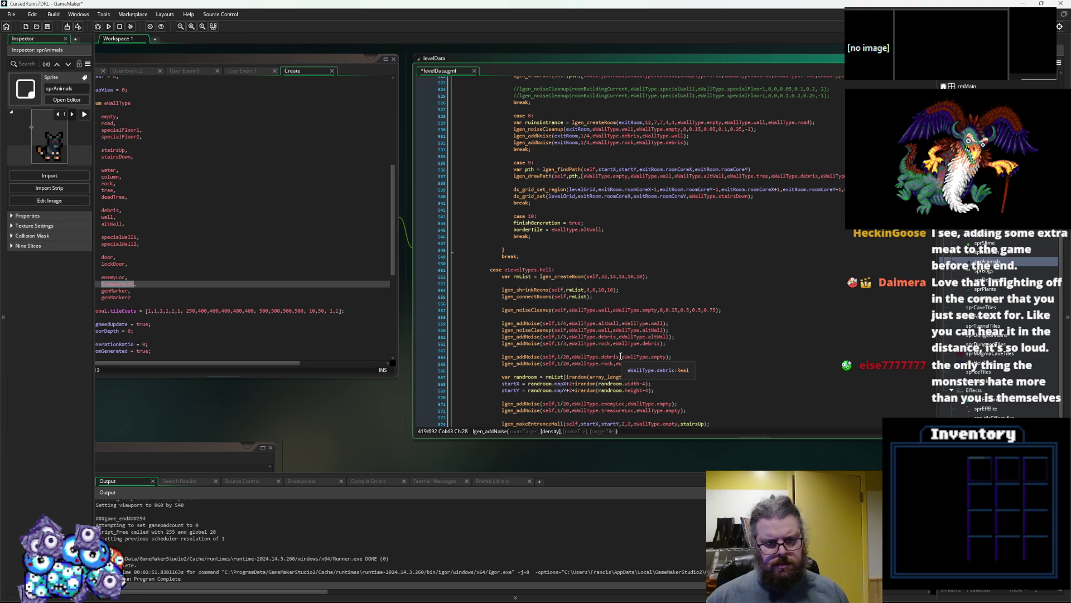
- Change the hell case's enemyLoc density from 1/20 to 1/30 and select its enemy and treasure noise lines
click(537, 329)
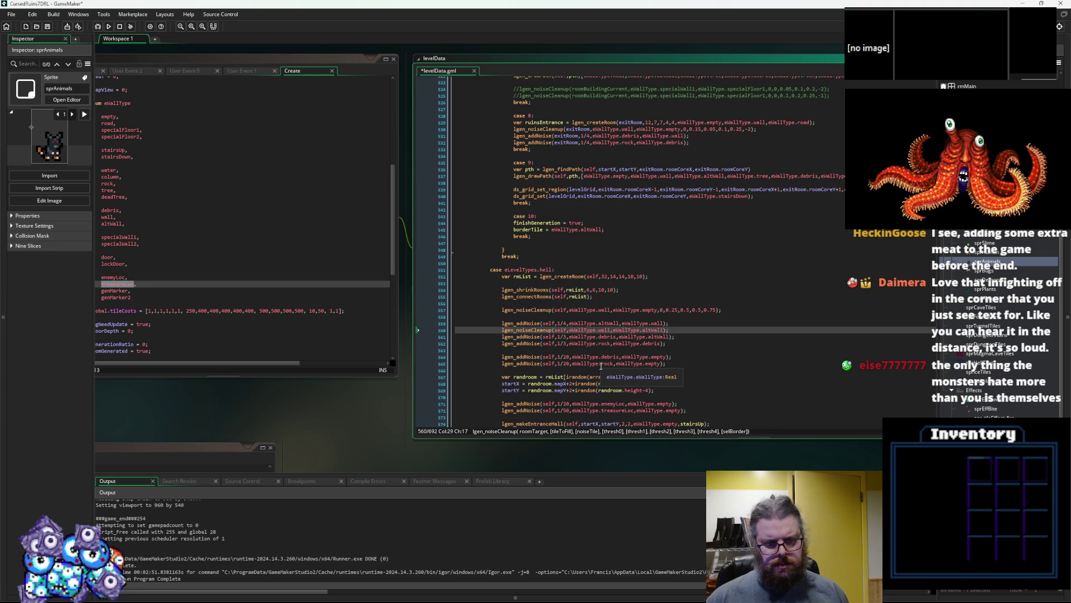
scroll(601, 366, down, 2)
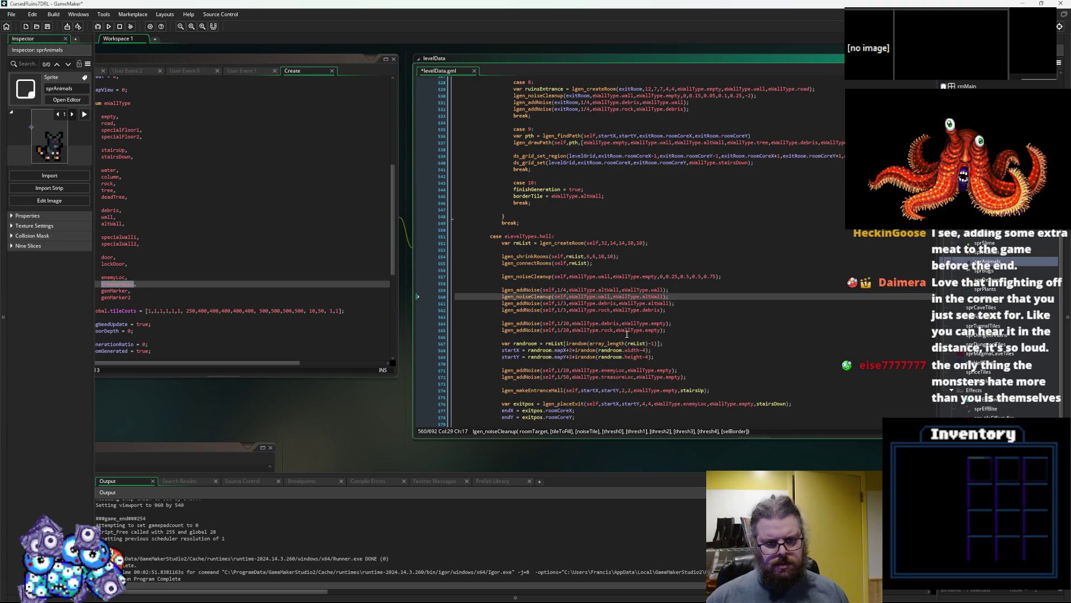
click(568, 371)
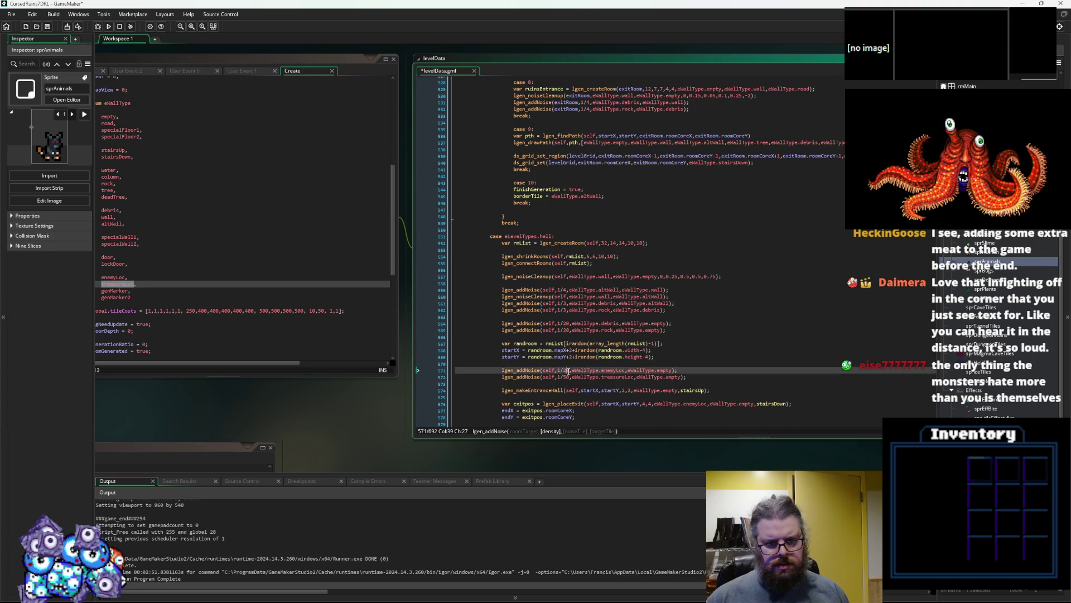
key(BackSpace)
text(3)
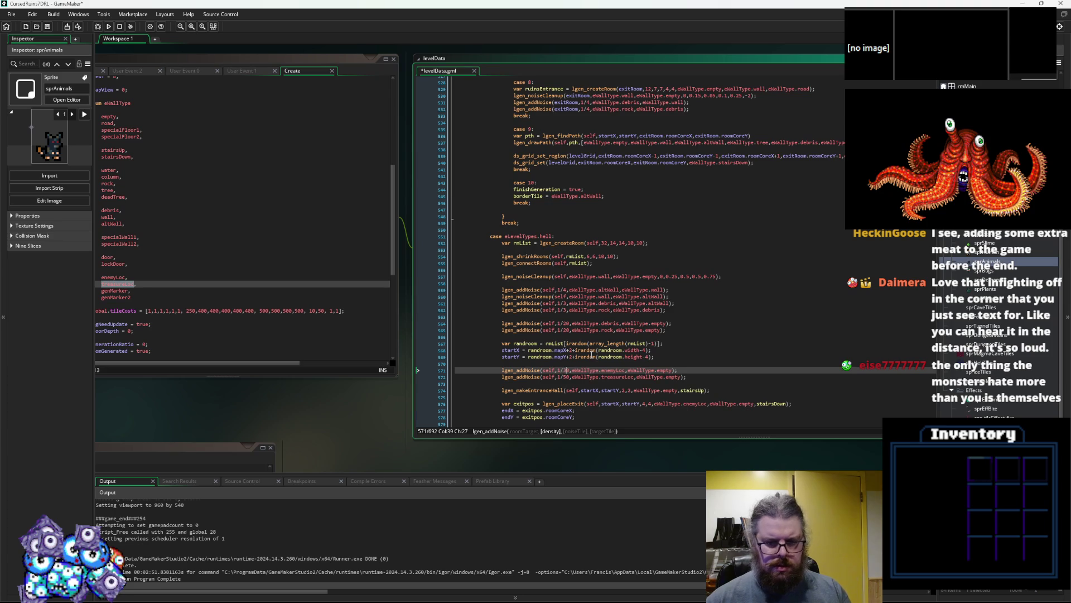
key(Down)
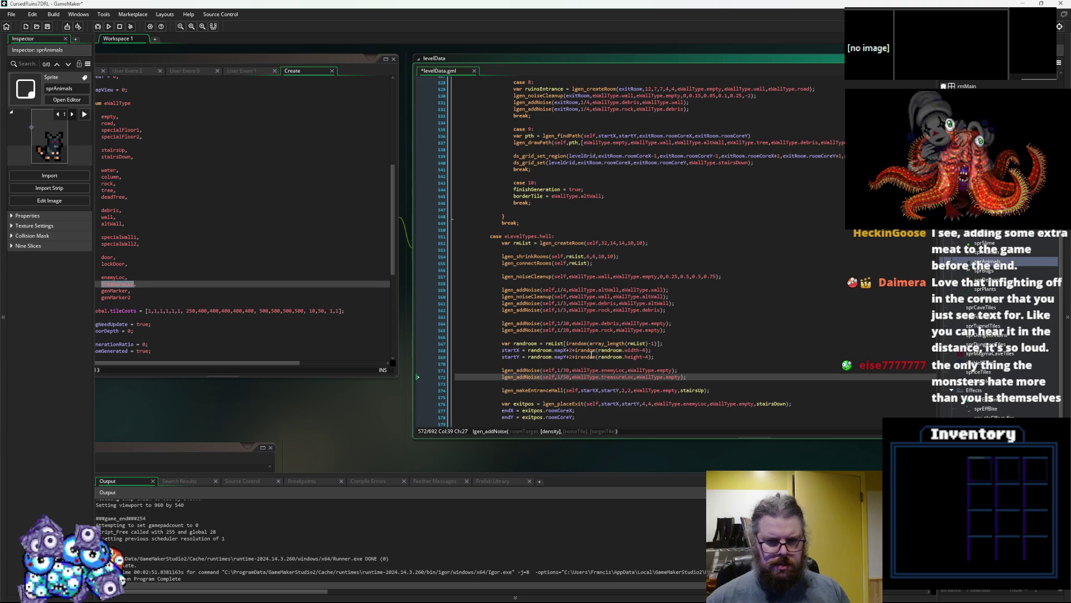
scroll(592, 346, down, 4)
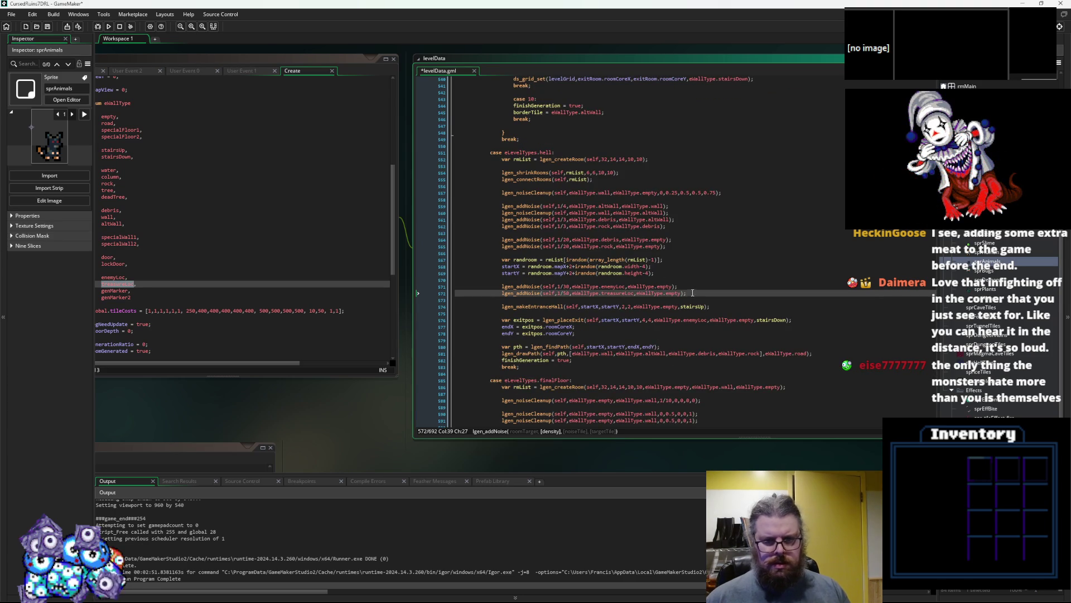
drag(692, 292, 482, 283)
key(ctrl+c)
scroll(502, 335, down, 6)
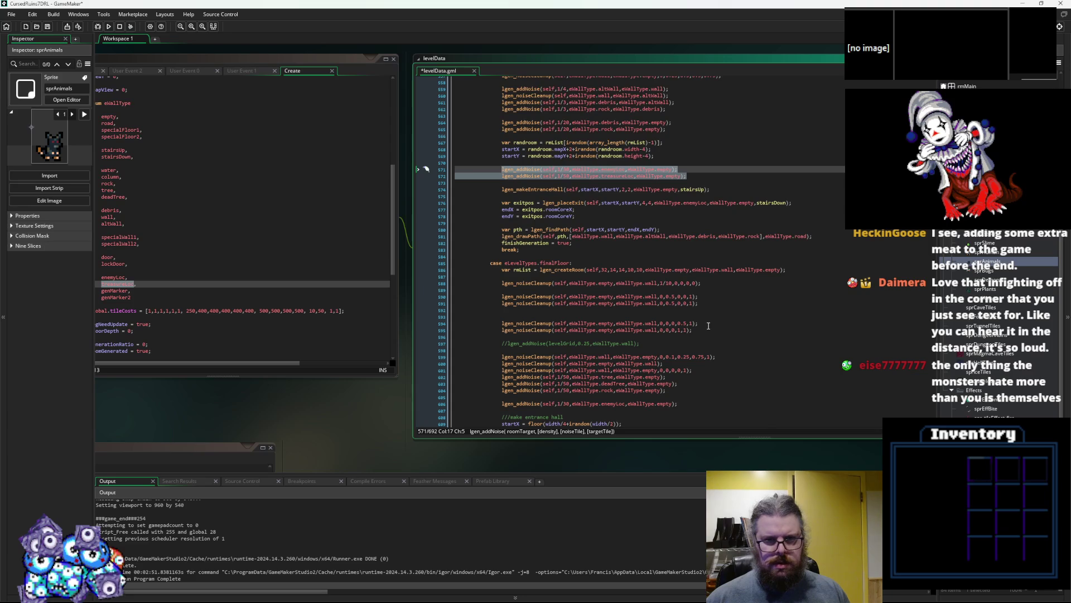
- Paste the enemyLoc and treasureLoc noise lines into finalFloor, setting treasure density to 1/100
click(717, 336)
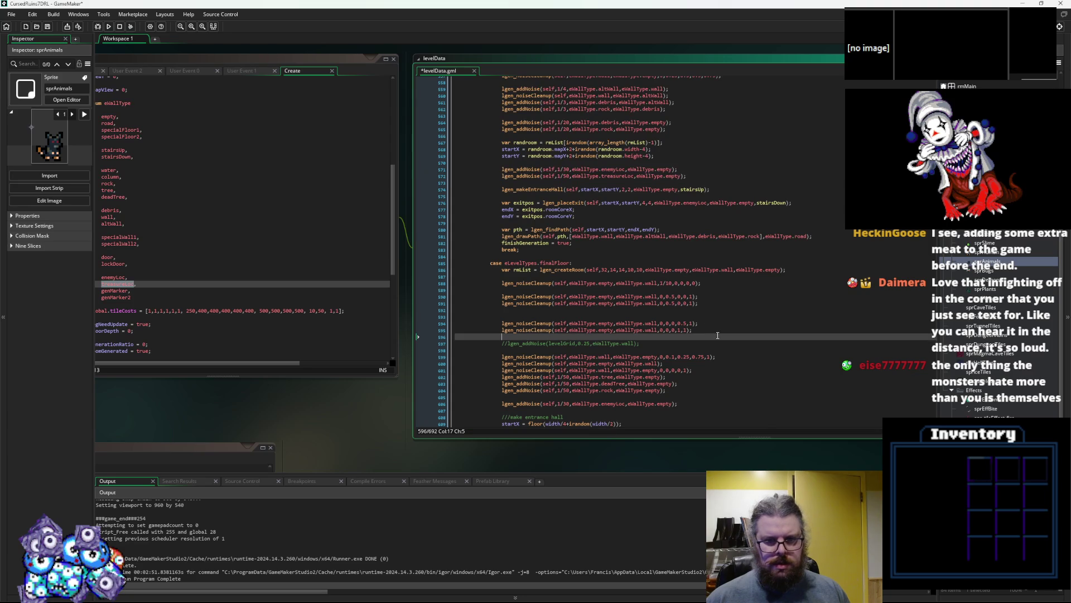
key(Return)
key(ctrl+v)
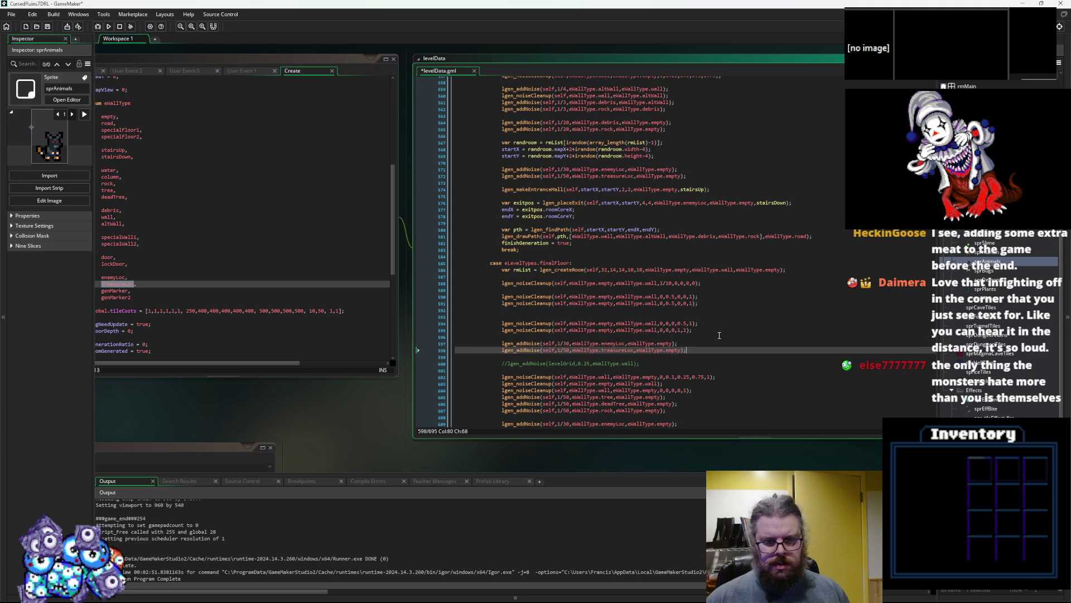
scroll(719, 335, down, 3)
click(568, 293)
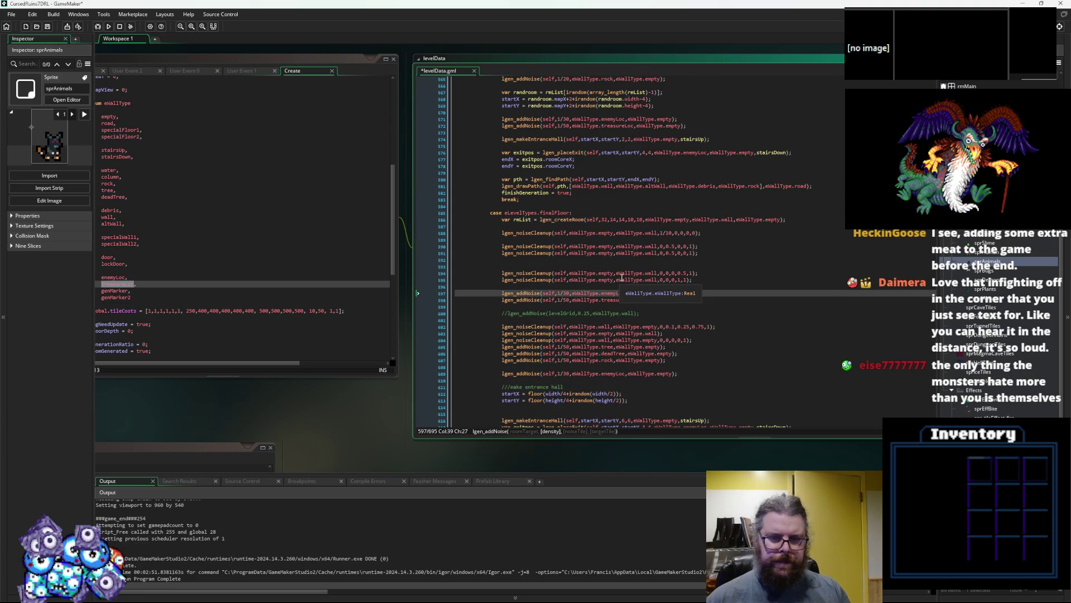
key(Down)
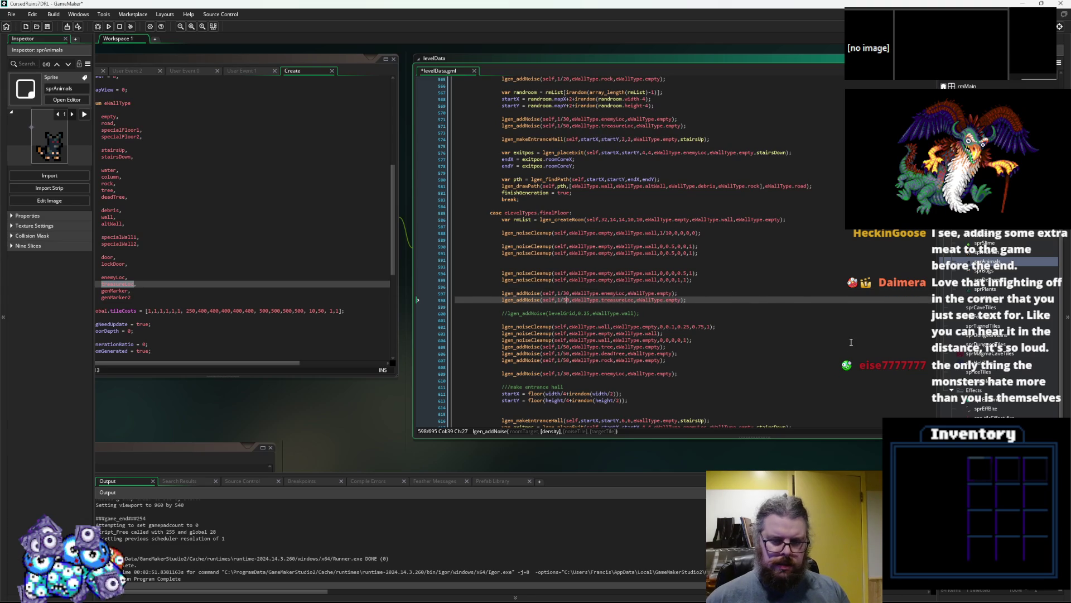
key(Up)
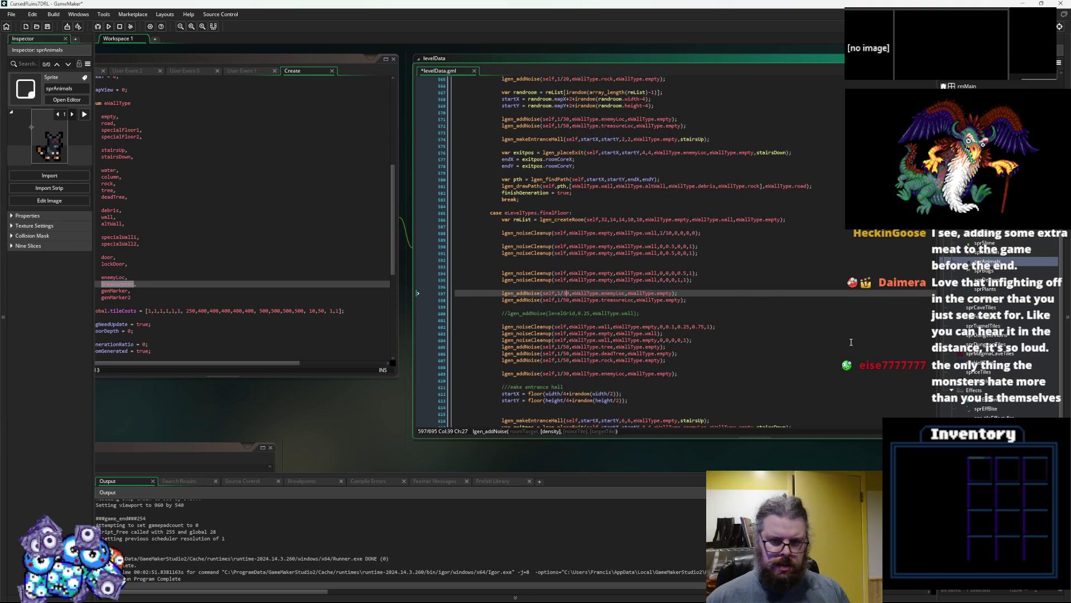
key(Down)
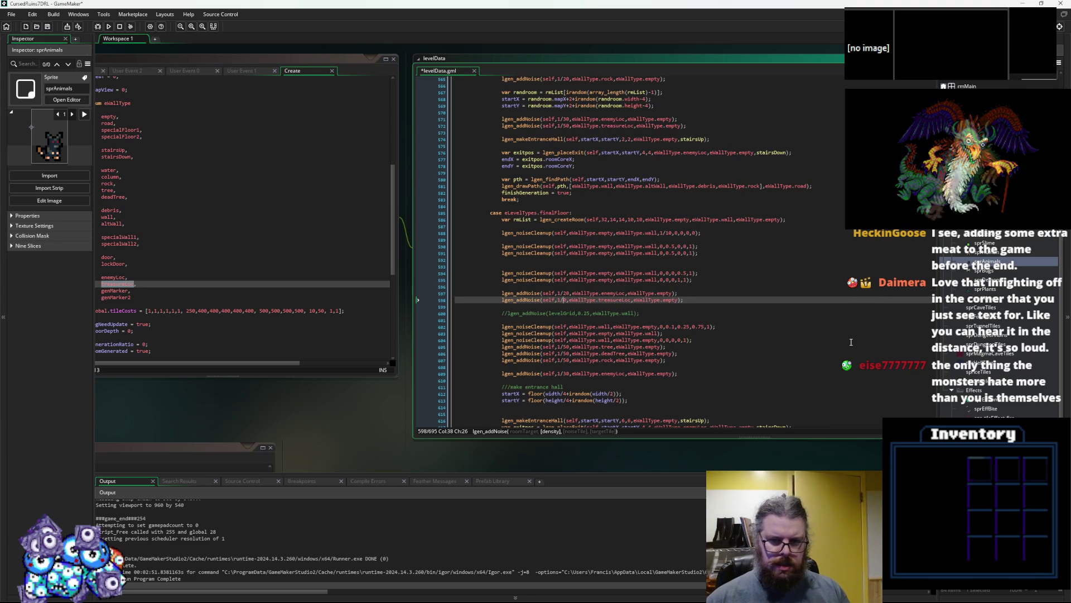
key(BackSpace)
text(10)
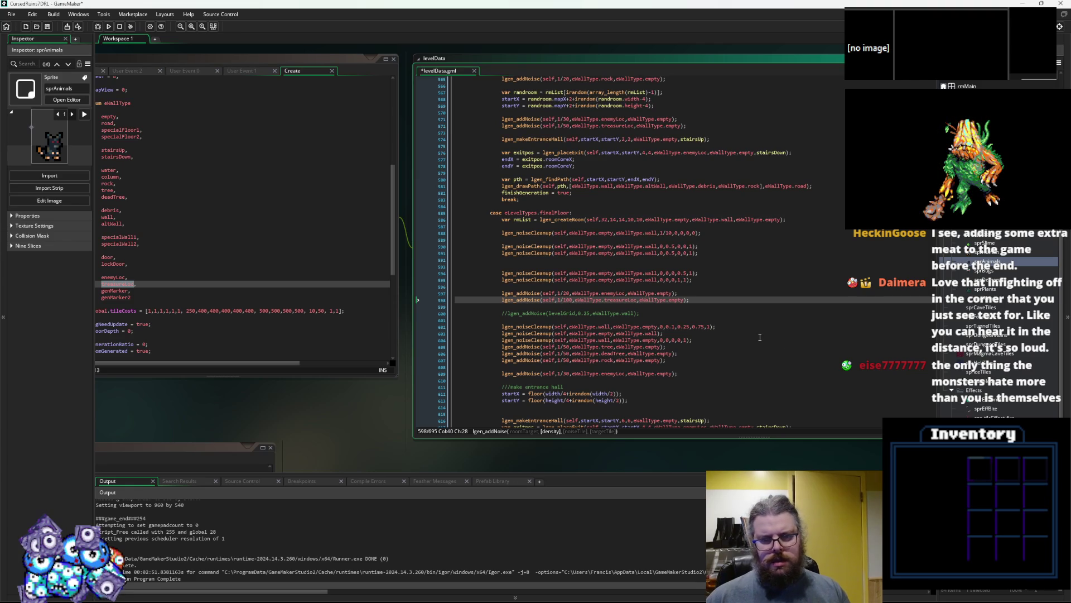
click(760, 367)
- Save levelData.gml and select testCave's spawnCreature("Kelp Man Jr",…) call
scroll(613, 279, down, 4)
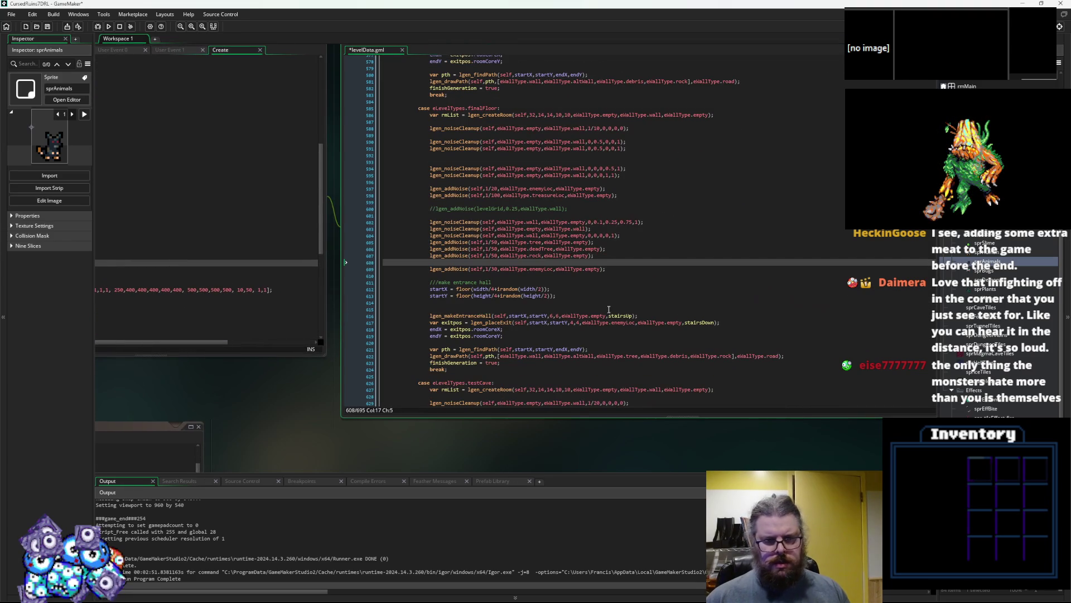
click(48, 26)
scroll(528, 244, down, 5)
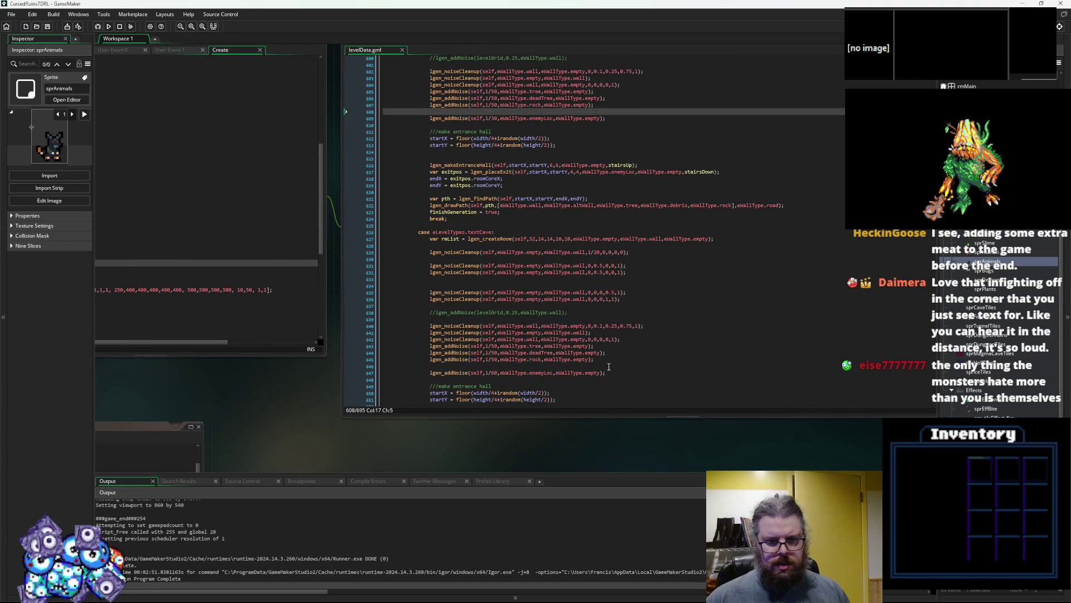
scroll(614, 367, down, 4)
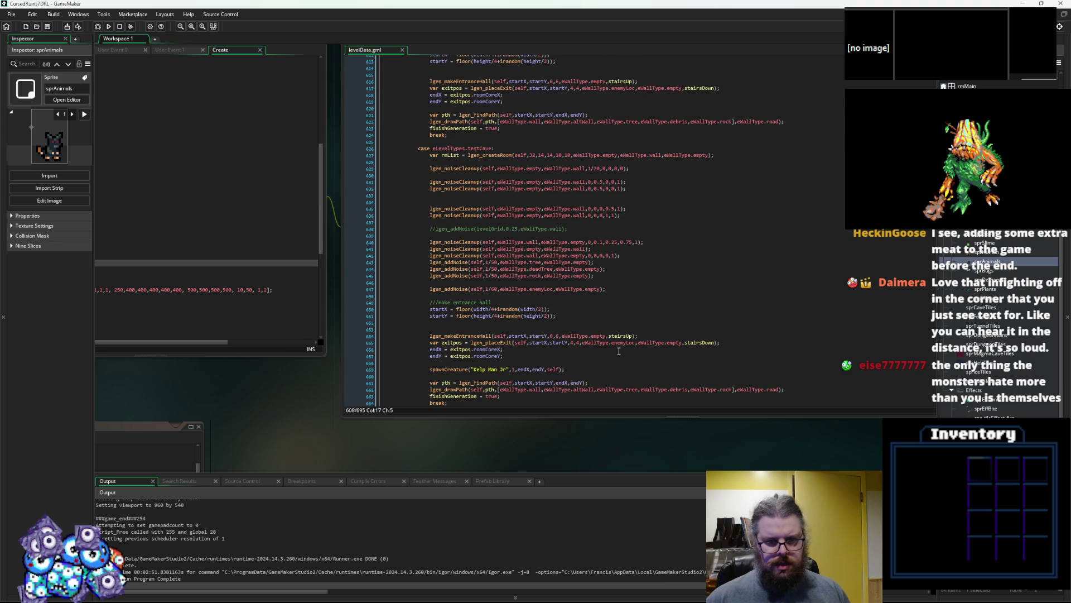
scroll(619, 350, down, 2)
drag(566, 336, 420, 326)
shift+click(430, 336)
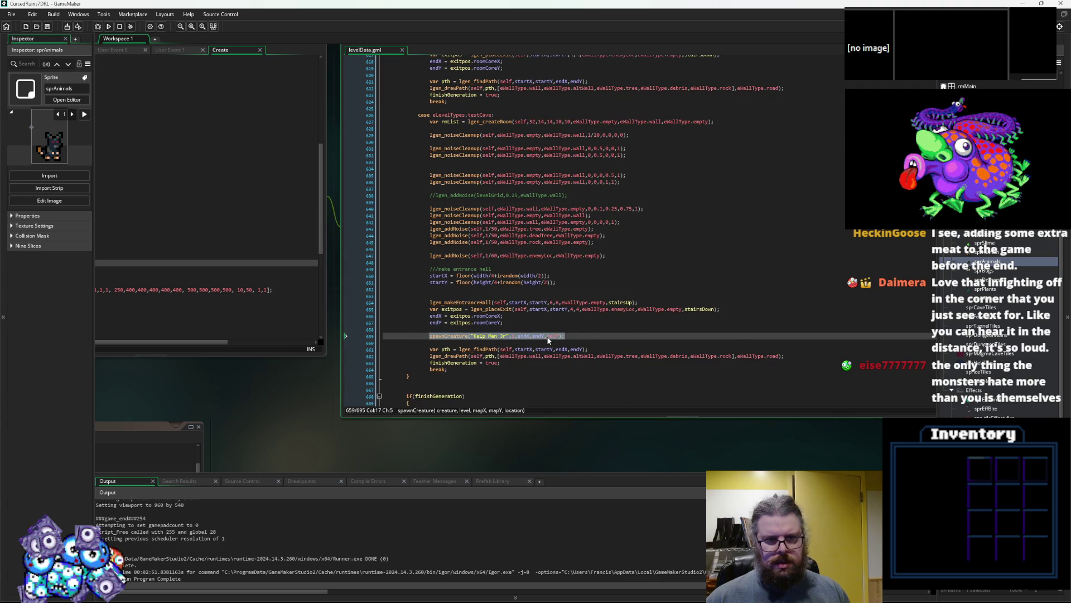
- Locate the exit-position lines in the finalFloor case
scroll(547, 338, up, 12)
click(534, 320)
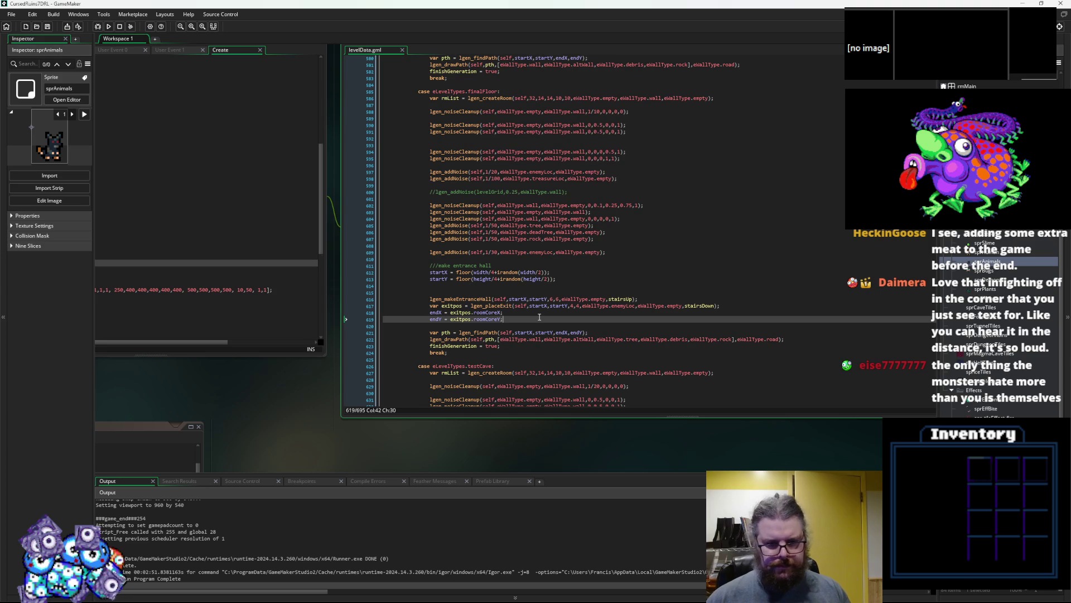
click(482, 300)
click(517, 320)
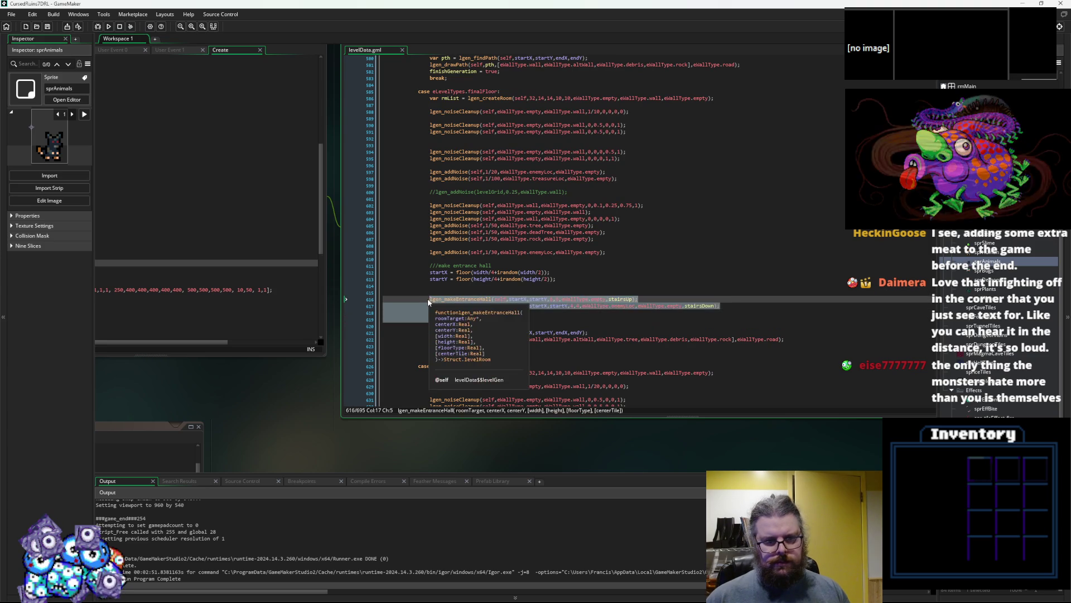
click(517, 324)
drag(517, 319, 430, 306)
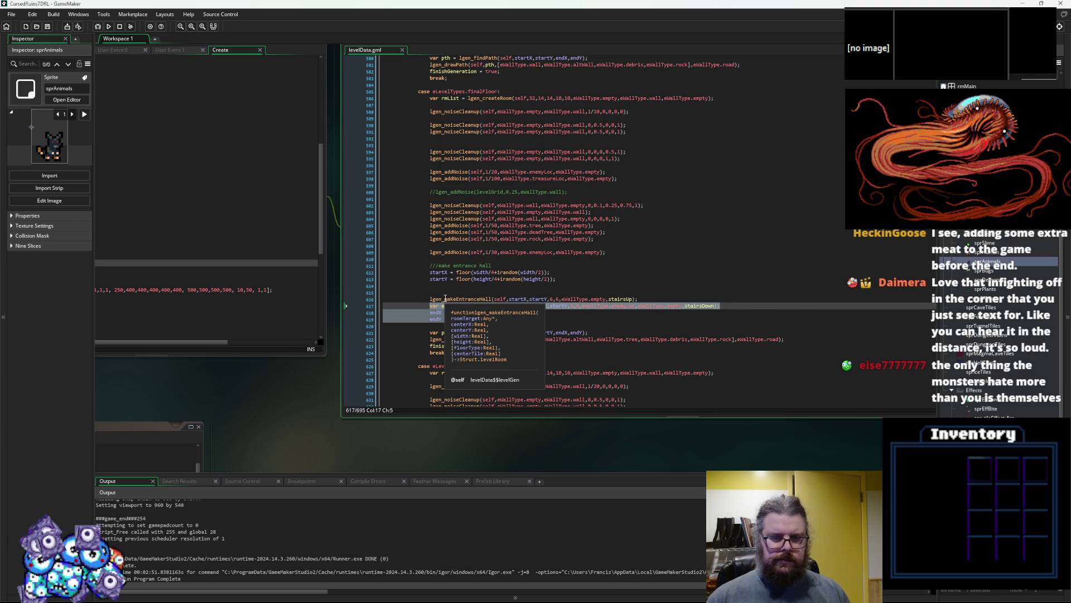
click(466, 219)
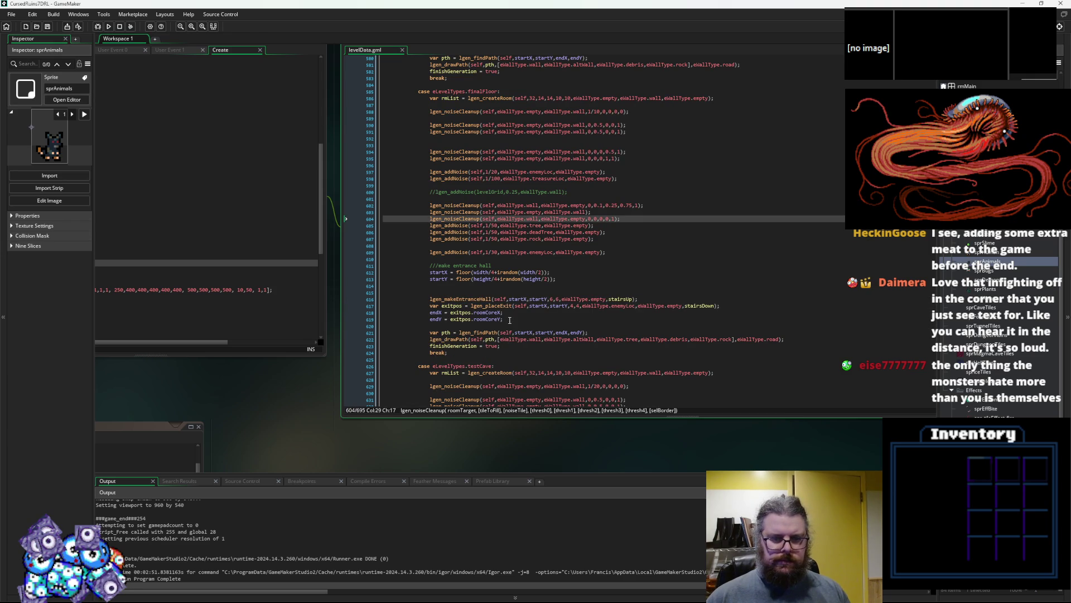
click(478, 306)
key(Up)
drag(724, 306, 431, 311)
- Paste spawnCreature("Kelp Man Jr",1,endX,endY,self) on a new line below the exit setup
click(514, 312)
key(Down)
key(Return)
key(Return)
key(ctrl+v)
click(506, 332)
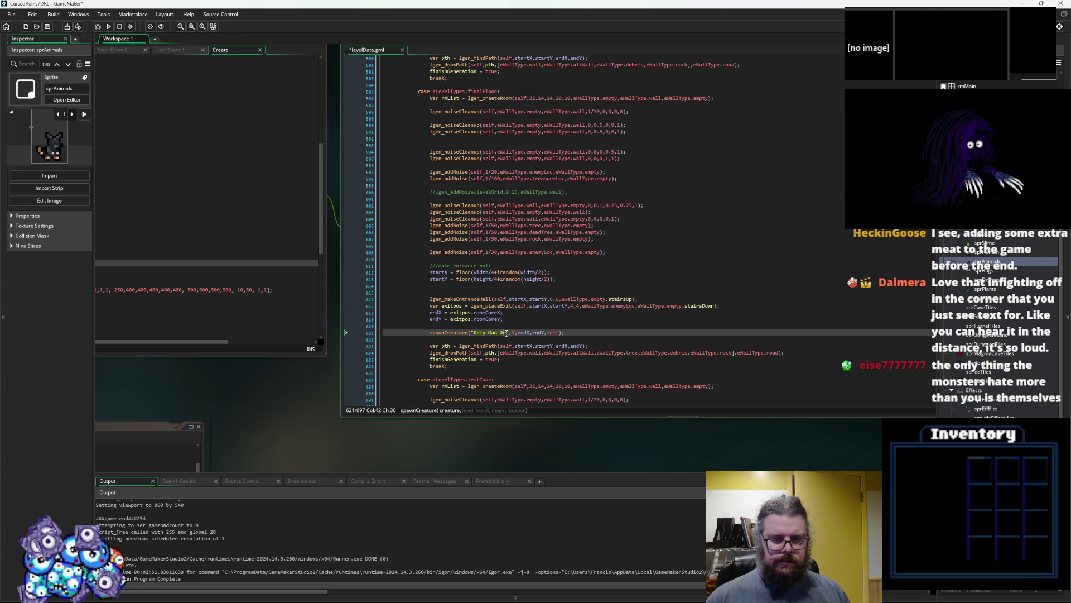
click(567, 333)
- Save levelData.gml and move to the path-finding line in finishGeneration
click(48, 26)
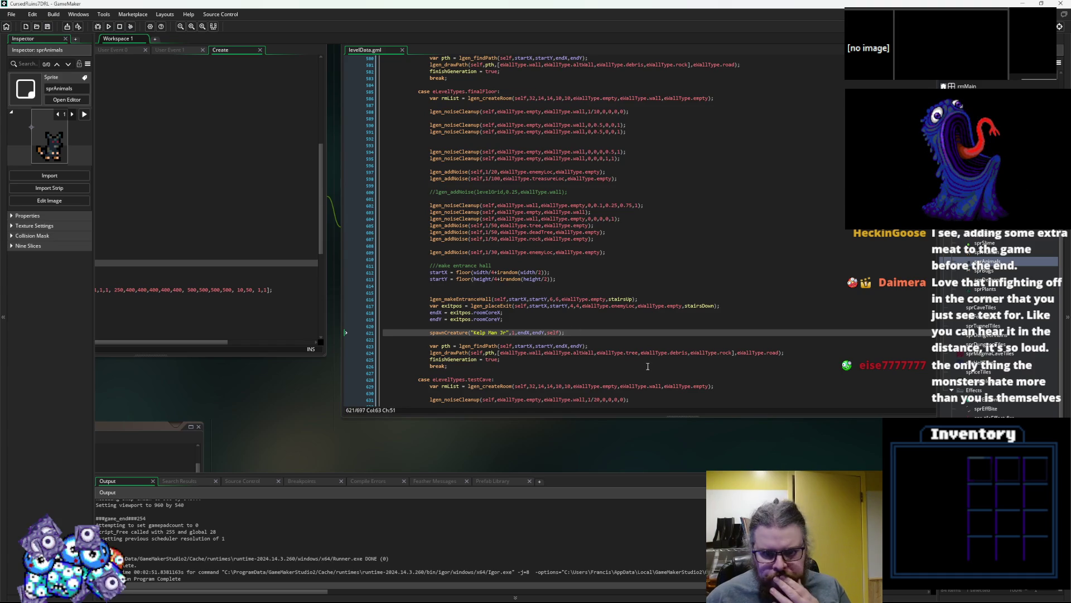
scroll(612, 334, down, 1)
click(608, 329)
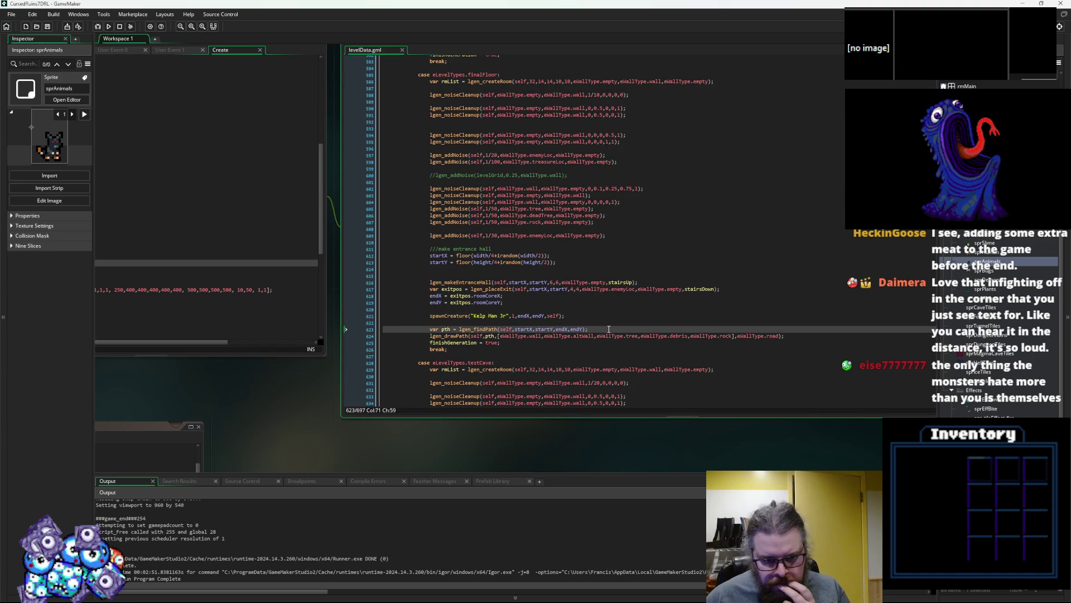
- Duplicate the lgen_placeEnemies(self,floorDepth) call and jump to its definition in LevelGenUtility
scroll(422, 250, down, 4)
scroll(423, 249, down, 15)
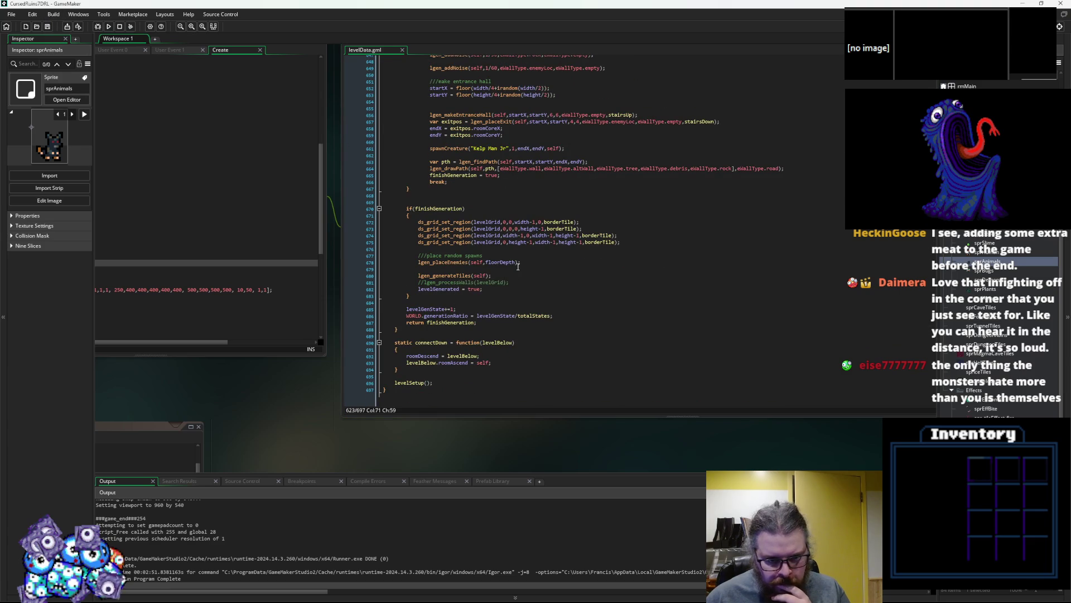
click(522, 263)
drag(521, 263, 419, 268)
click(535, 261)
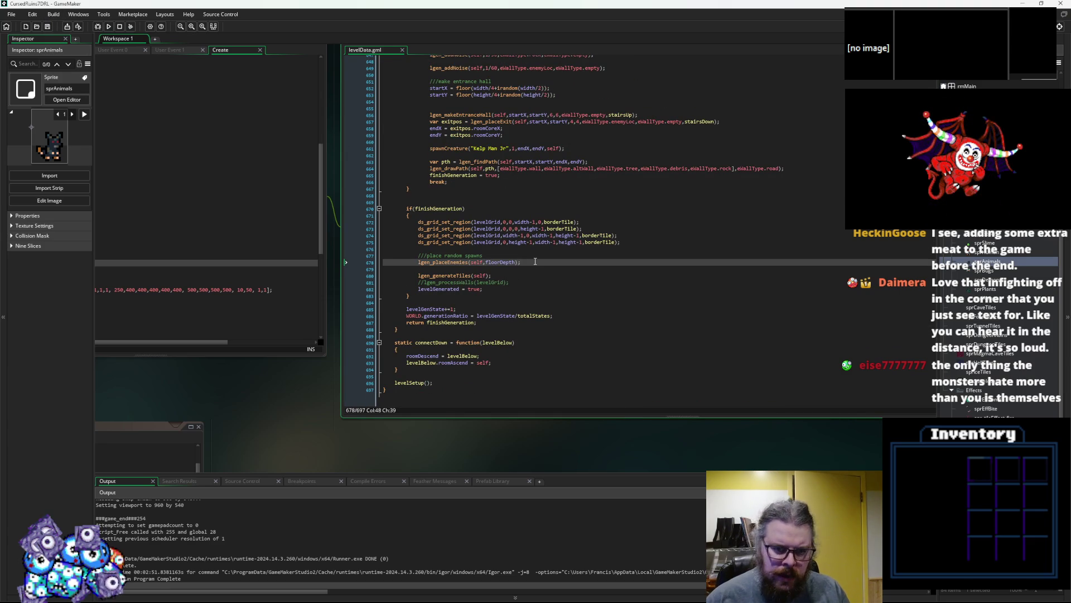
key(ctrl+d)
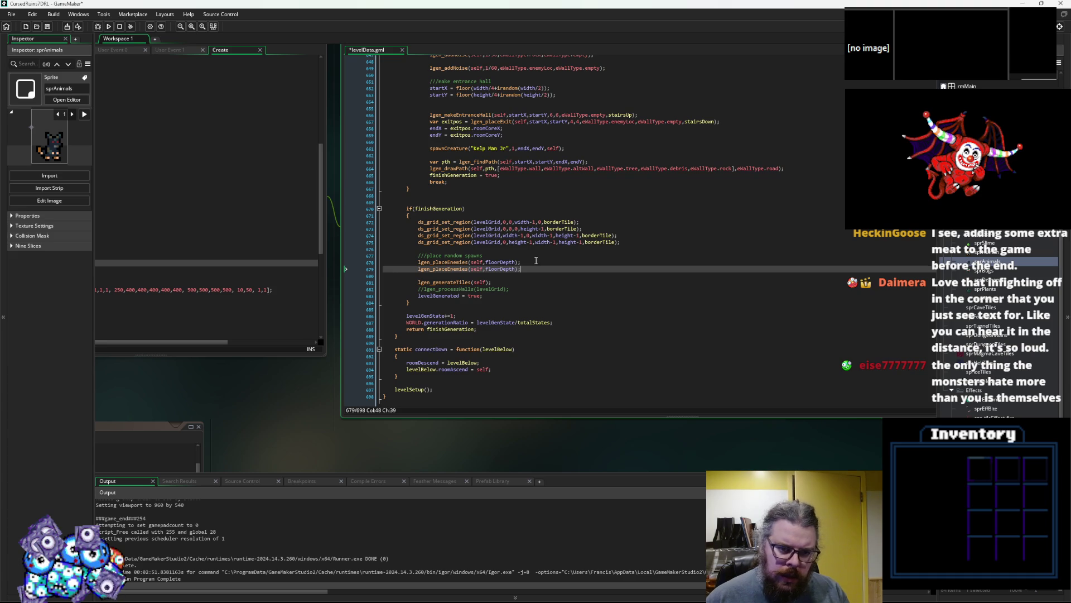
key(F12)
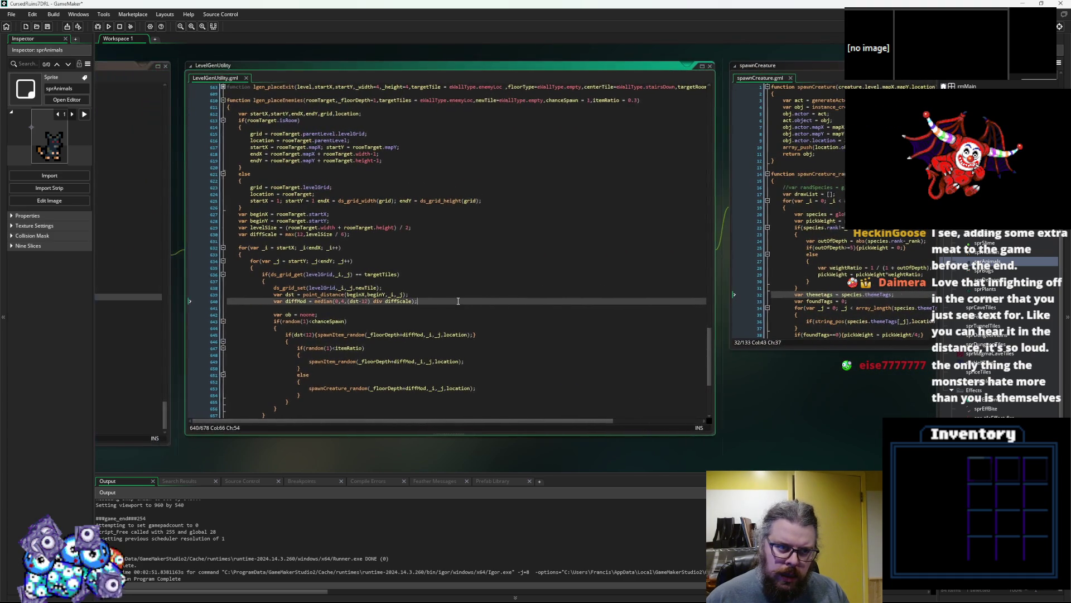
- Collapse lgen_placeEnemies and add a 'function lgen_placeTreasure()' stub below it
key(Up)
click(232, 100)
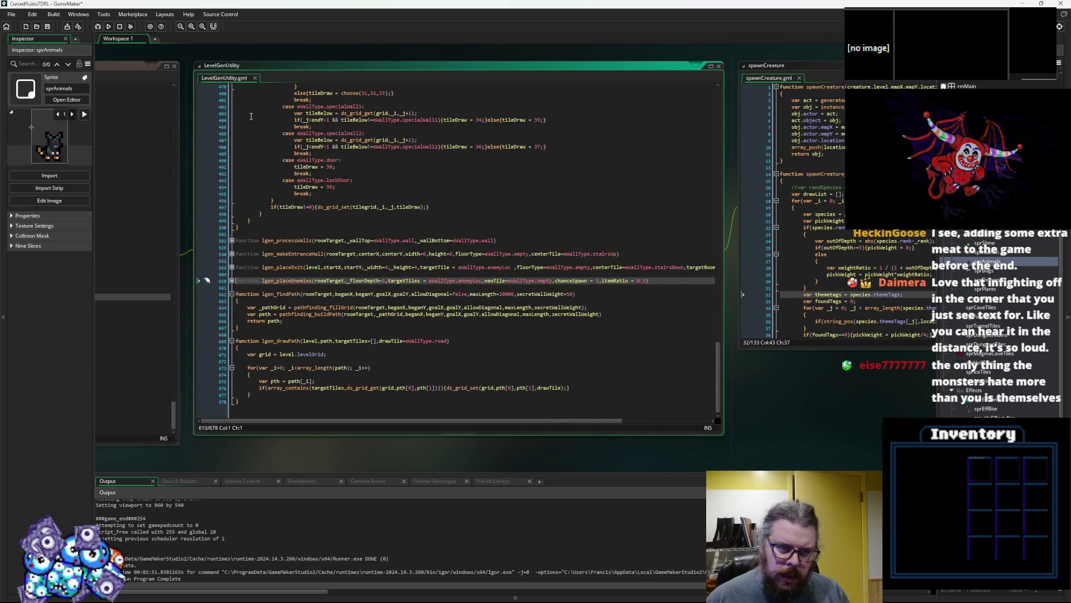
click(291, 294)
key(Home)
key(Return)
key(Return)
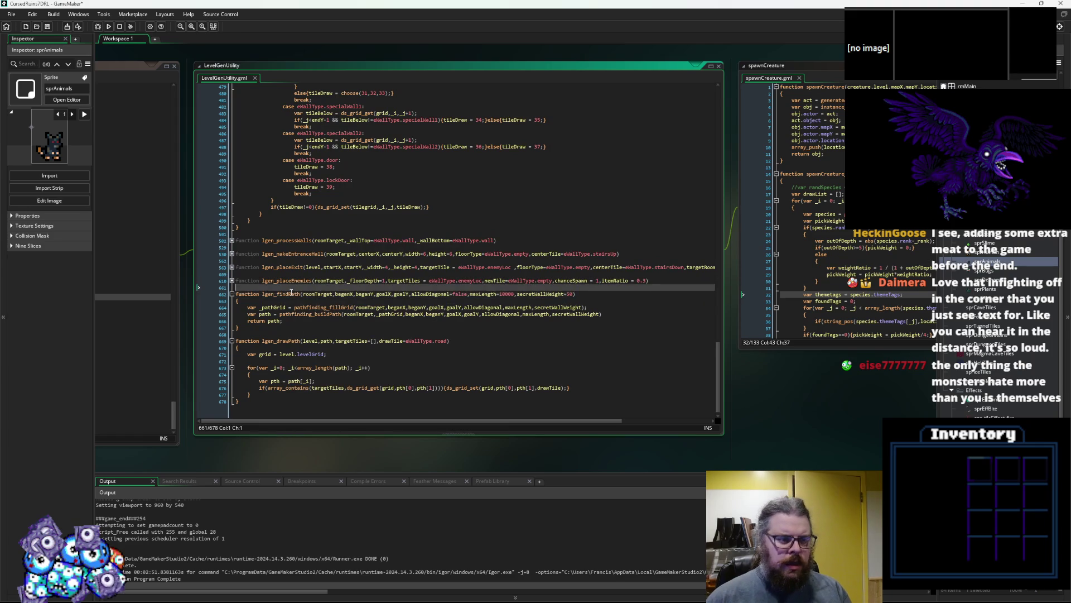
key(Up)
text(function)
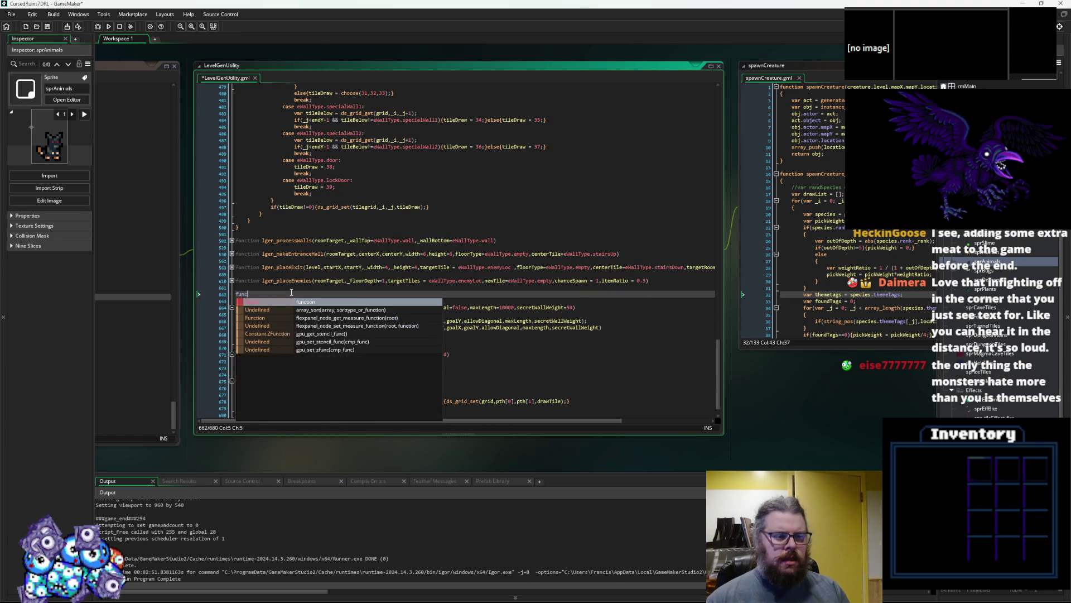
text( lgen)
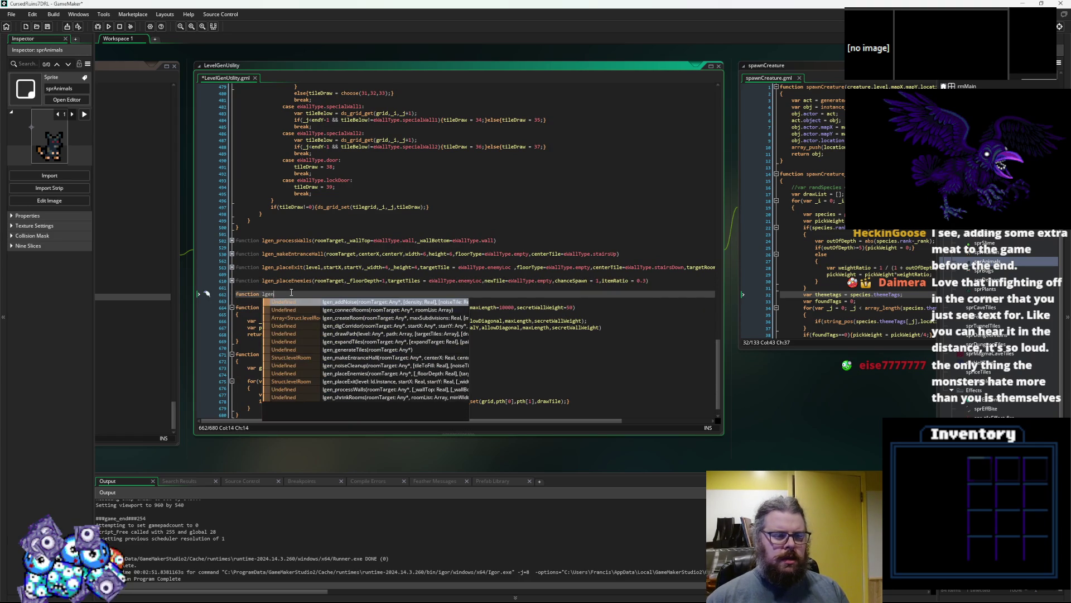
text(_placeTr)
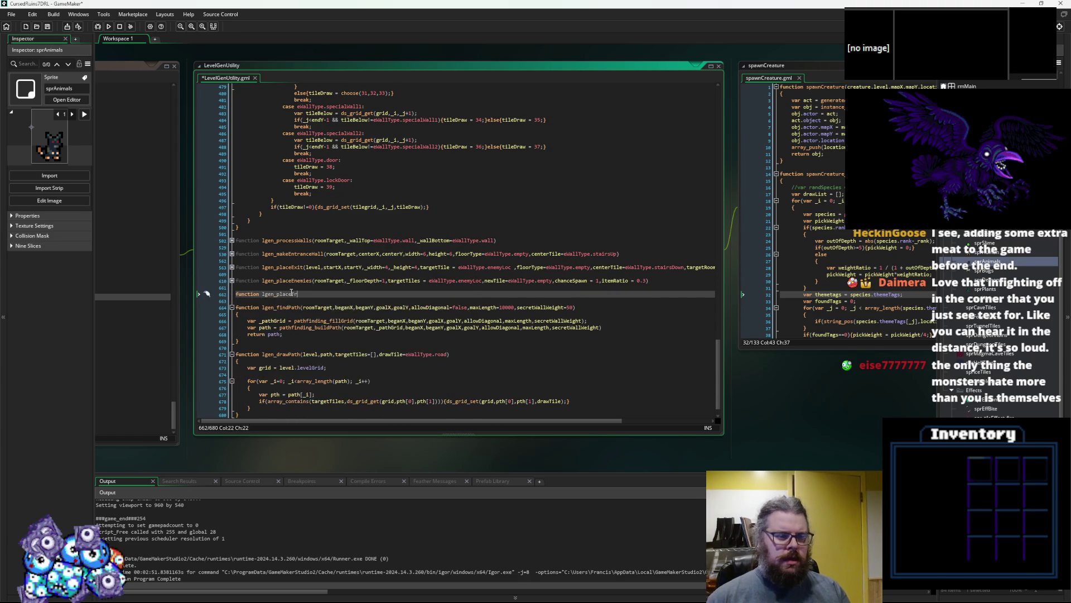
text(easure())
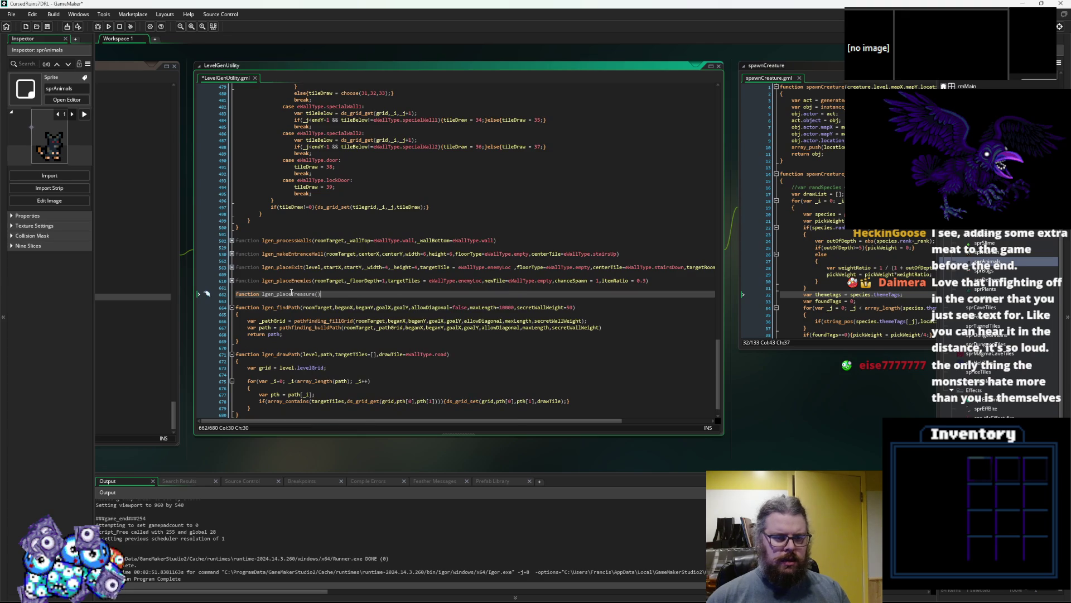
- Replace the lgen_placeTreasure stub with a pasted copy of lgen_placeEnemies
click(649, 280)
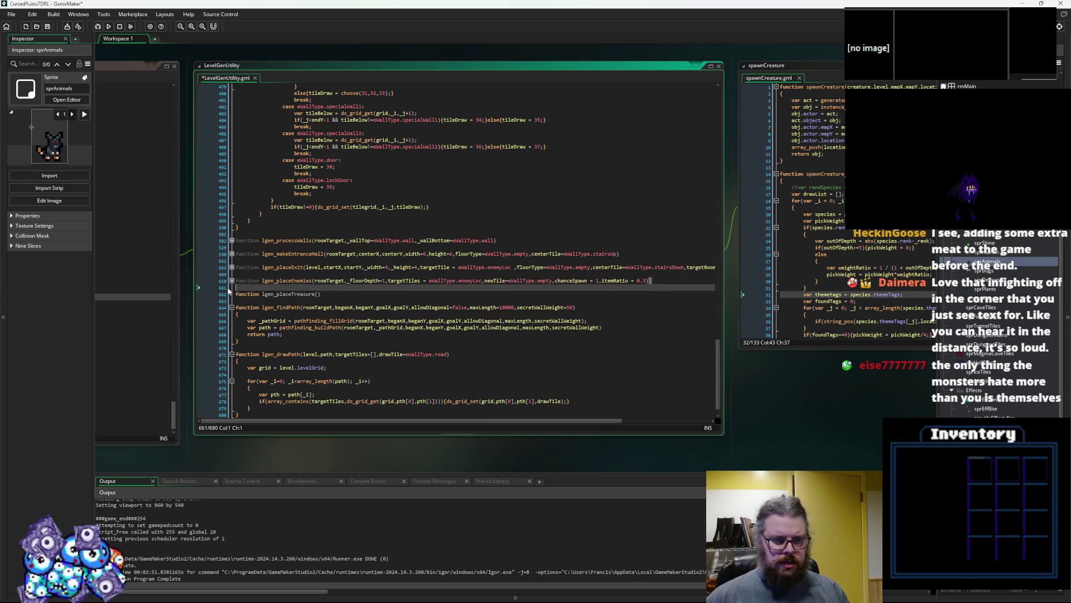
drag(322, 294, 241, 294)
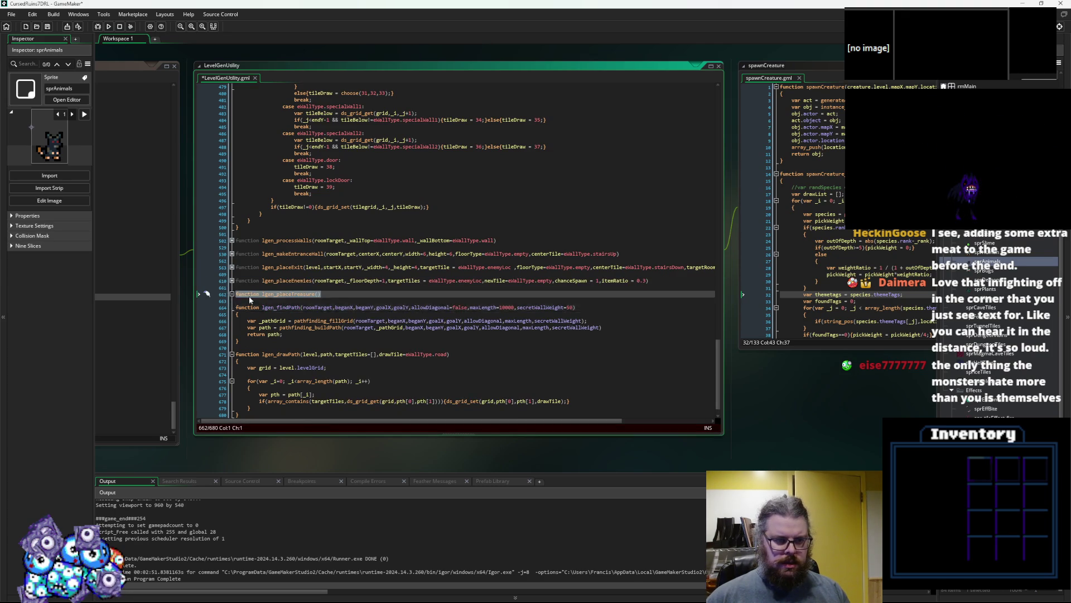
key(ctrl+v)
scroll(375, 285, up, 5)
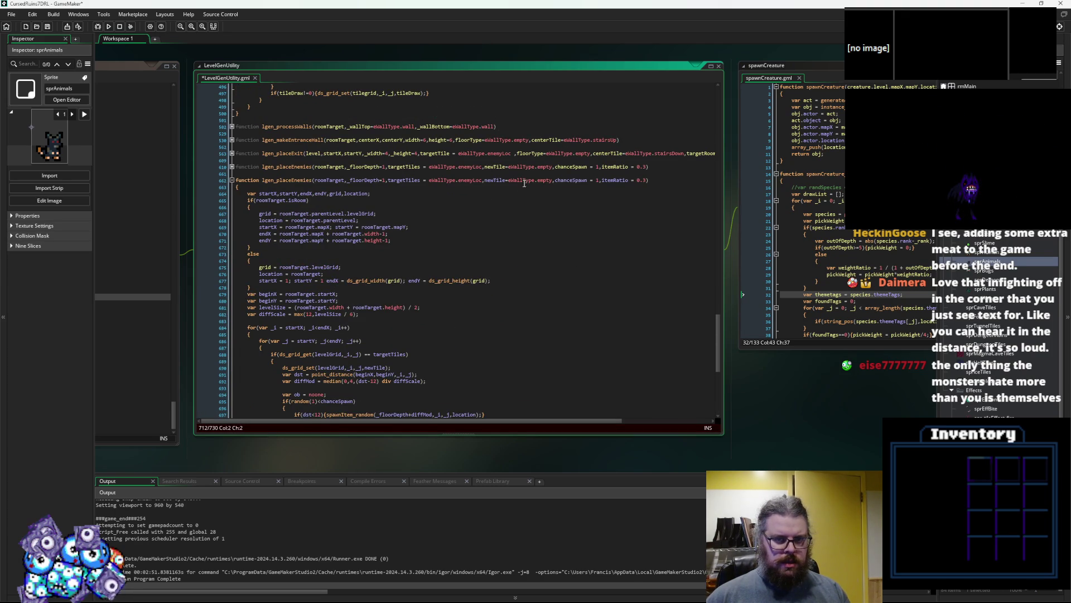
- Change the copy's targetTiles default to eWallType.treasureLoc
click(474, 181)
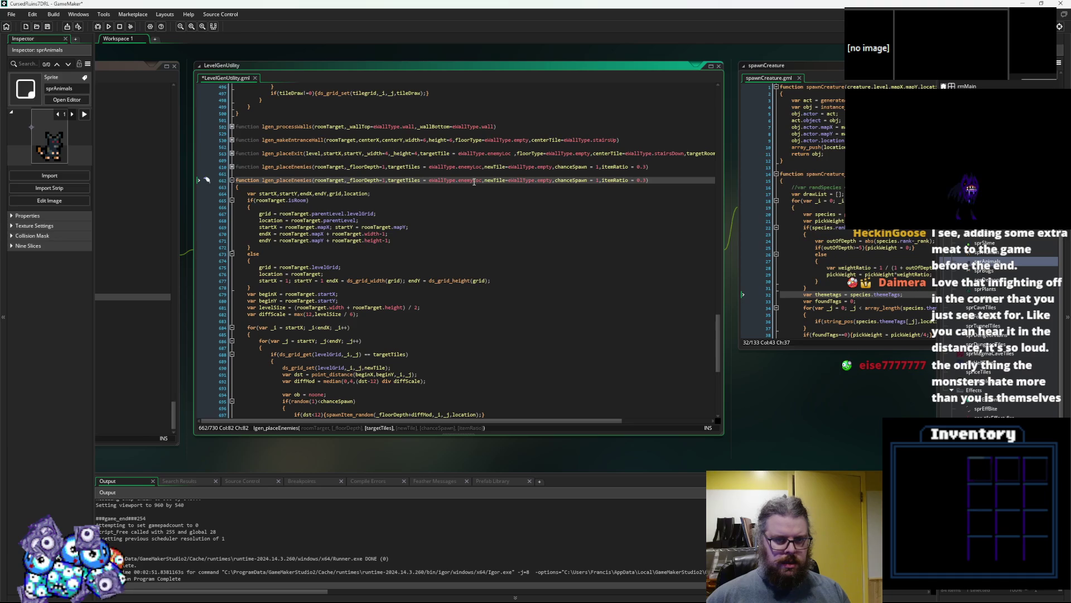
key(BackSpace)
key(BackSpace)
key(BackSpace)
text(treasure)
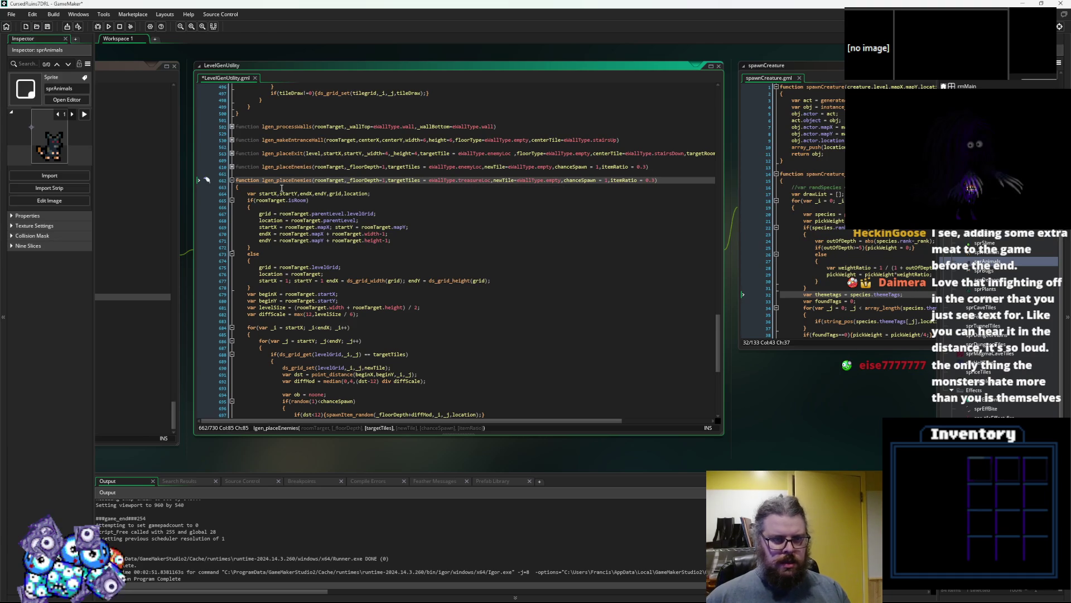
- In the original lgen_placeEnemies, change dst<12 to dst>12 and remove its spawnItem_random call
click(283, 227)
scroll(341, 265, up, 2)
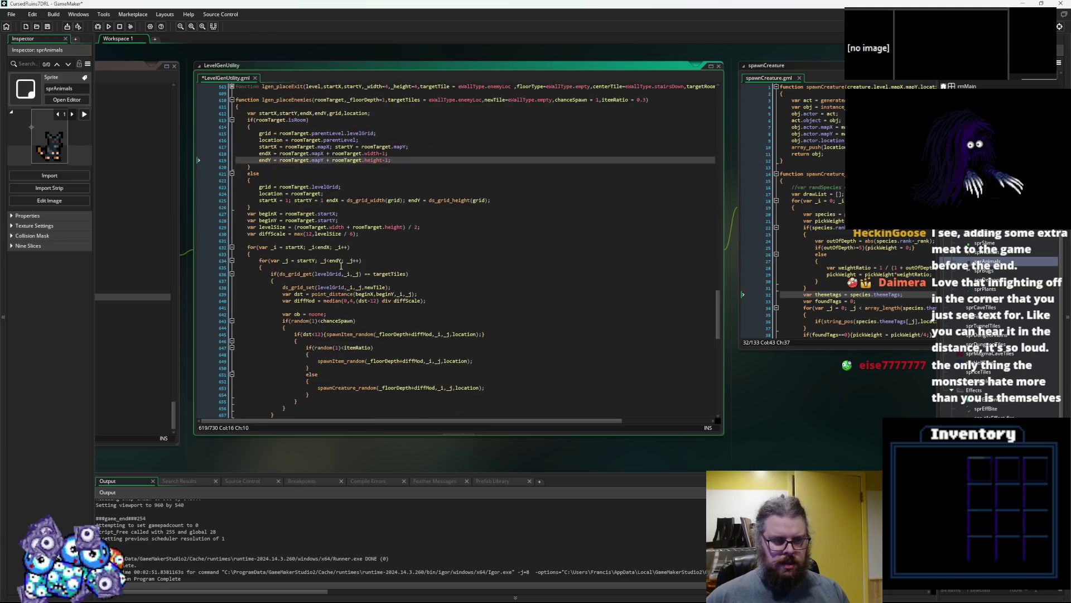
scroll(341, 265, down, 2)
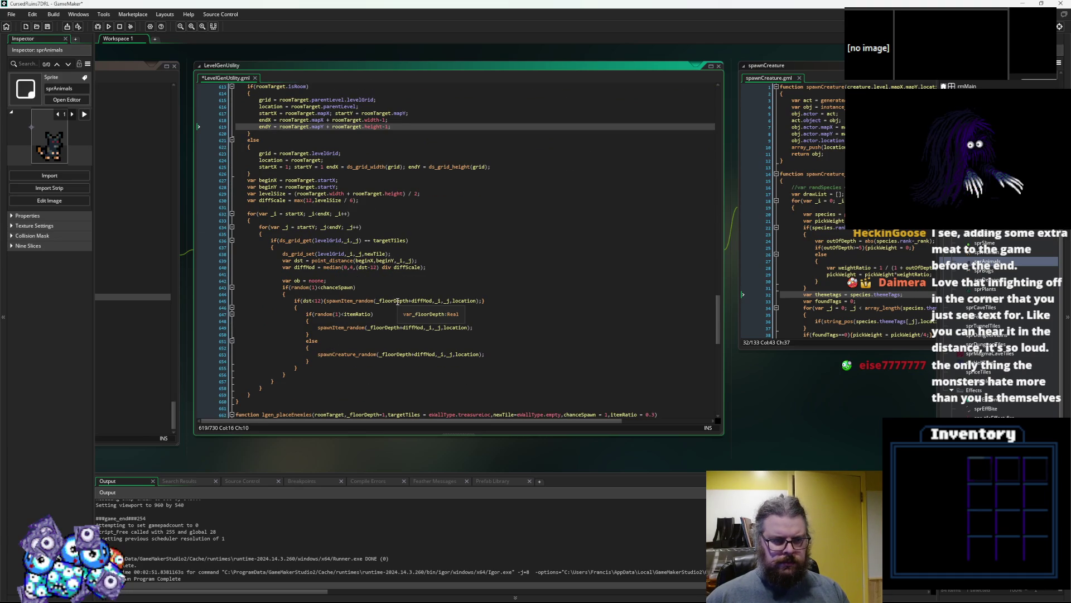
click(326, 302)
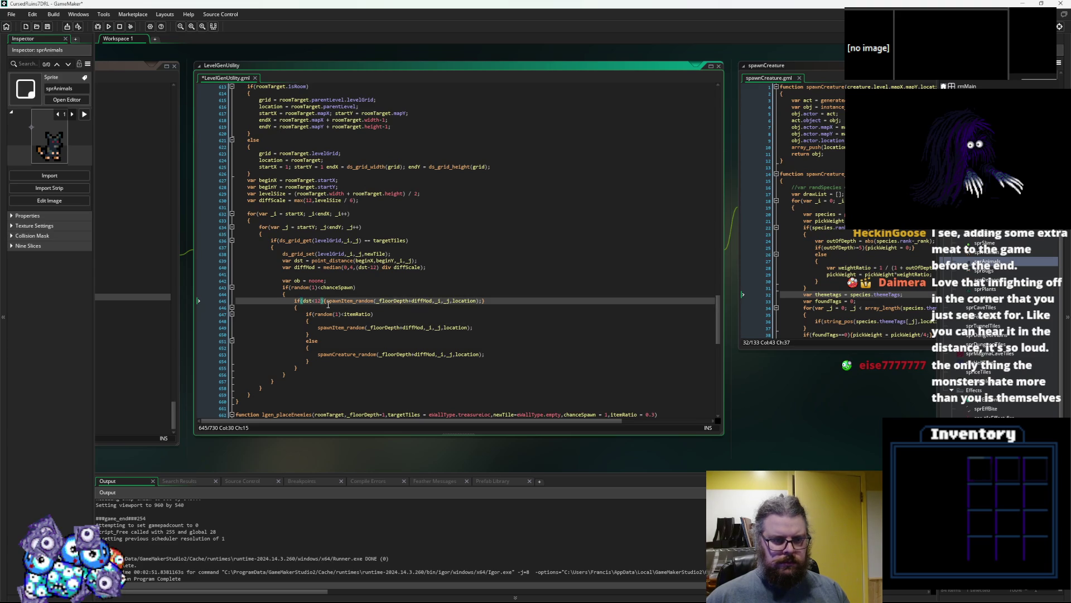
click(495, 302)
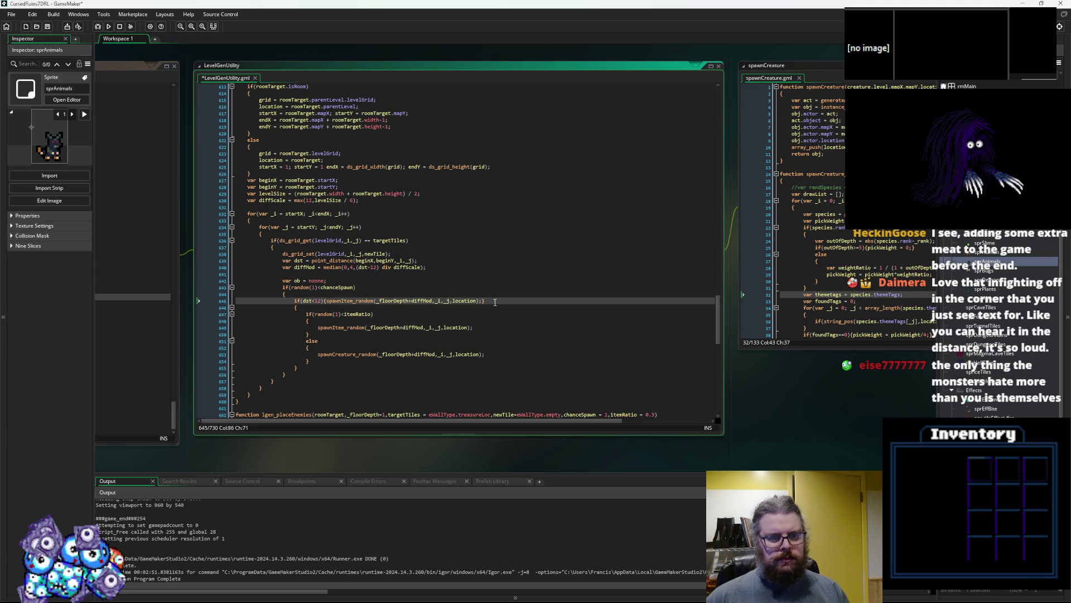
click(327, 301)
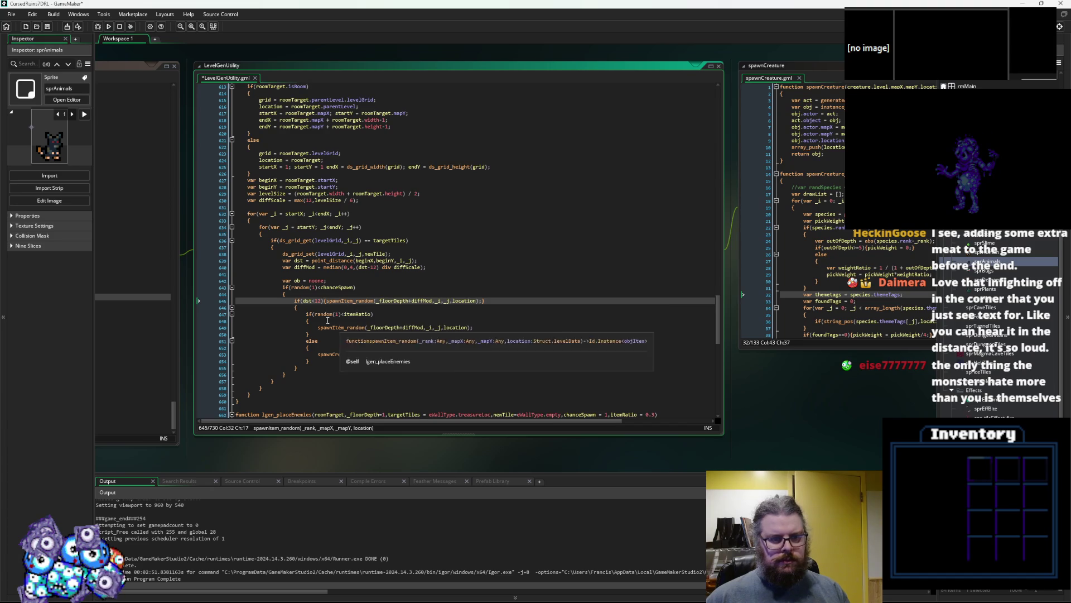
key(Left)
key(Left)
key(Left)
key(BackSpace)
text(>)
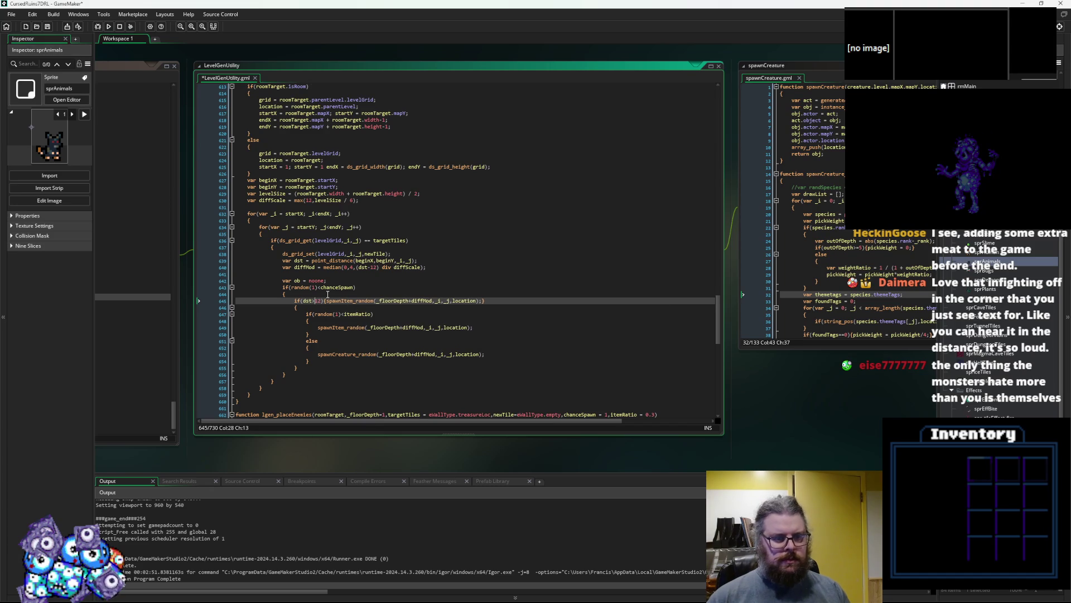
drag(491, 301, 324, 301)
key(BackSpace)
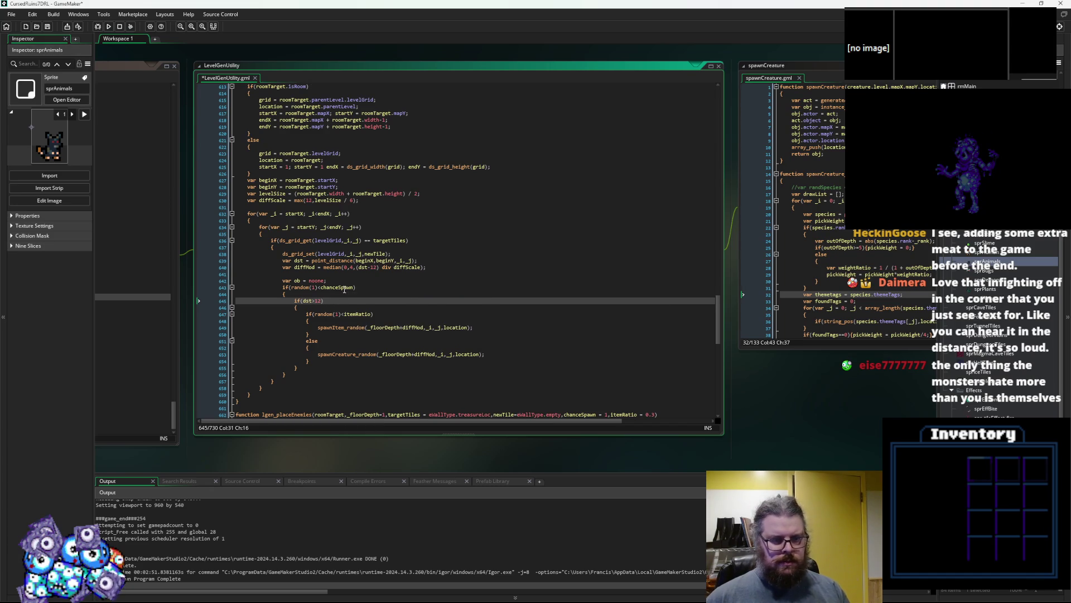
- Delete the itemRatio branch, outdent spawnCreature_random, and remove leftover blank lines
click(319, 362)
drag(310, 347, 306, 312)
key(BackSpace)
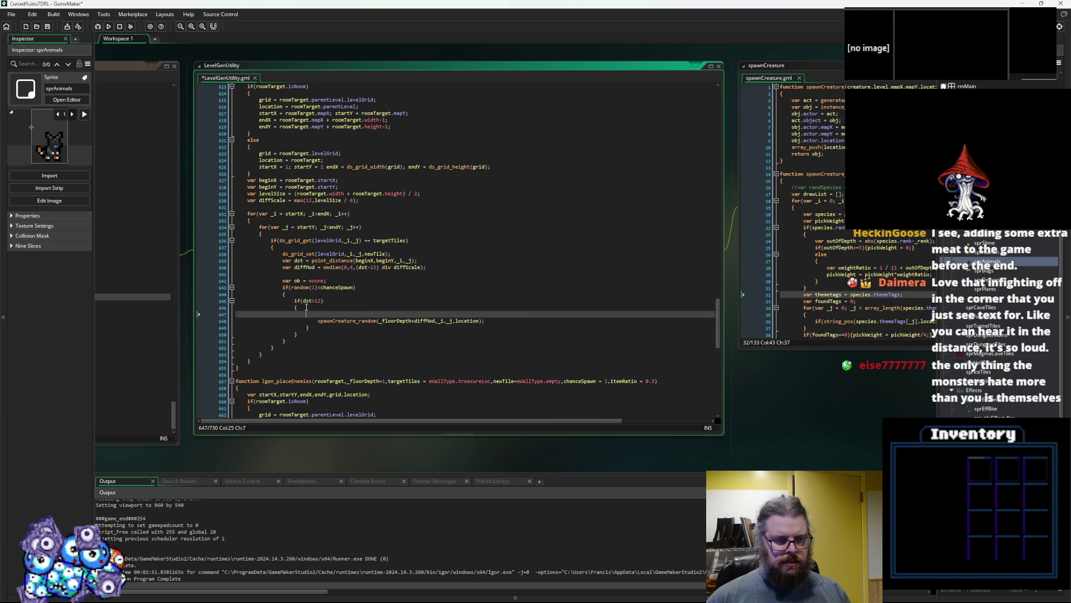
click(308, 326)
key(Up)
key(BackSpace)
key(Up)
key(BackSpace)
key(BackSpace)
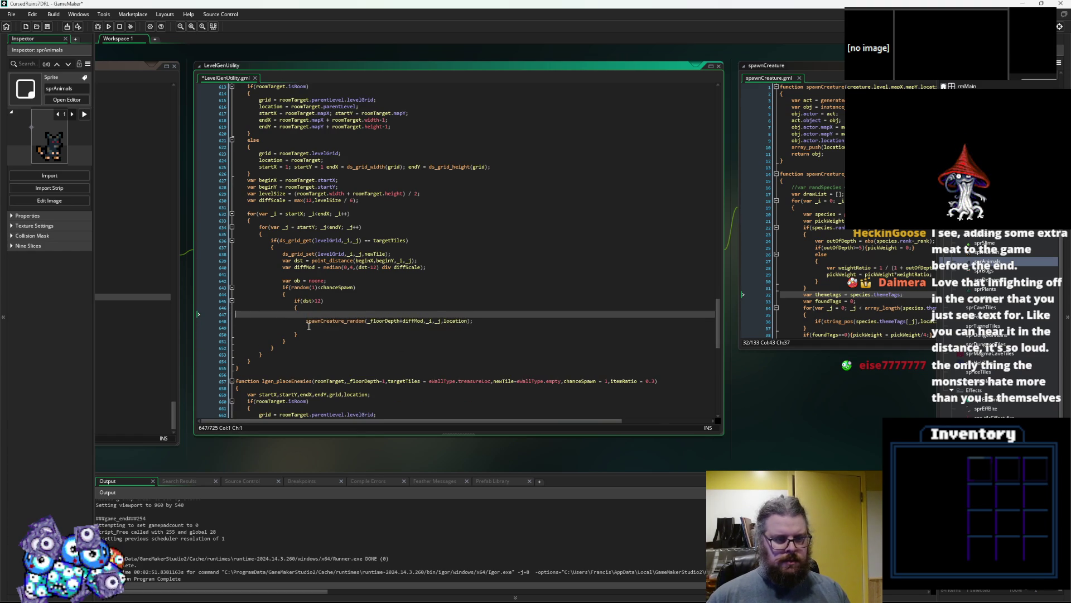
key(Down)
key(Down)
key(BackSpace)
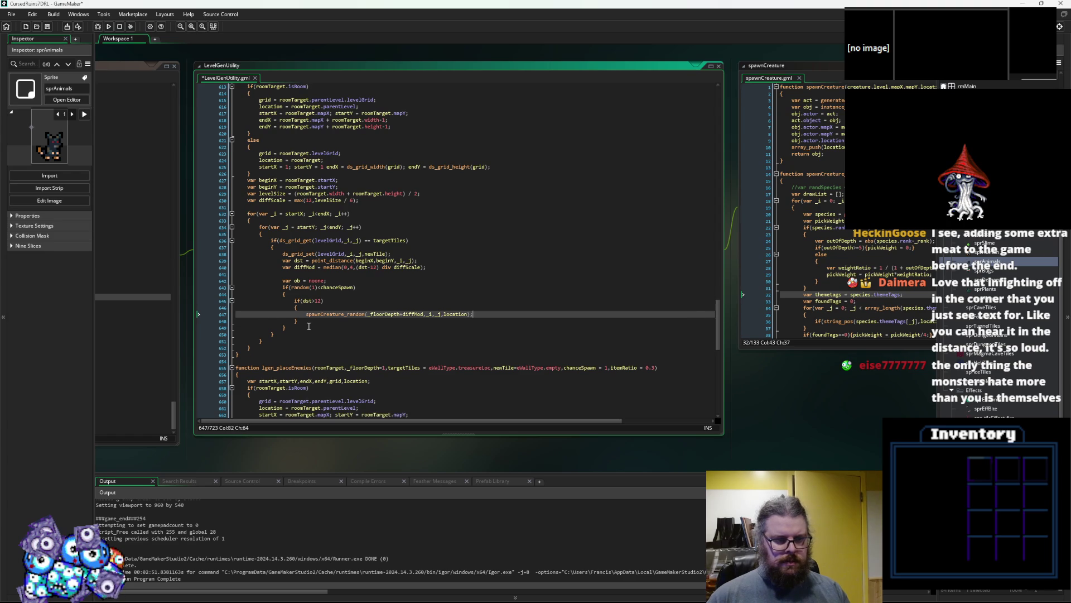
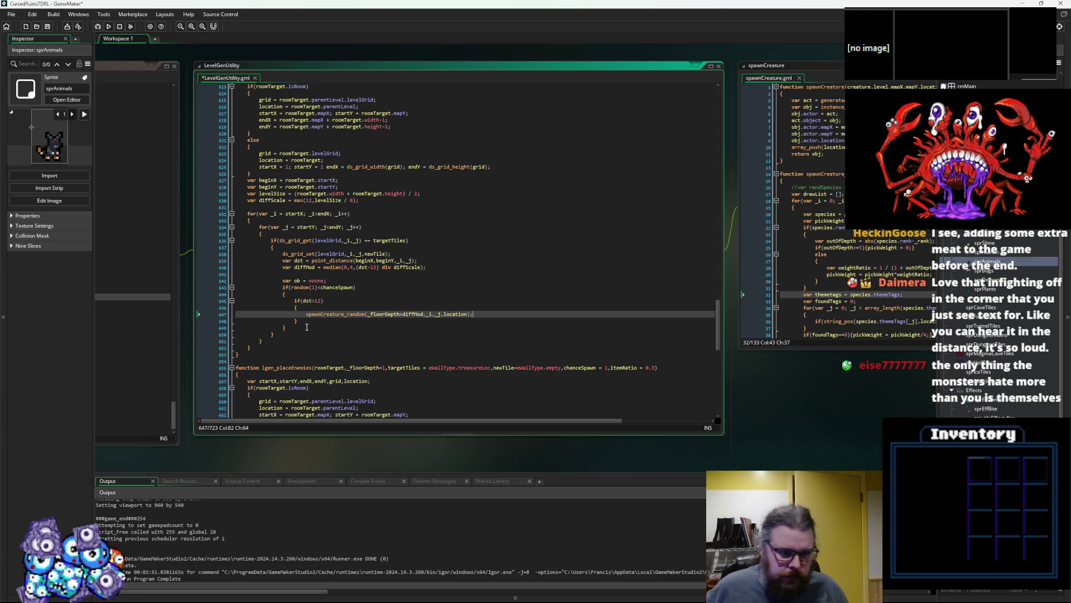
- Review the chanceSpawn check and the location argument of spawnCreature_random in the spawn loop
scroll(361, 307, up, 3)
click(346, 338)
double_click(347, 338)
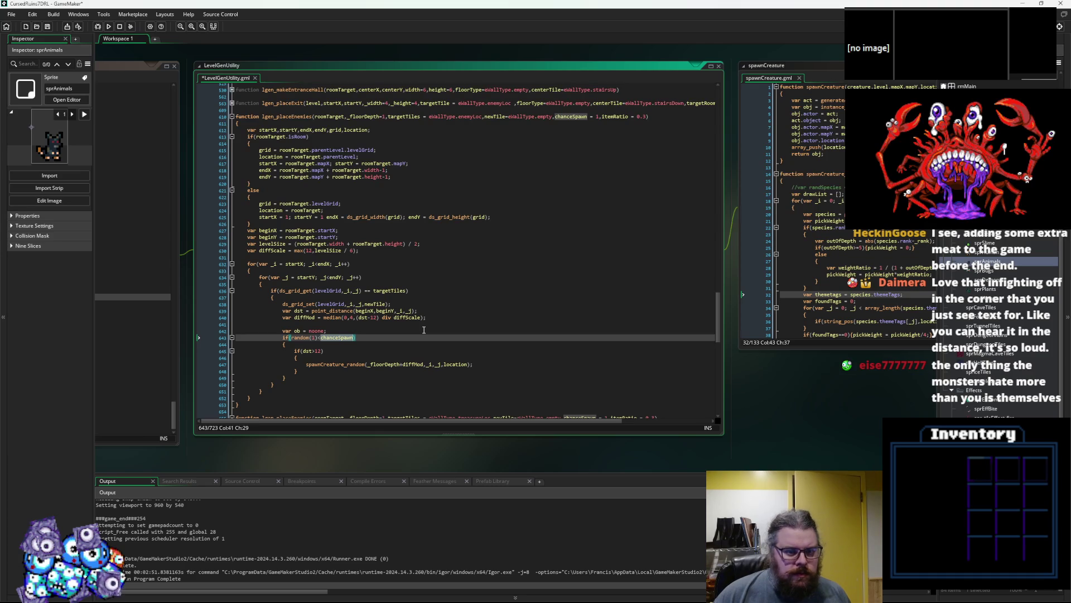
scroll(424, 329, down, 1)
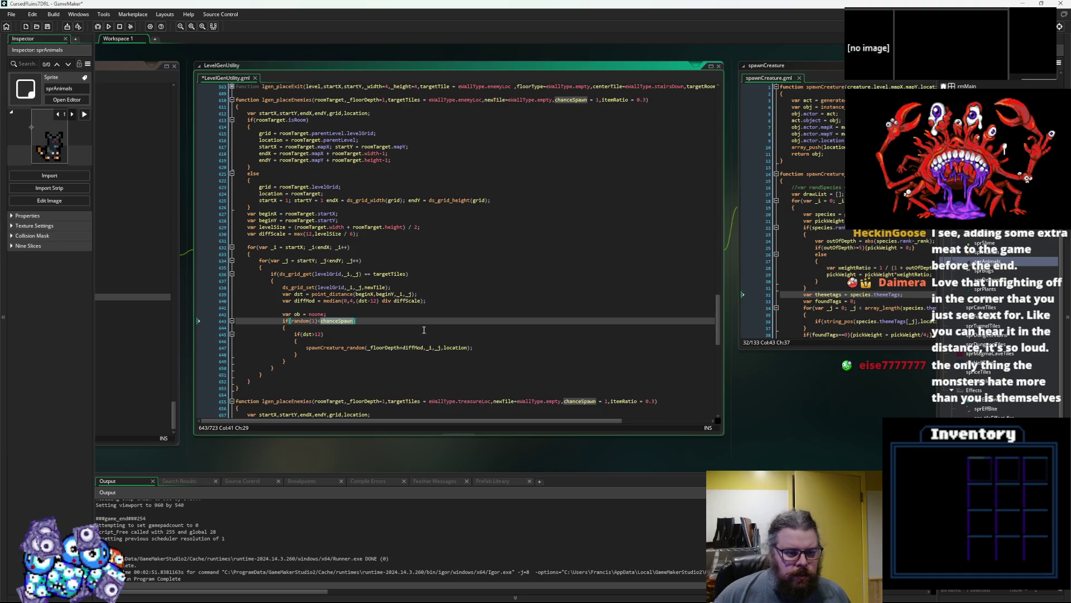
click(356, 354)
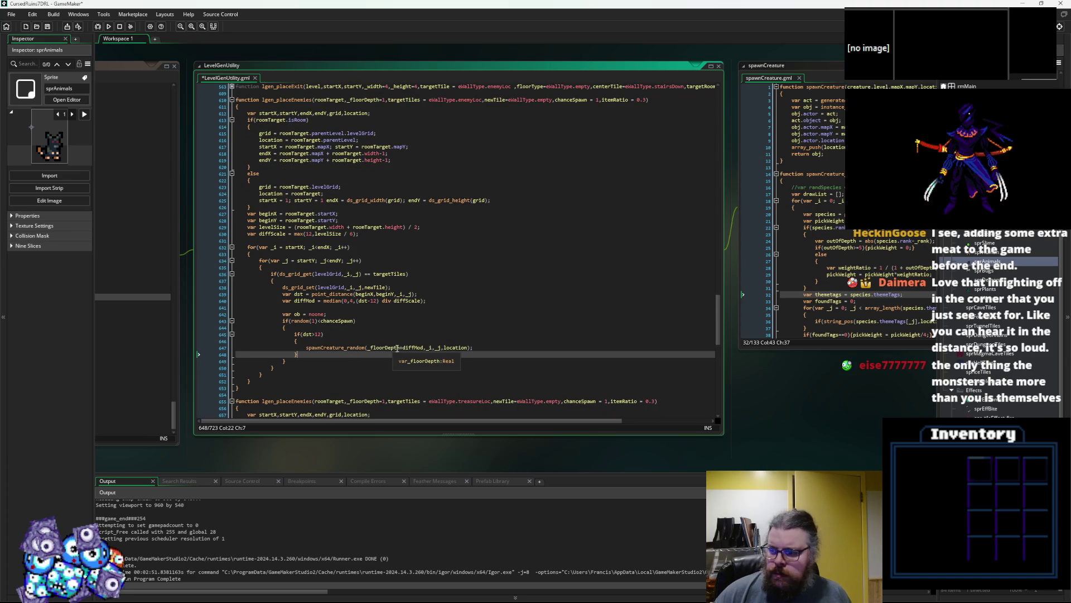
click(336, 348)
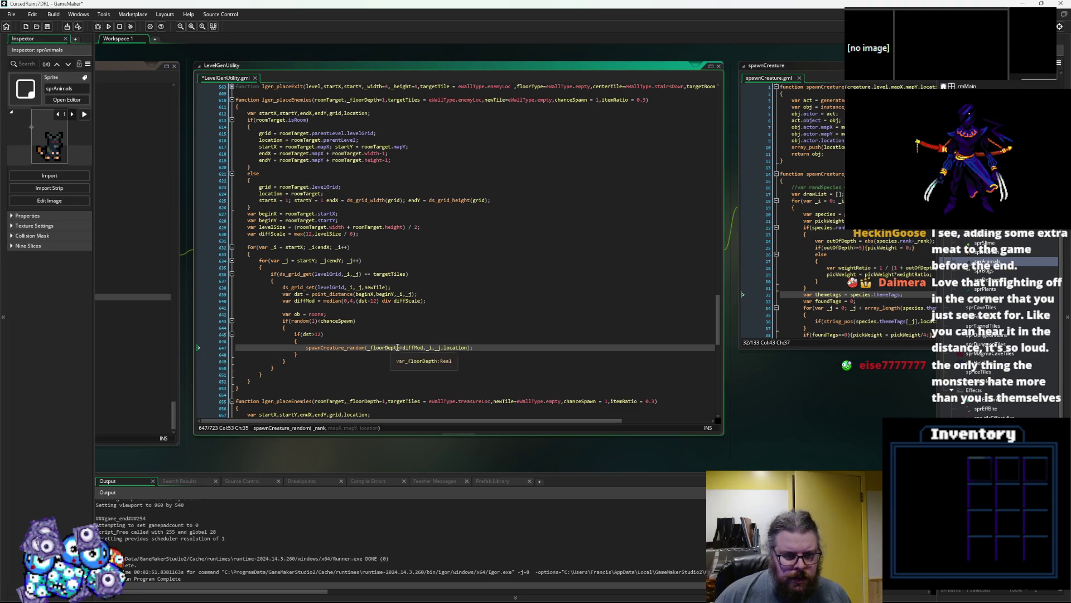
click(444, 348)
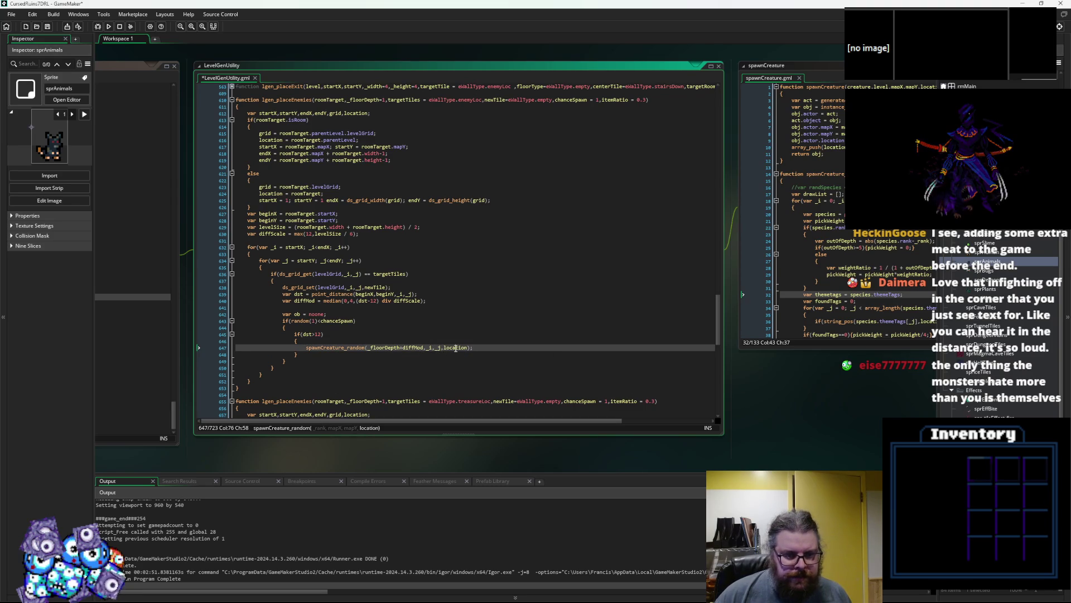
double_click(455, 348)
- Delete the empty line inside the lgen_placeEnemies spawn loop
click(346, 314)
click(347, 308)
key(BackSpace)
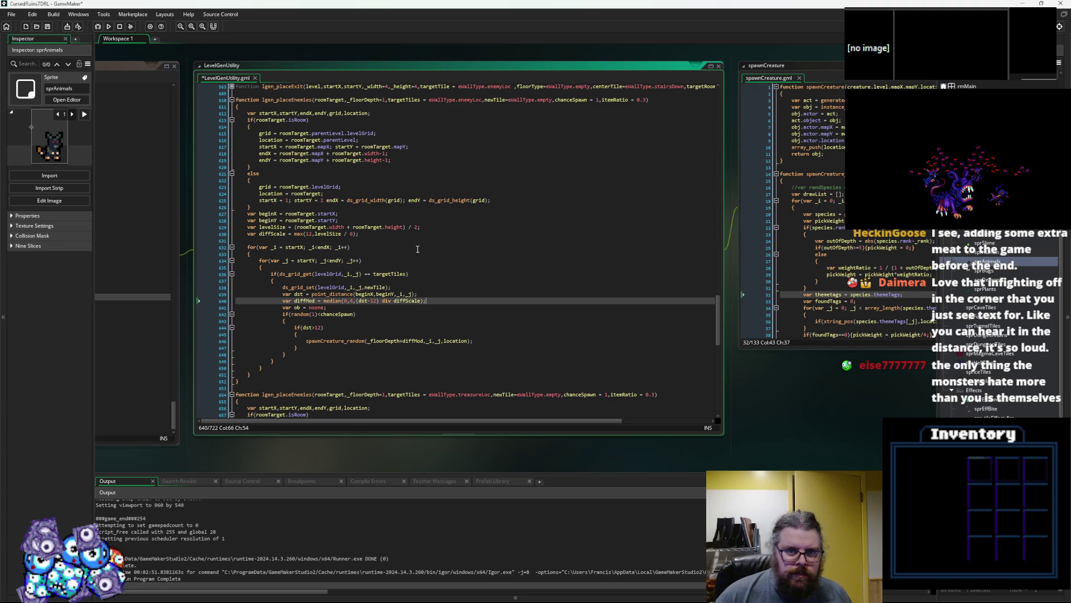
- Remove ',itemRatio = 0.3' so the signature ends at chanceSpawn = 1
double_click(616, 100)
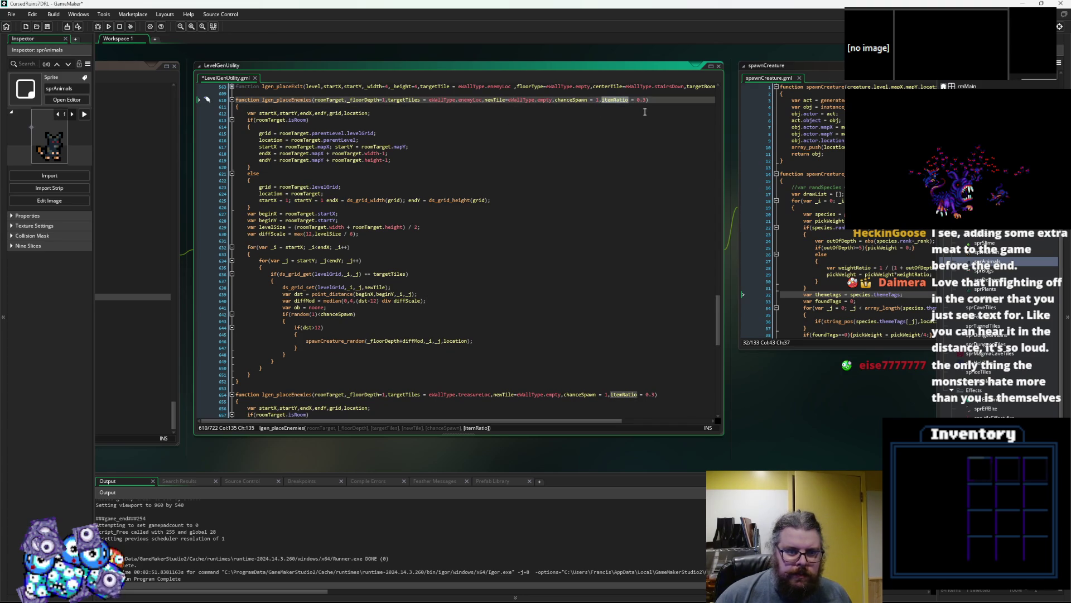
drag(646, 100, 601, 101)
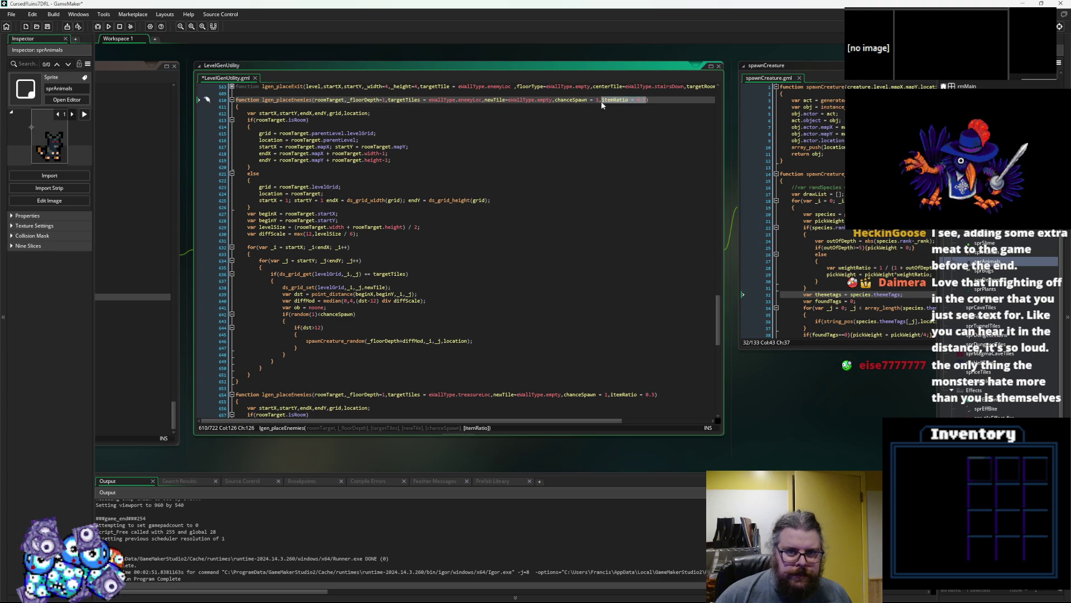
click(420, 241)
scroll(421, 246, down, 2)
scroll(421, 247, down, 4)
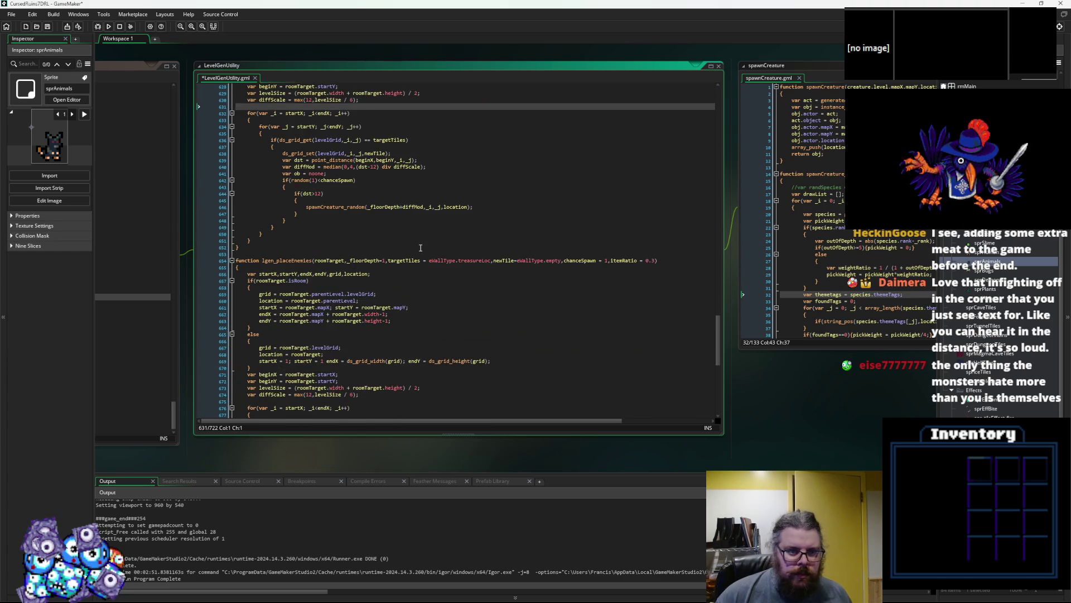
scroll(418, 248, up, 7)
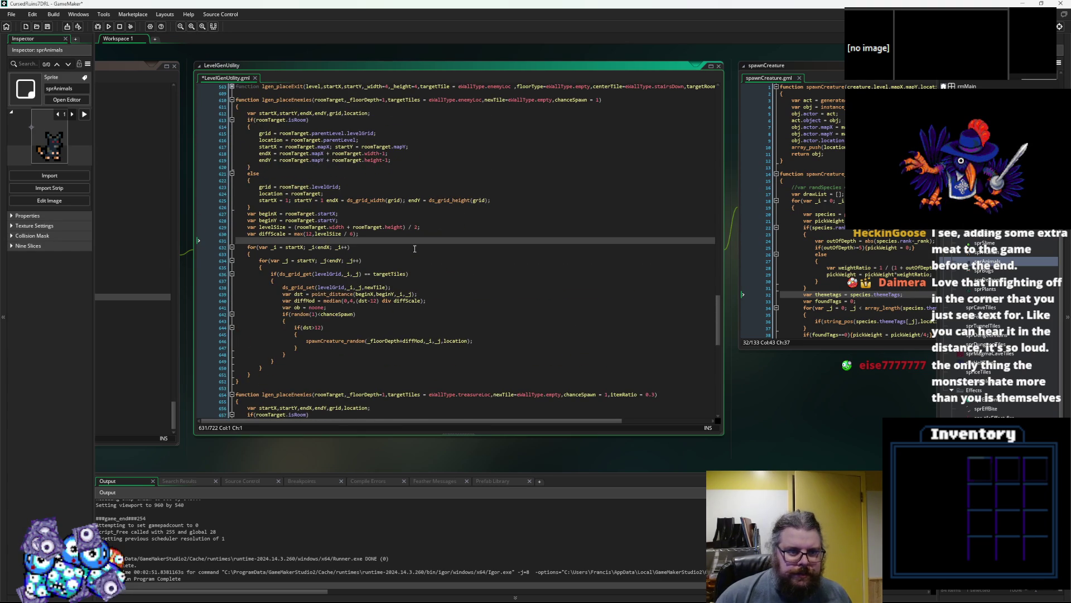
scroll(415, 248, down, 15)
click(206, 280)
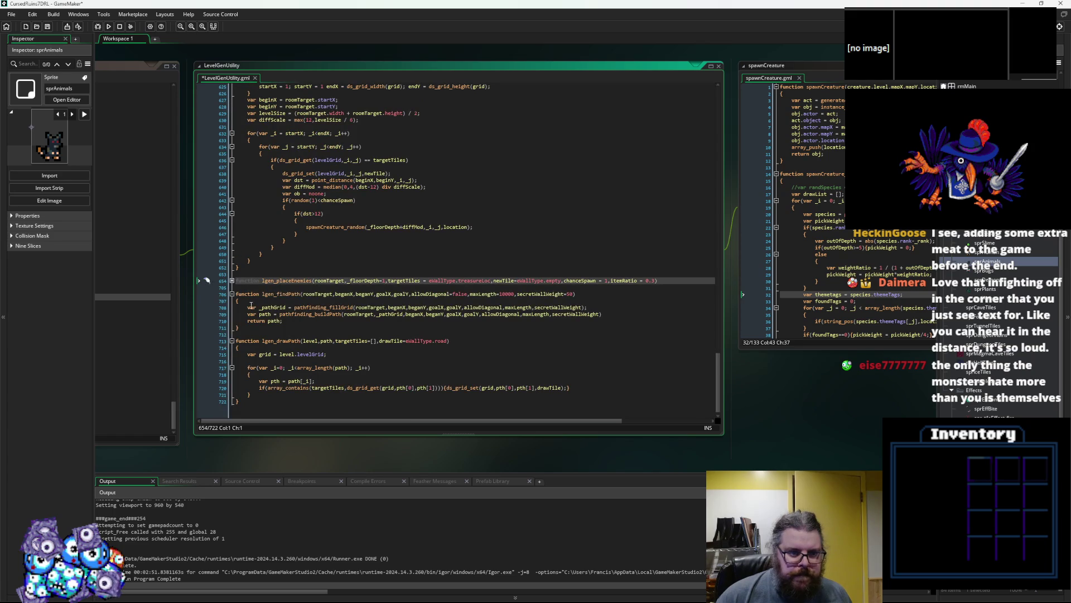
- Rename the copied function to lgen_placeTreasure and delete its itemRatio parameter
click(231, 281)
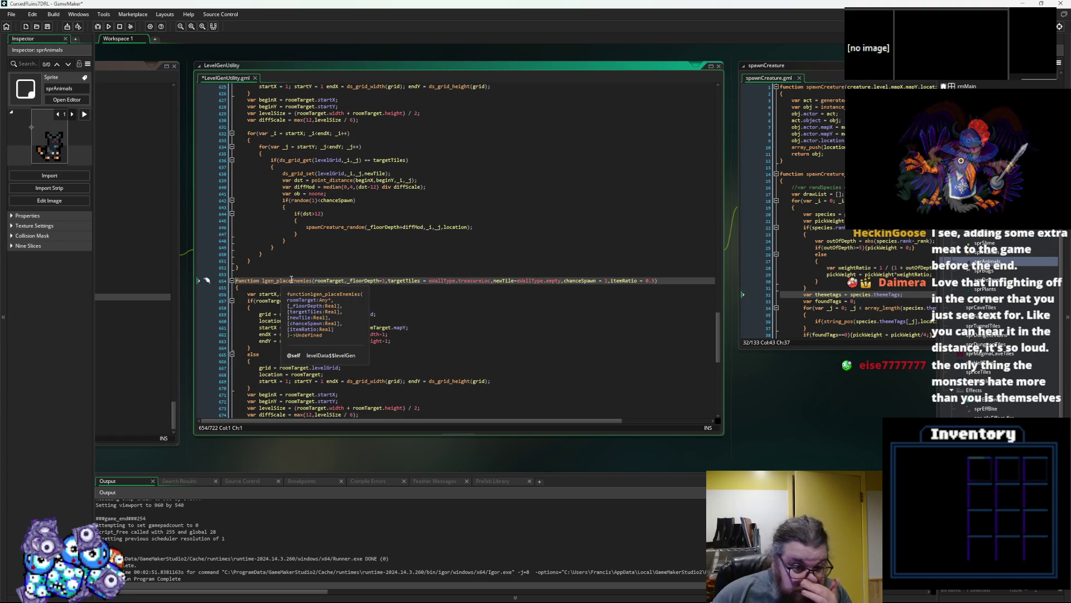
double_click(293, 281)
text(Treasure)
click(385, 261)
click(658, 281)
drag(658, 281, 613, 284)
key(BackSpace)
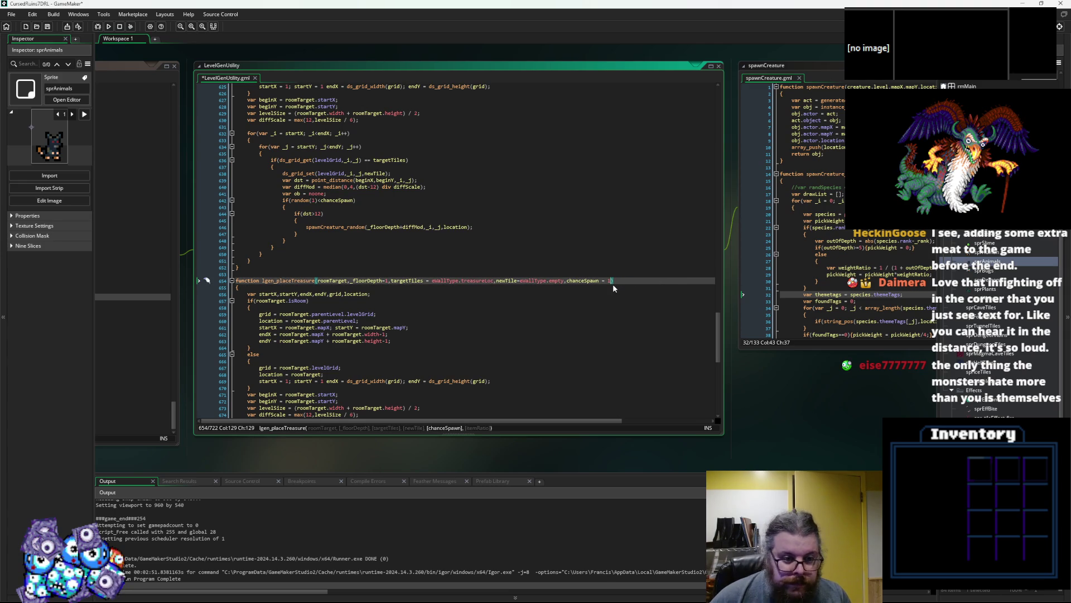
- Delete the creature-spawning else branch and the itemRatio check around spawnItem_random
scroll(463, 334, down, 3)
click(463, 335)
scroll(463, 336, down, 4)
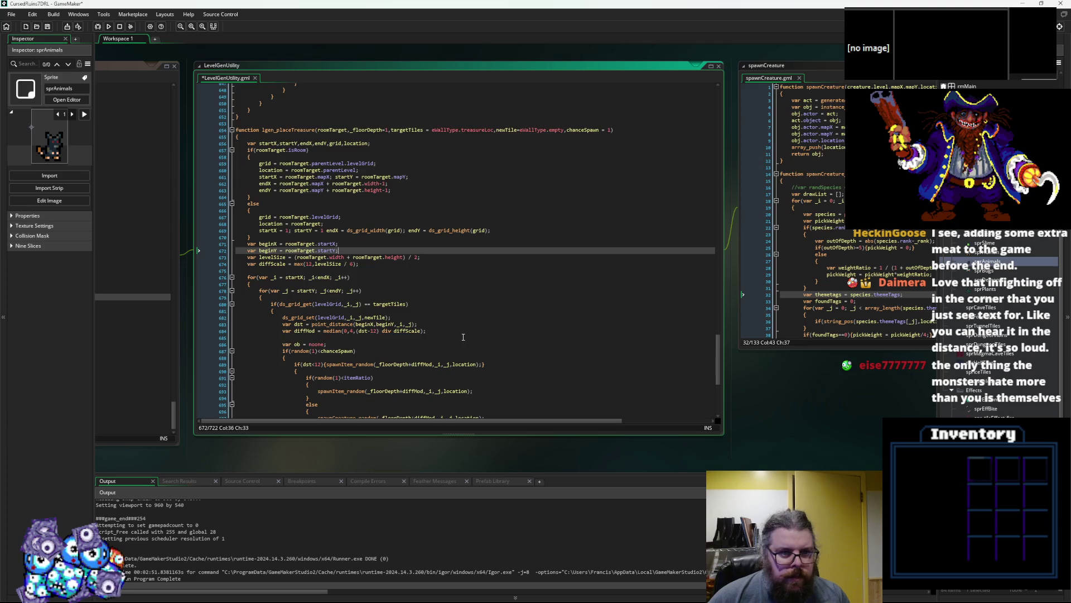
scroll(463, 337, down, 4)
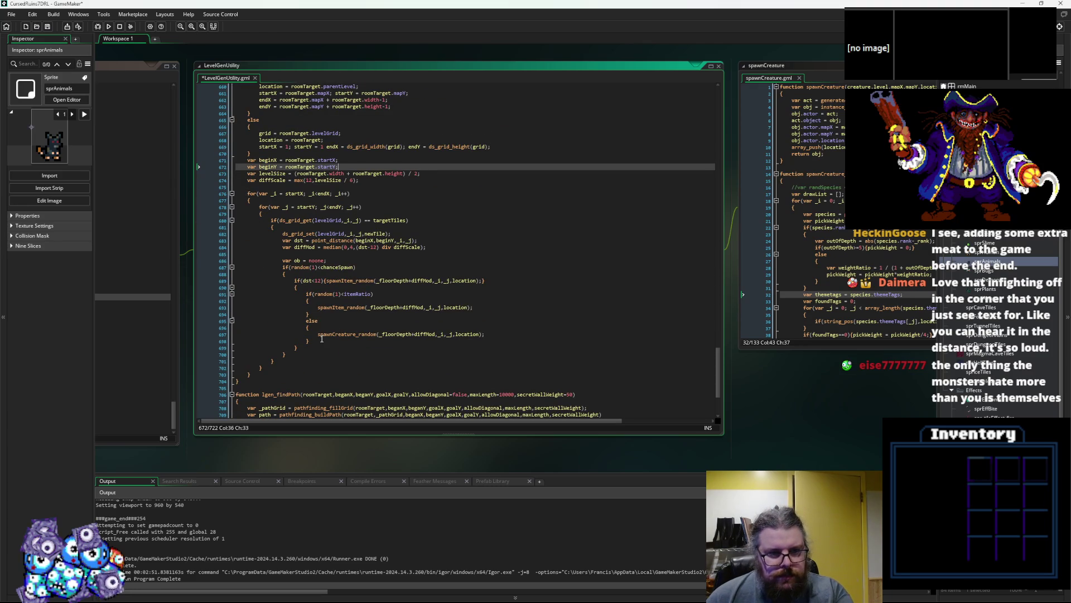
drag(315, 338, 237, 311)
key(BackSpace)
drag(310, 301, 212, 293)
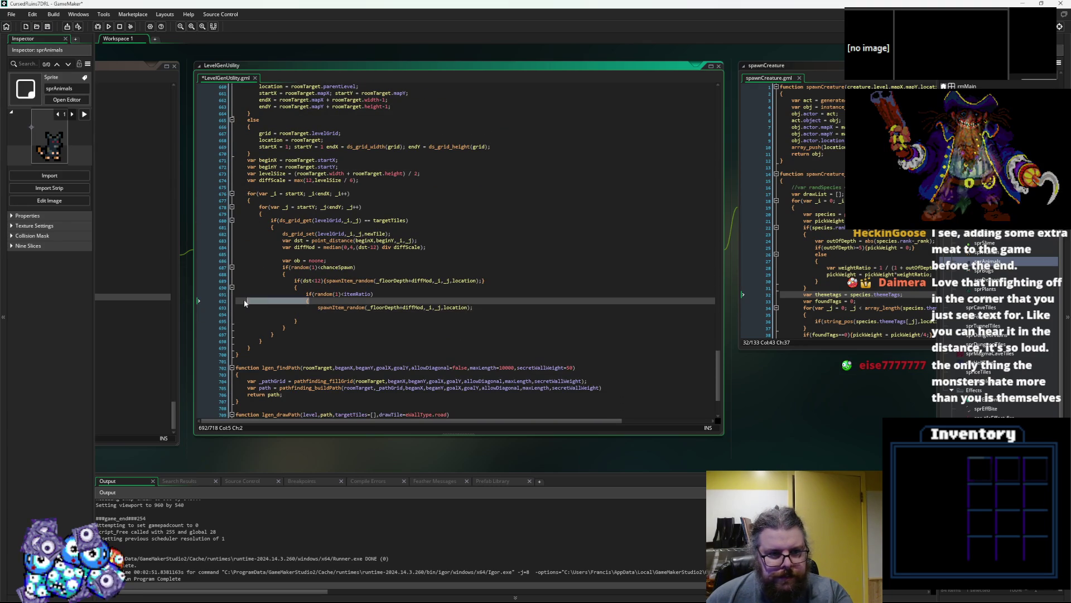
key(BackSpace)
key(shift+Tab)
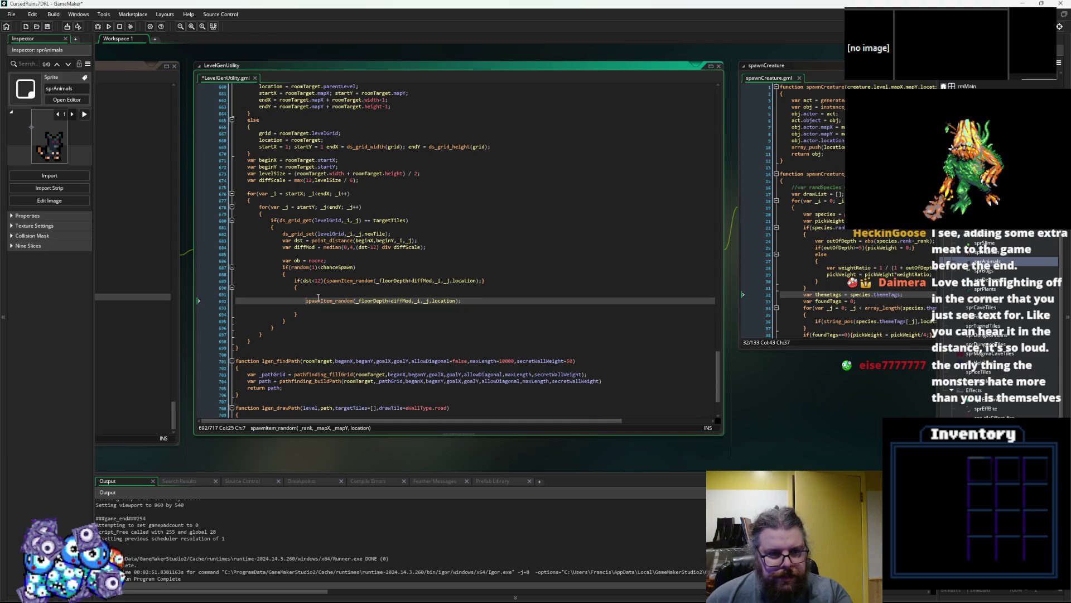
key(Delete)
key(End)
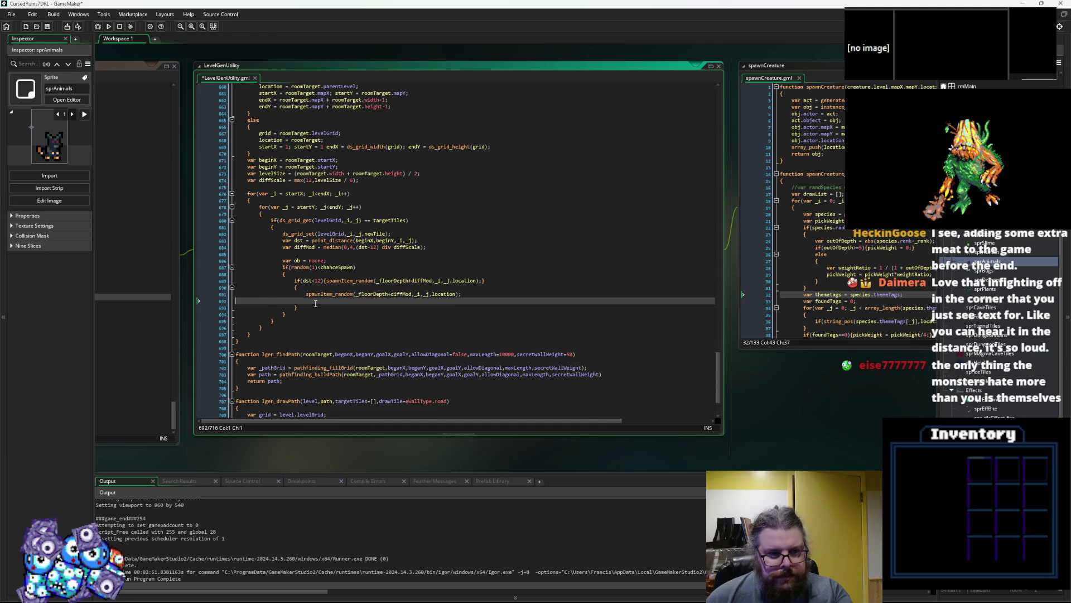
key(Delete)
- Remove the distance check around spawnItem_random and the leftover blank lines
click(368, 260)
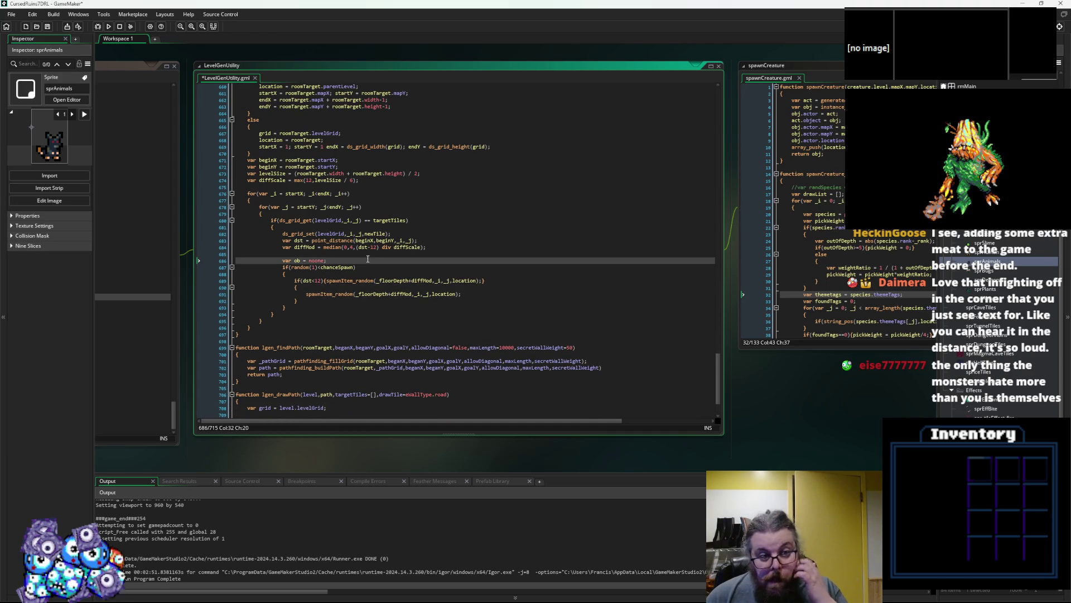
scroll(305, 318, up, 2)
click(304, 318)
key(shift+Up)
key(shift+Home)
key(Delete)
key(Down)
key(Down)
key(End)
key(BackSpace)
key(Up)
key(Home)
key(Up)
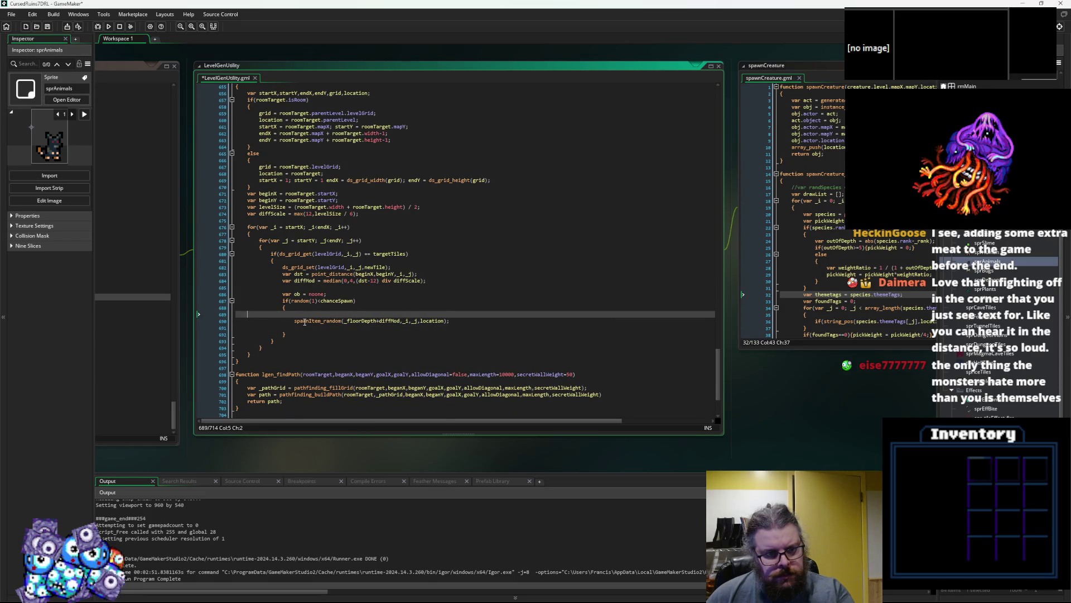
key(Delete)
key(Down)
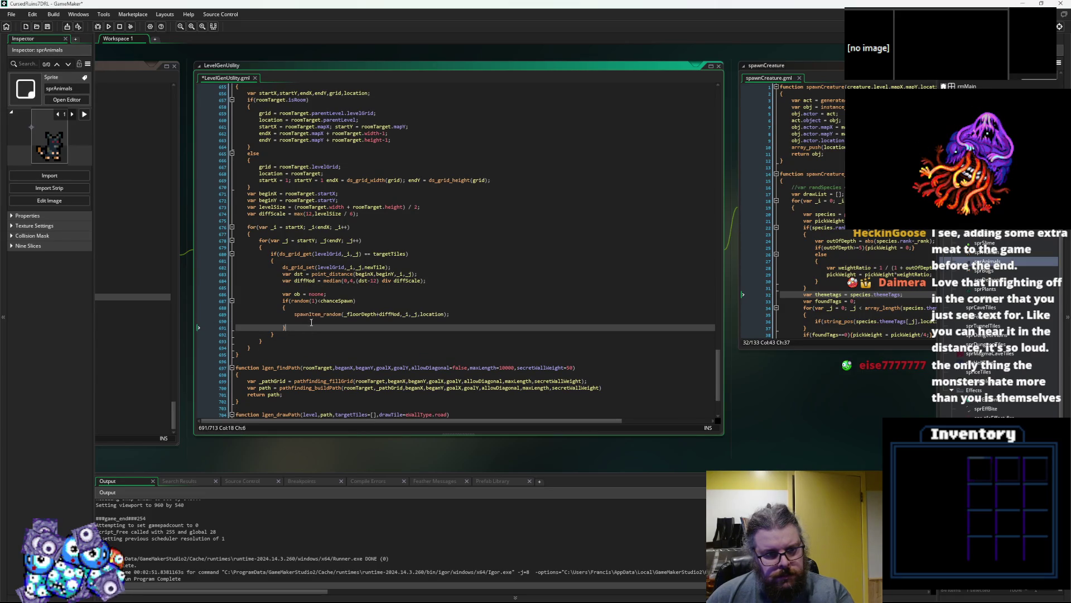
key(BackSpace)
key(BackSpace)
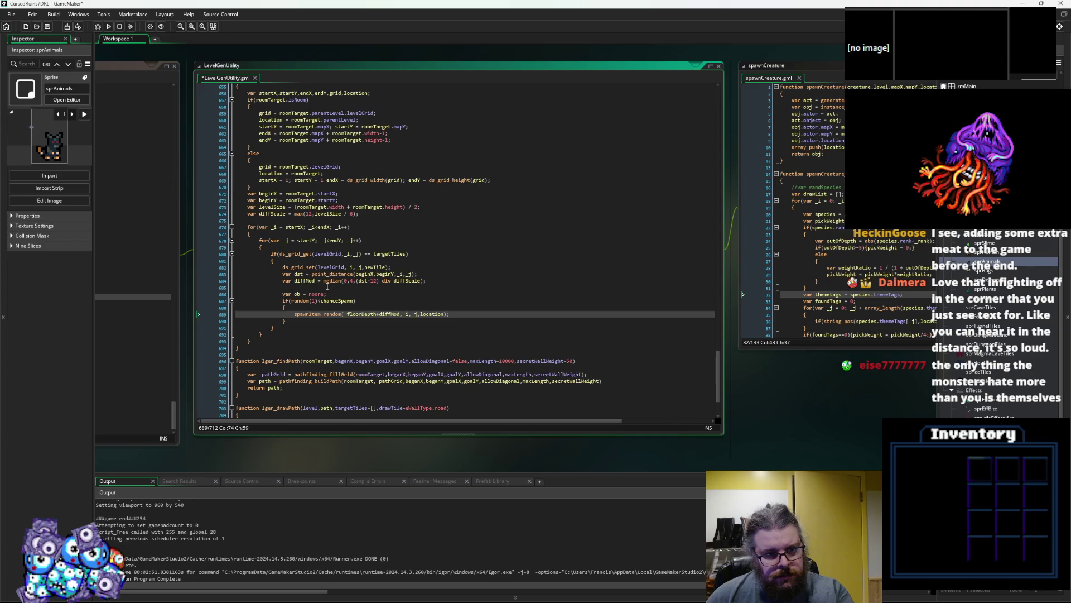
- Remove the blank line after diffMod and save LevelGenUtility
drag(426, 280, 263, 278)
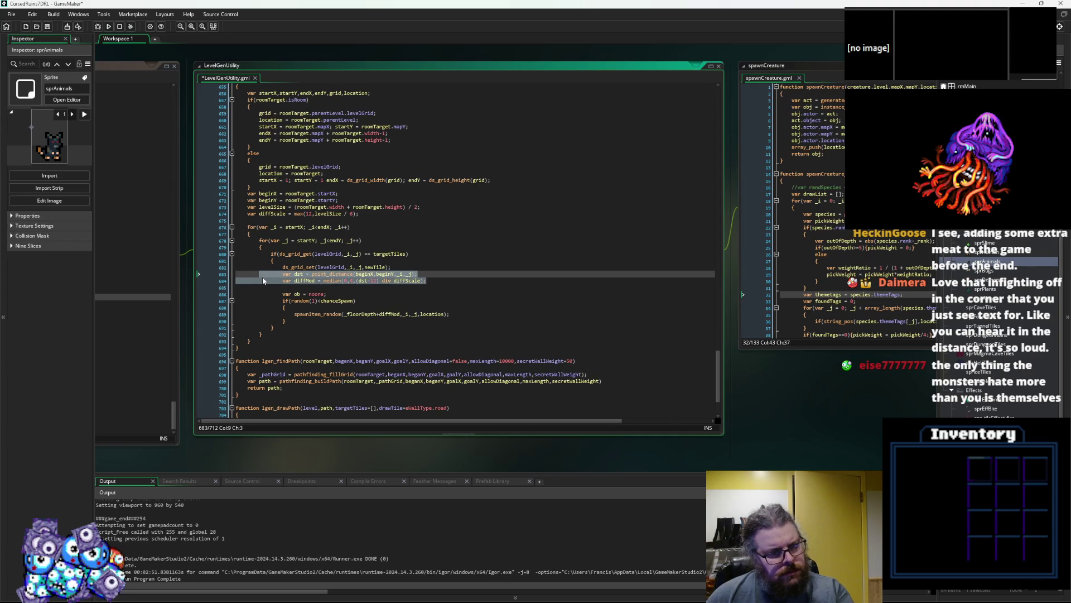
click(300, 277)
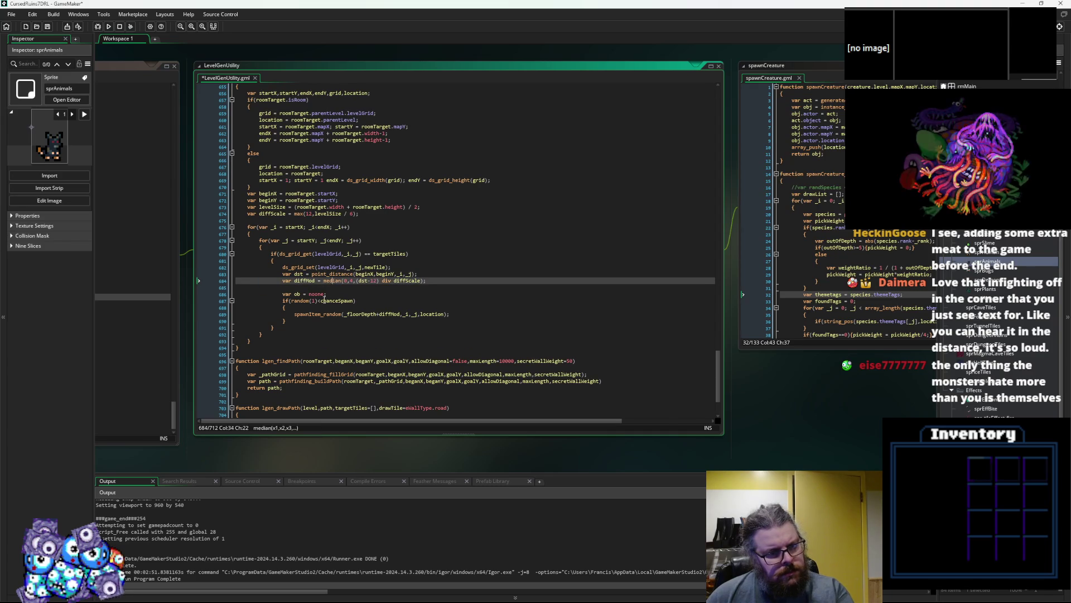
click(407, 287)
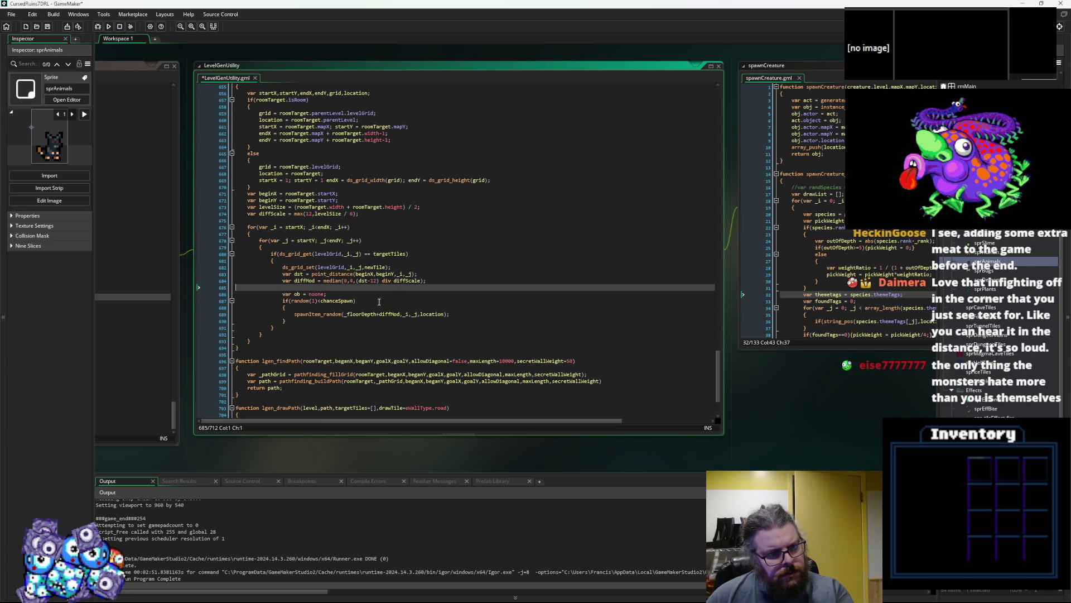
key(BackSpace)
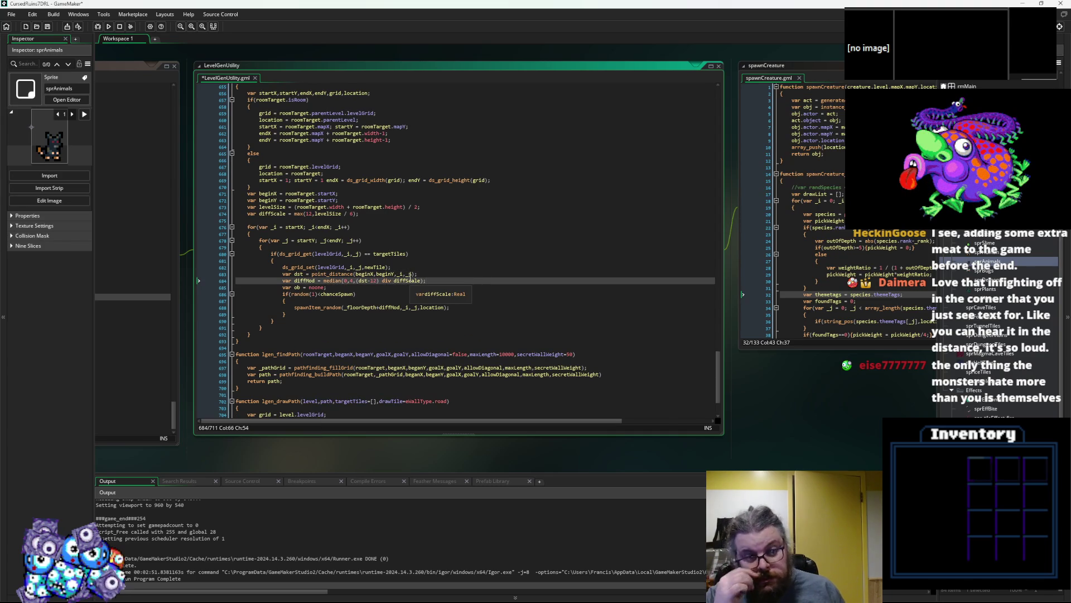
scroll(410, 276, up, 2)
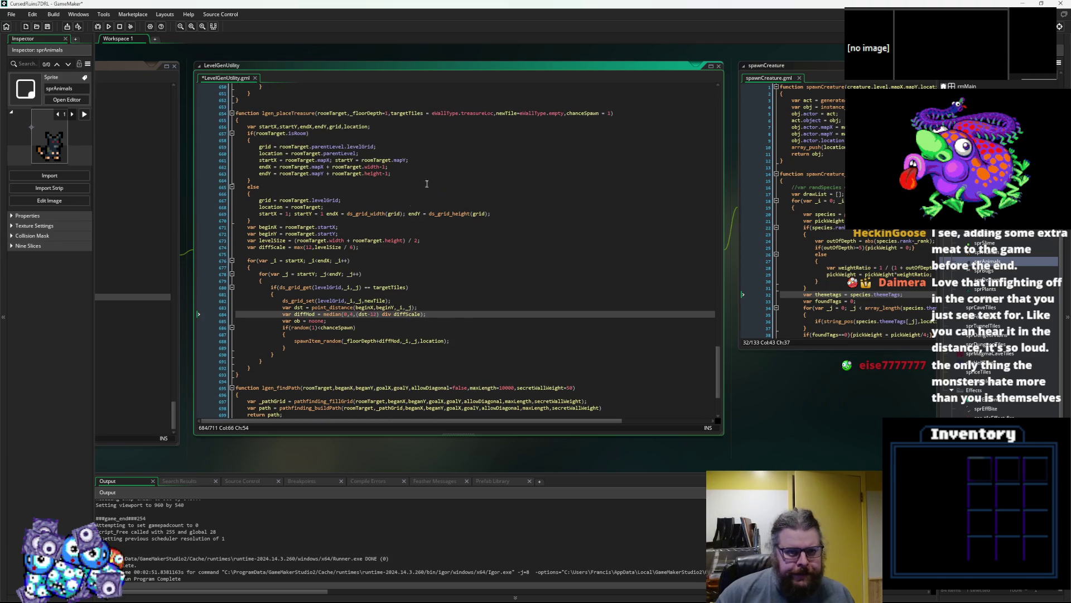
key(ctrl+s)
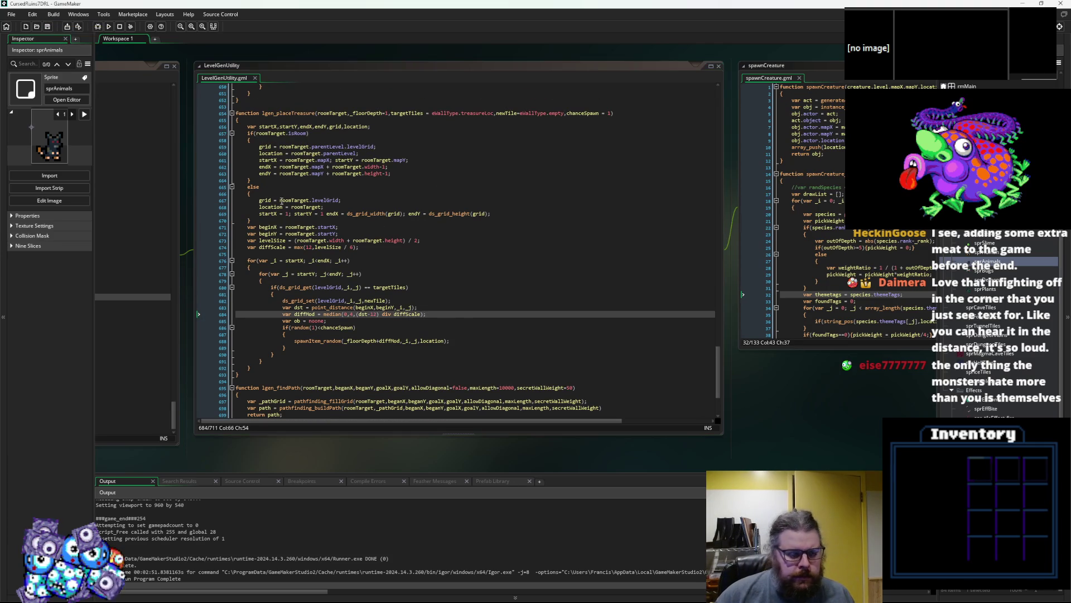
- Look over the levelData.gml generation code, then launch a debug build of the game
click(386, 302)
click(329, 357)
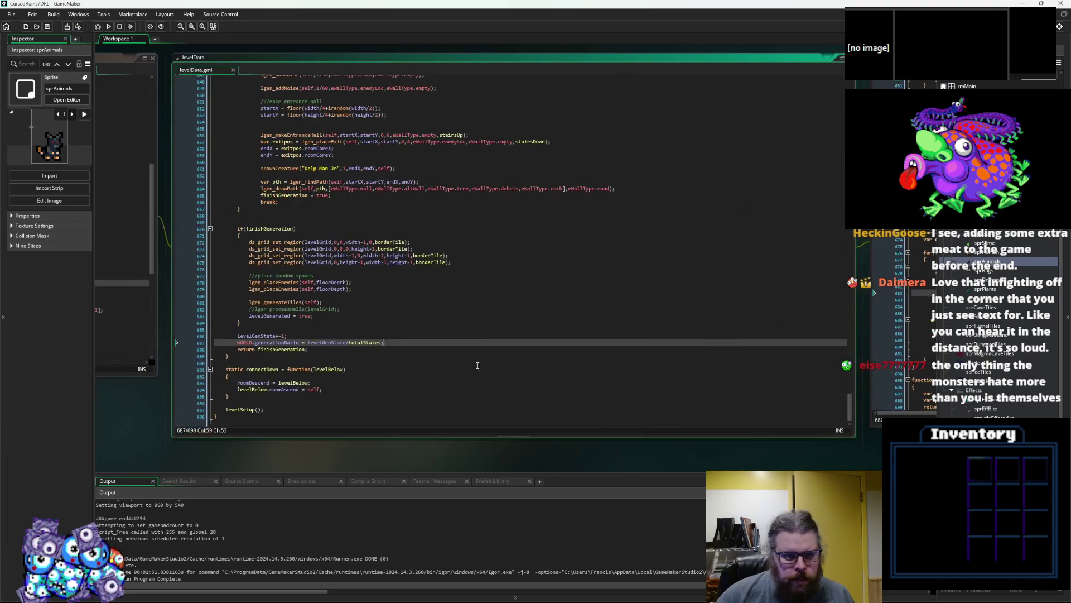
scroll(416, 370, up, 3)
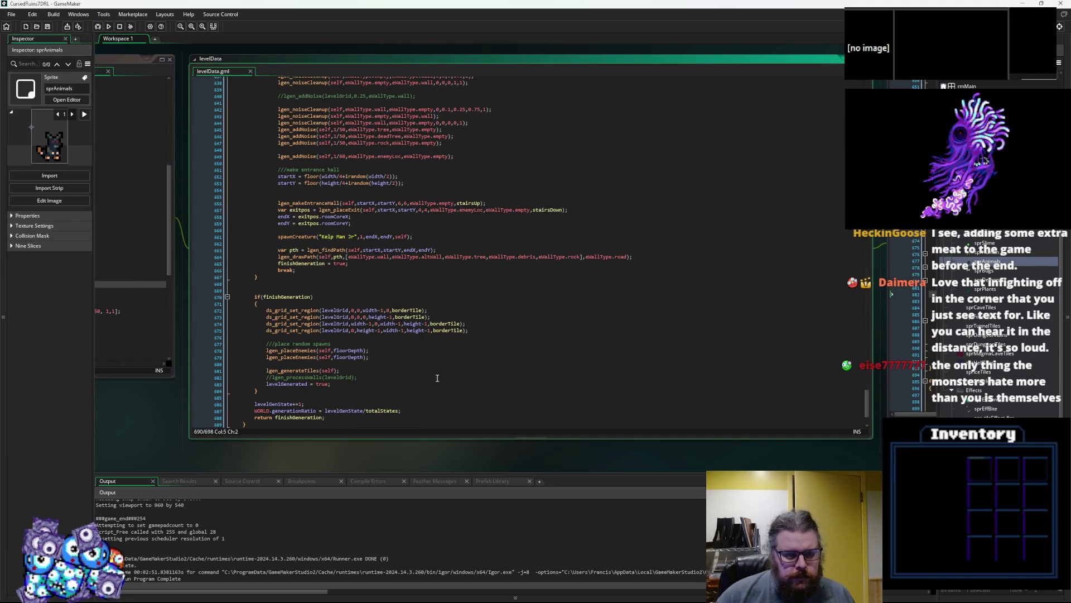
scroll(438, 372, down, 3)
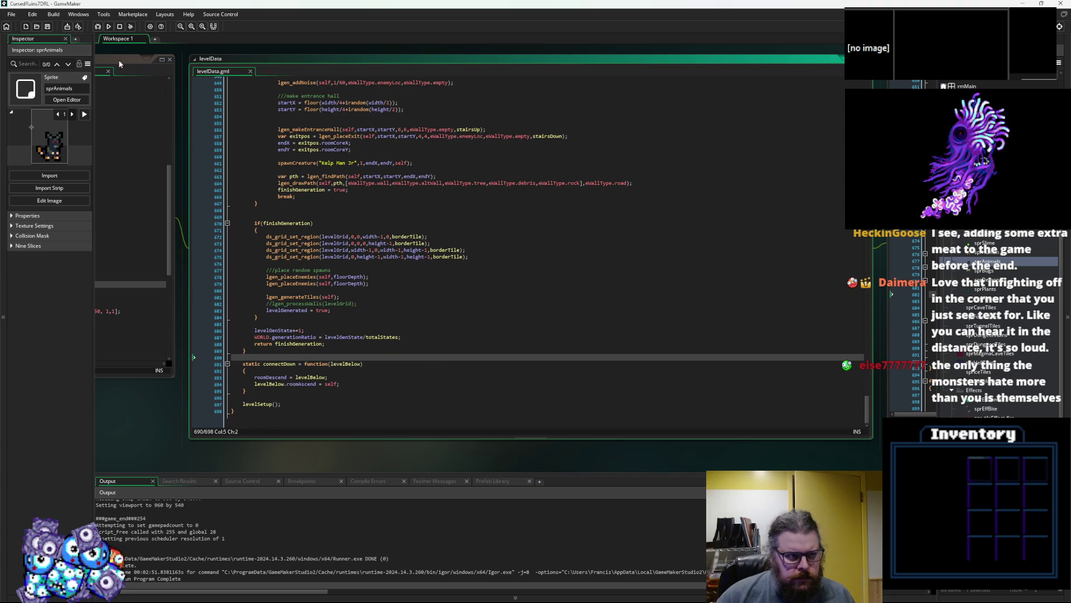
click(98, 27)
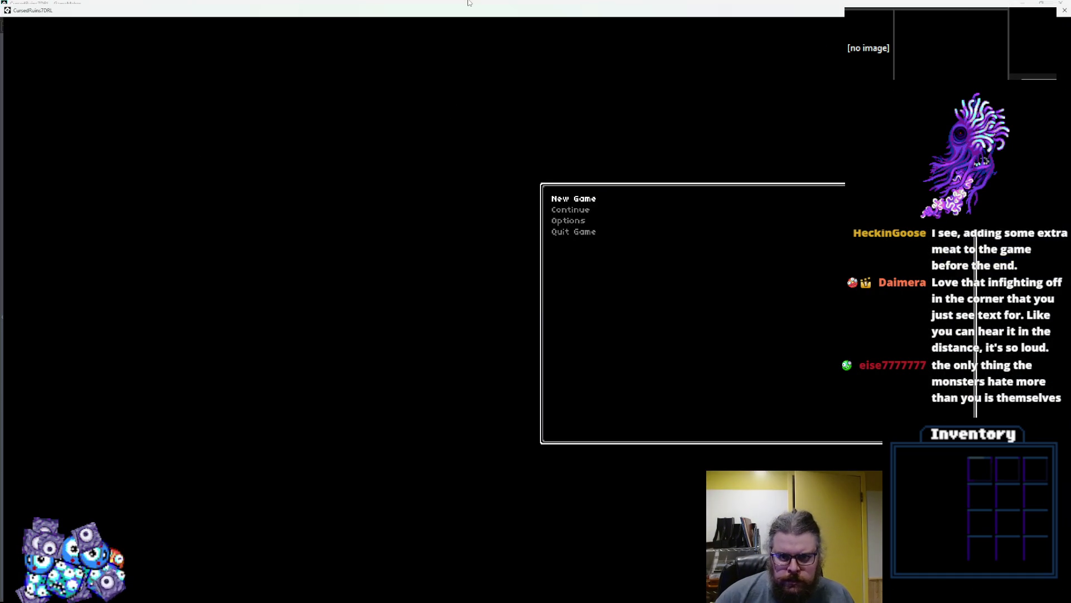
- Start a new game and walk the player up and right through the cave toward the water
key(Return)
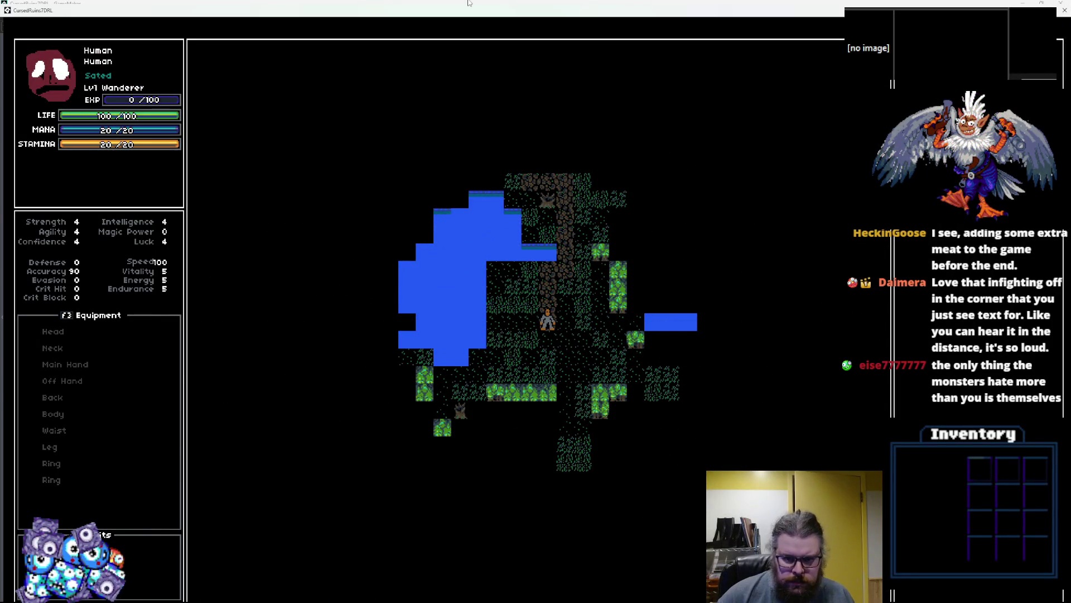
key(Up)
key(Up)
key(Up)
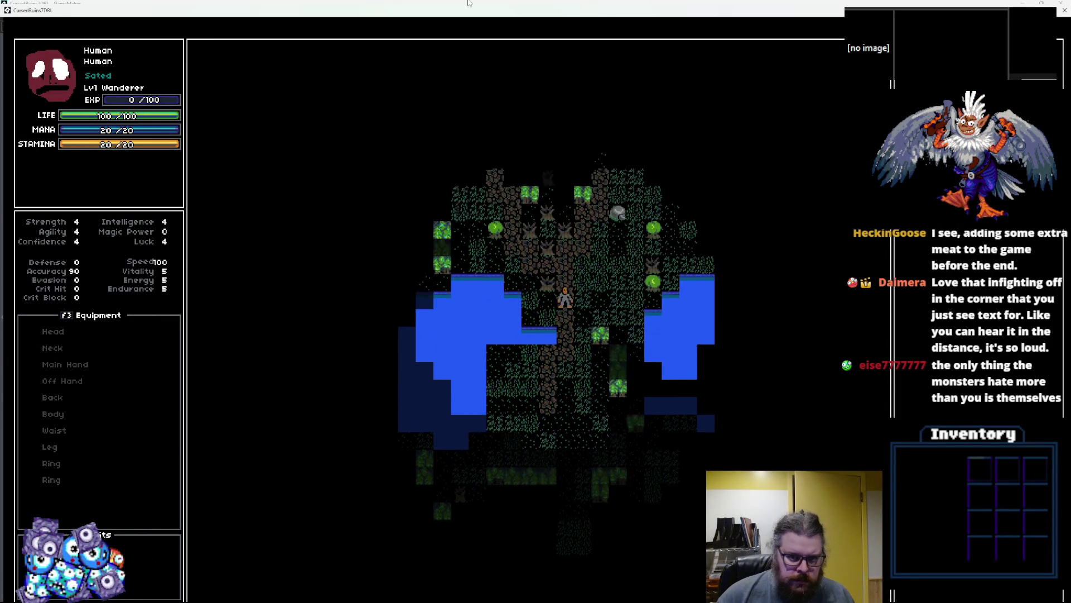
key(Up)
key(Right)
key(Up)
key(Right)
key(Up)
key(Right)
key(Up)
key(Right)
key(Up)
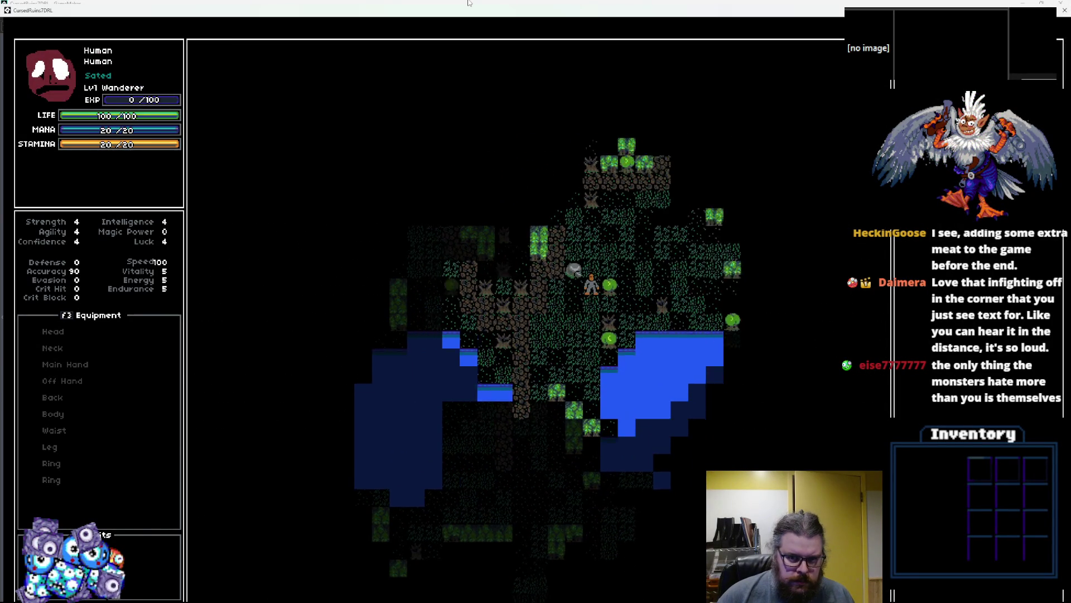
key(Up)
key(Right)
key(Up)
key(Right)
key(Up)
key(Right)
key(Up)
key(Right)
key(Up)
key(Right)
key(Up)
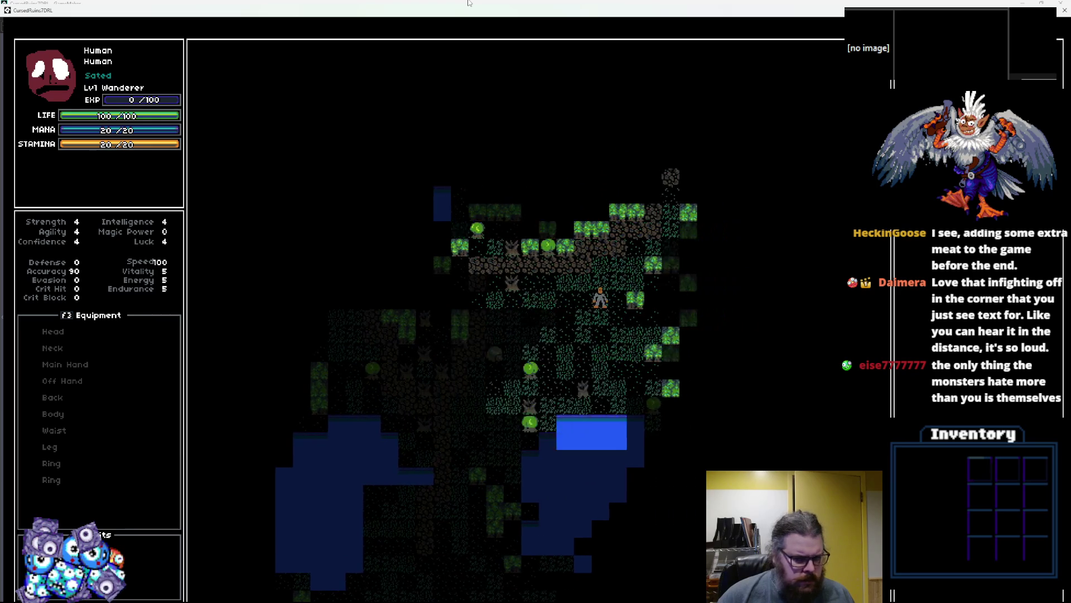
key(Up)
key(Right)
key(Up)
key(Right)
key(Up)
key(Right)
key(Up)
key(Right)
key(Up)
key(Right)
key(Up)
key(Right)
key(Up)
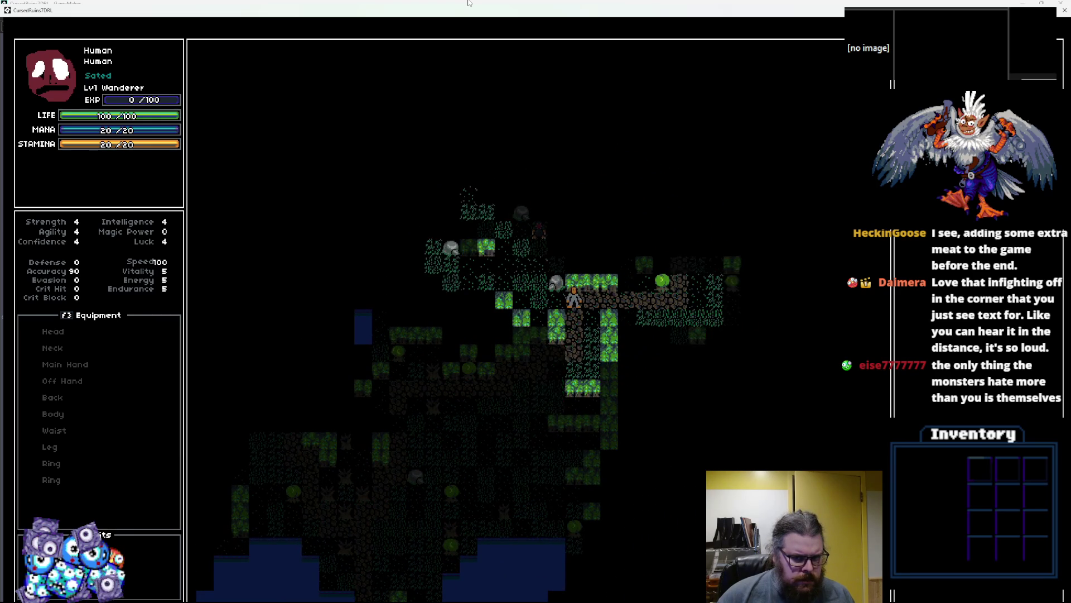
key(Right)
key(Right)
key(Right)
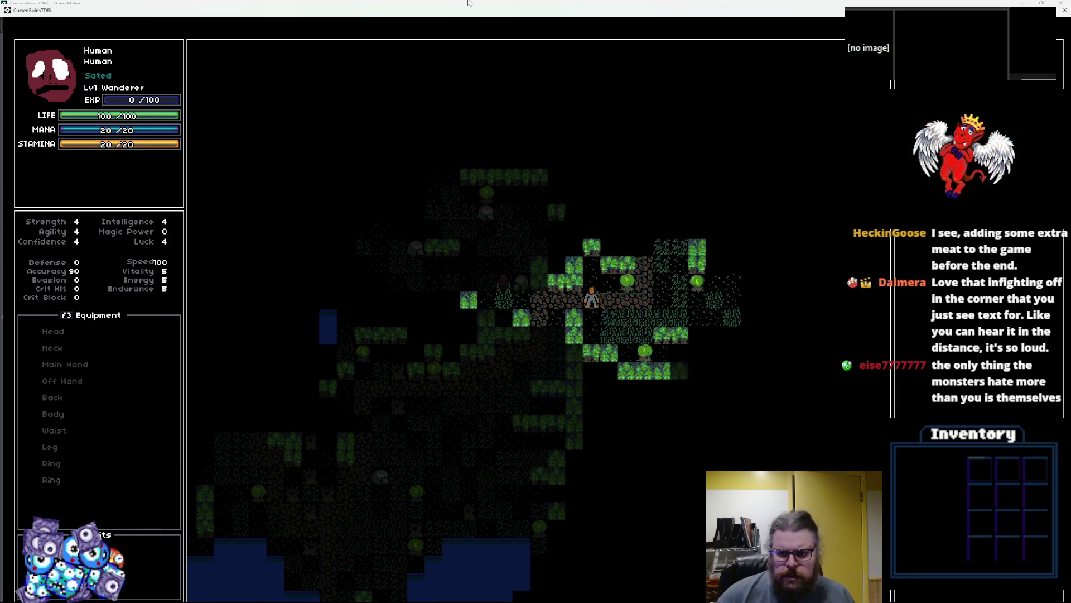
key(Right)
key(Right)
key(Right)
key(Up)
key(Up)
key(Up)
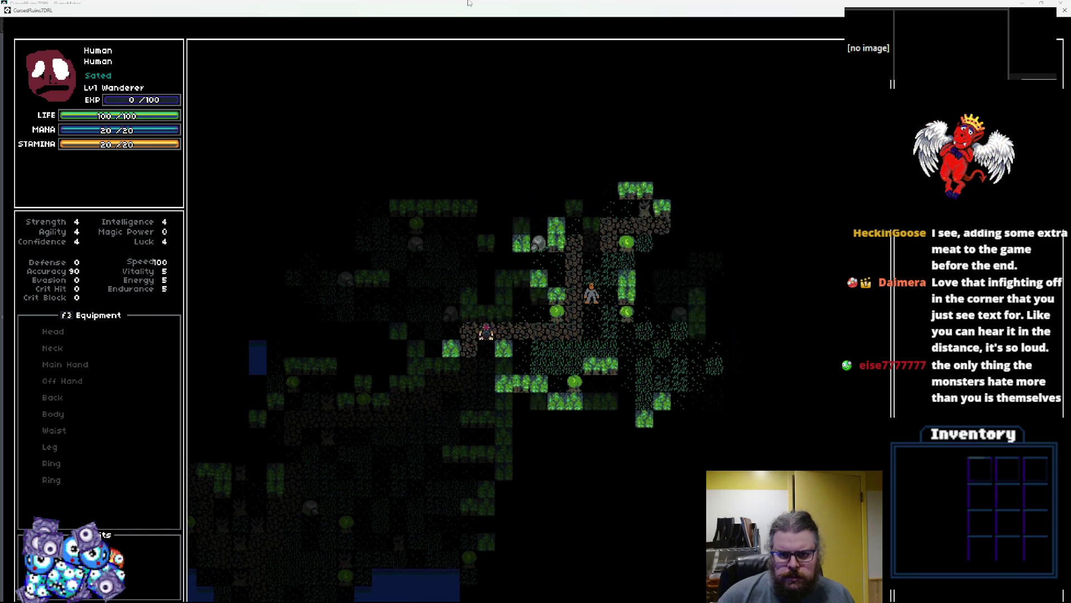
key(Right)
key(Up)
key(Right)
key(Right)
key(Up)
key(Right)
key(Right)
key(Up)
key(Right)
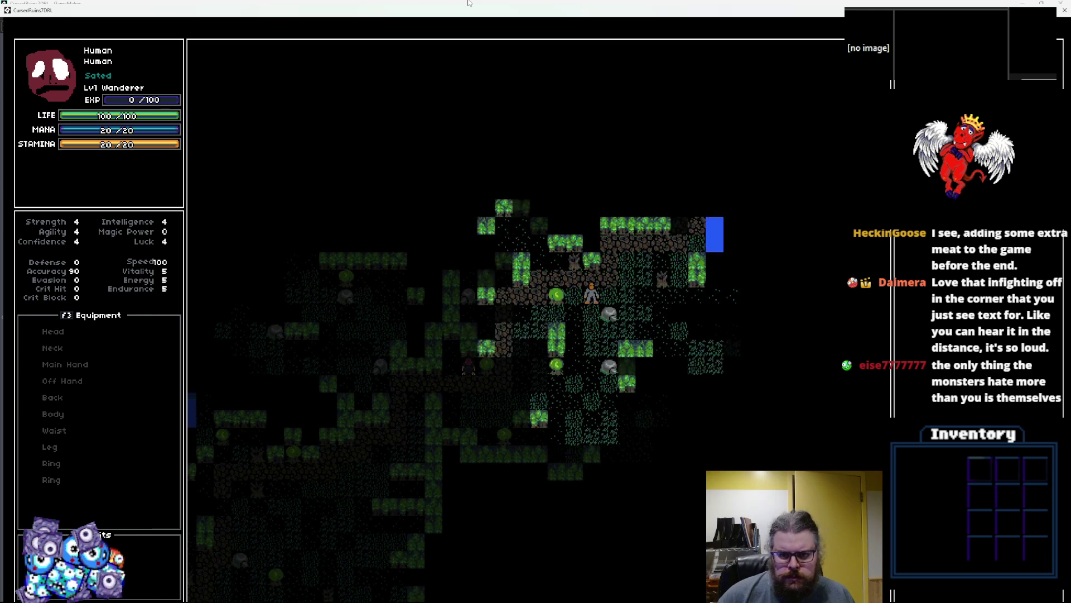
key(Right)
key(Right)
key(Right)
key(Down)
key(Right)
key(Down)
key(Right)
key(Down)
key(Right)
key(Down)
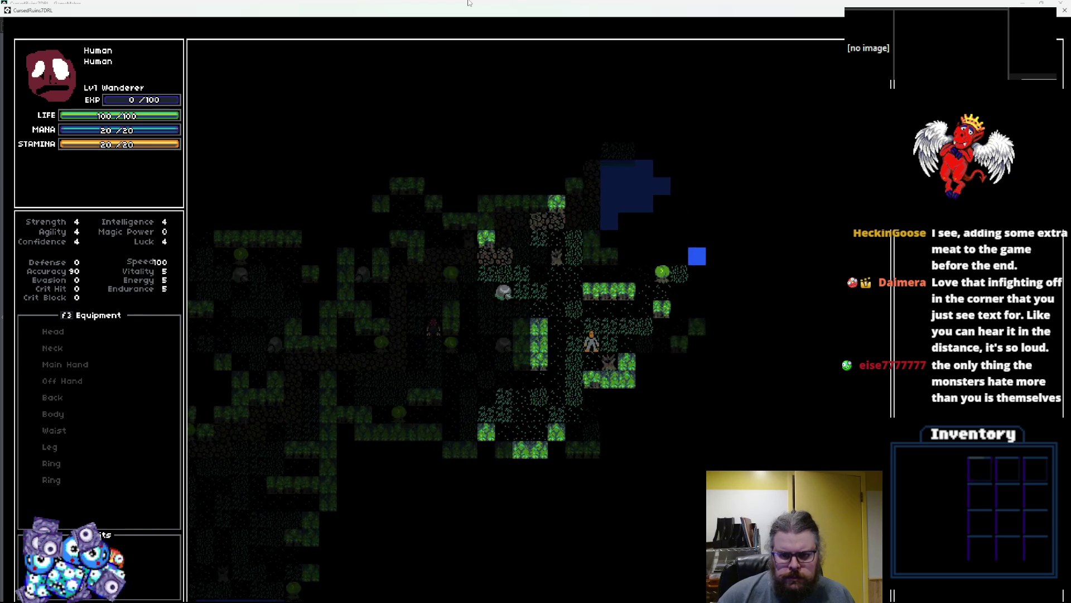
- Follow the water's edge and dirt path north into the walled room and descend the stairs
key(Up)
key(Right)
key(Up)
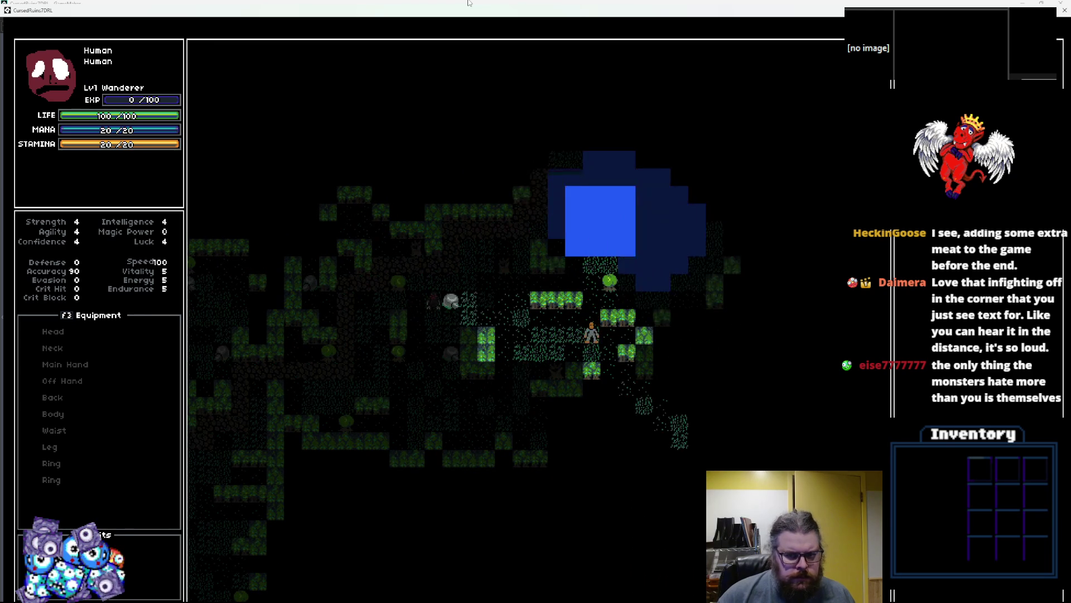
key(Right)
key(Up)
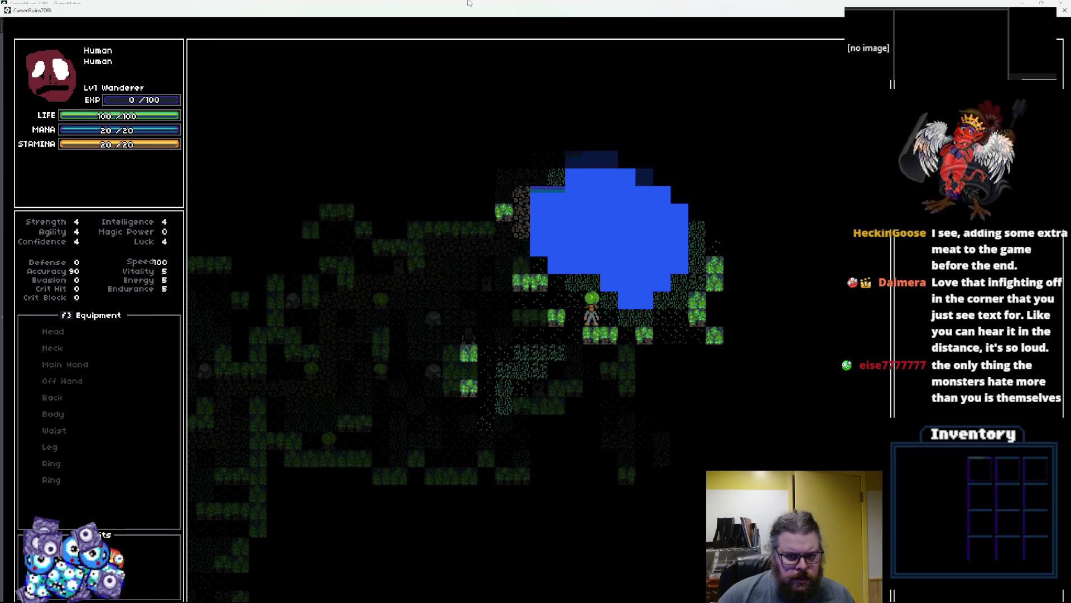
key(Right)
key(Right)
key(Up)
key(Right)
key(Right)
key(Up)
key(Up)
key(Up)
key(Up)
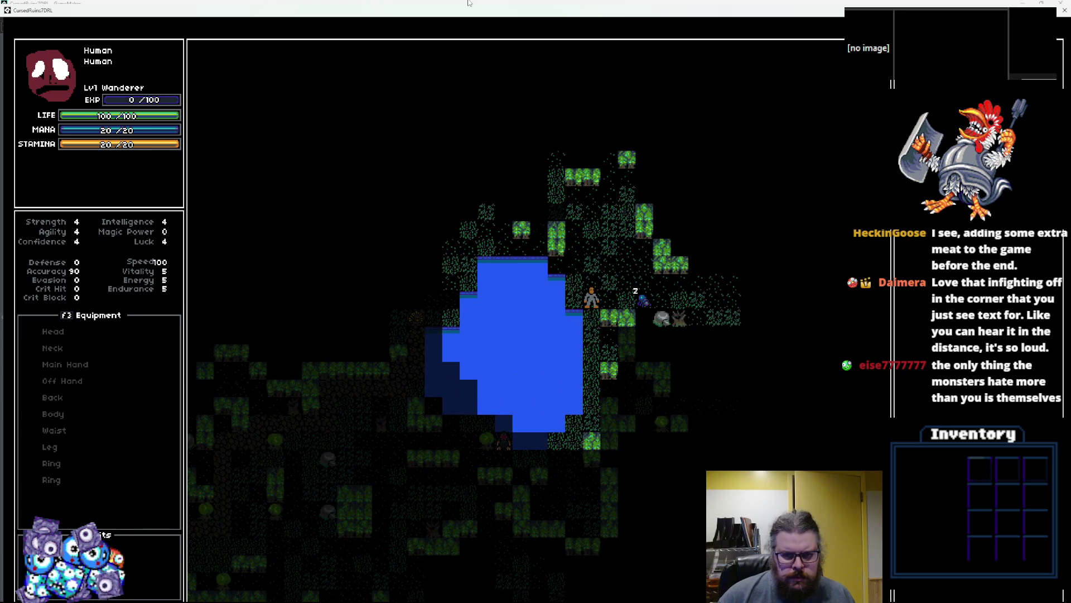
key(Up)
key(Up)
key(Up)
key(Left)
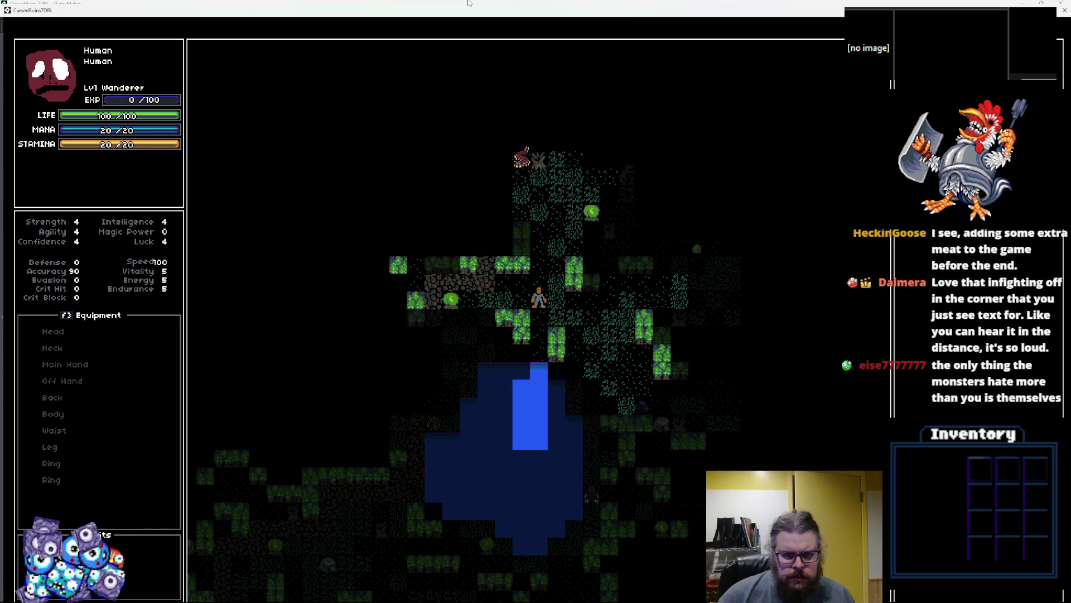
key(Up)
key(Up)
key(Up)
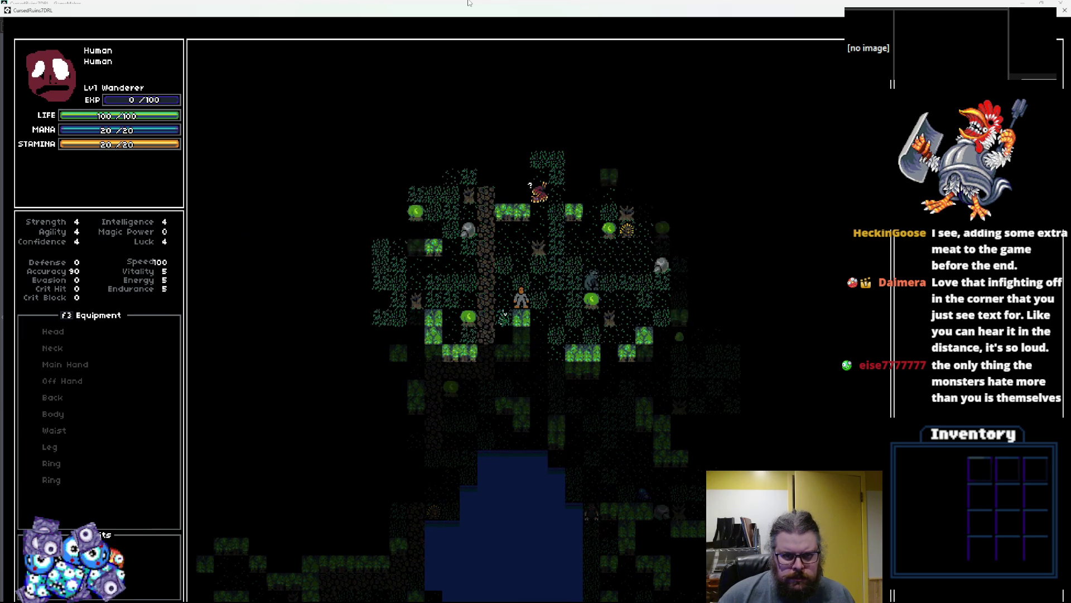
key(Up)
key(Up)
key(Left)
key(Left)
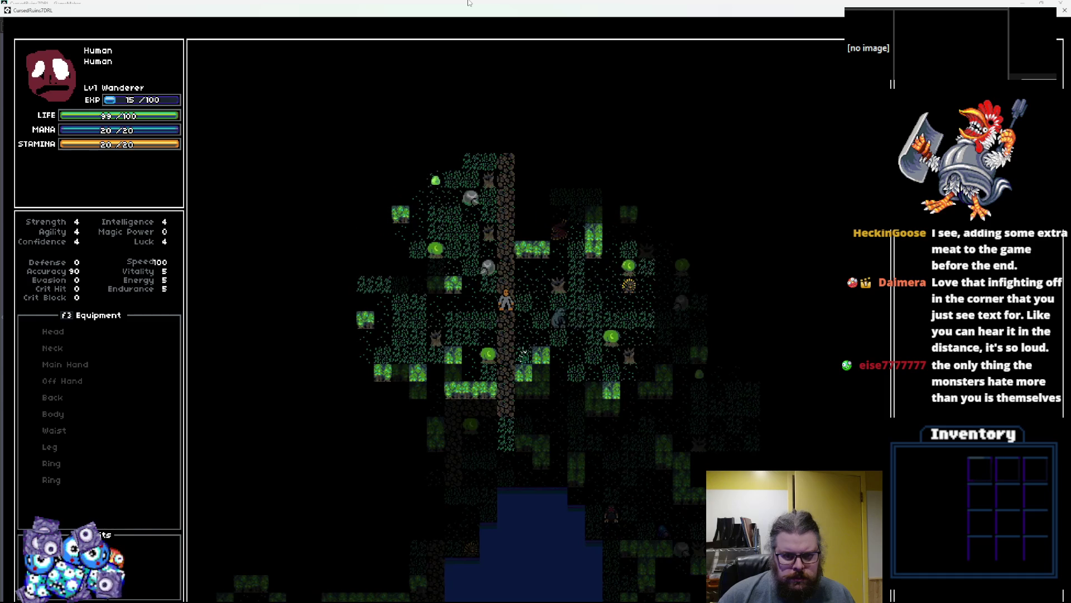
key(Up)
key(Up)
key(Up)
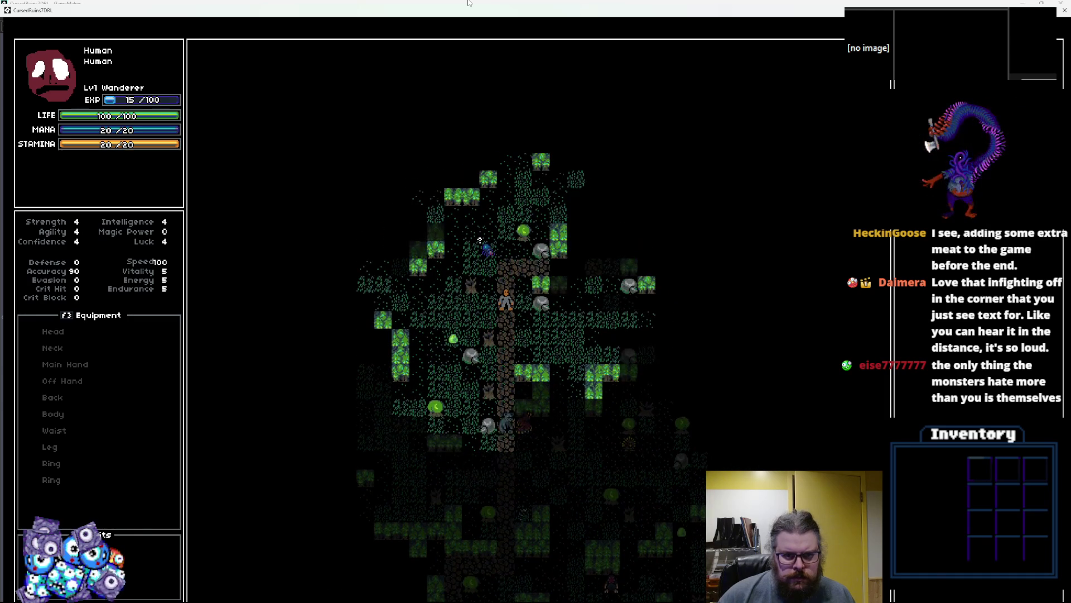
key(Up)
key(Up)
key(Right)
key(Right)
key(Up)
key(Up)
key(Up)
key(Right)
key(Right)
key(Right)
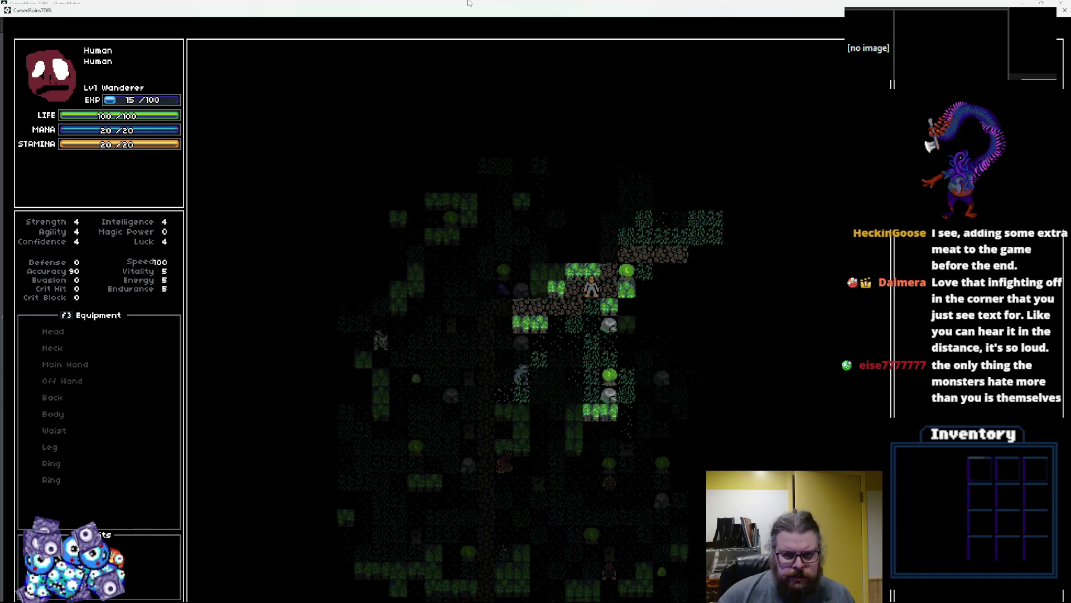
key(Right)
key(Right)
key(Right)
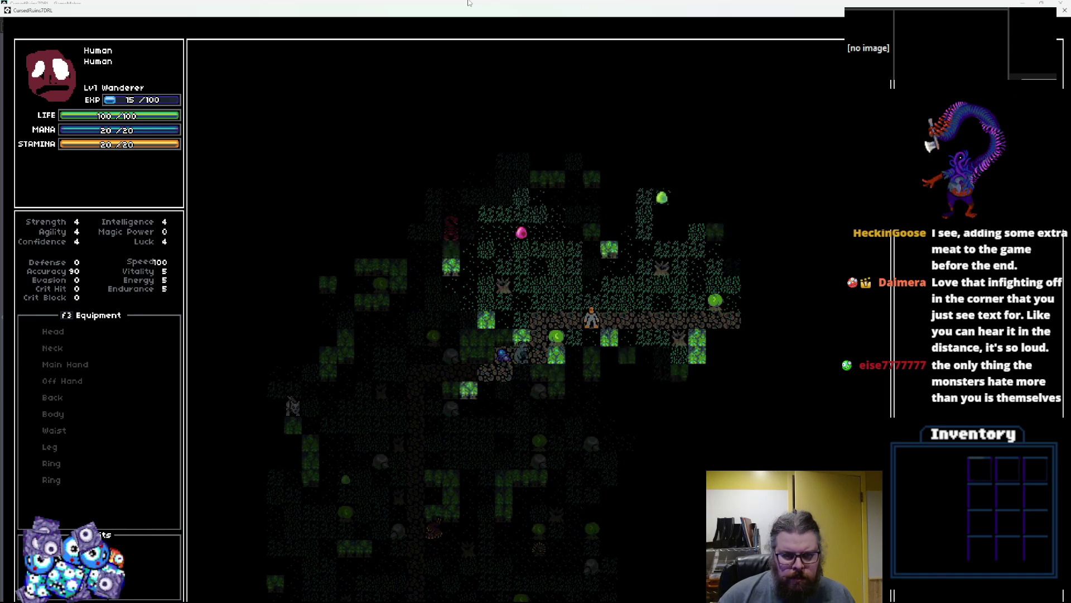
key(Right)
key(Right)
key(Right)
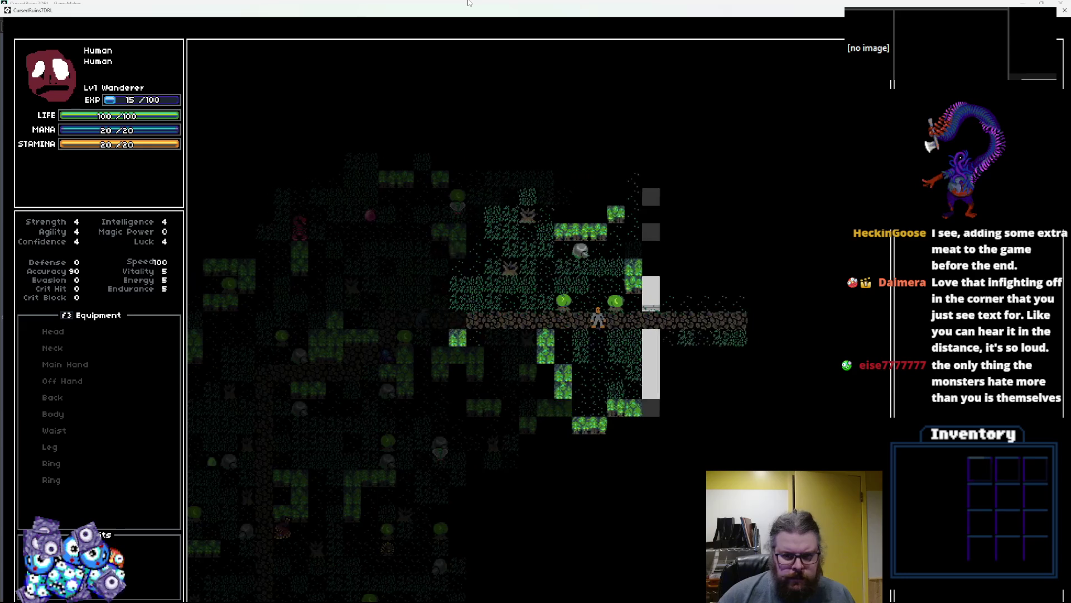
key(Right)
key(Right)
key(Right)
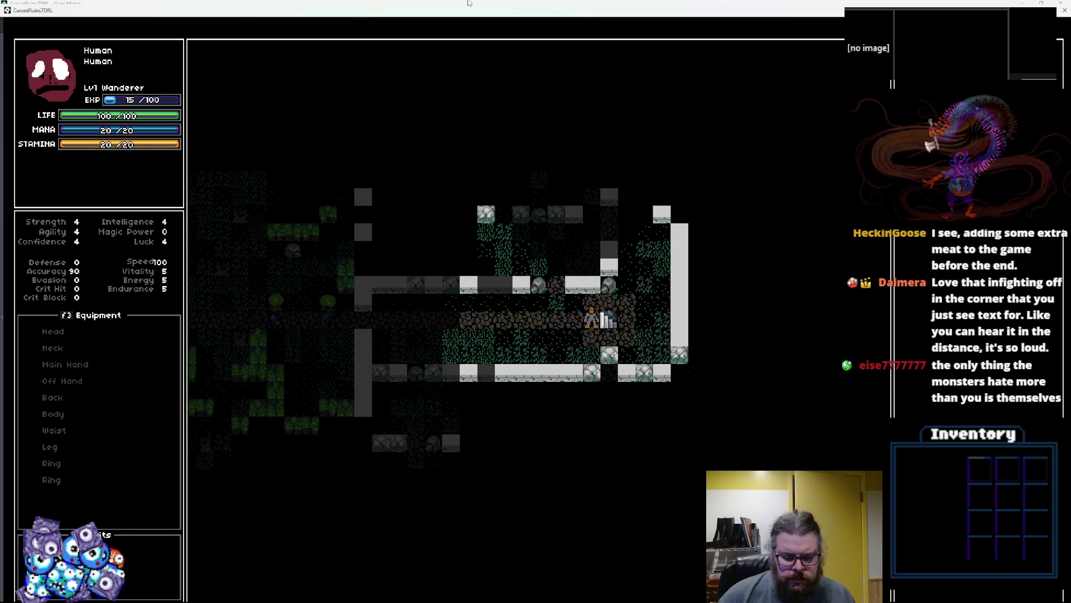
key(Right)
key(shift+period)
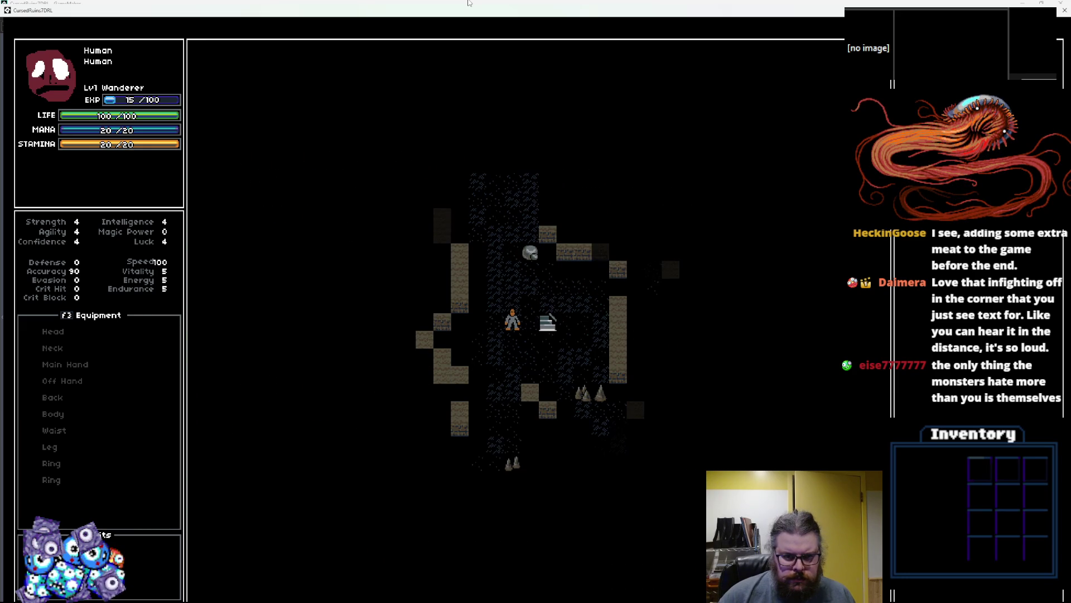
- Walk the explorer through the new cave level and move on to the next cave area
key(Left)
key(Up)
key(Up)
key(Up)
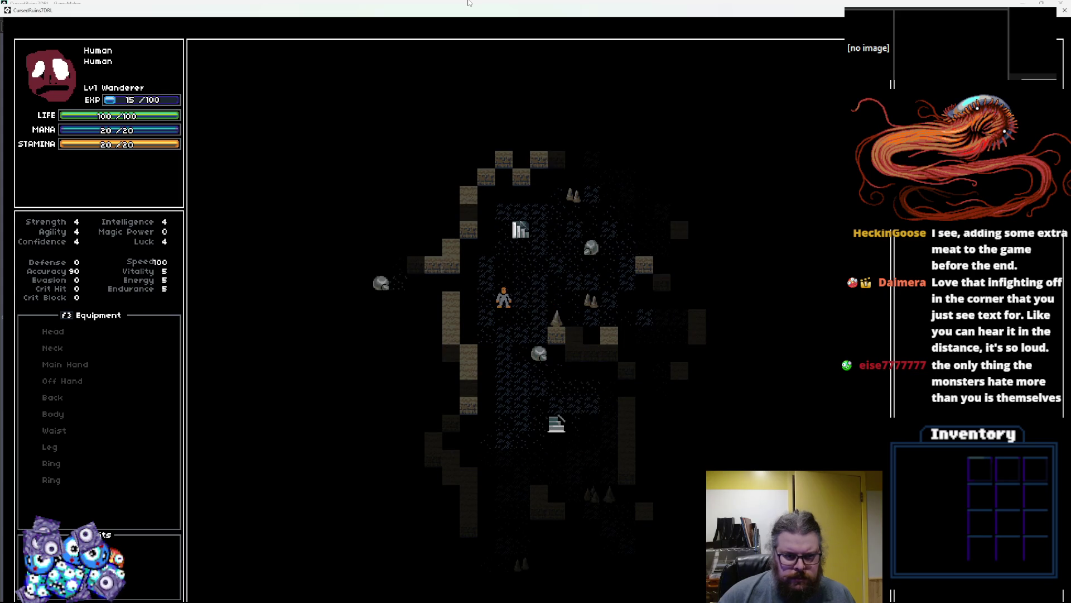
key(Up)
key(Left)
key(Left)
key(Left)
key(Up)
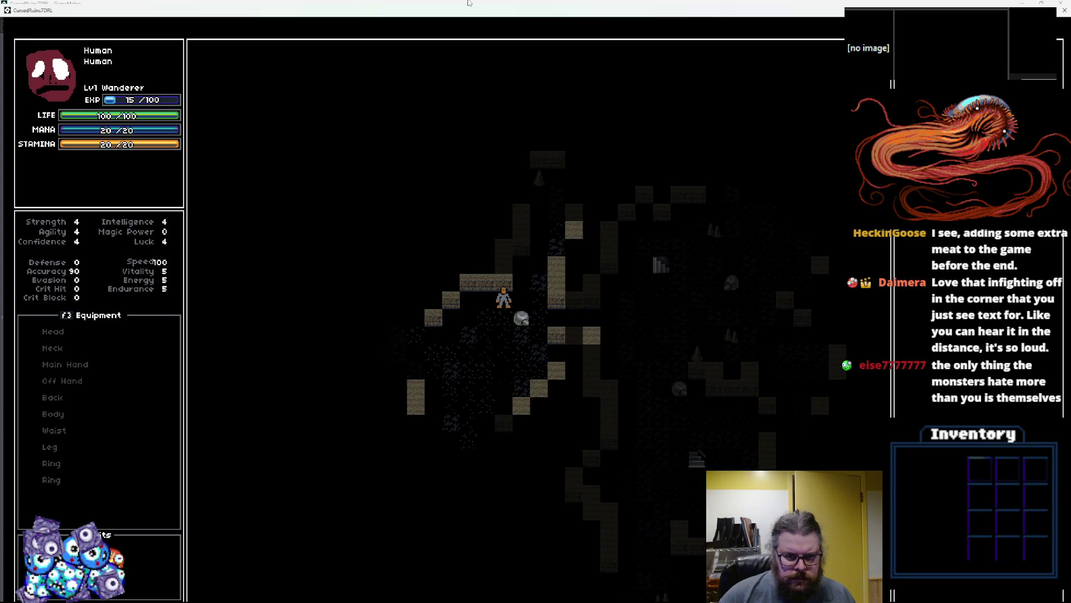
key(Left)
key(Left)
key(Left)
key(Down)
key(Down)
key(Down)
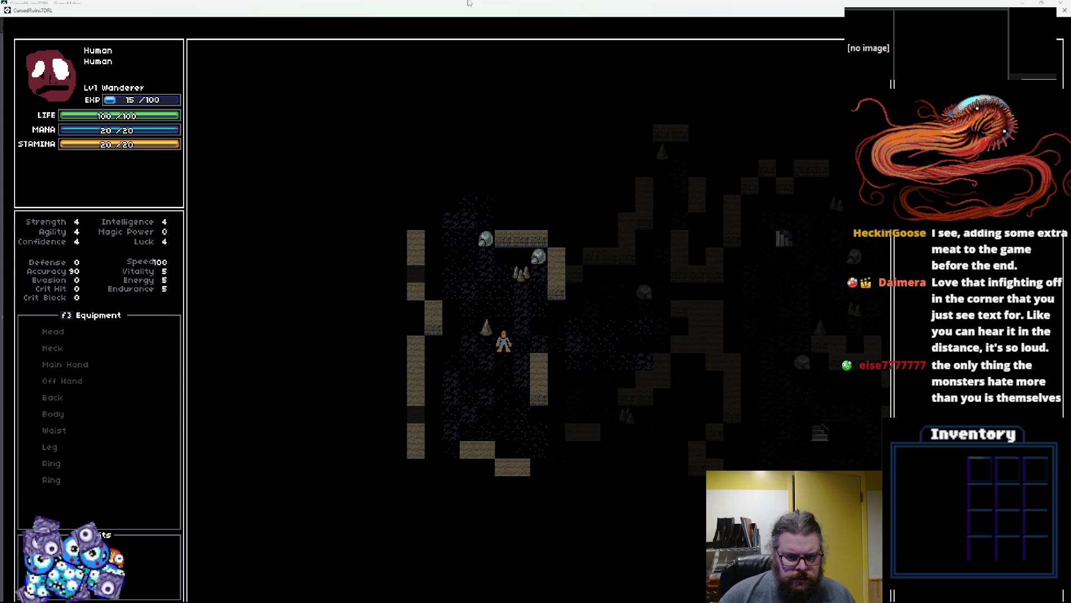
key(Left)
key(Left)
key(Up)
key(Up)
key(Up)
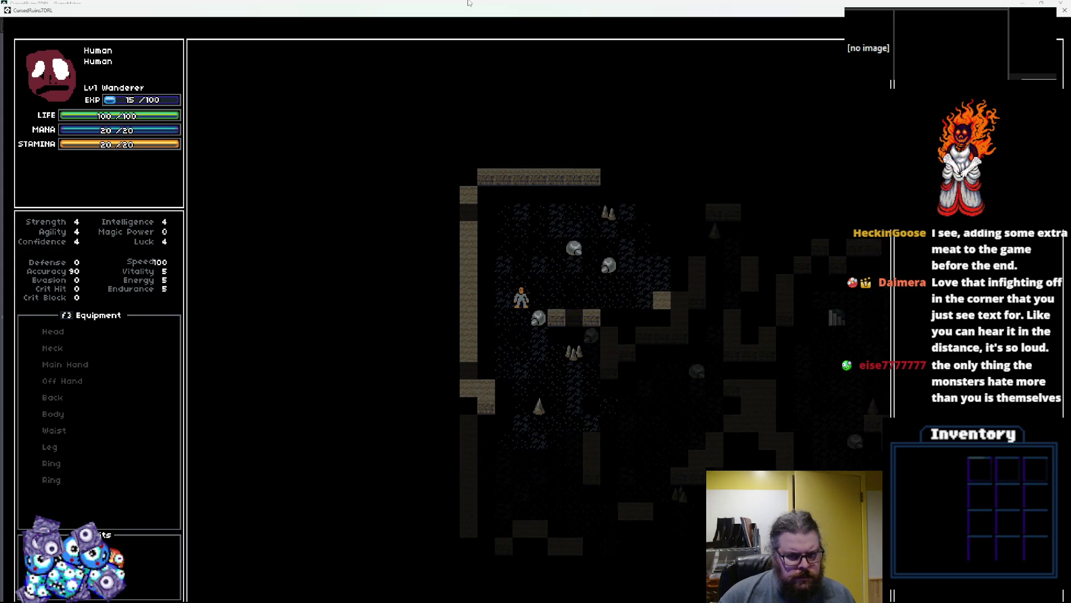
key(Up)
key(Up)
key(Right)
key(Right)
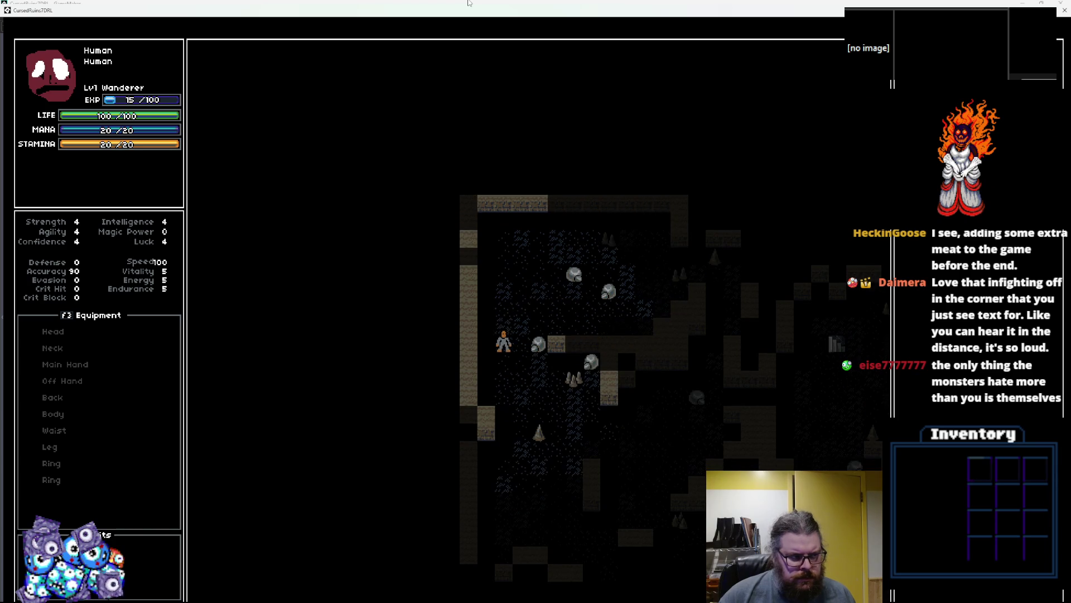
key(Right)
key(Right)
key(Down)
key(Down)
key(Down)
key(Down)
key(Down)
key(Right)
key(Right)
key(Right)
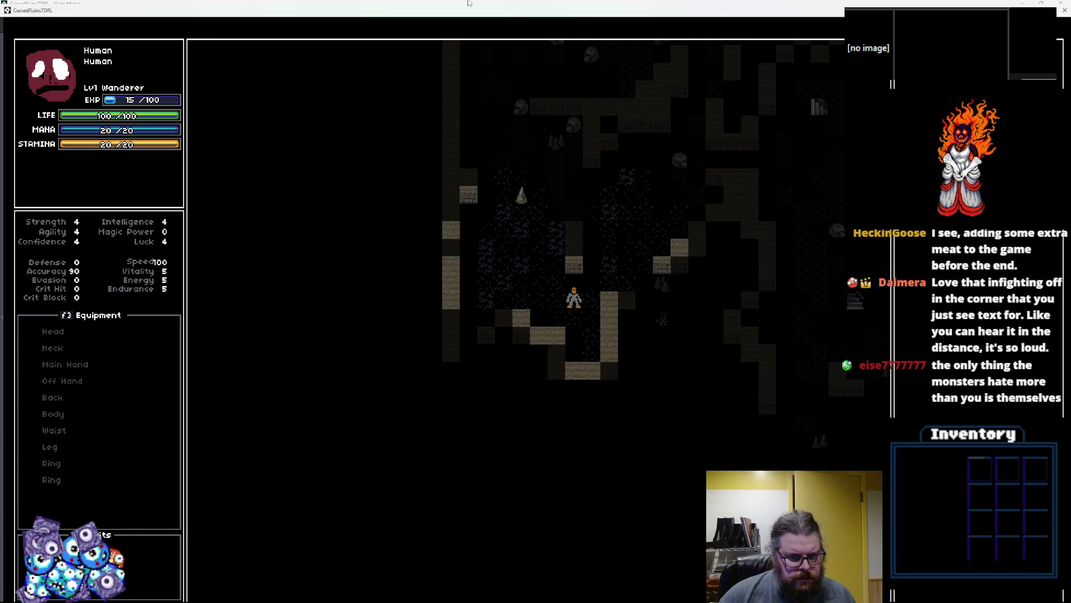
key(Up)
key(Up)
key(Up)
key(Right)
key(Right)
key(Right)
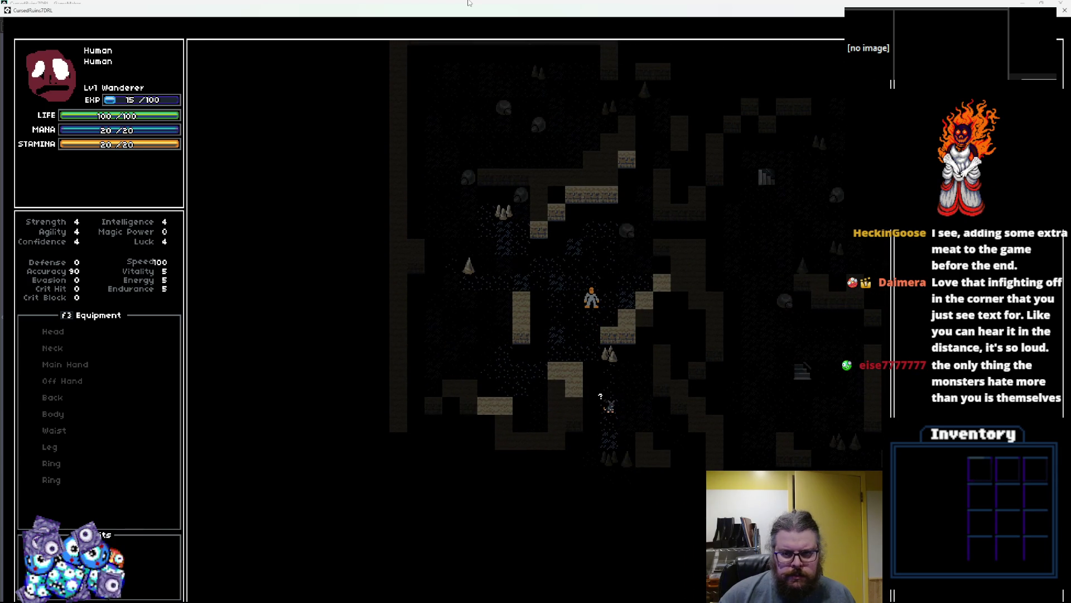
key(Up)
key(Up)
key(Up)
key(Right)
key(Right)
key(Right)
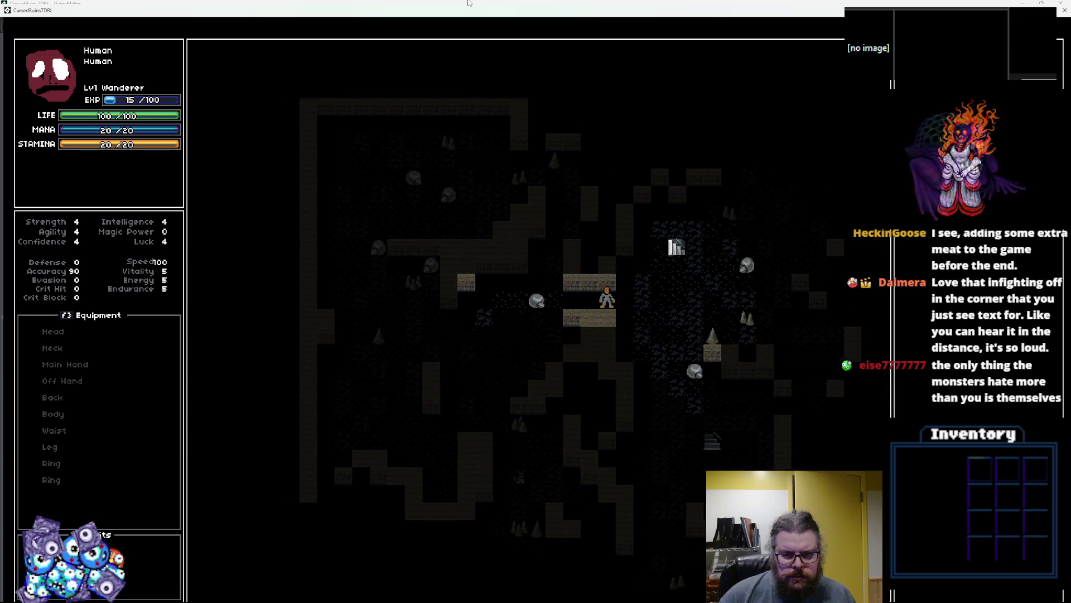
key(Right)
key(Right)
key(Right)
key(Up)
key(Up)
key(Up)
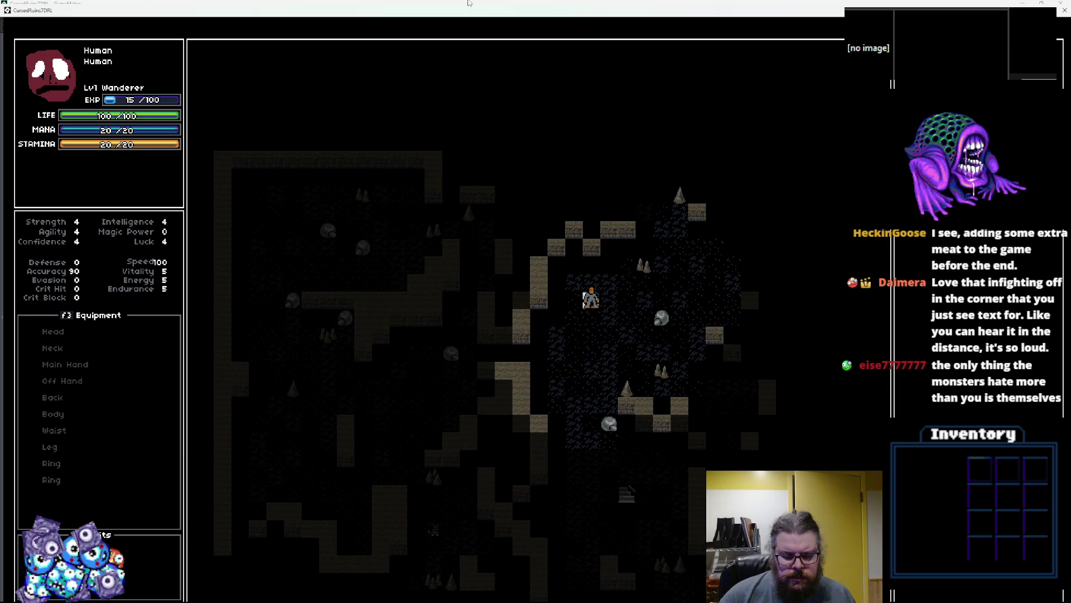
key(greater)
- Head north past the red slime and take the stairs down to a new level
key(Up)
key(Up)
key(Up)
key(Left)
key(Left)
key(Left)
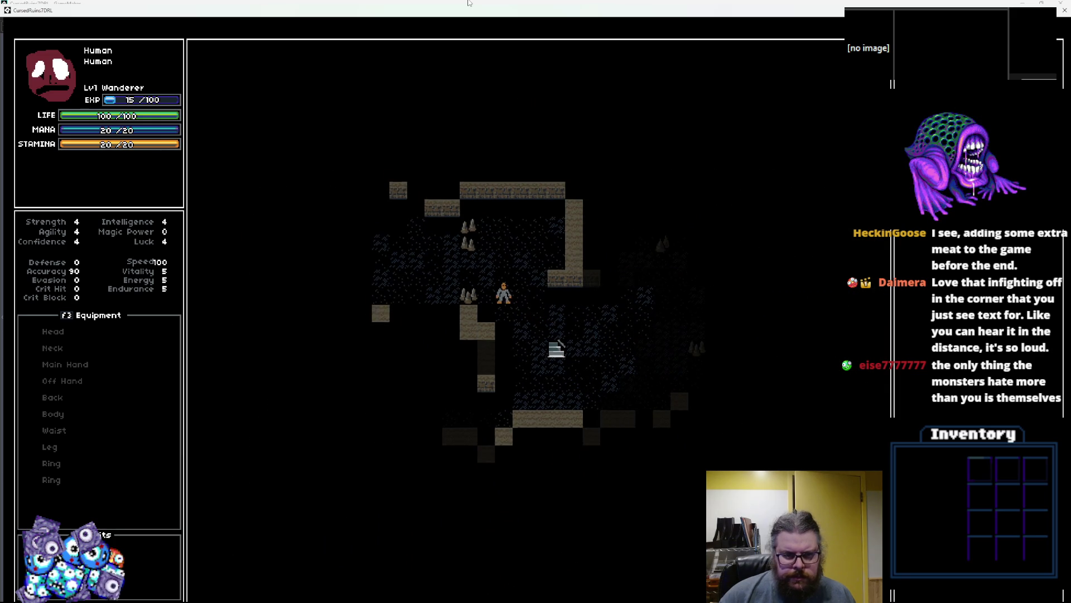
key(Left)
key(Up)
key(Up)
key(Up)
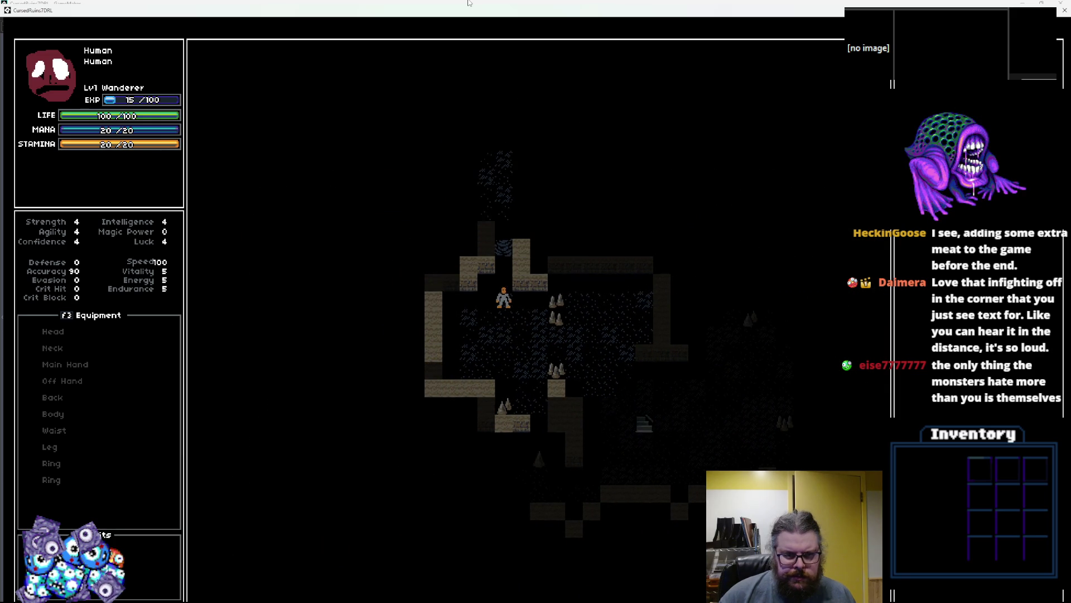
key(Right)
key(Up)
key(Up)
key(Up)
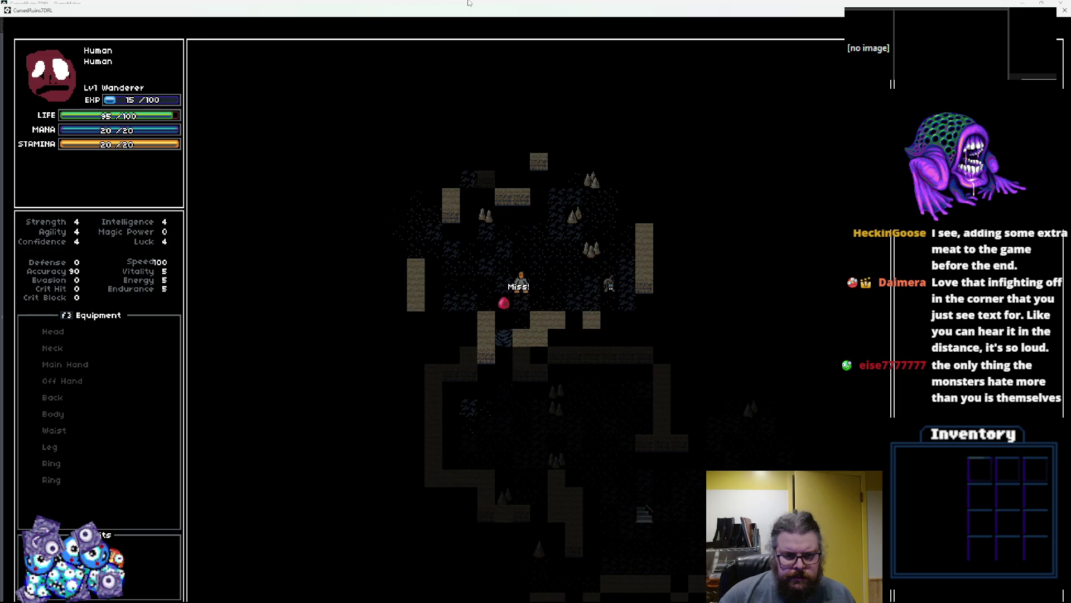
key(r)
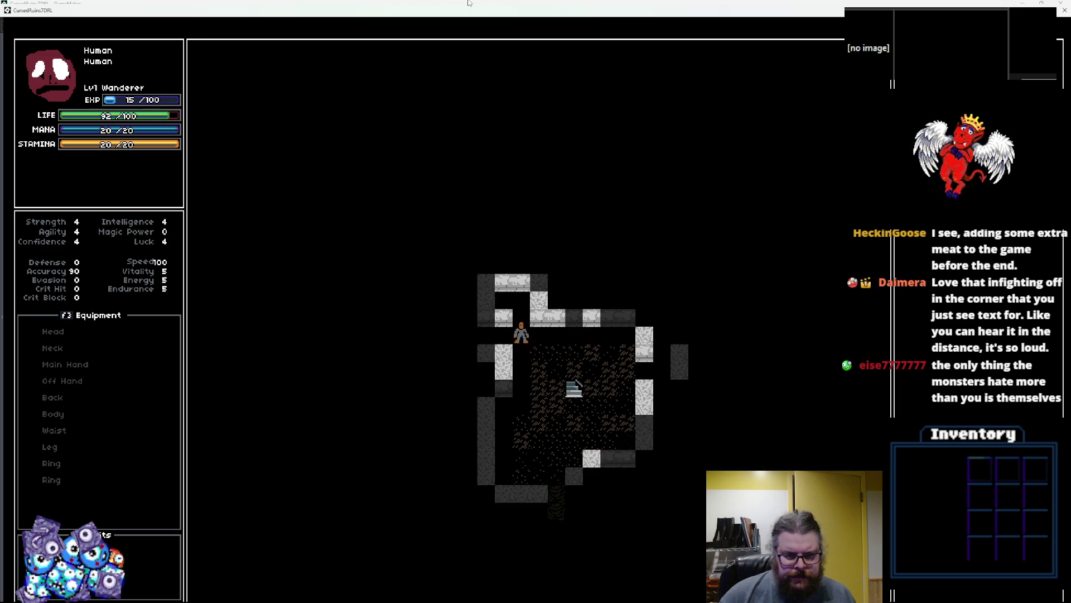
- Walk the explorer through the lit side corridor and down the lower passage
key(Down)
key(Down)
key(Right)
key(Right)
key(Right)
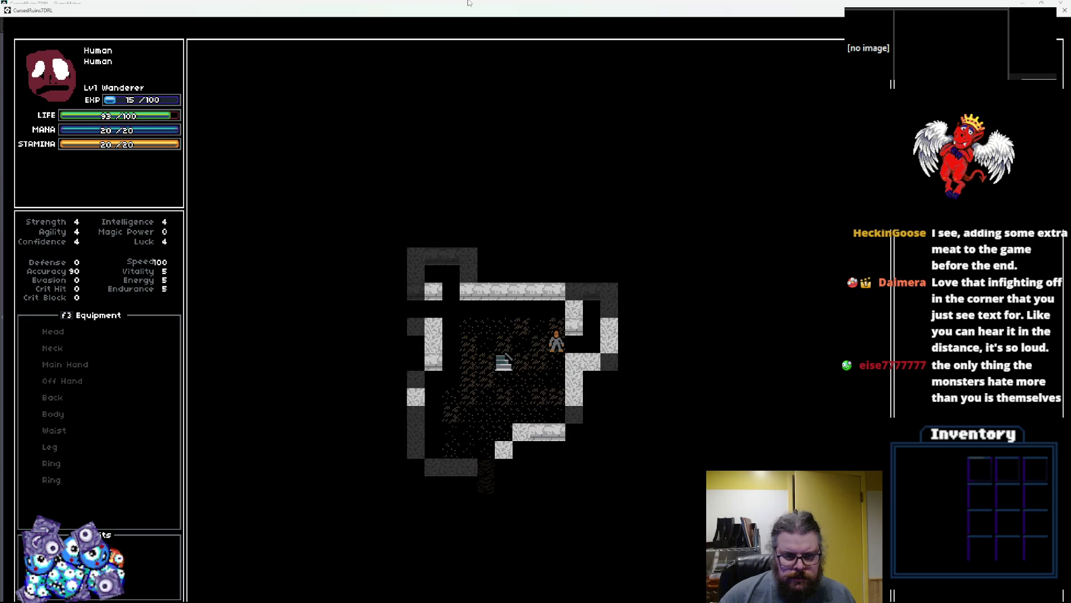
key(Left)
key(Left)
key(Left)
key(Down)
key(Down)
key(Down)
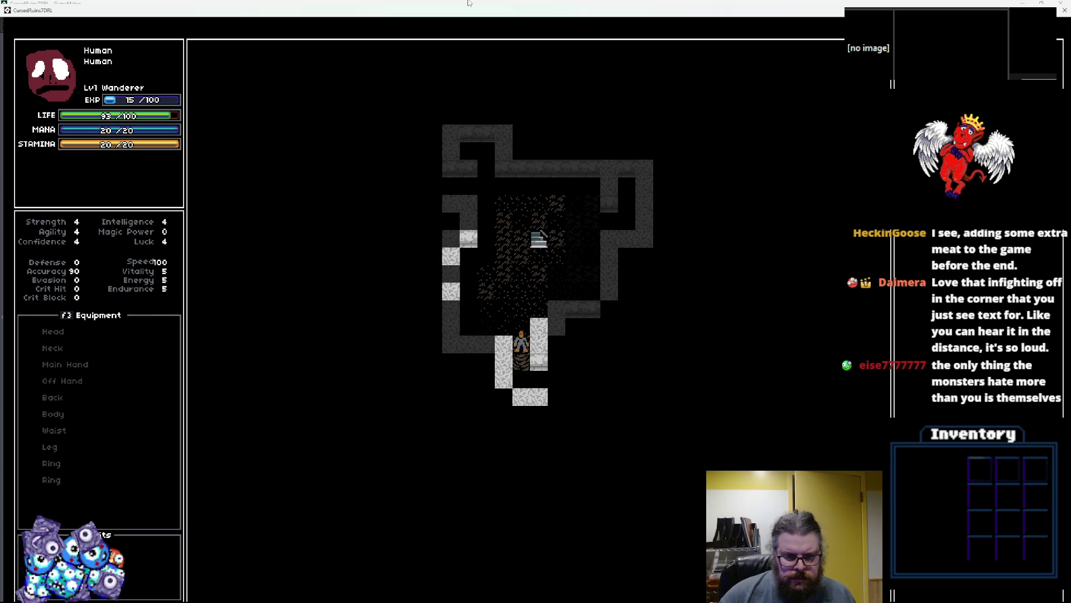
key(Down)
key(Down)
key(Right)
key(Down)
key(Right)
key(Down)
key(Right)
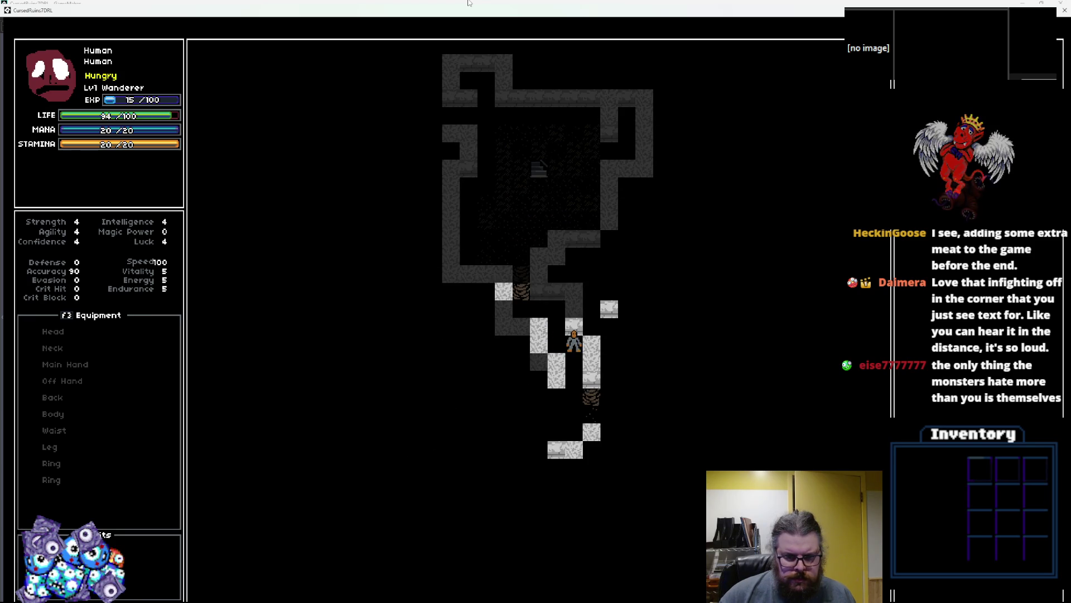
key(Down)
key(Down)
key(Down)
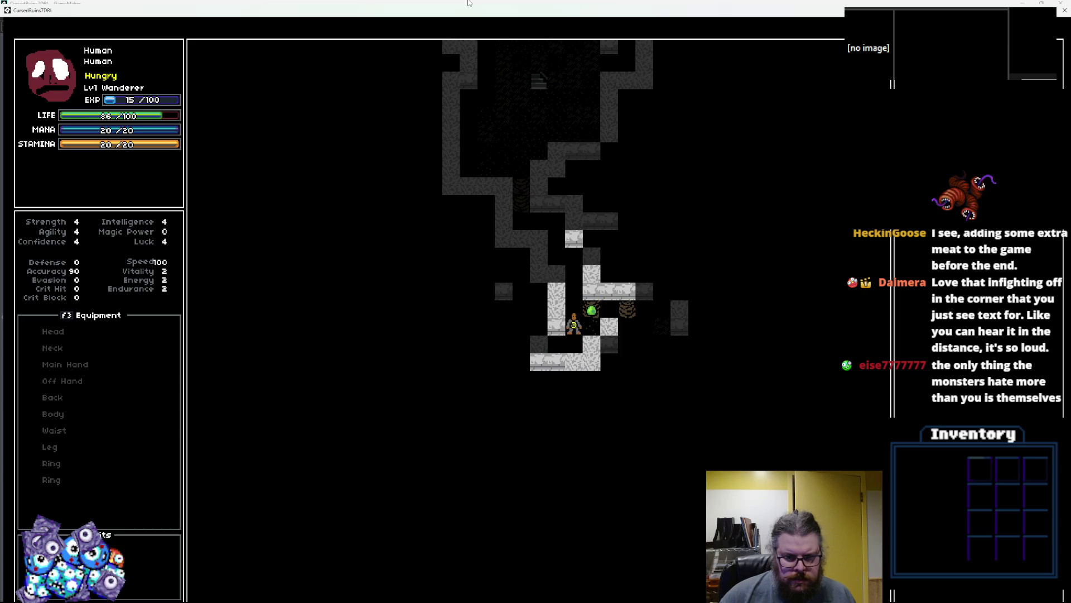
- Attack the green slime, then fight the ghost while moving through its room
key(Right)
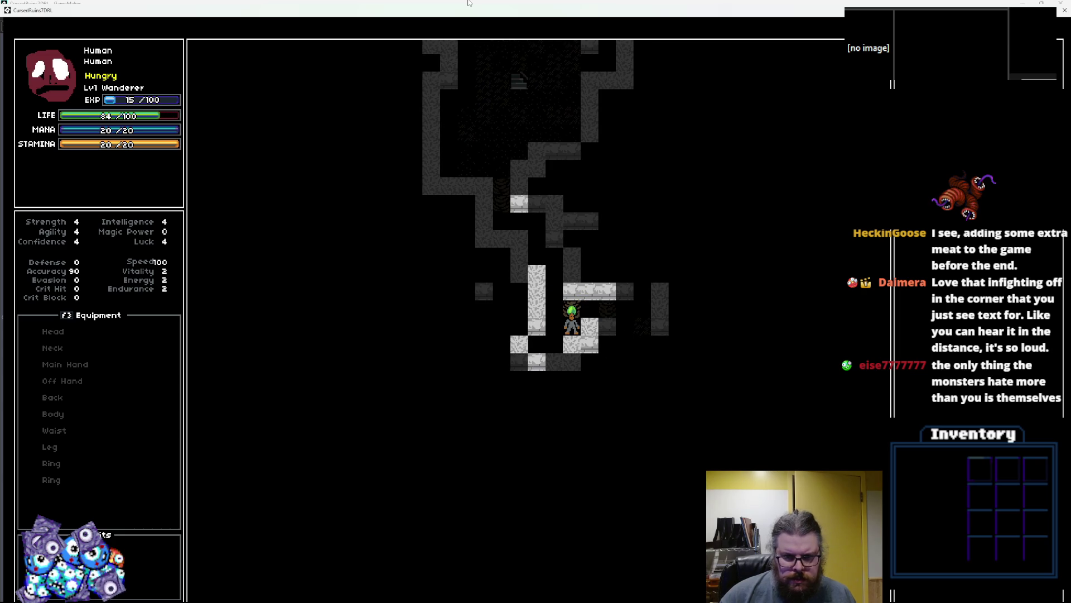
key(Right)
key(Right)
key(Right)
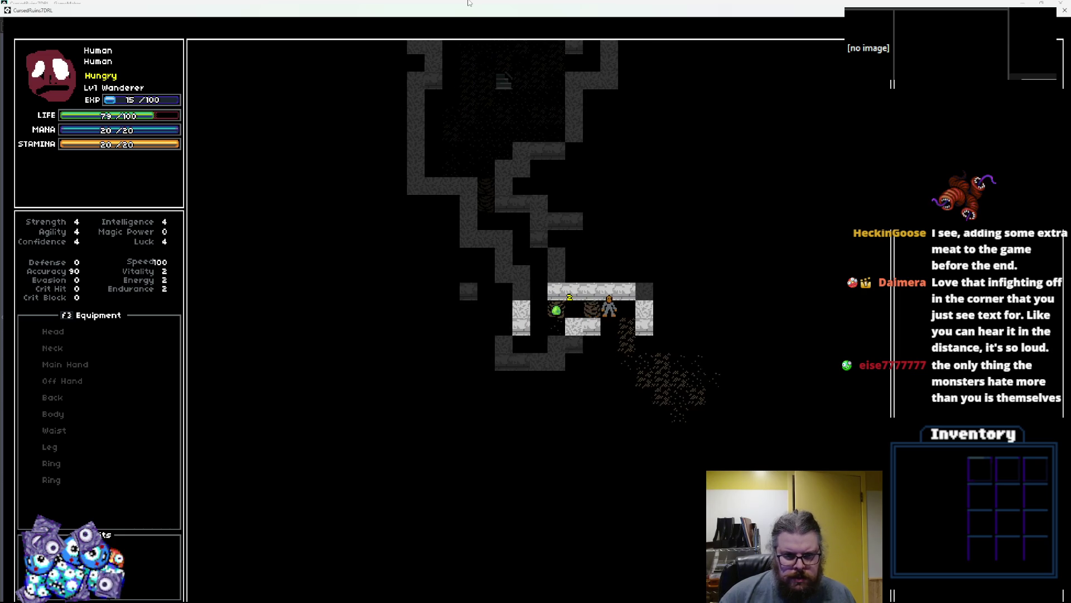
key(Down)
key(Right)
key(Right)
key(Right)
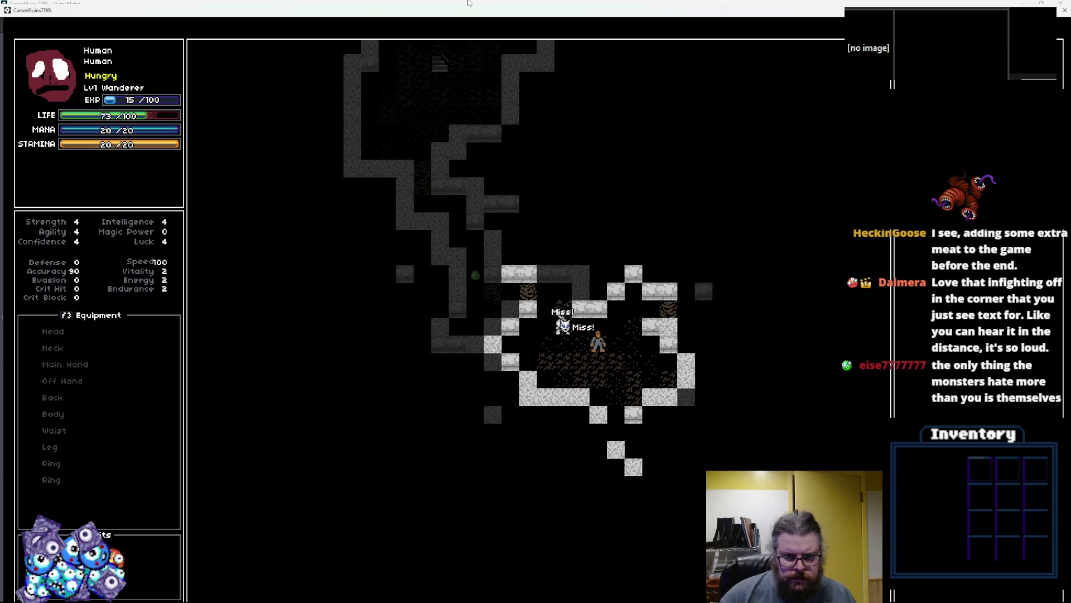
key(Up)
key(Right)
key(Right)
key(Right)
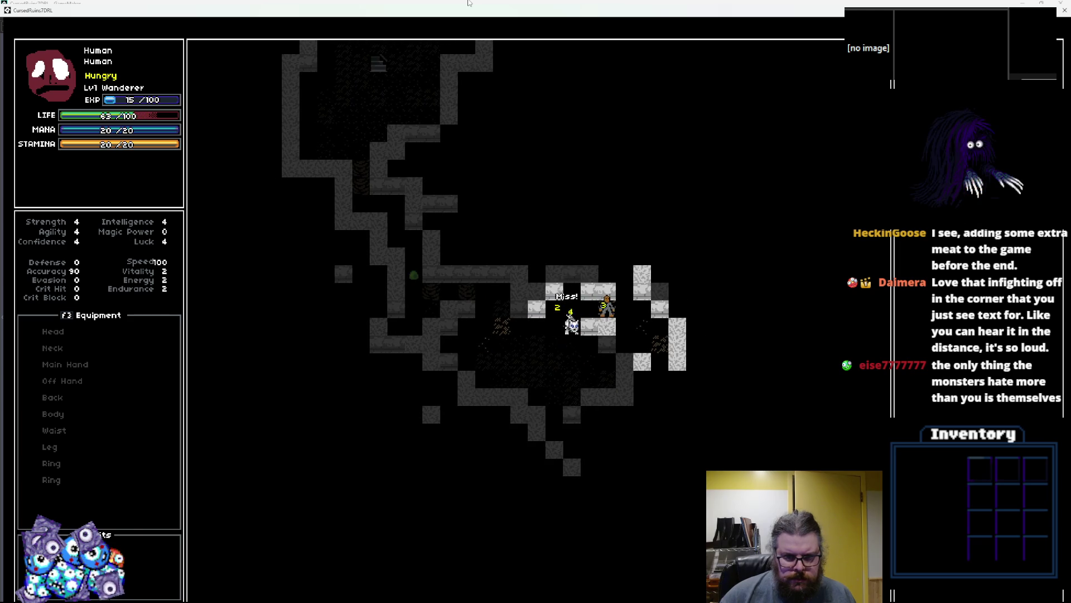
key(Down)
key(Right)
key(Right)
key(Right)
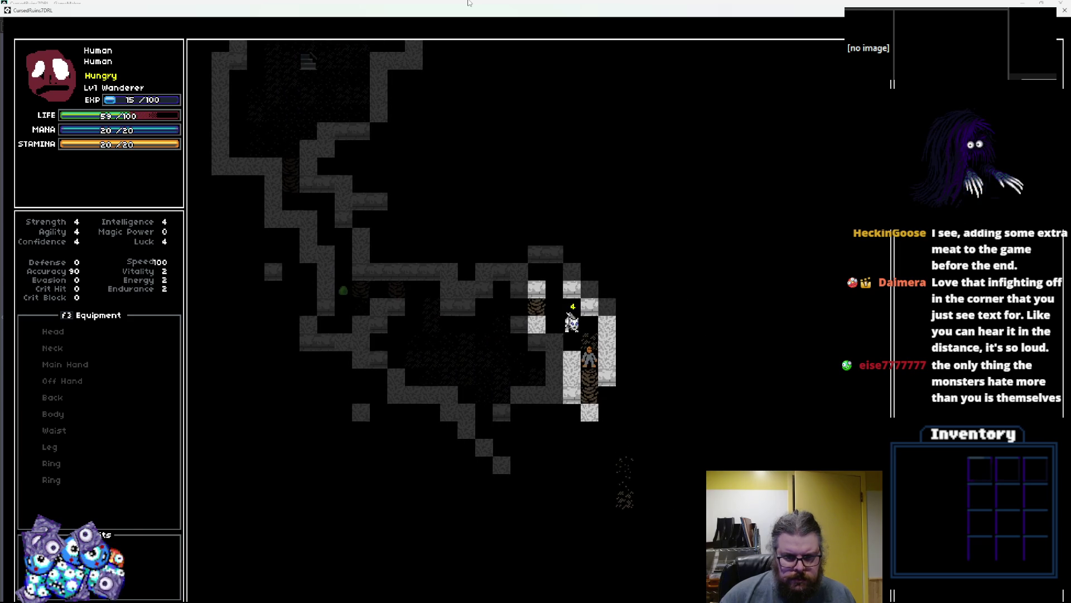
key(Down)
key(Down)
key(Down)
key(Right)
key(Right)
key(Right)
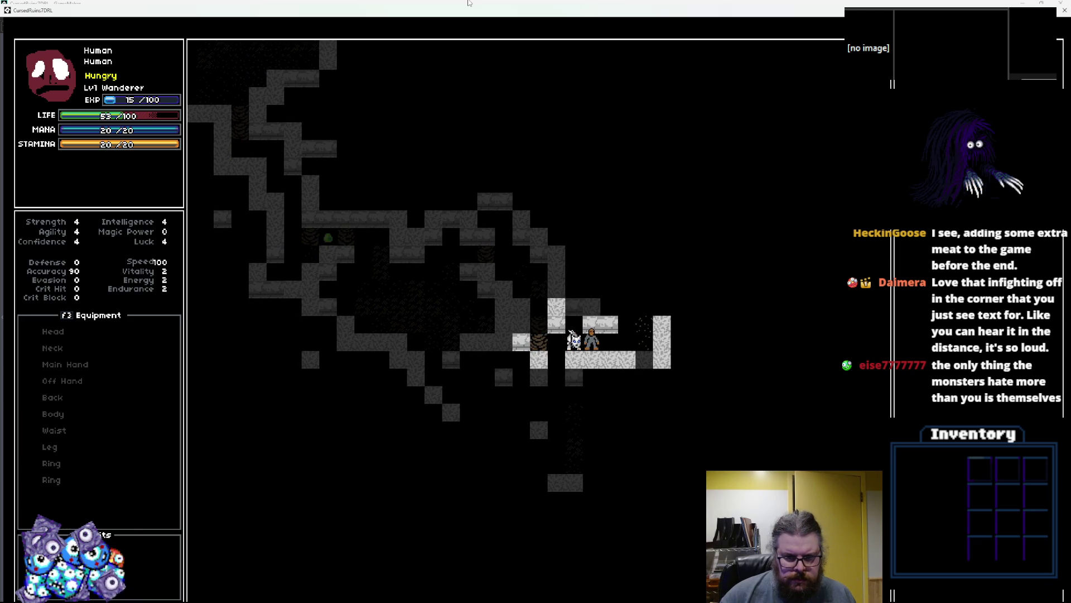
key(Up)
key(Up)
key(Up)
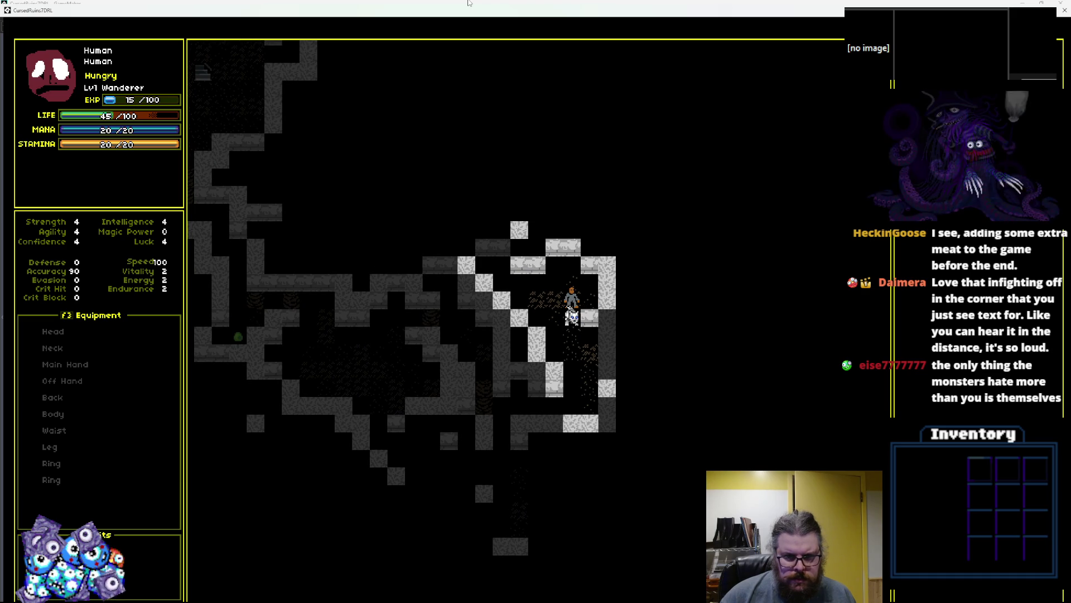
- Descend the stairs, follow the long corridor right and north, and take the next staircase down
key(greater)
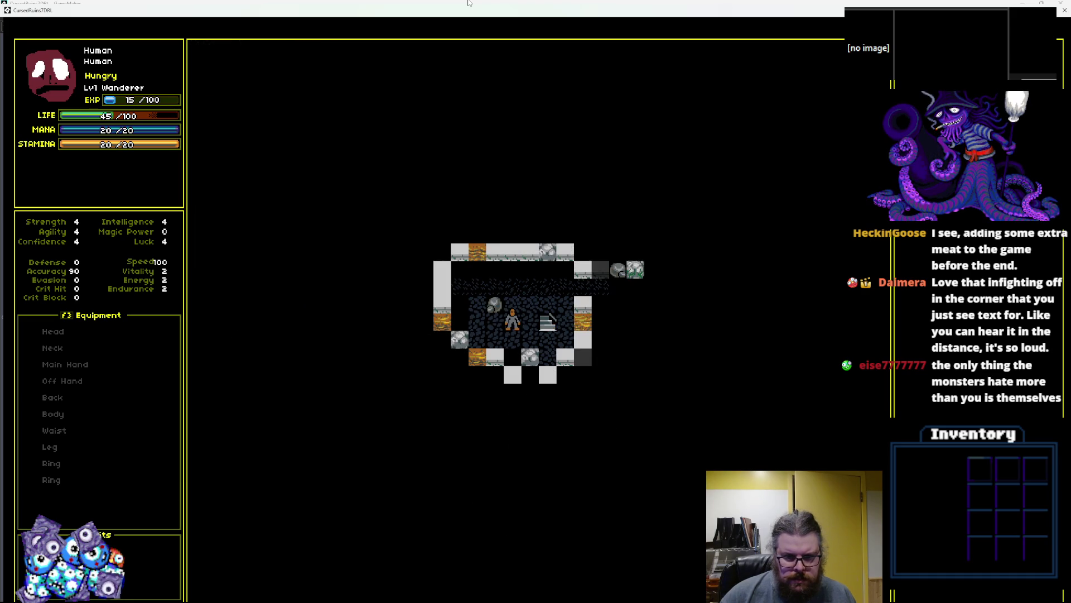
key(Up)
key(Up)
key(Right)
key(Right)
key(Right)
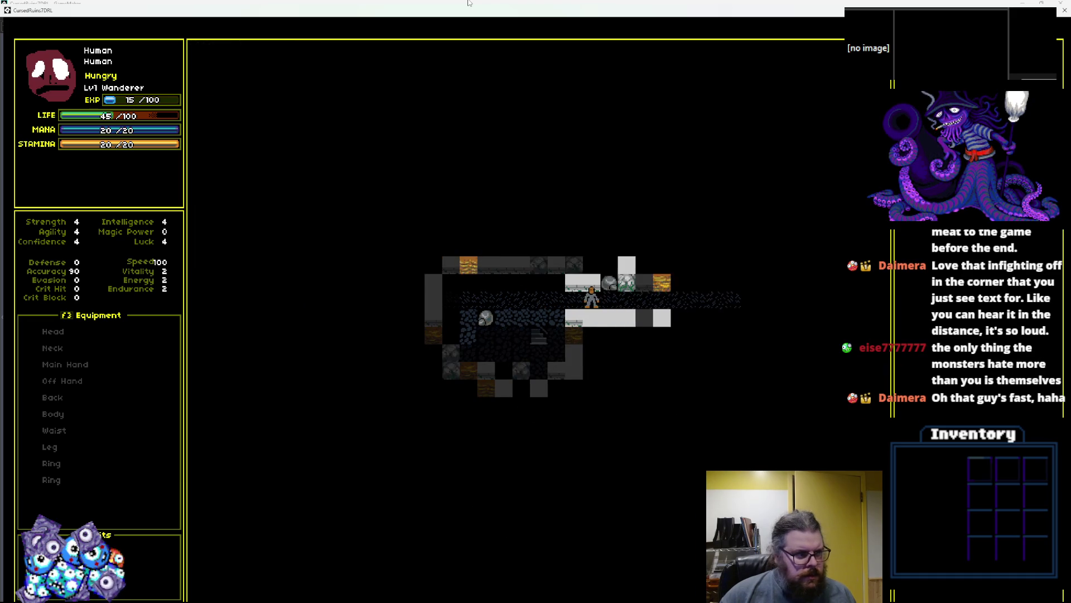
key(Right)
key(Right)
key(Right)
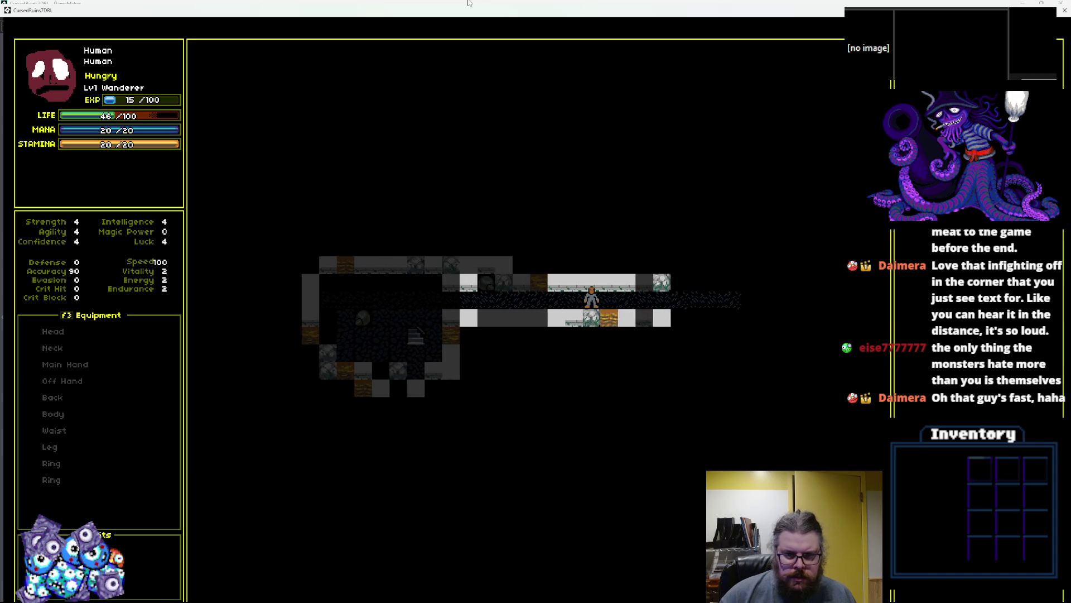
key(Right)
key(Right)
key(Right)
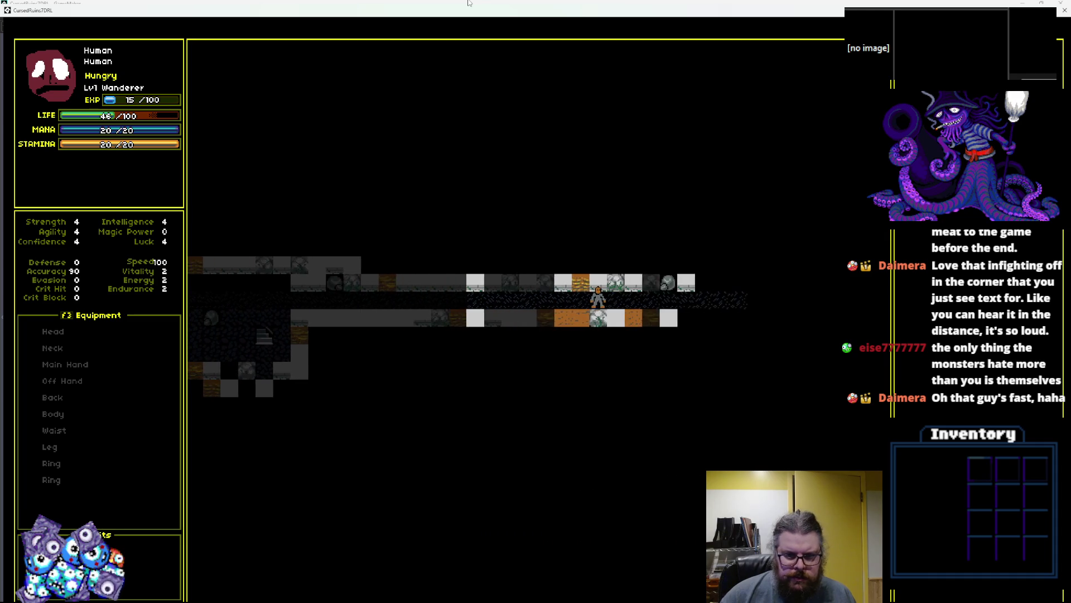
key(Right)
key(Right)
key(Right)
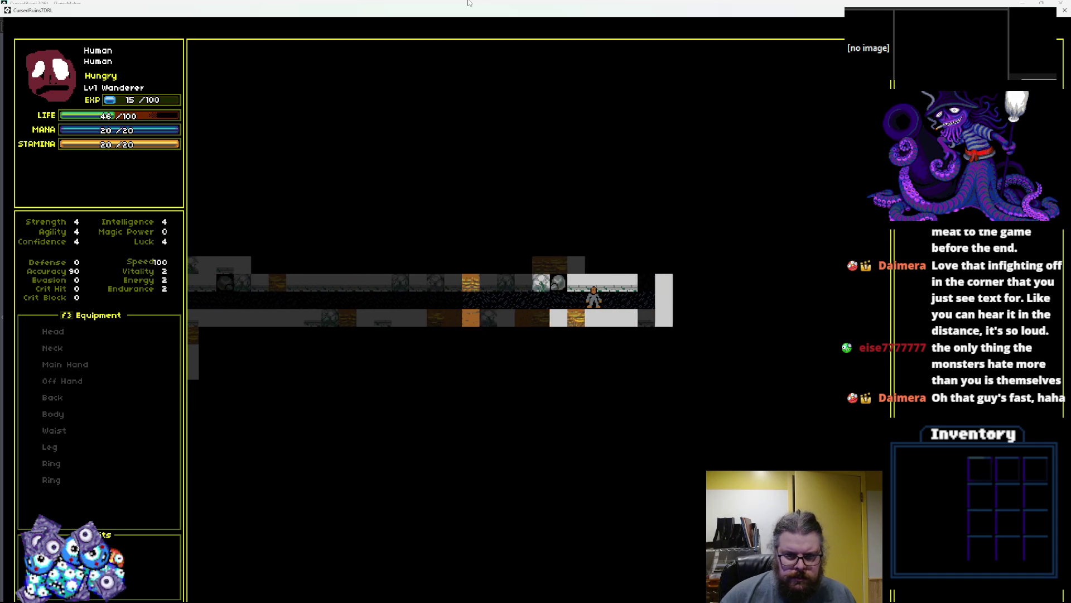
key(Up)
key(Up)
key(Up)
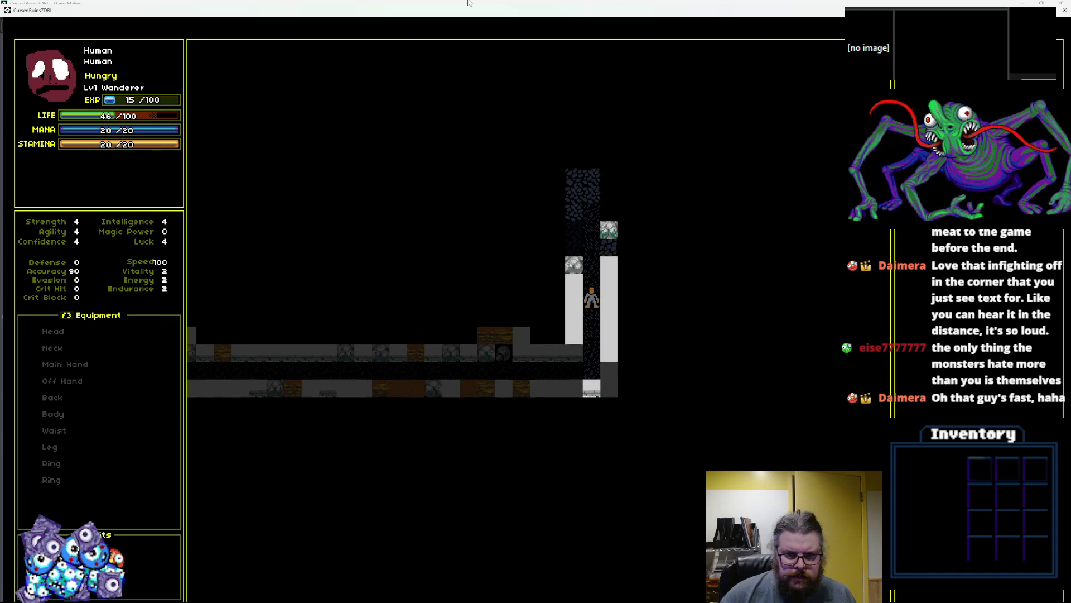
key(Up)
key(Up)
key(Right)
key(Right)
key(Right)
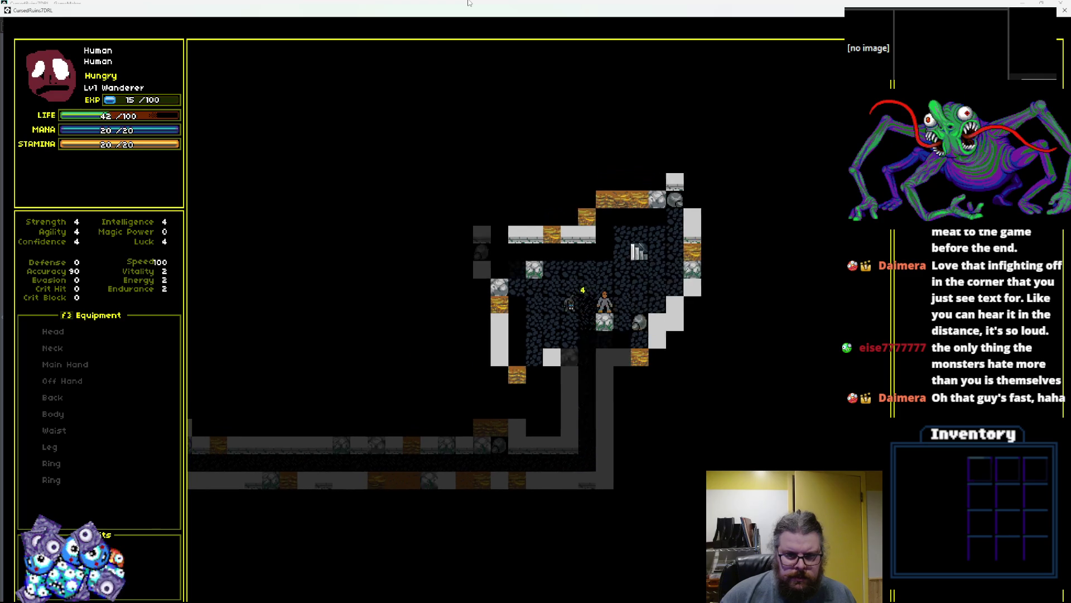
key(Up)
key(Up)
key(Up)
key(shift+period)
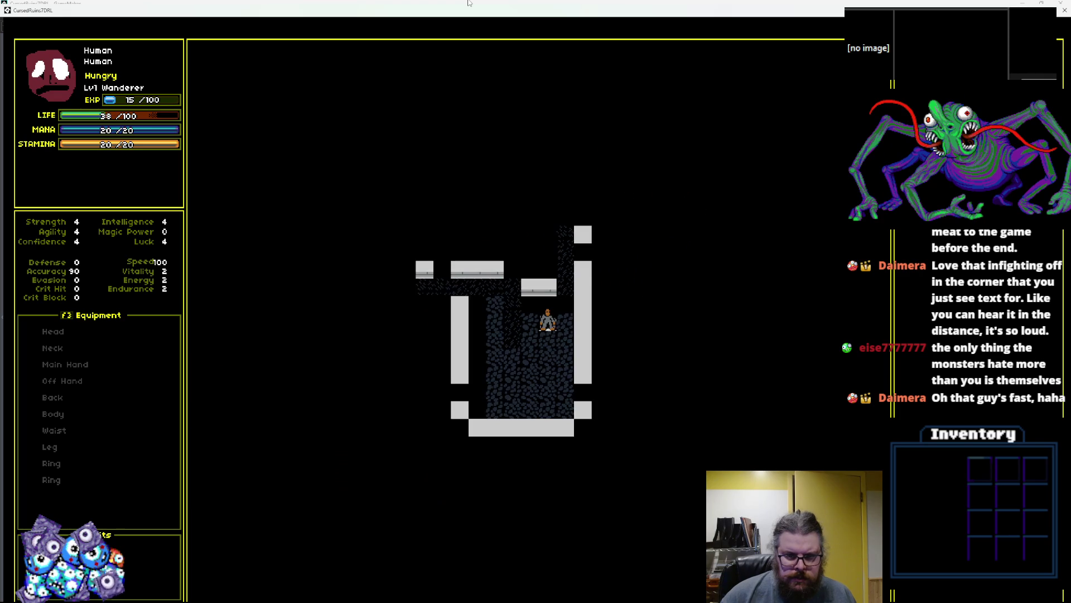
- Walk north into the walled room and descend to the red-floored cave level
key(Right)
key(Right)
key(Up)
key(Up)
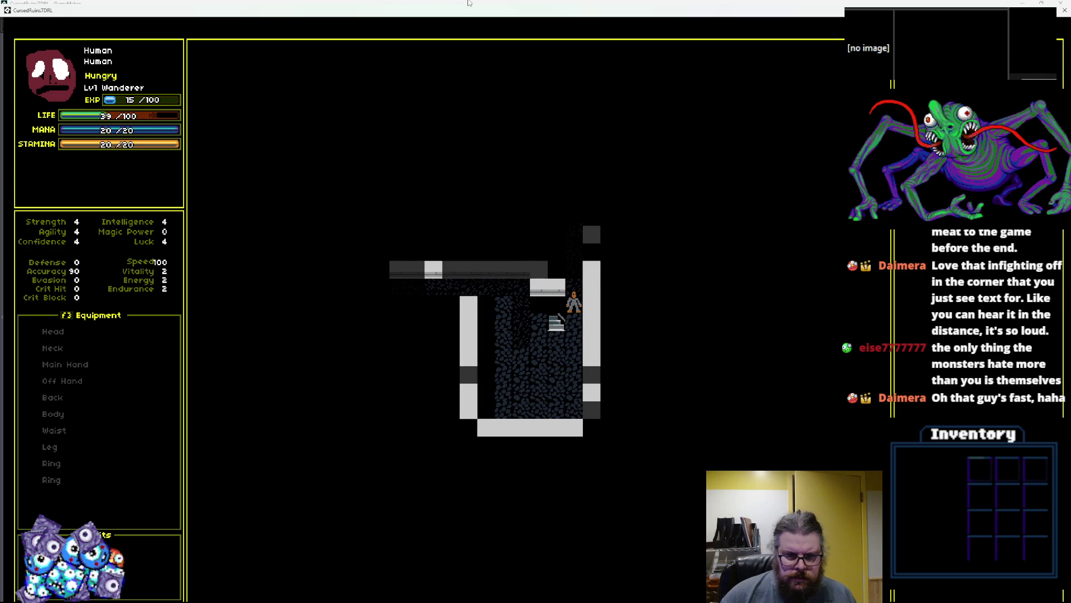
key(Up)
key(Up)
key(Up)
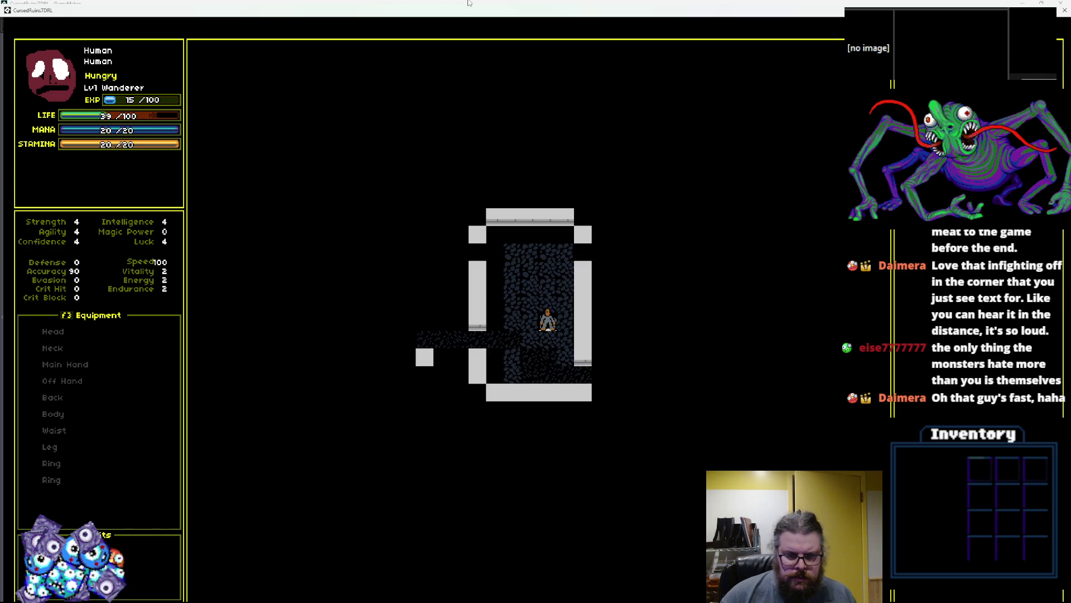
key(Down)
key(Down)
key(shift+period)
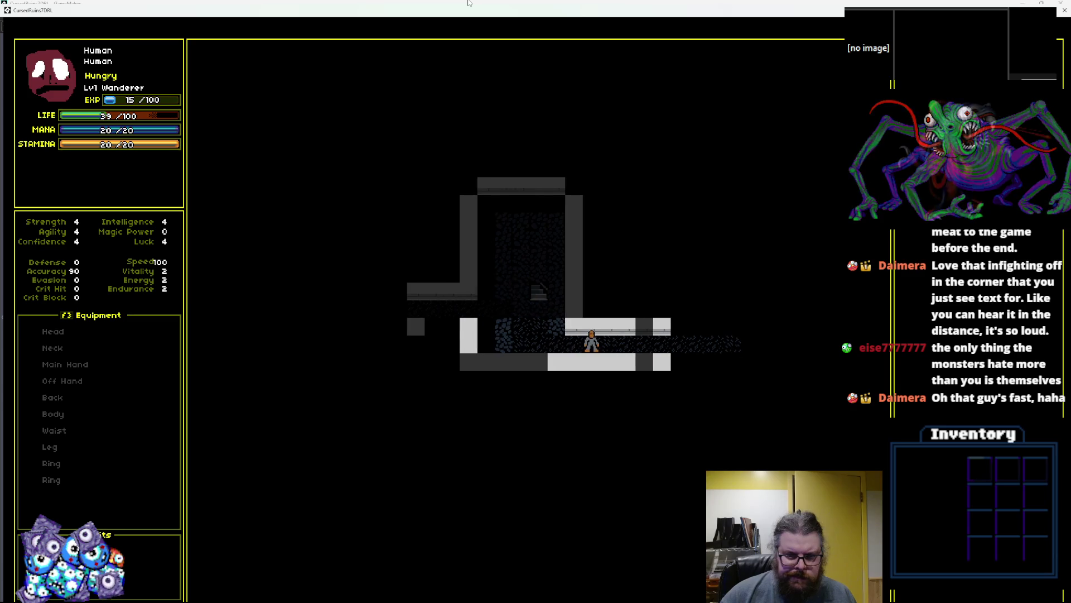
- Explore the red magma cave down-left from the stairs, then head back right
key(Left)
key(Left)
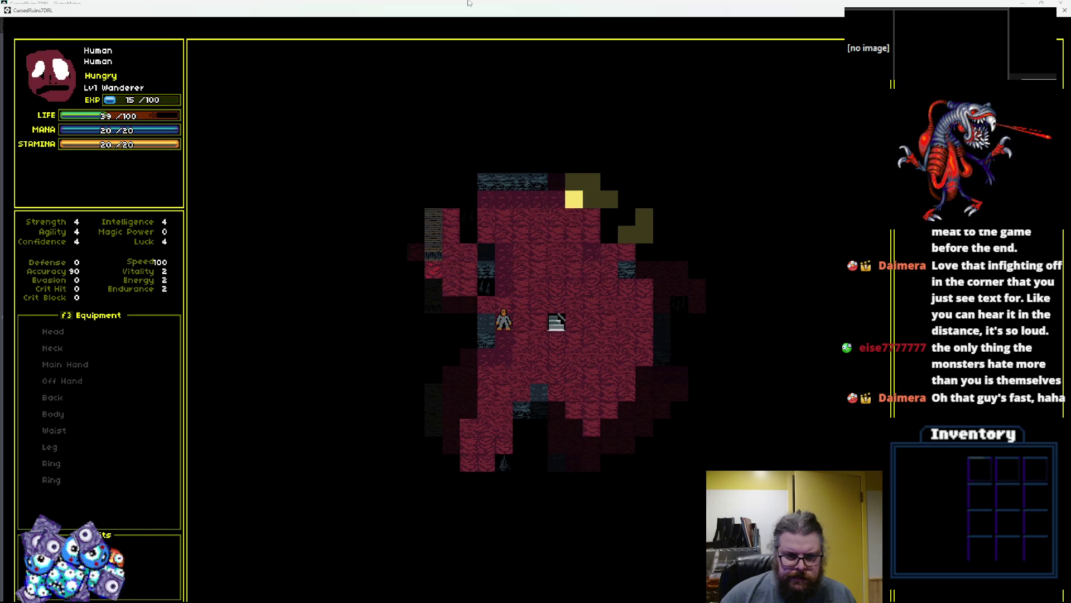
key(Down)
key(Down)
key(Down)
key(Down)
key(Down)
key(Left)
key(Left)
key(Down)
key(Down)
key(Left)
key(Down)
key(Down)
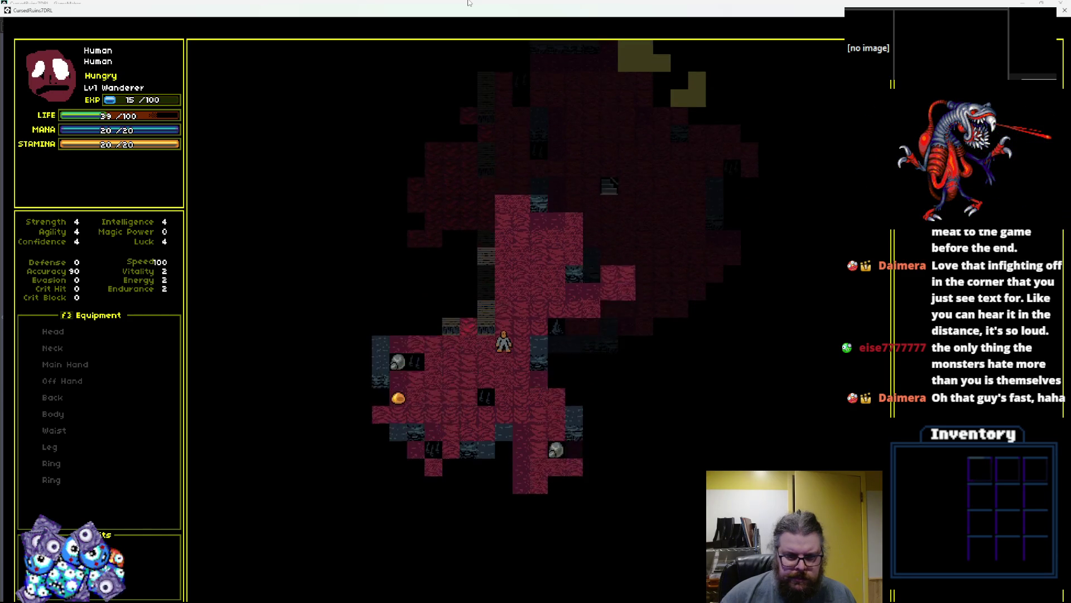
key(Left)
key(Down)
key(Left)
key(Down)
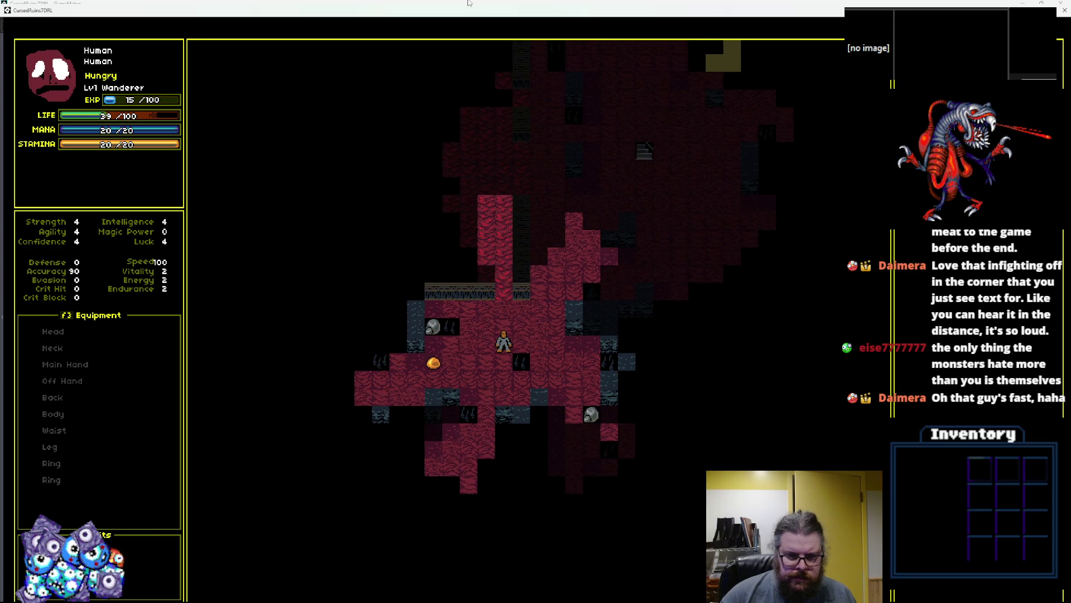
key(Down)
key(Down)
key(Down)
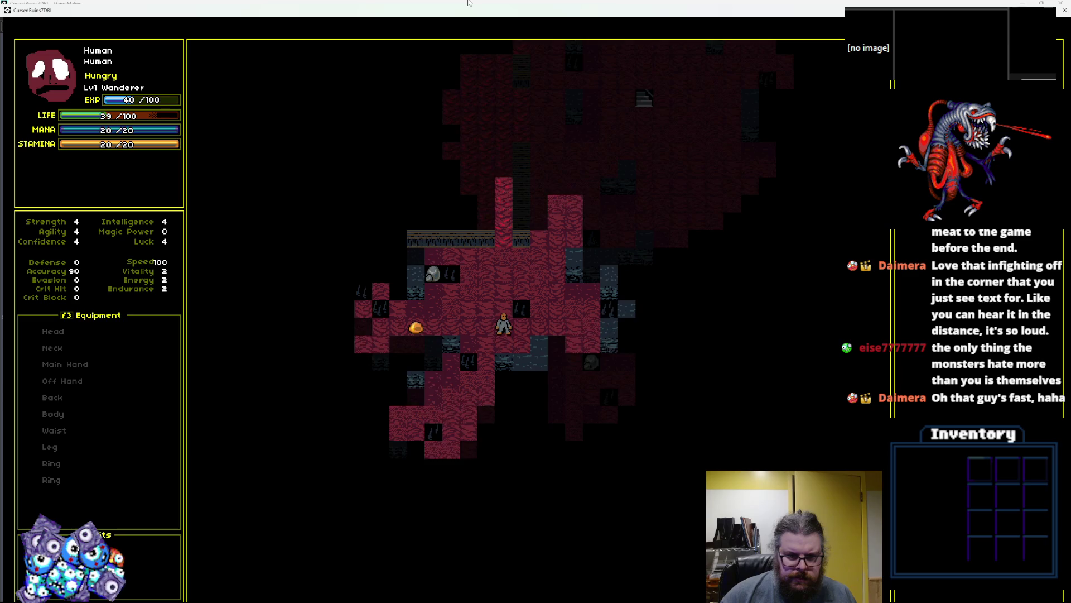
key(Up)
key(Up)
key(Up)
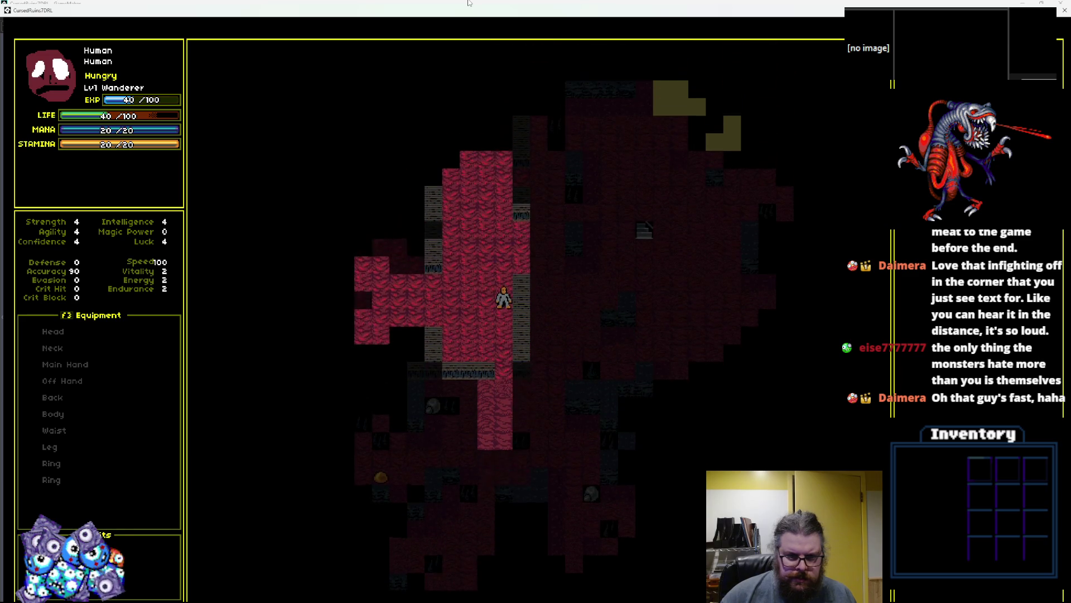
key(Up)
key(Left)
key(Left)
key(Left)
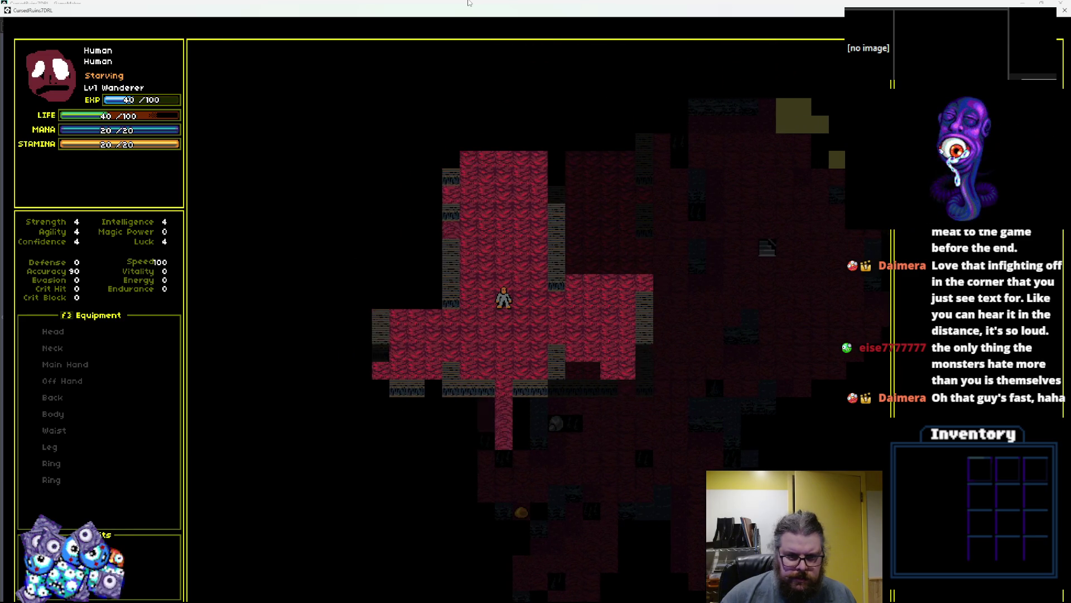
key(Up)
key(Up)
key(Right)
key(Right)
key(Right)
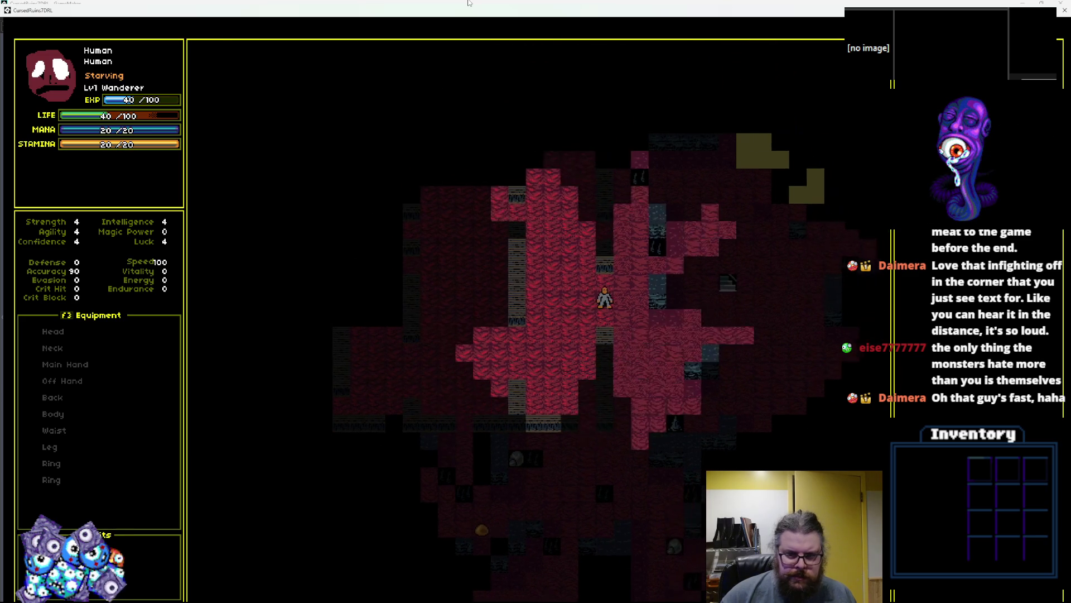
- Walk toward the lit room, then down the red corridor toward the enemy
key(Right)
key(Right)
key(Right)
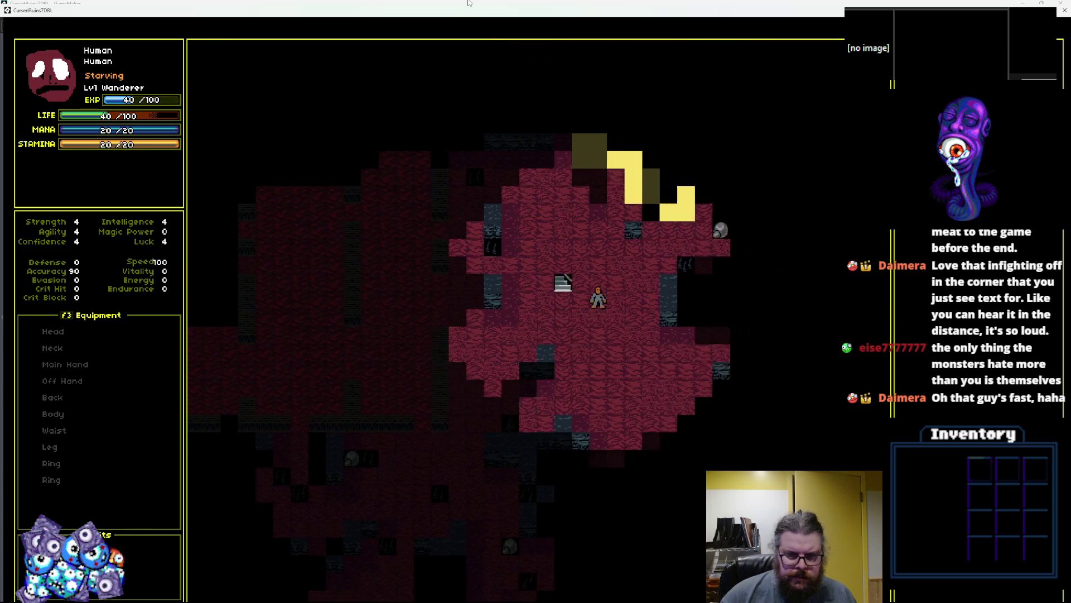
key(Up)
key(Right)
key(Up)
key(Right)
key(Up)
key(Right)
key(Right)
key(Up)
key(Right)
key(Up)
key(Right)
key(Up)
key(Right)
key(Up)
key(Right)
key(Right)
key(Right)
key(Down)
key(Right)
key(Right)
key(Right)
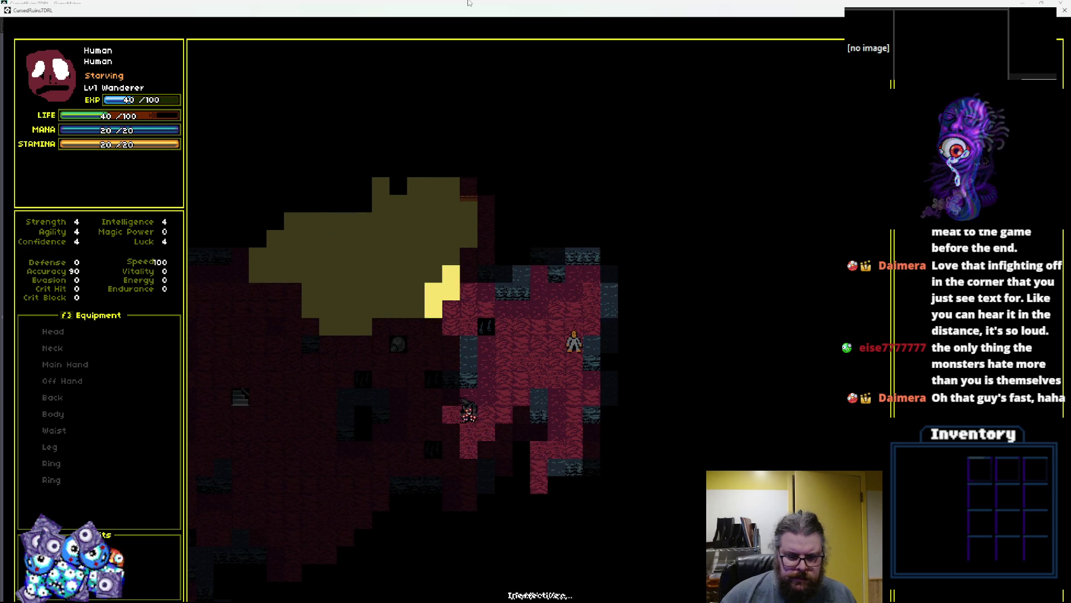
key(Down)
key(Down)
key(Down)
key(Down)
key(Down)
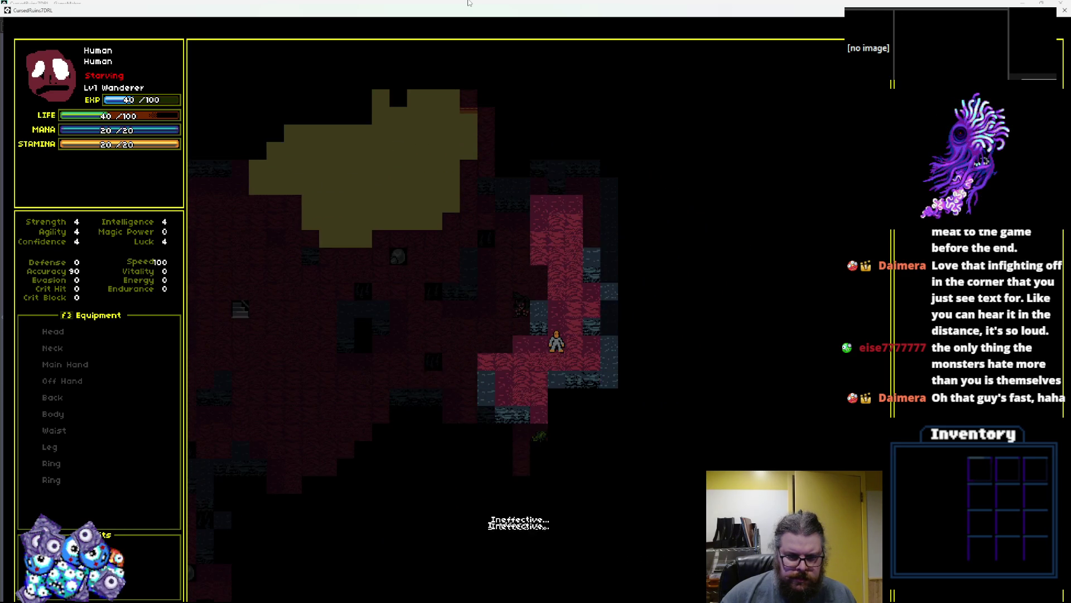
key(Down)
key(Down)
key(Down)
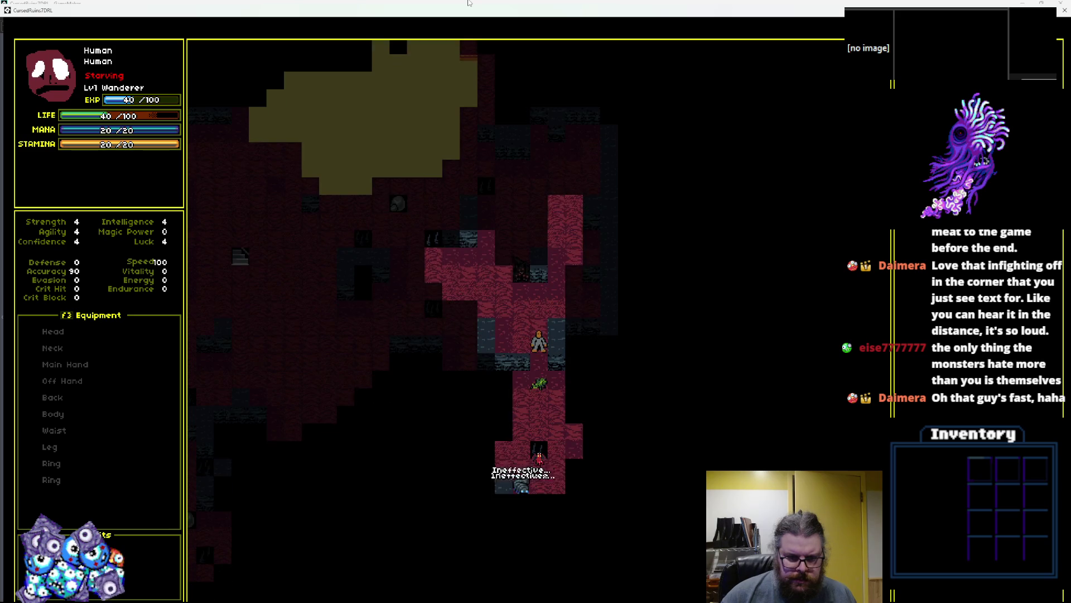
key(Down)
key(Down)
key(Down)
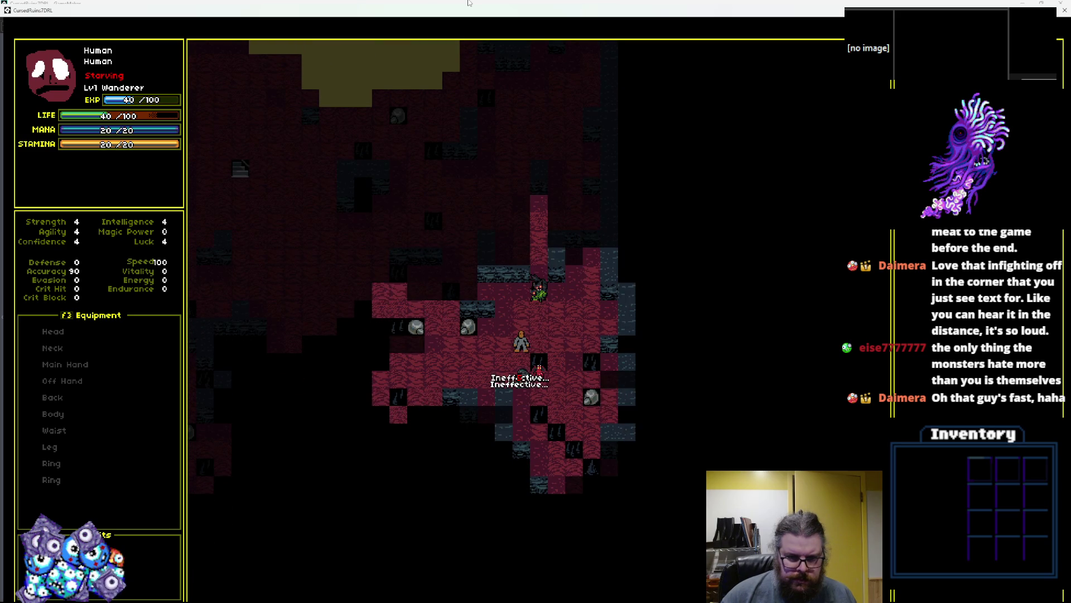
key(Down)
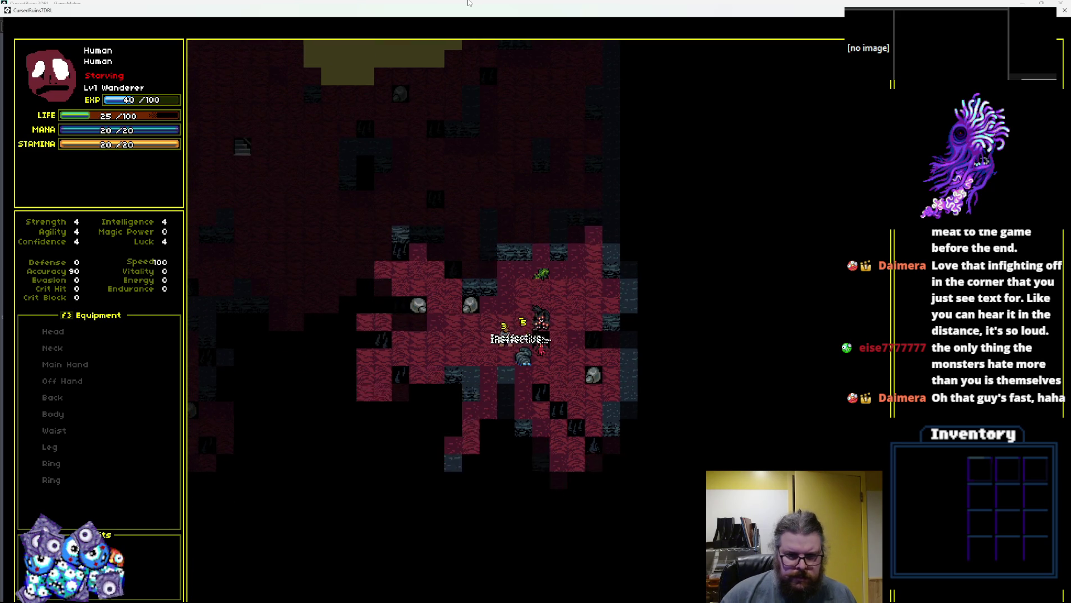
- Maneuver around the enemy in the red corridor
key(Left)
key(Left)
key(Left)
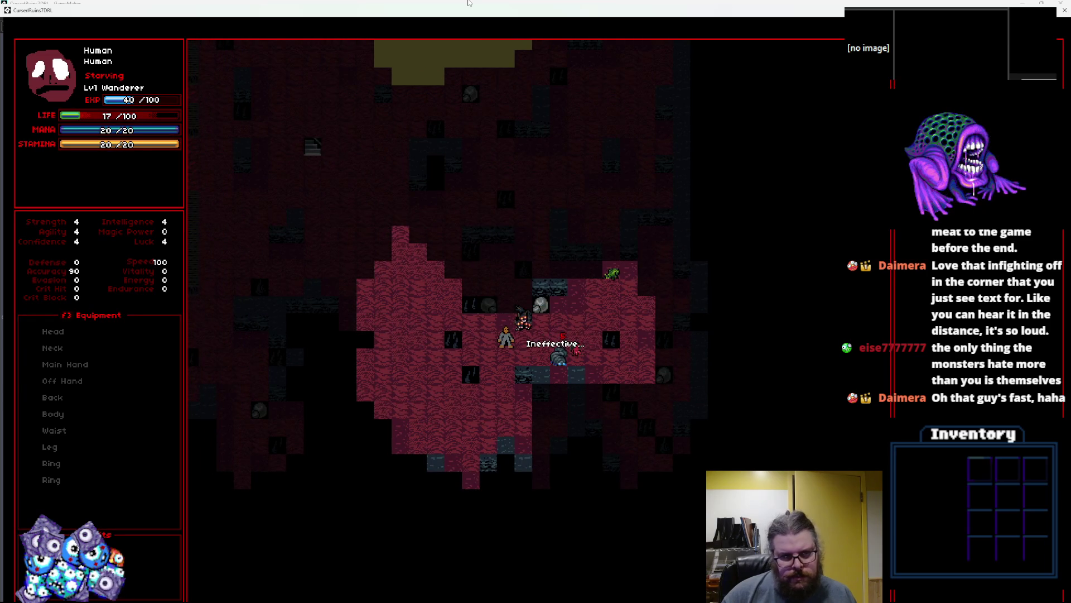
key(Down)
key(Down)
key(Down)
key(Left)
key(Up)
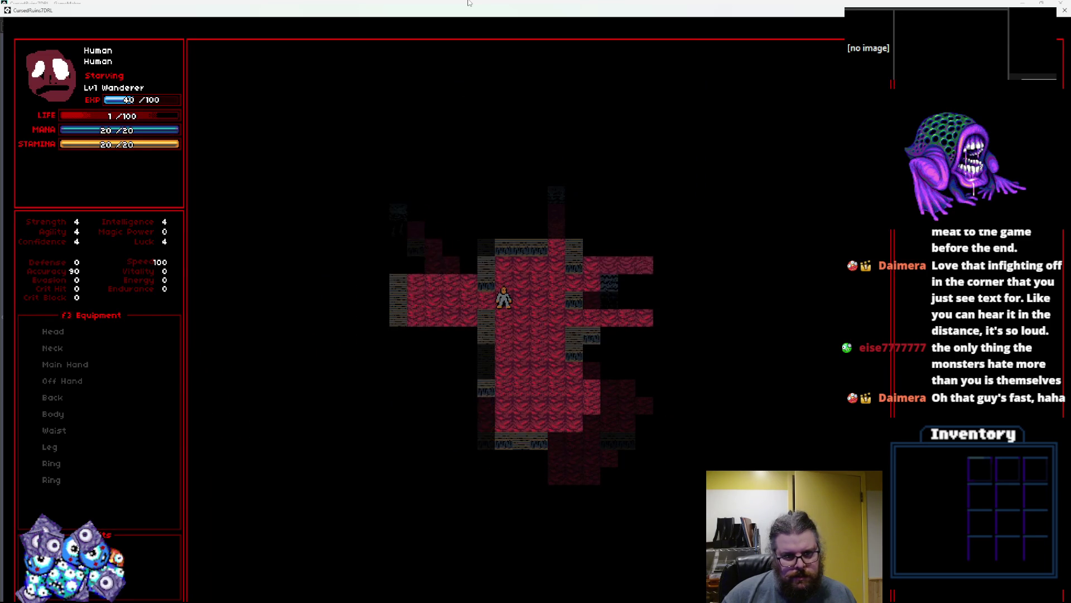
key(Down)
key(Down)
key(Down)
key(Left)
key(Left)
key(Left)
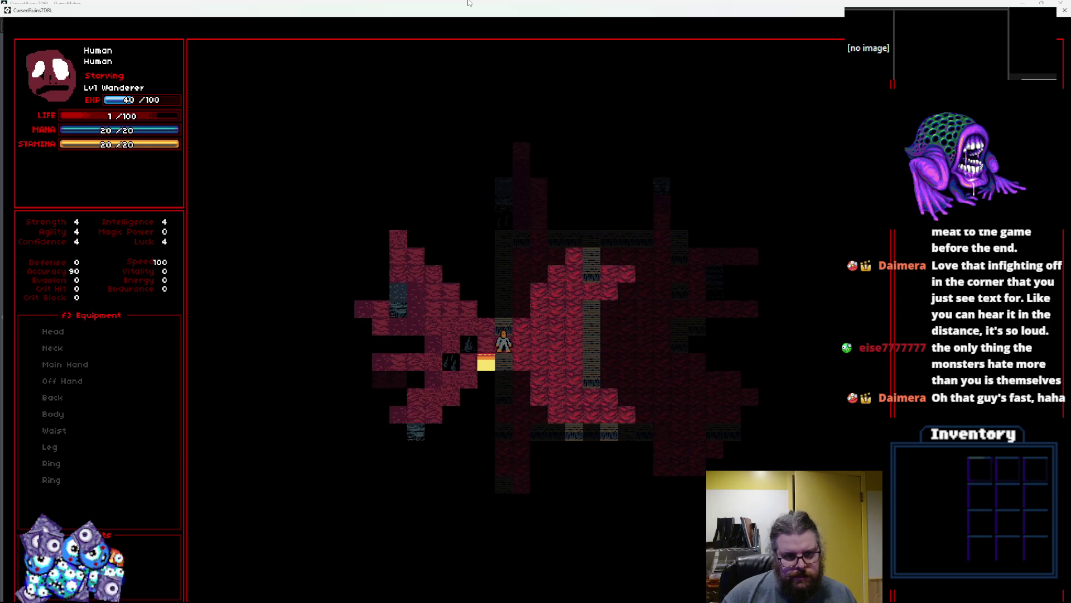
- Head up and left through the cave past the lava, then up-right to the stairs
key(Left)
key(Up)
key(Up)
key(Up)
key(Up)
key(Left)
key(Up)
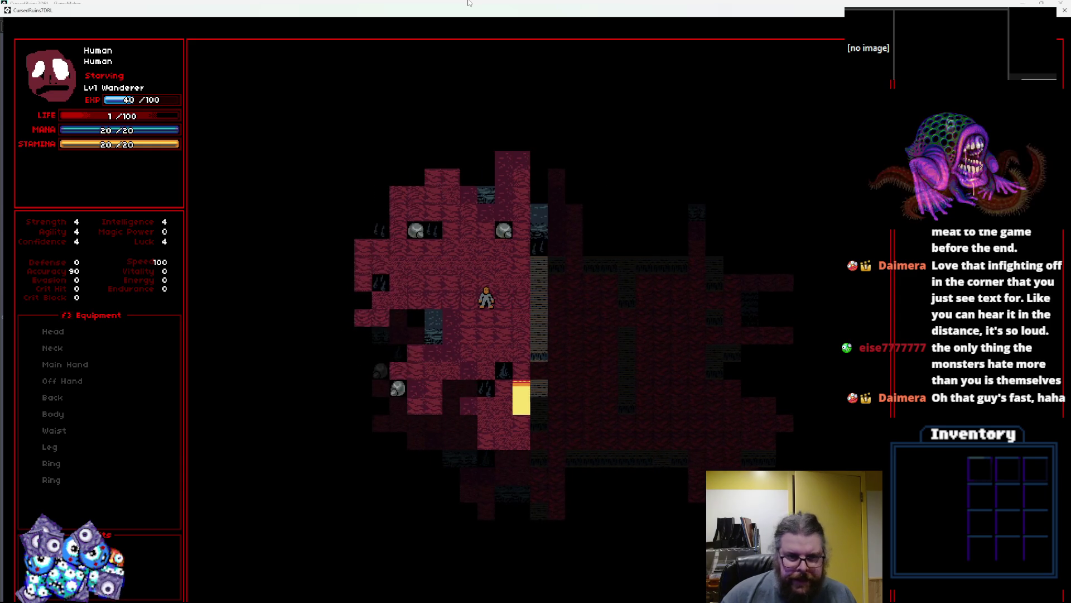
key(Left)
key(Left)
key(Up)
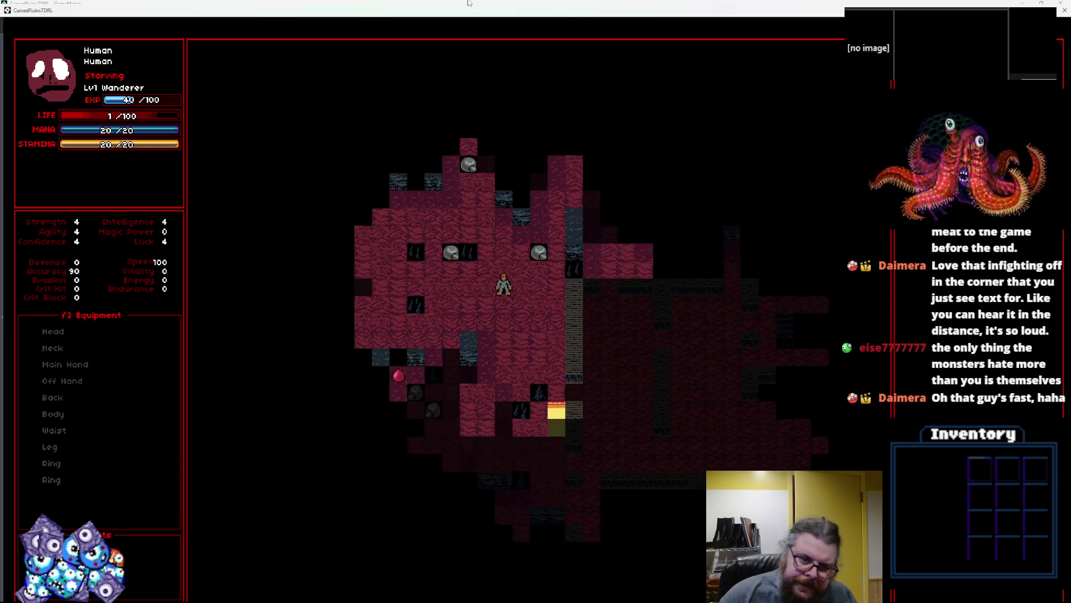
key(Up)
key(Up)
key(Up)
key(Left)
key(Left)
key(Up)
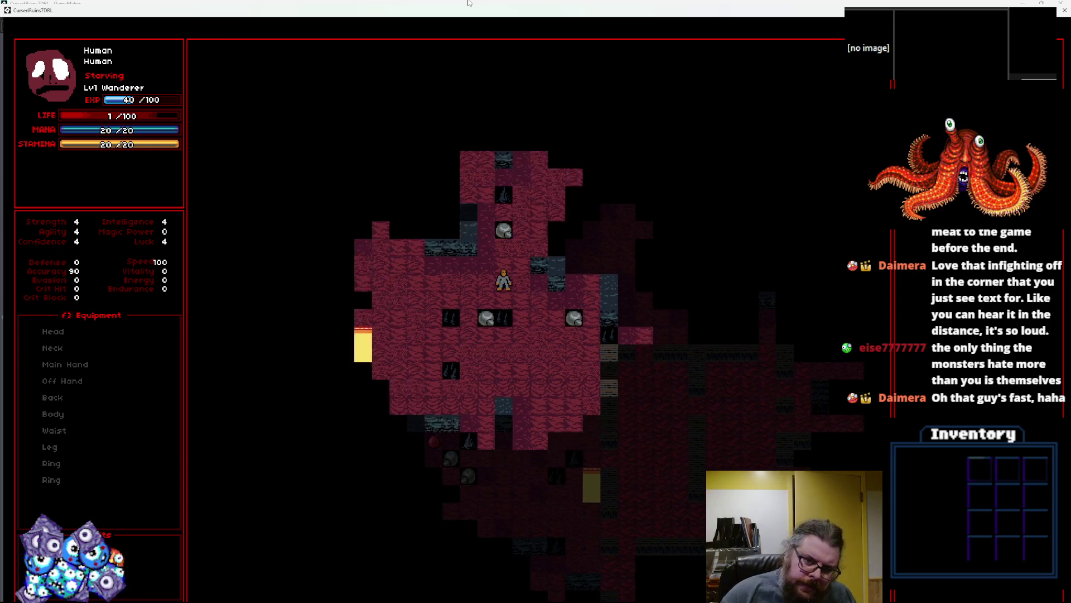
key(Up)
key(Left)
key(Left)
key(Left)
key(Left)
key(Up)
key(Left)
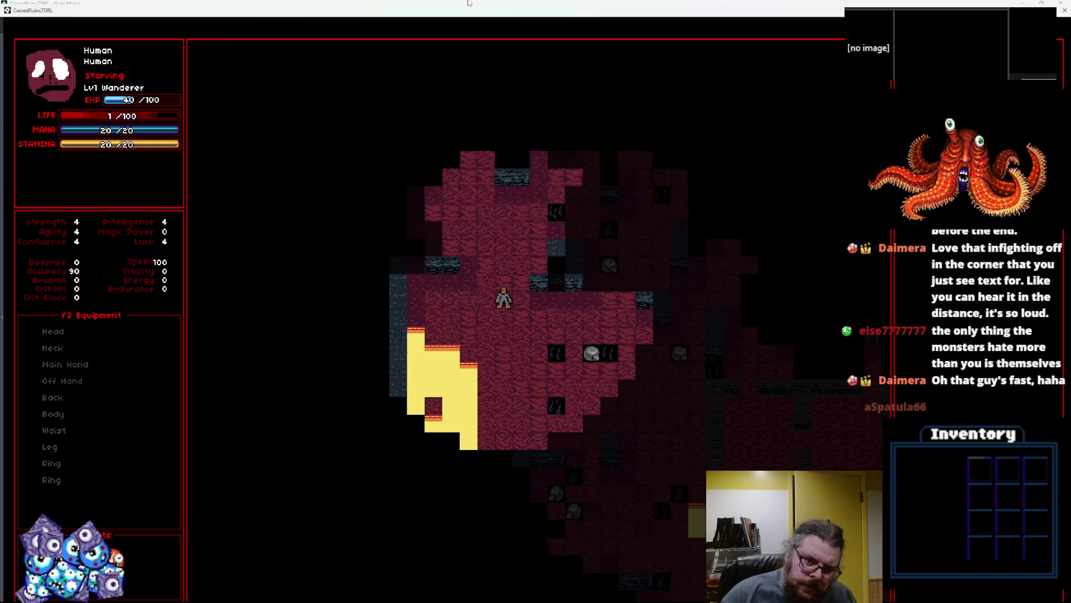
key(Left)
key(Left)
key(Up)
key(Up)
key(Up)
key(Up)
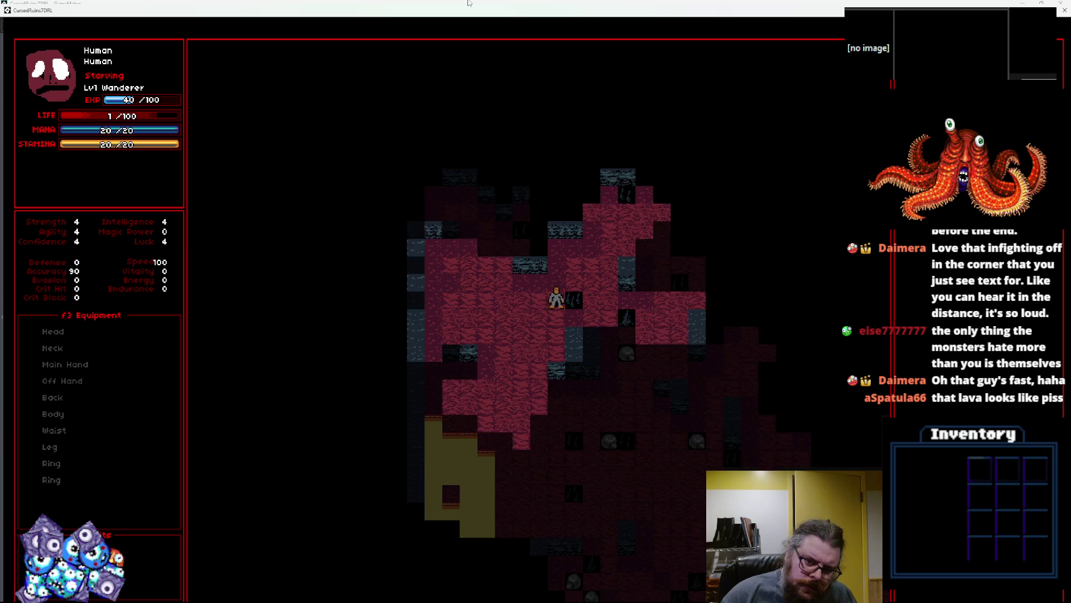
key(Up)
key(Up)
key(Right)
key(Up)
key(Up)
key(Right)
key(Right)
key(Right)
key(Right)
key(Right)
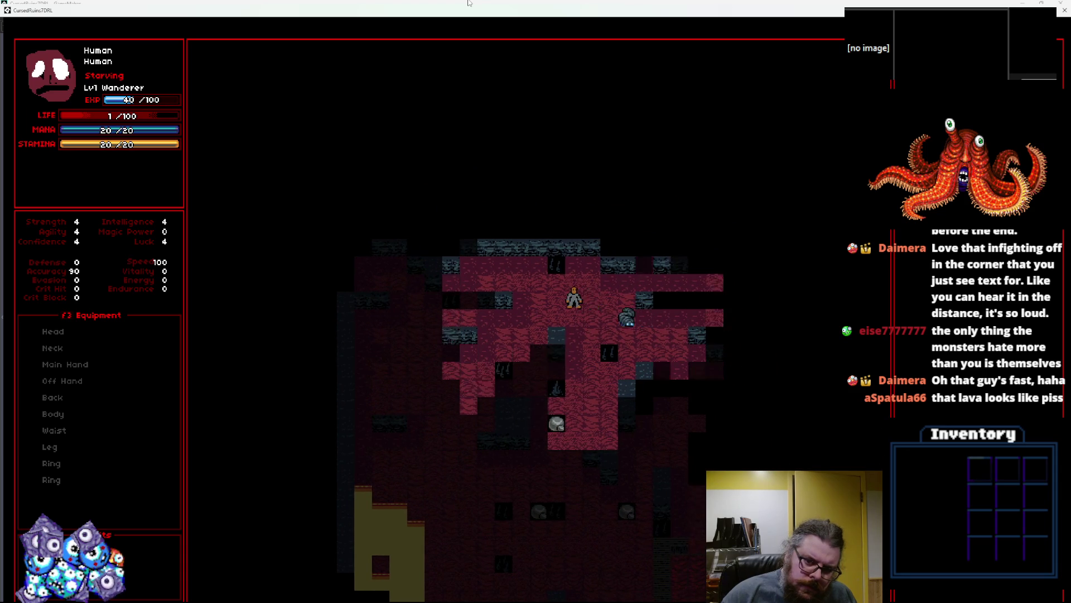
key(Up)
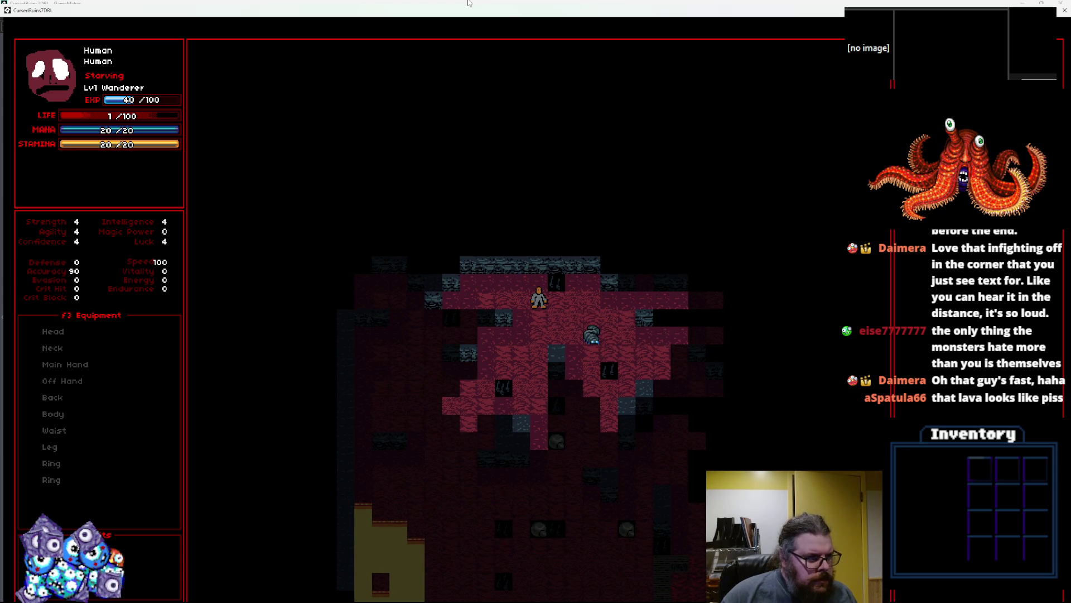
- Descend to the blue level, walk into its room, and end the test run with Escape
key(Up)
key(Left)
key(Left)
key(Left)
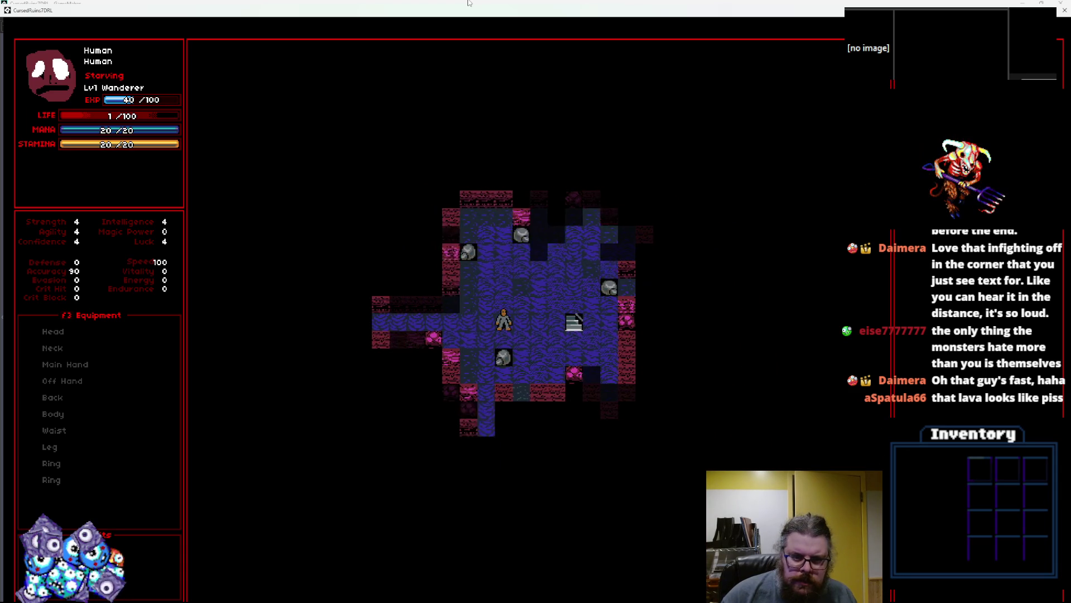
key(Right)
key(Right)
key(Right)
key(Down)
key(Down)
key(Down)
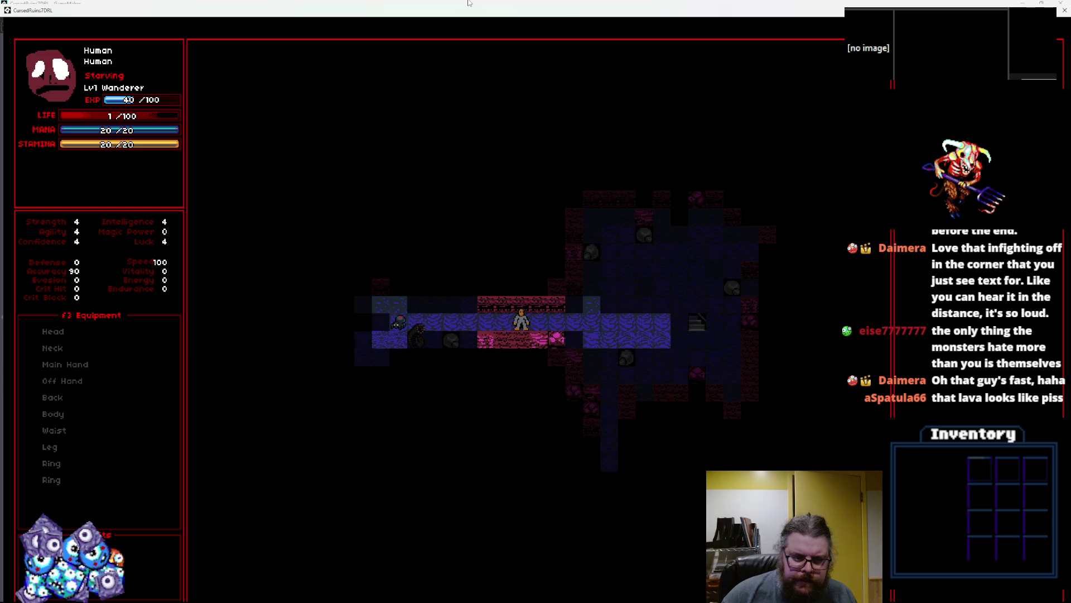
key(Down)
key(Down)
key(Down)
key(Right)
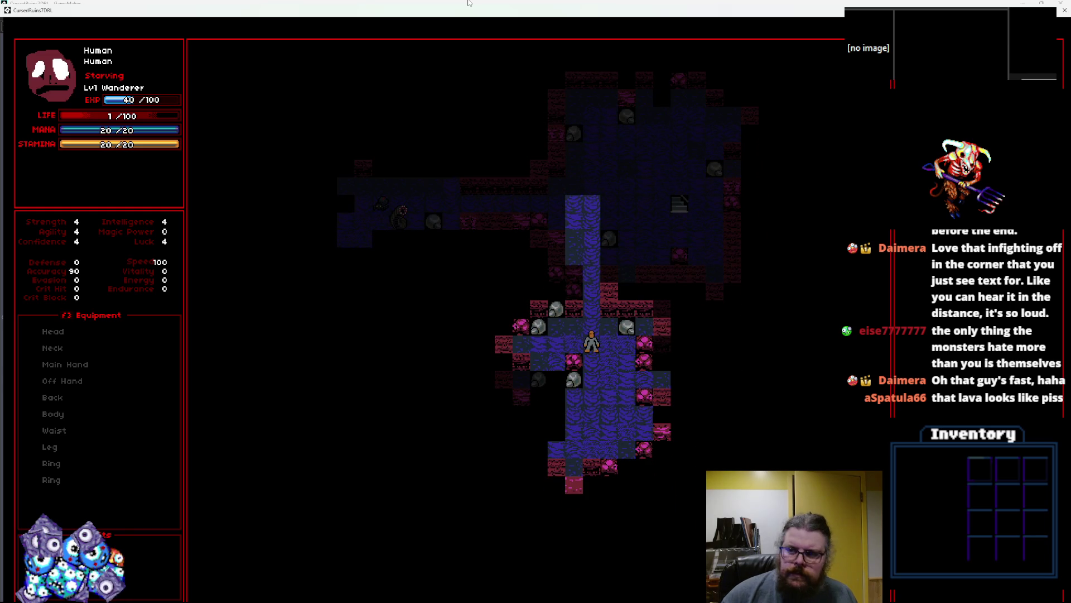
key(Escape)
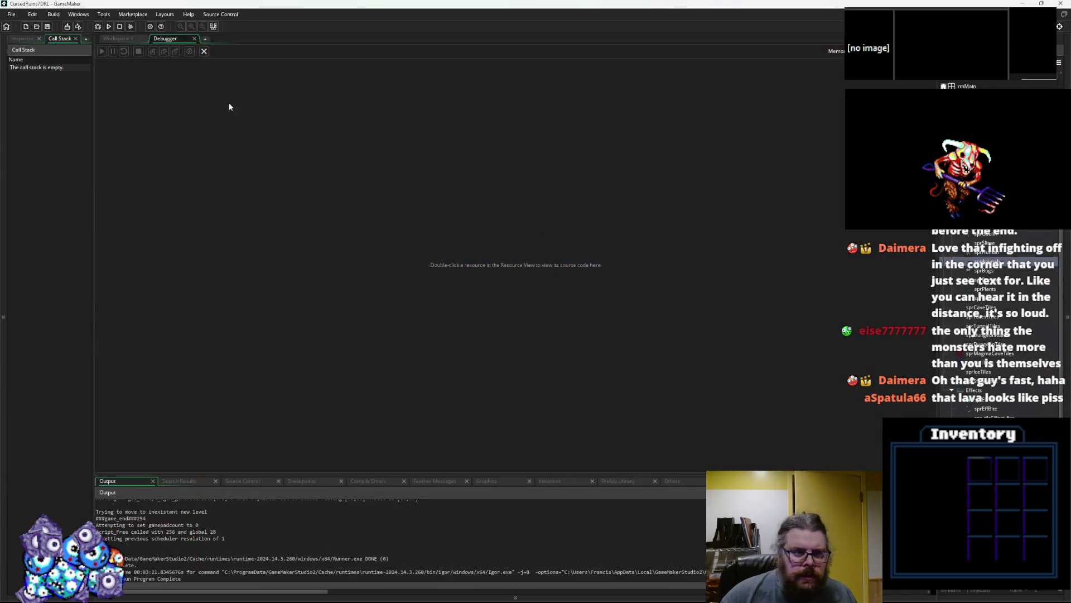
- Close the debugger and scroll the WORLD Create code down to spawnCreature
click(204, 51)
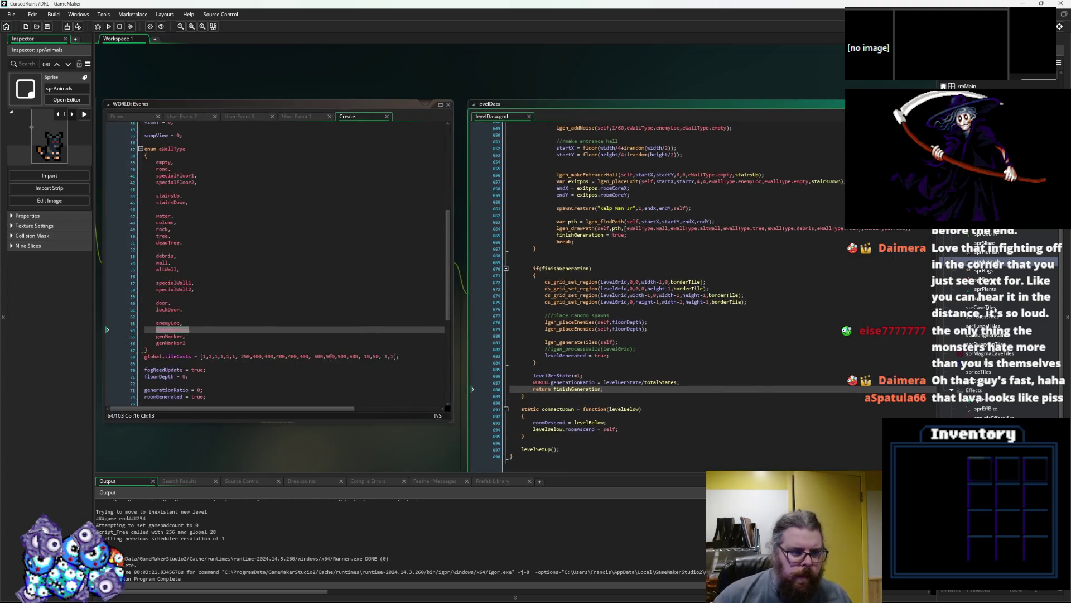
click(583, 295)
key(Down)
key(Down)
scroll(569, 262, down, 3)
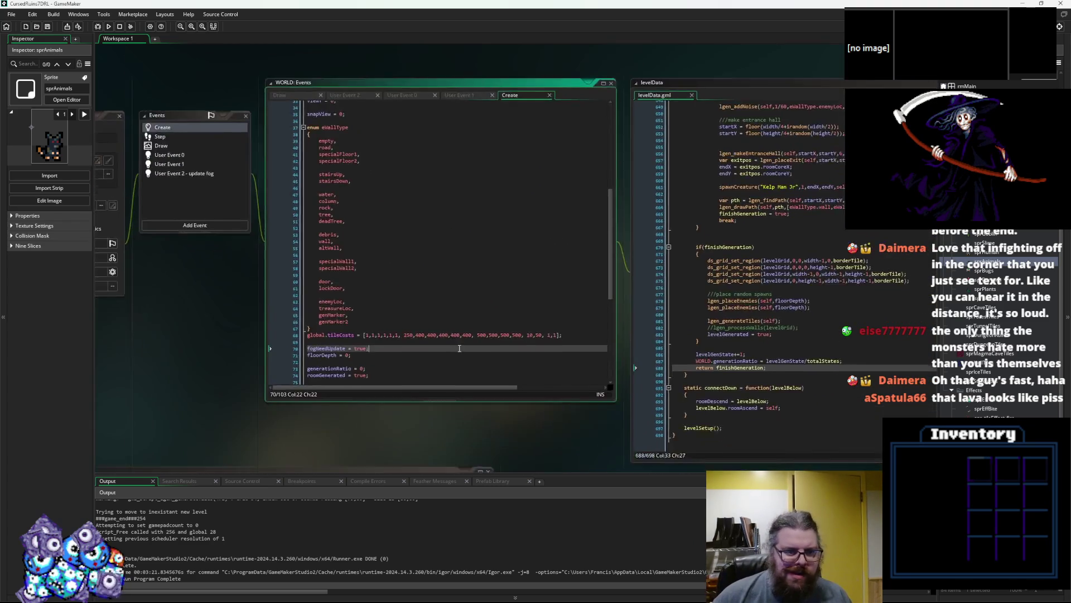
scroll(600, 115, down, 5)
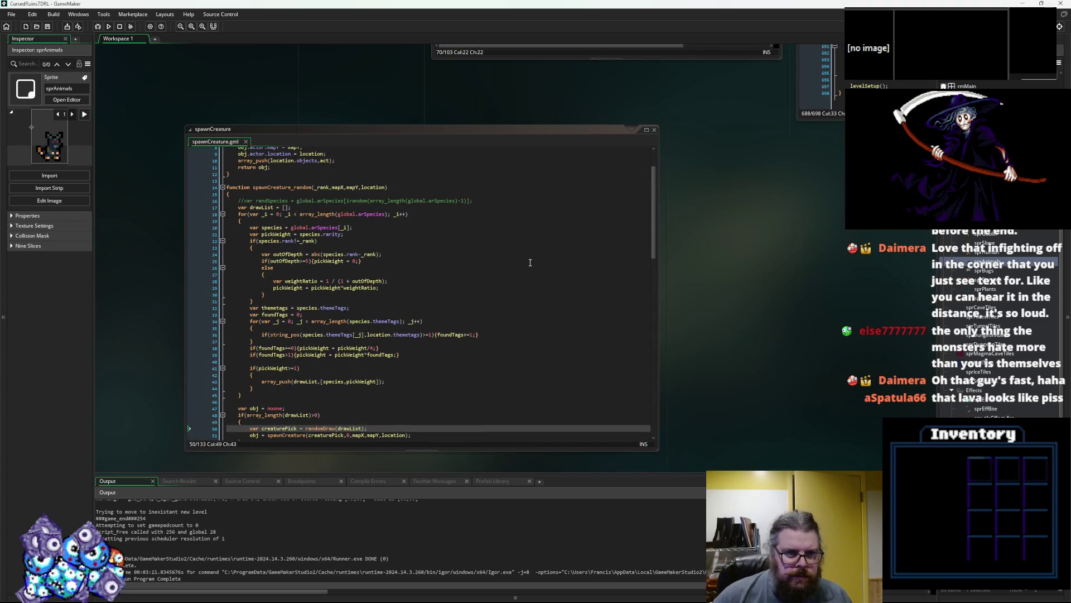
scroll(569, 195, down, 5)
click(613, 134)
- Pan over to LevelGenUtility and scroll the levelData code to the top
drag(794, 386, 372, 147)
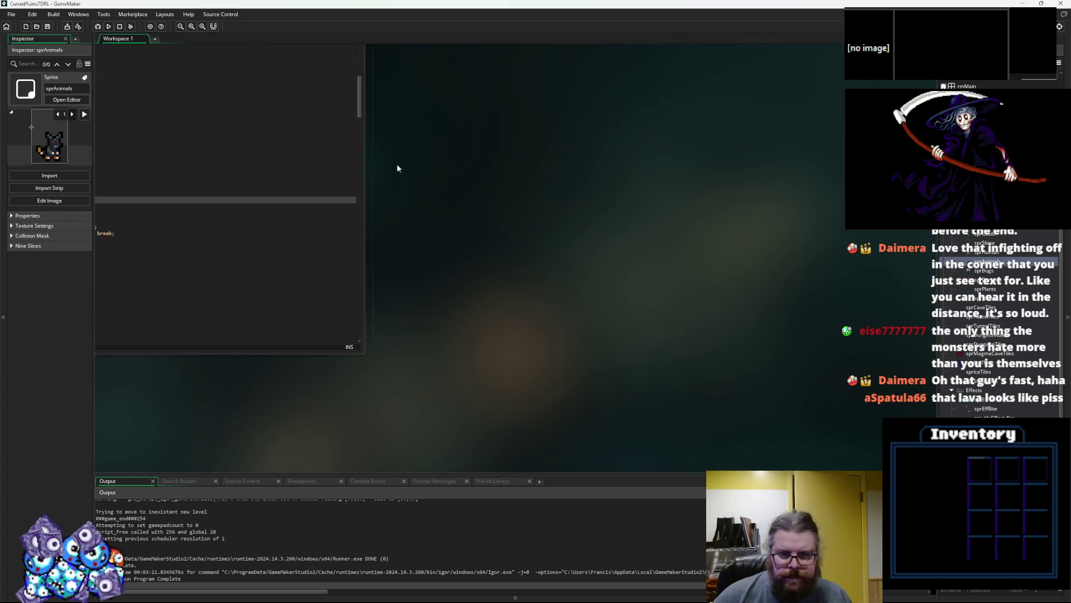
scroll(445, 361, up, 5)
scroll(446, 361, up, 5)
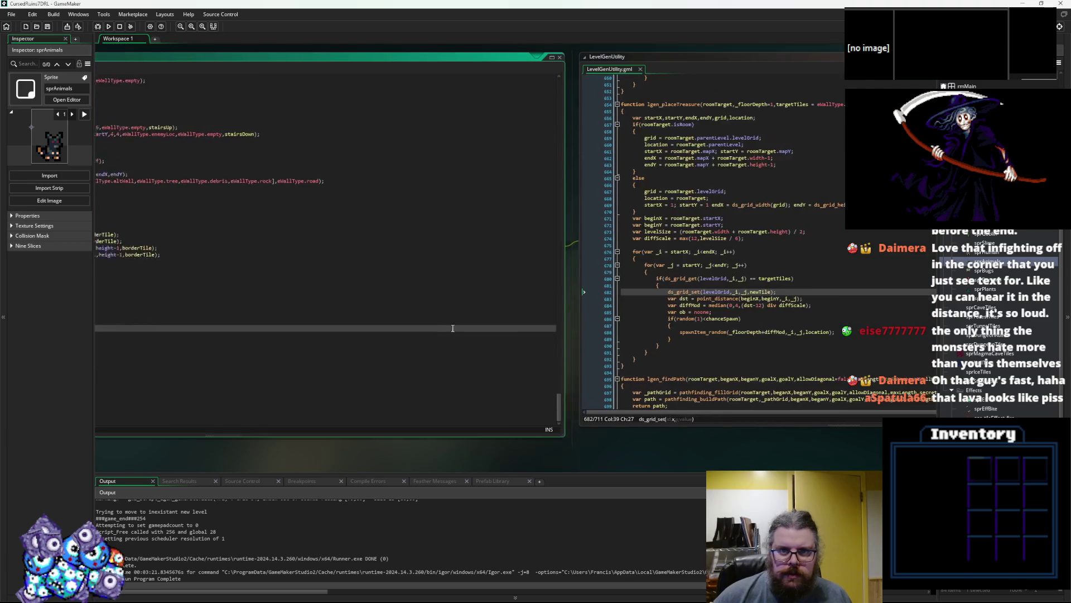
click(692, 252)
scroll(642, 306, up, 10)
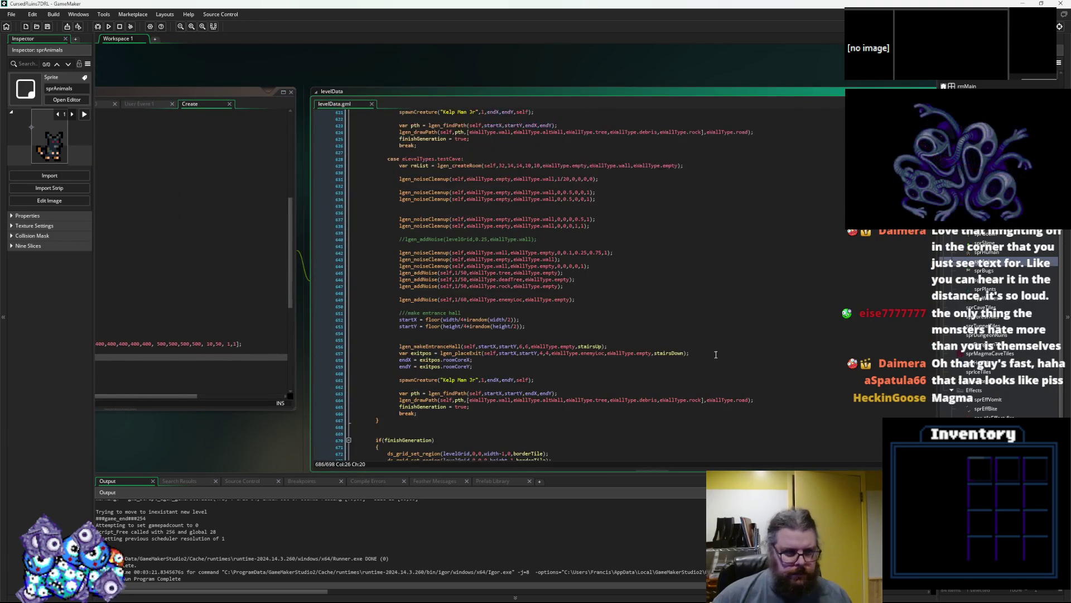
scroll(641, 327, up, 15)
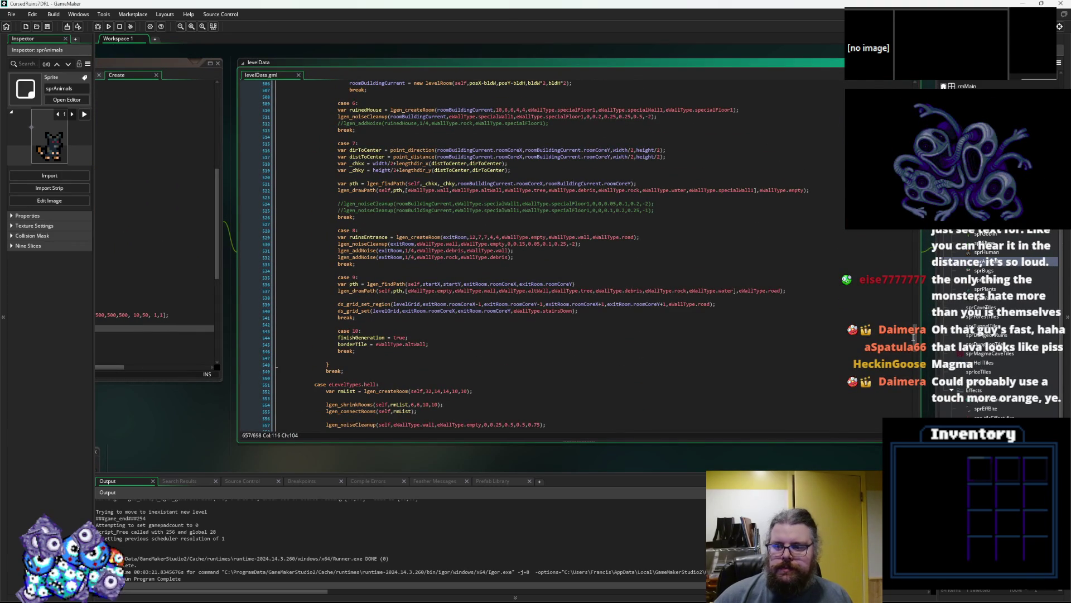
scroll(558, 257, up, 20)
scroll(435, 257, down, 1)
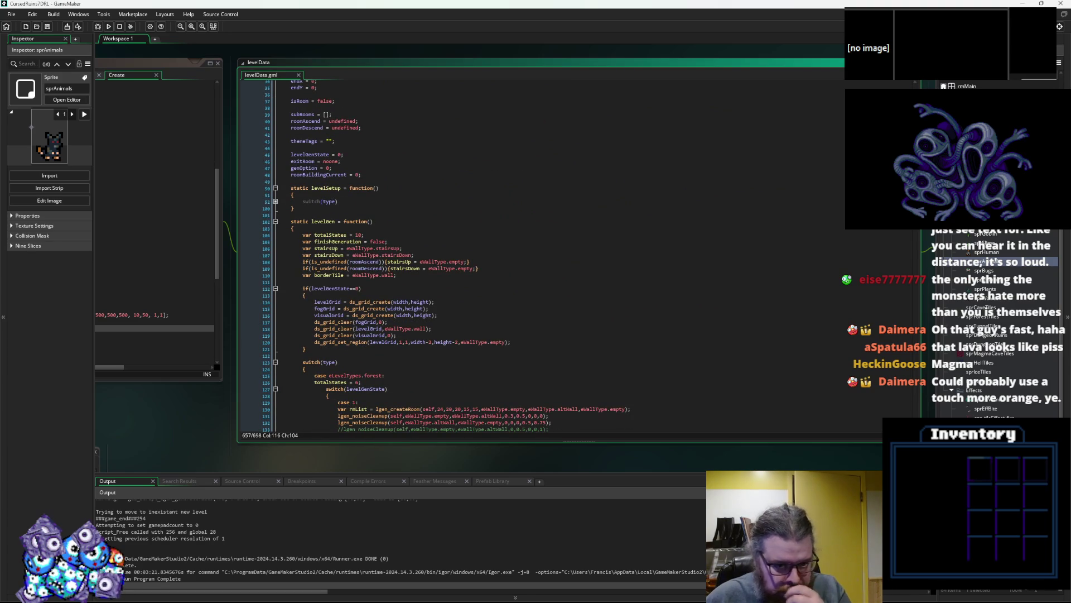
scroll(435, 257, down, 1)
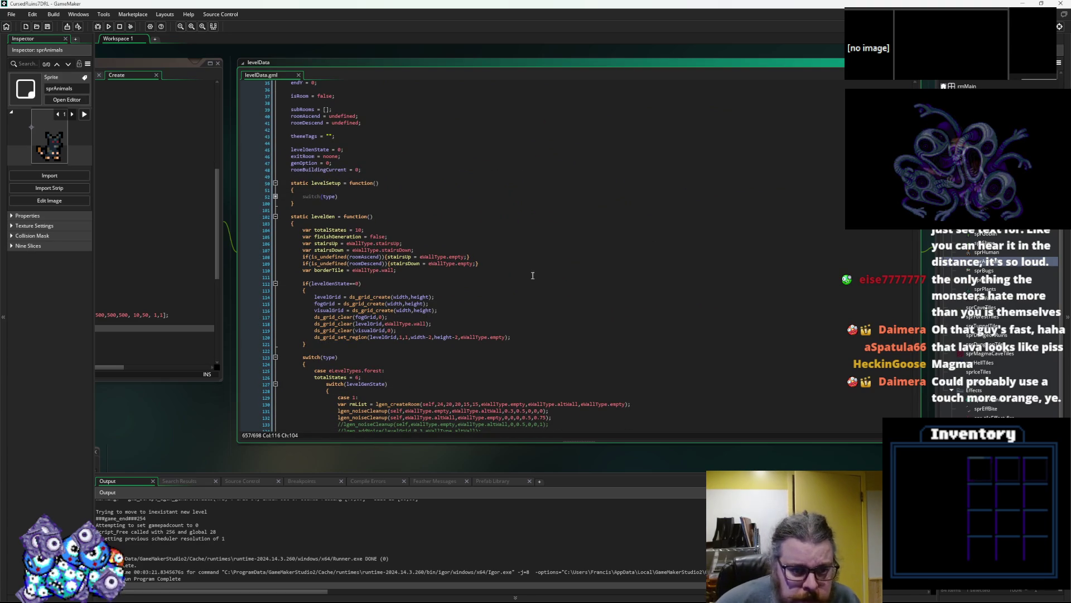
- Expand the switch(type) fold in levelSetup, then bring the WORLD Create code into view
click(275, 194)
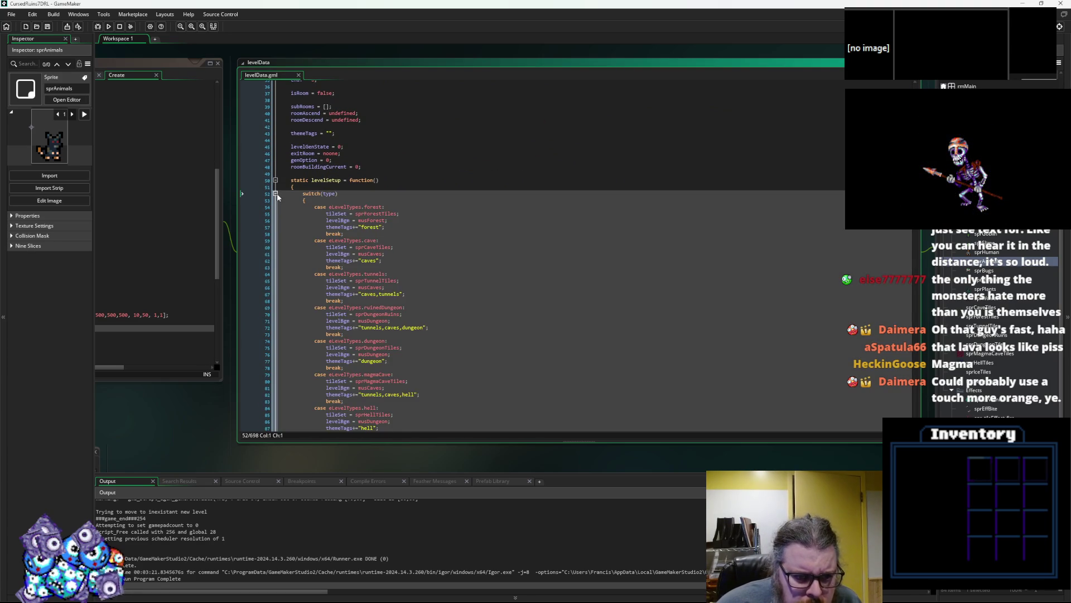
scroll(397, 287, down, 5)
scroll(398, 287, up, 1)
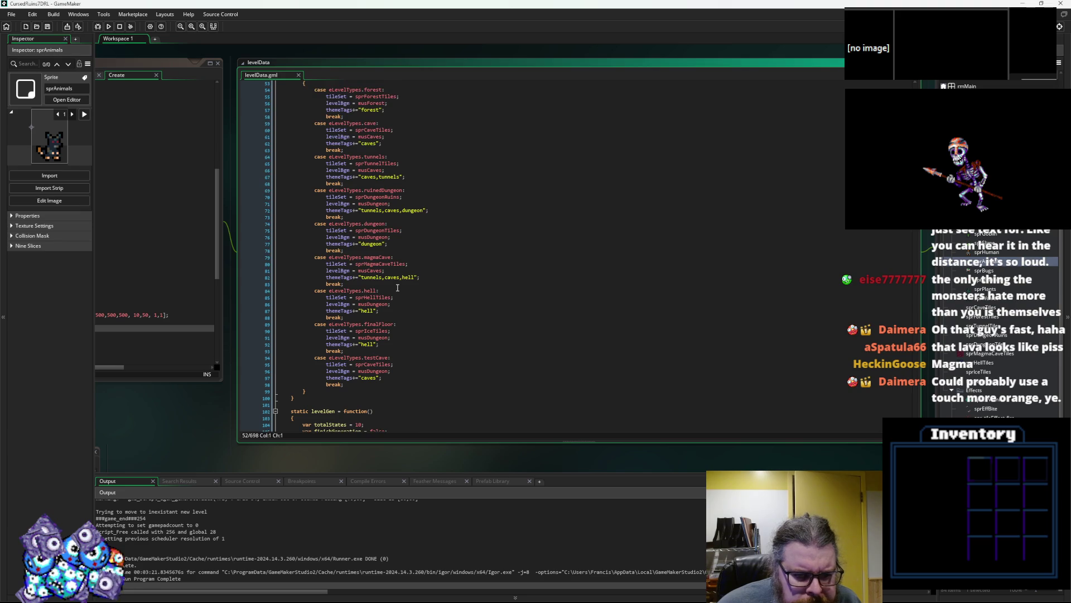
click(129, 74)
scroll(505, 370, up, 3)
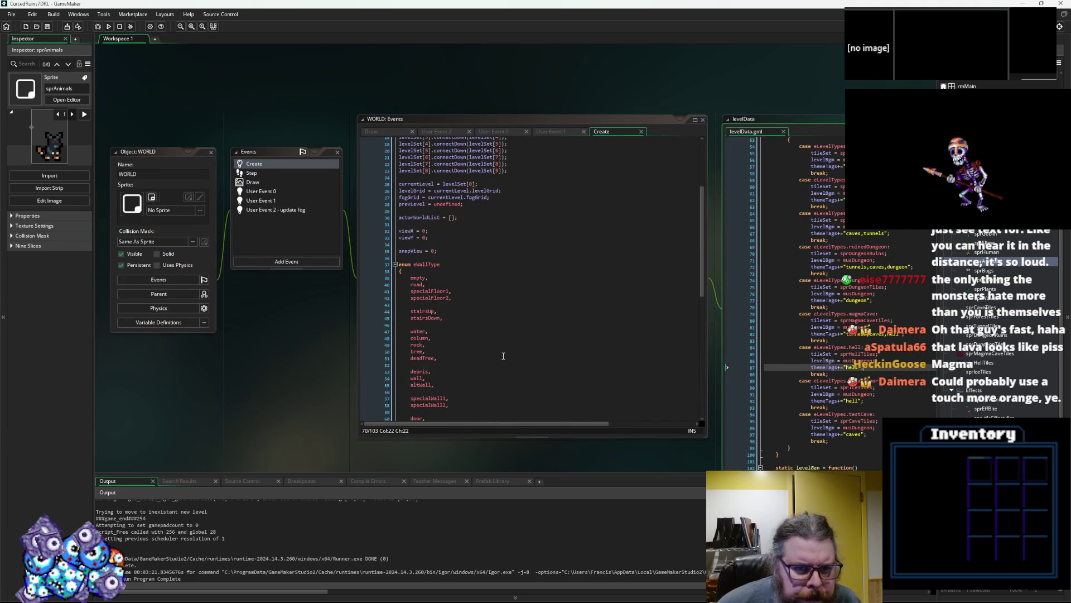
- Duplicate the last connectDown line and point the copy at levelSet[10]
scroll(505, 370, up, 2)
drag(523, 284, 375, 287)
key(ctrl+c)
click(520, 285)
key(Return)
key(ctrl+v)
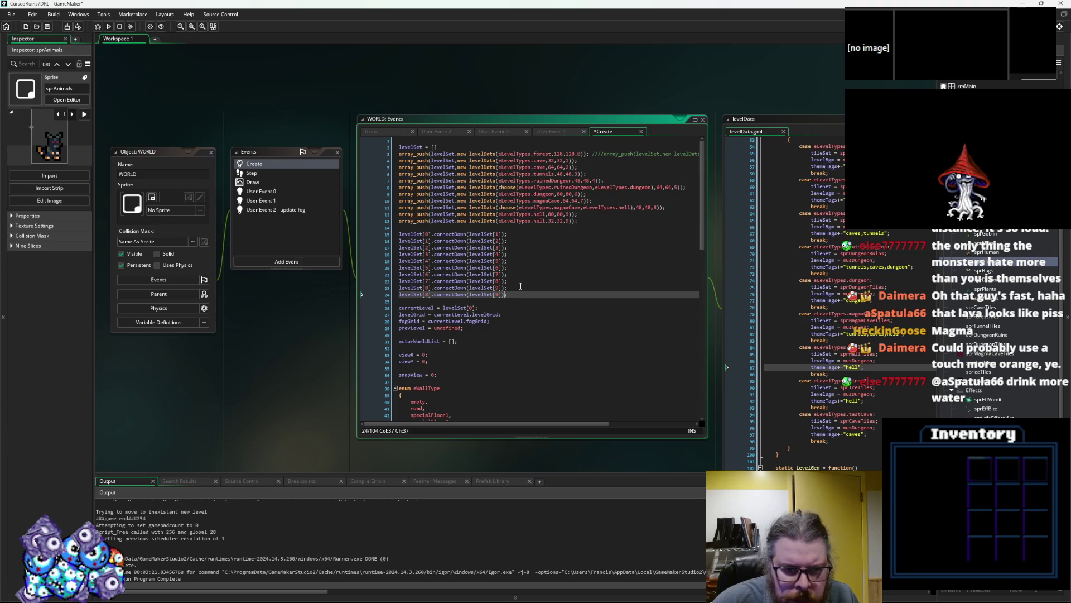
text(10)
click(428, 295)
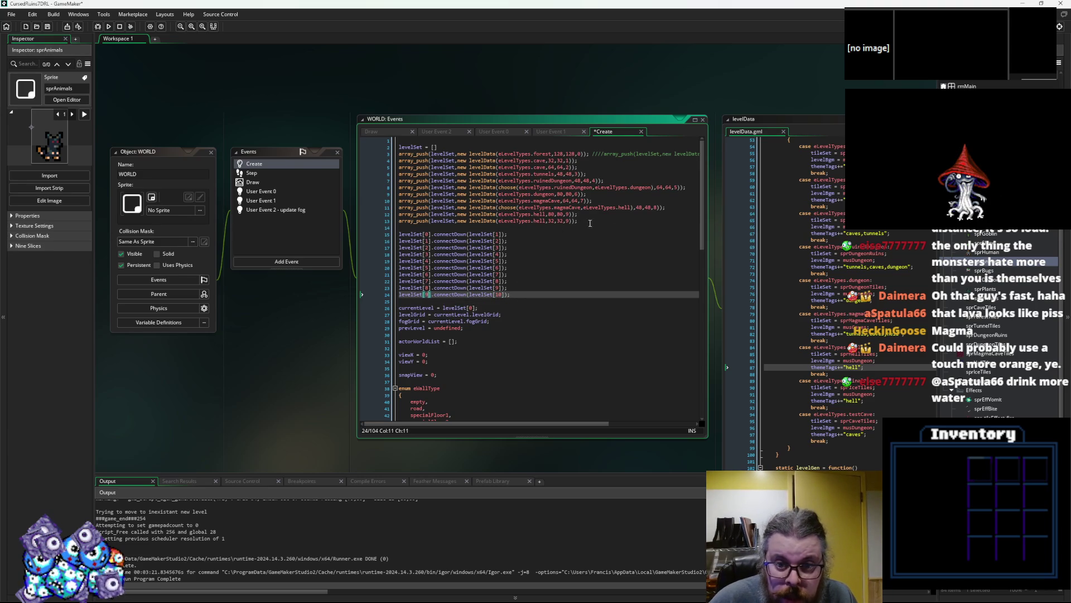
- Change the last hell levelData size to 48,48
click(635, 207)
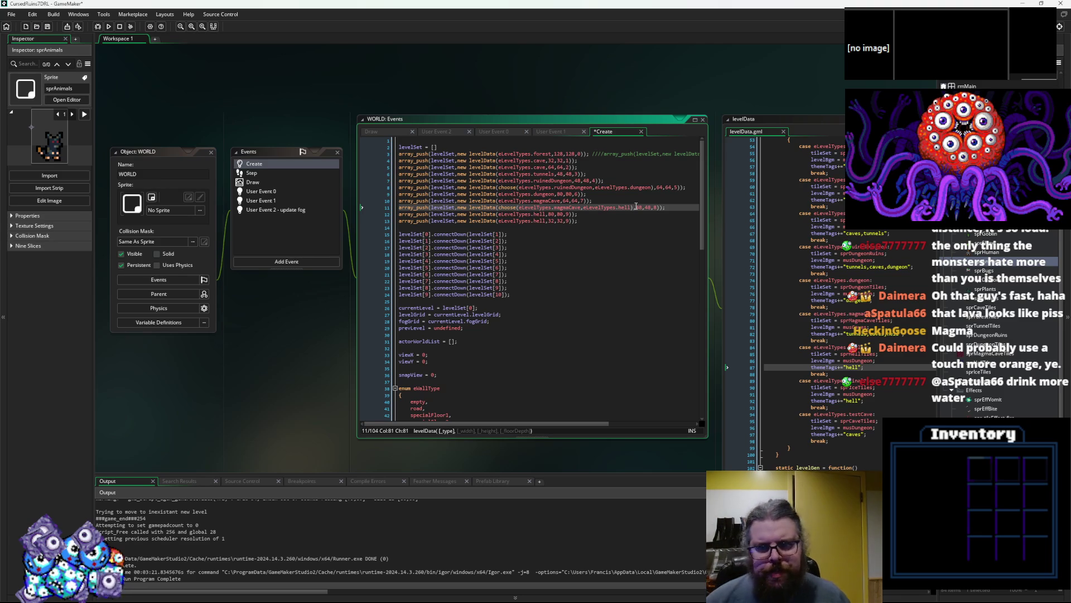
click(557, 222)
key(BackSpace)
key(BackSpace)
text(8,48)
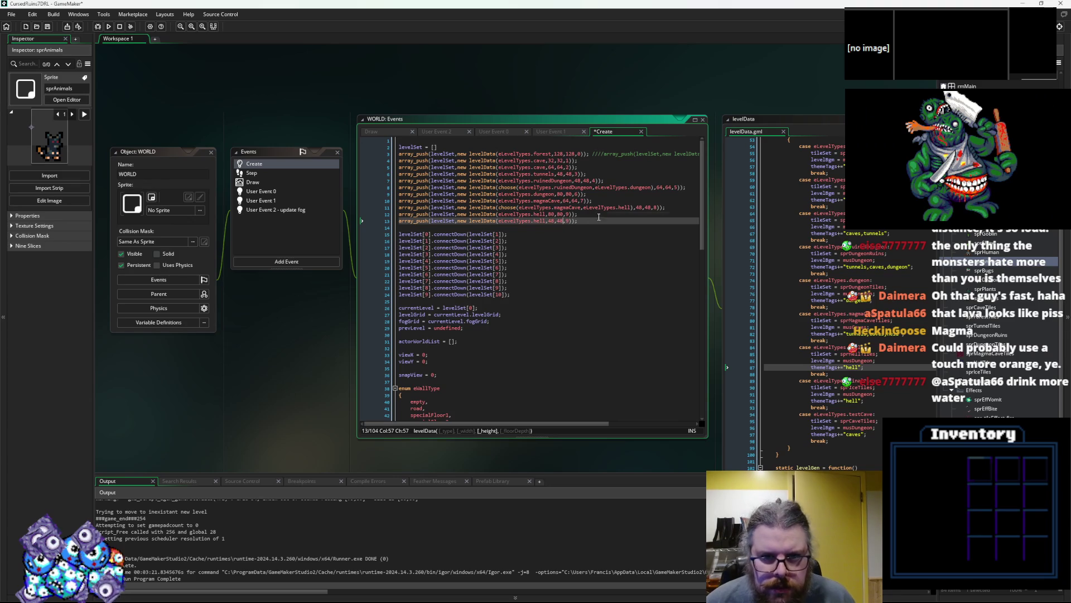
key(Down)
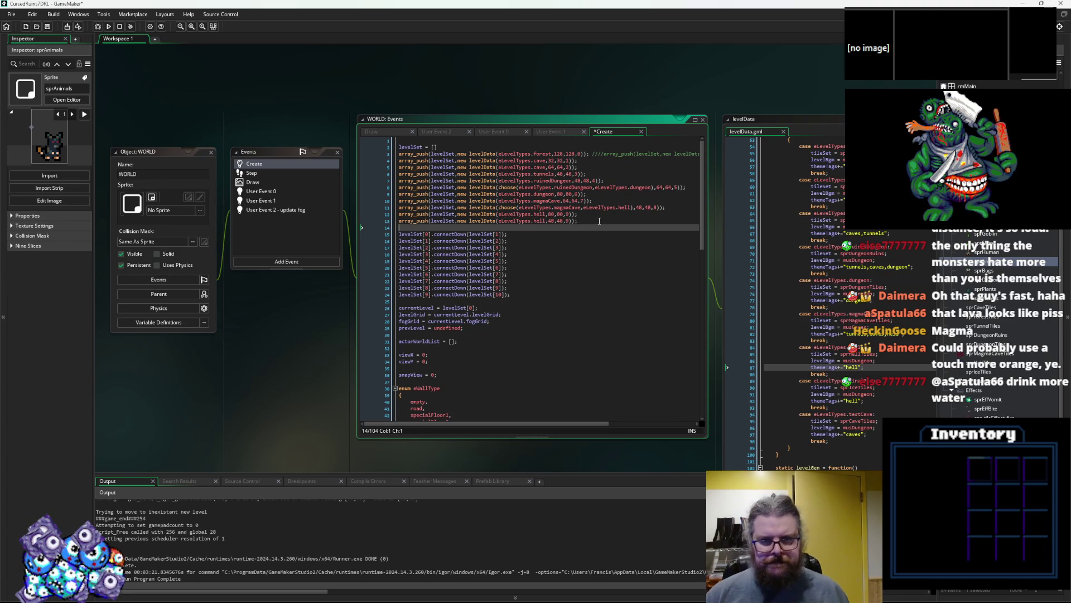
click(606, 195)
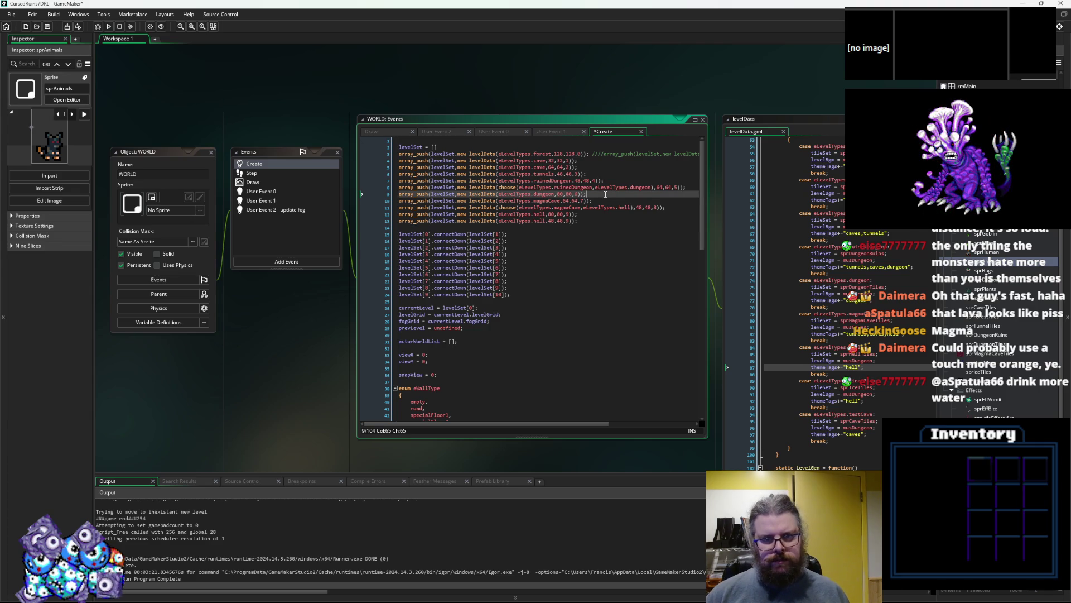
- Save the Create edits, place levelData beside LevelGenUtility, save all, and start a debug run
click(47, 26)
drag(639, 239, 421, 234)
drag(559, 112, 321, 111)
click(461, 260)
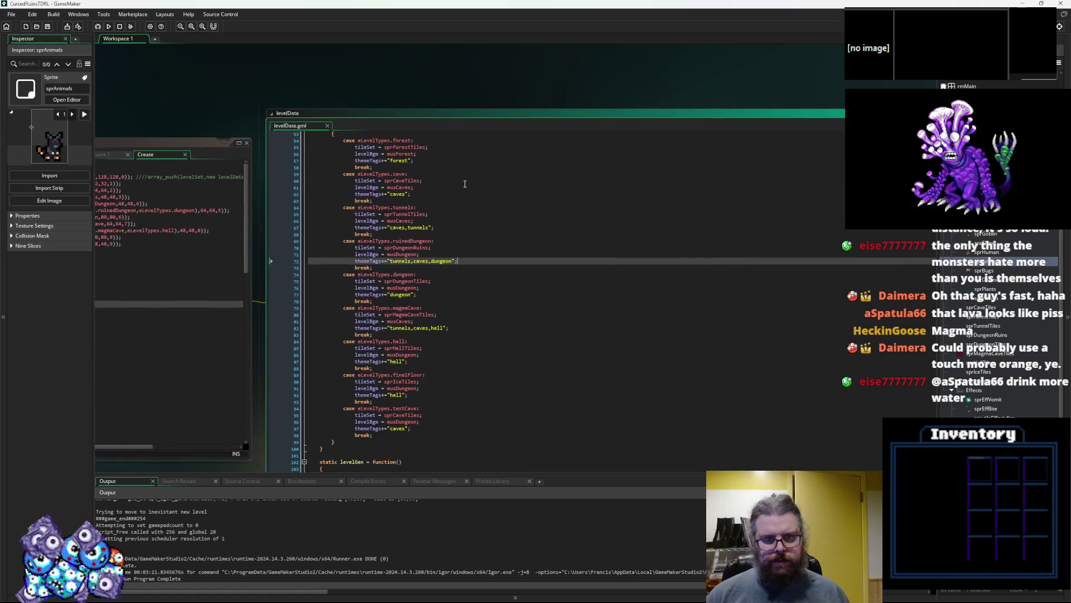
click(470, 334)
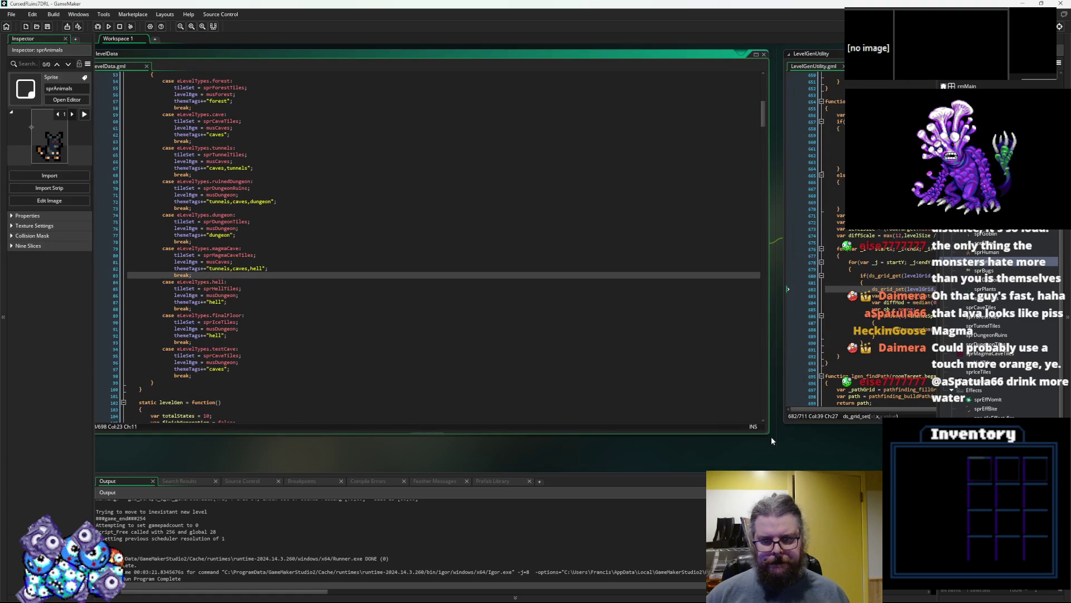
mouse_move(769, 437)
mouse_down()
mouse_move(687, 407)
mouse_move(455, 416)
mouse_up()
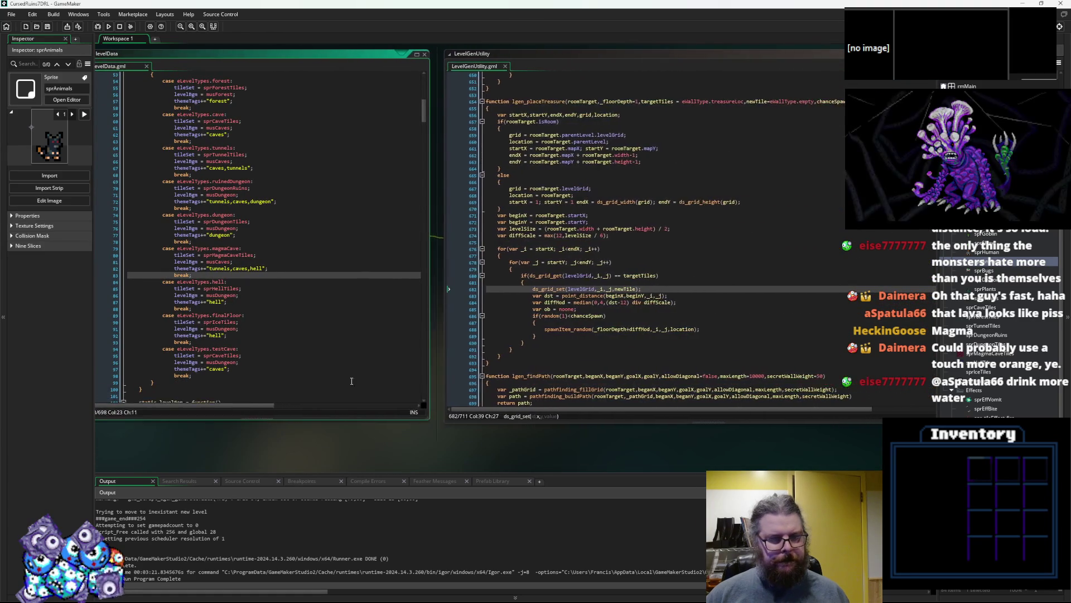
click(803, 356)
click(48, 27)
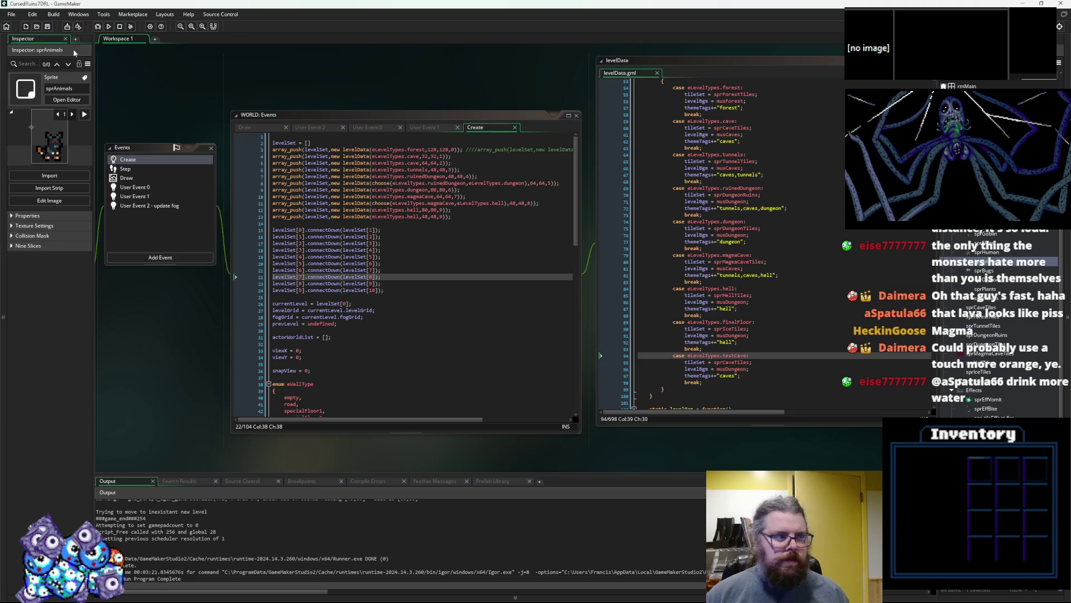
click(99, 28)
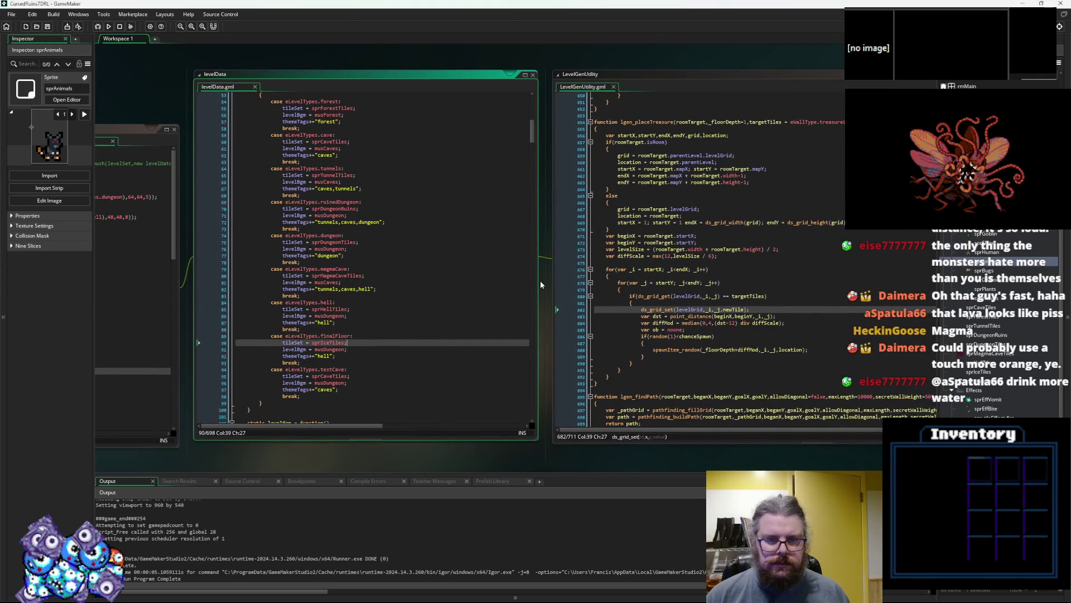
- Widen the levelData code window and scroll down to the lgen_makeEntranceHall call on line 198
drag(539, 281, 675, 281)
scroll(475, 358, down, 9)
scroll(475, 358, down, 13)
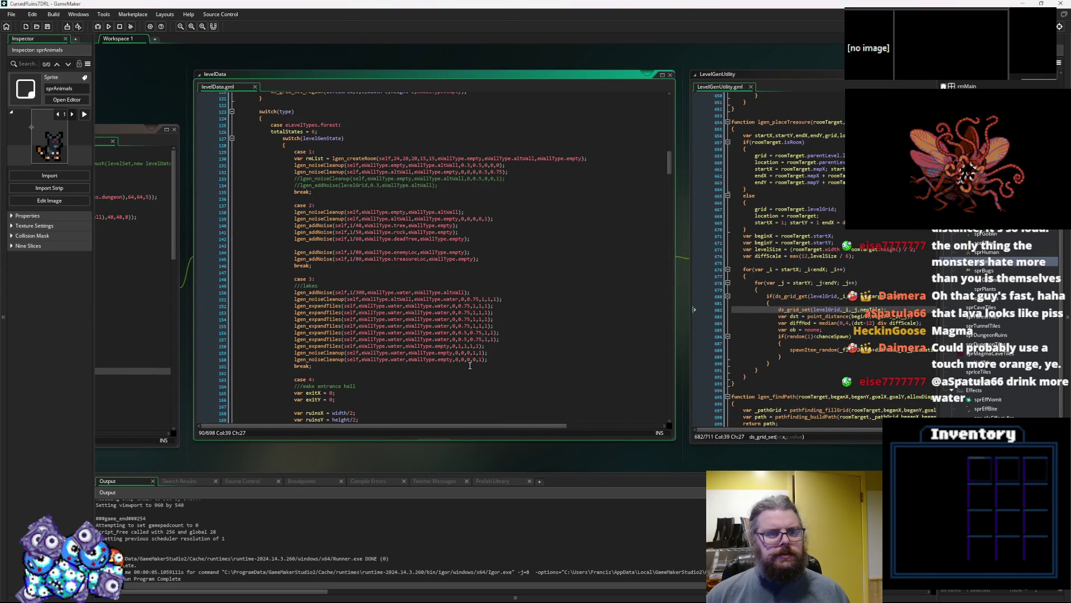
scroll(470, 365, down, 17)
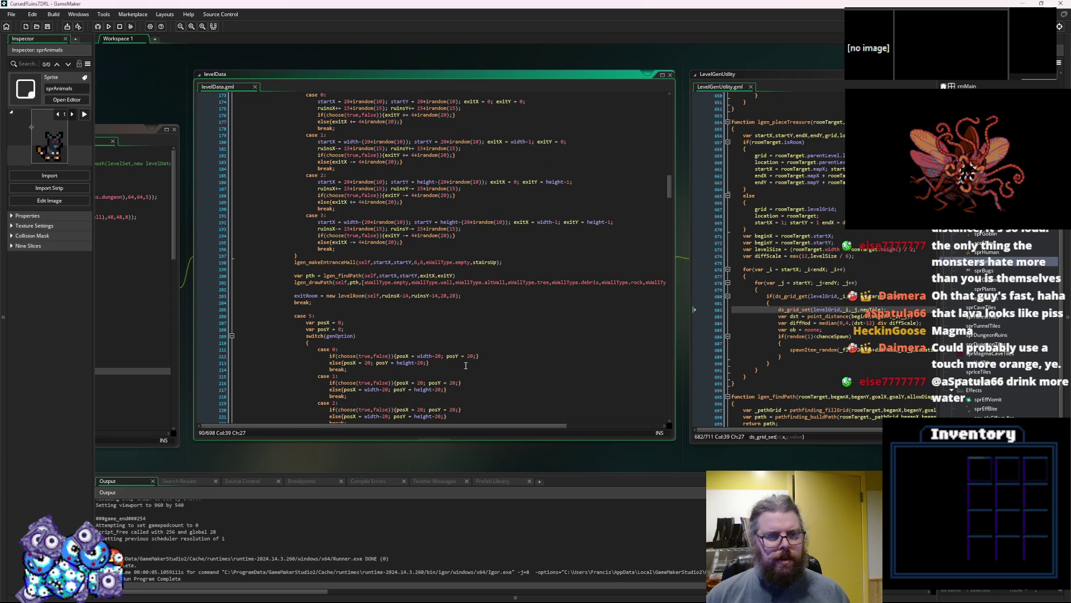
drag(503, 262, 296, 267)
key(End)
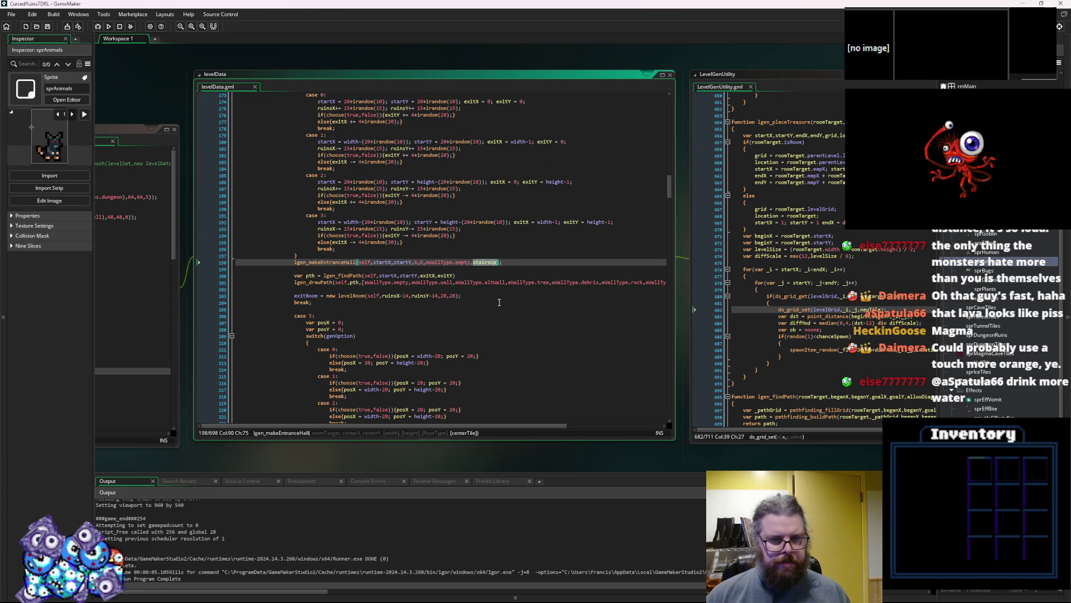
scroll(501, 303, up, 20)
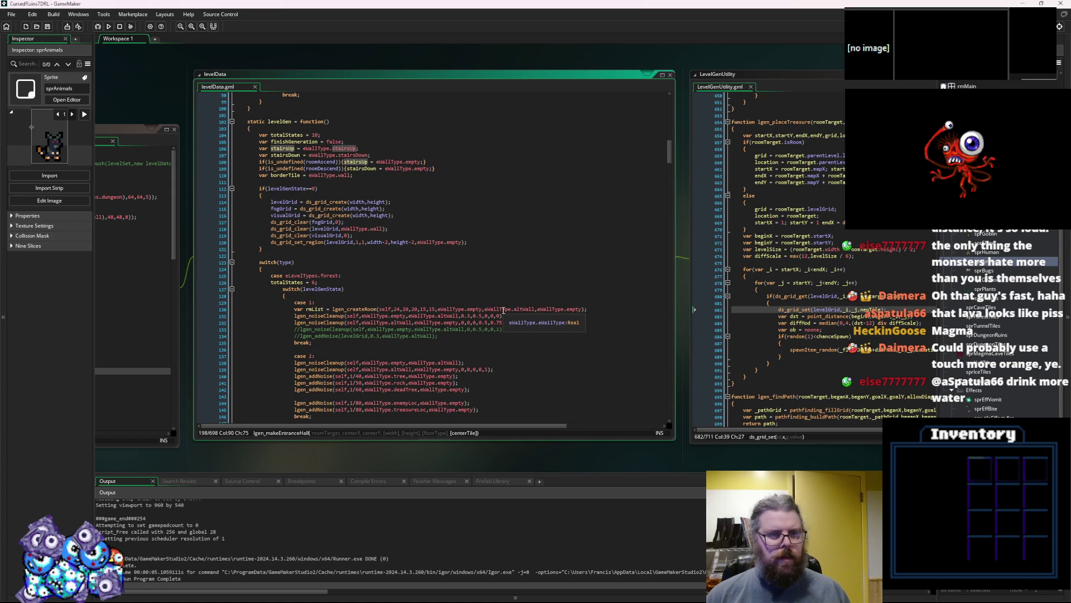
scroll(500, 315, down, 17)
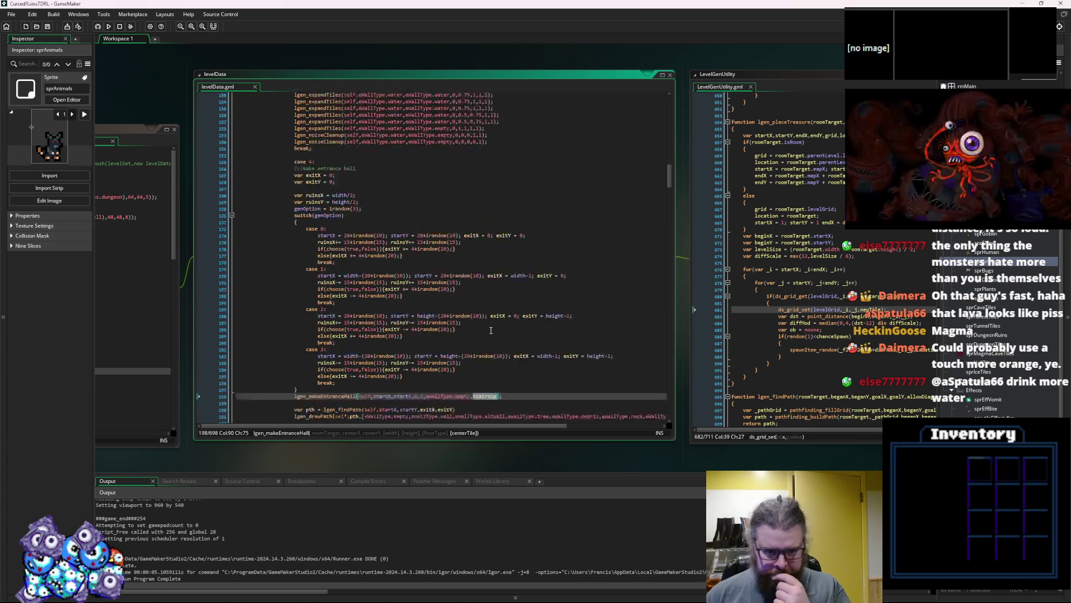
scroll(493, 323, down, 12)
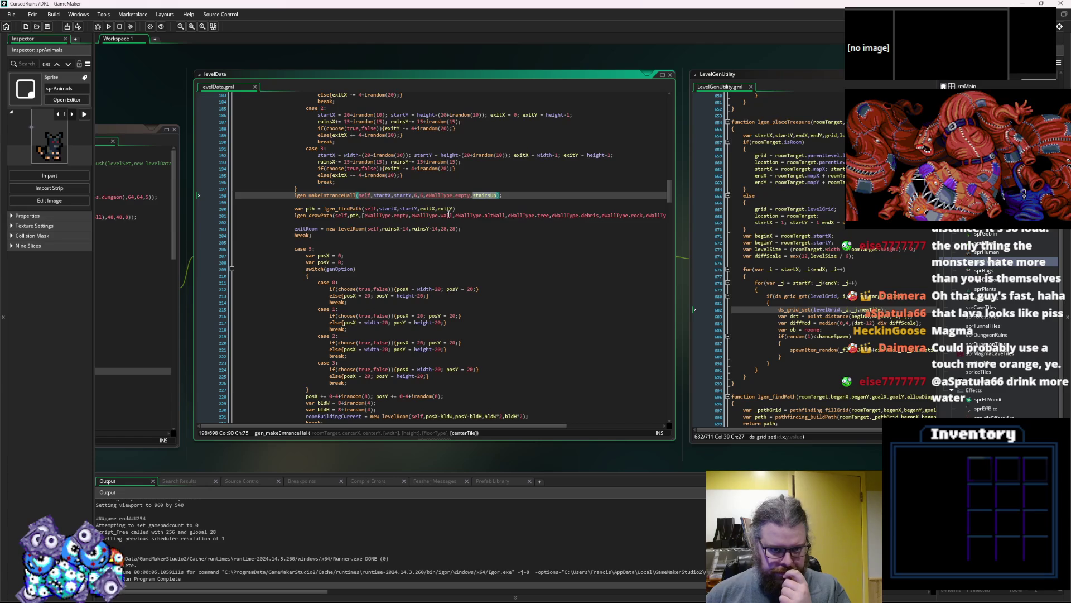
- Inspect the lgen_makeEntranceHall and findPath arguments, highlighting every use of startX
double_click(349, 195)
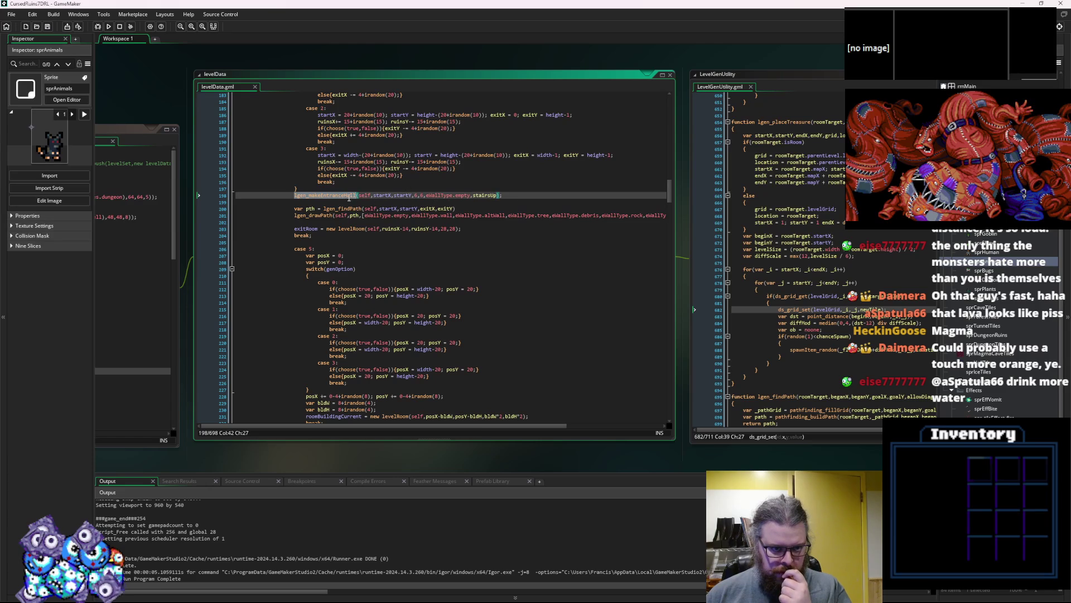
click(416, 195)
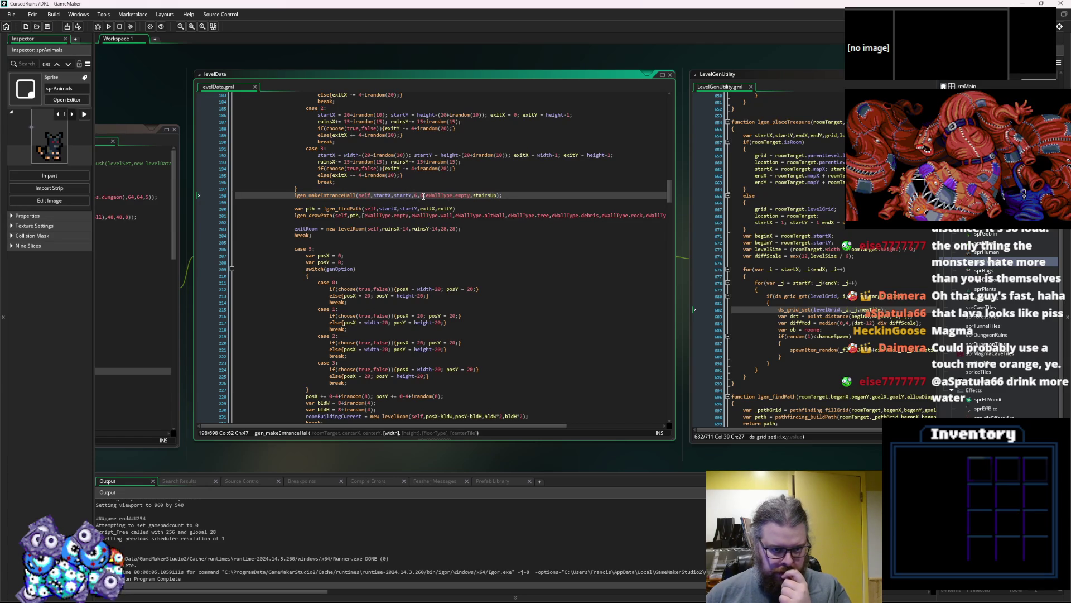
scroll(475, 271, up, 7)
scroll(475, 271, up, 3)
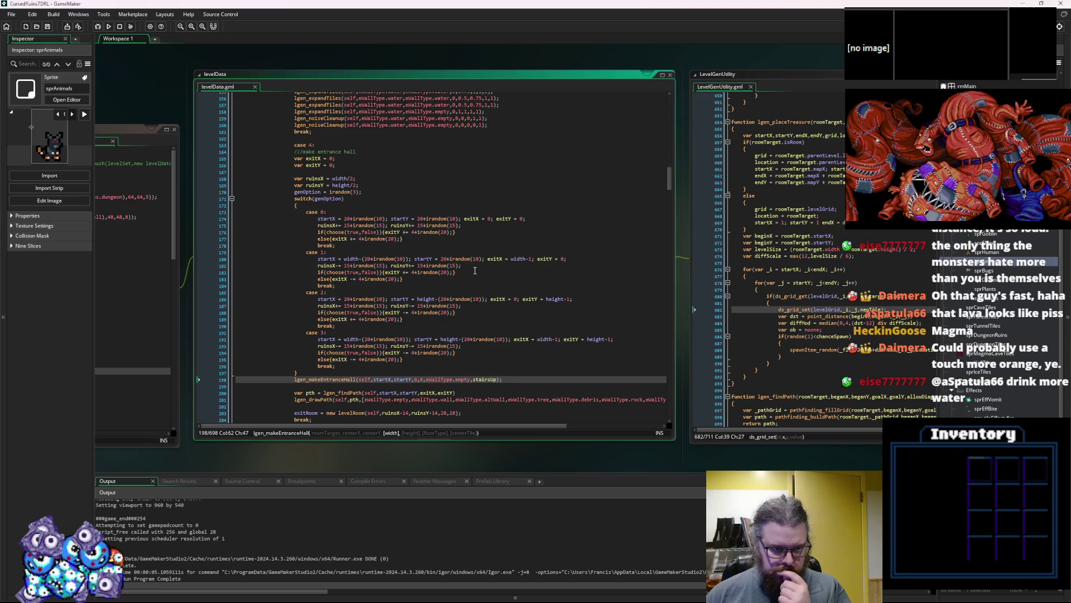
scroll(475, 270, down, 6)
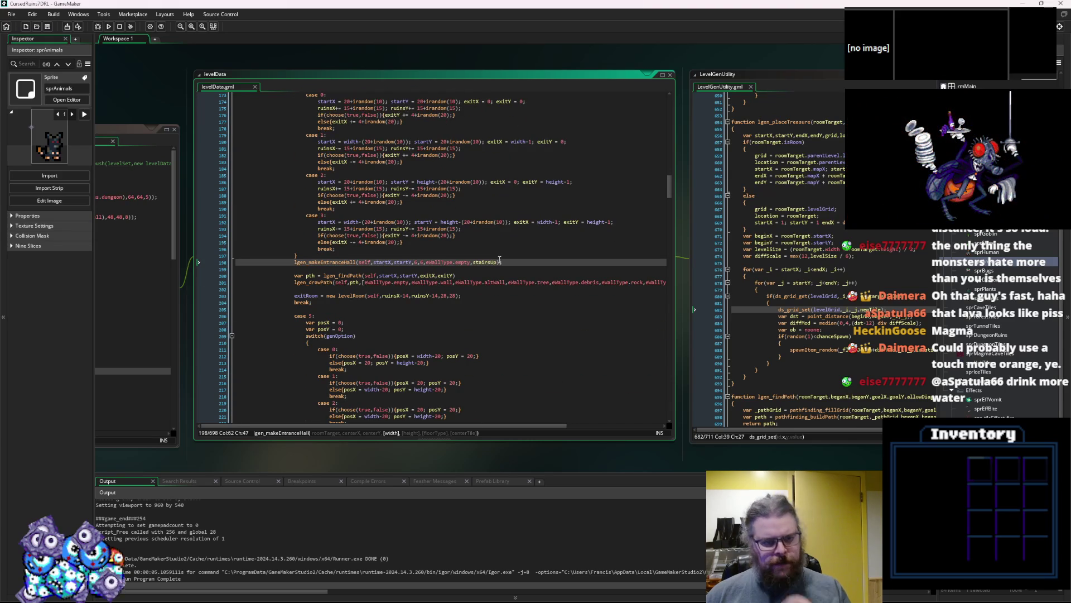
drag(504, 262, 312, 259)
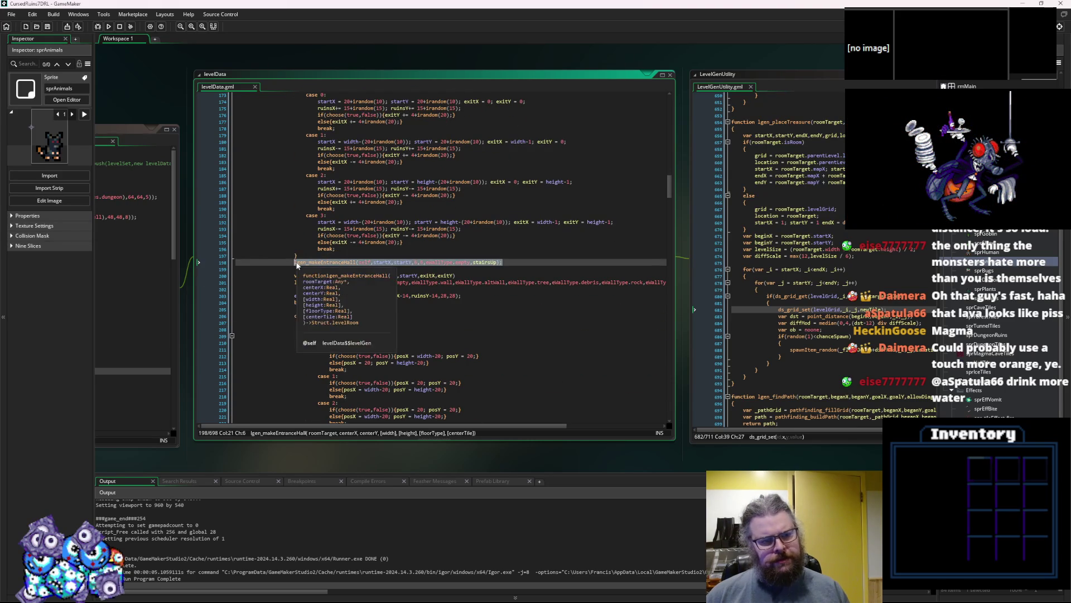
click(385, 275)
double_click(383, 262)
scroll(435, 300, down, 3)
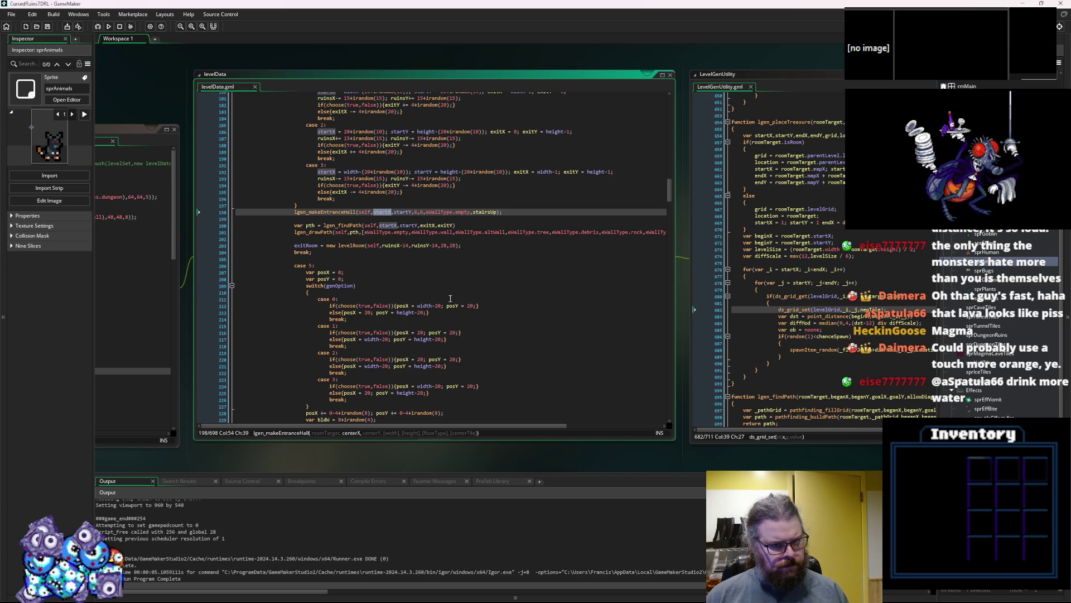
click(459, 300)
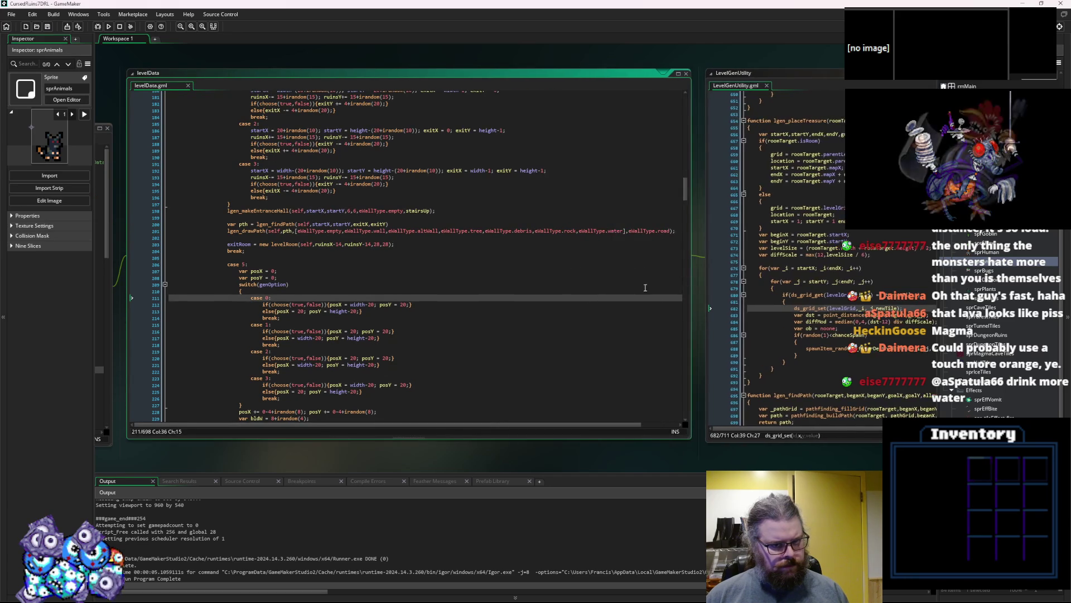
click(675, 305)
scroll(502, 336, down, 15)
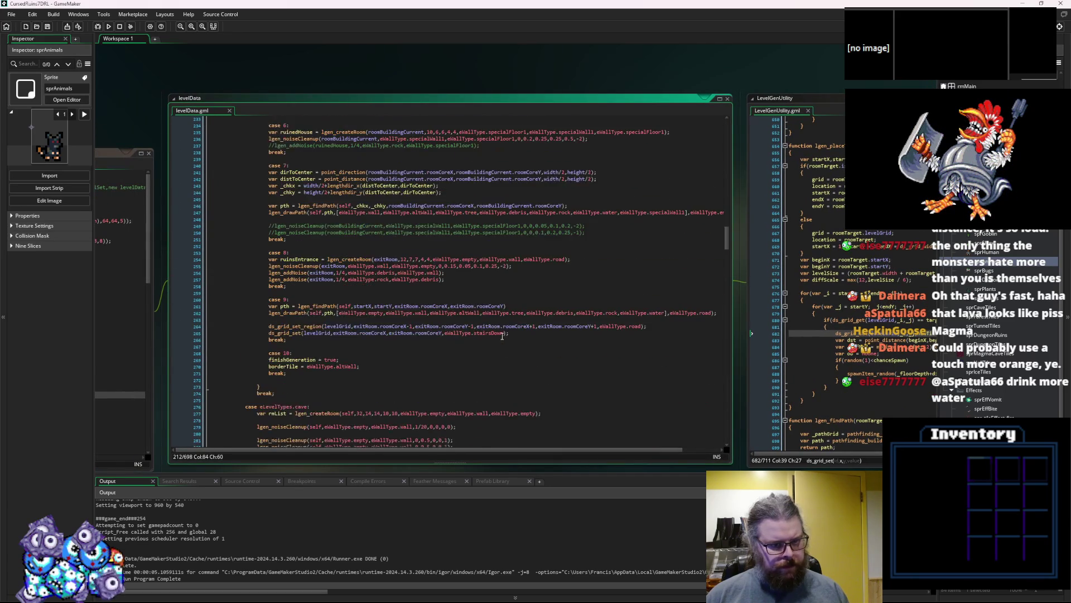
scroll(502, 336, down, 6)
scroll(502, 336, down, 20)
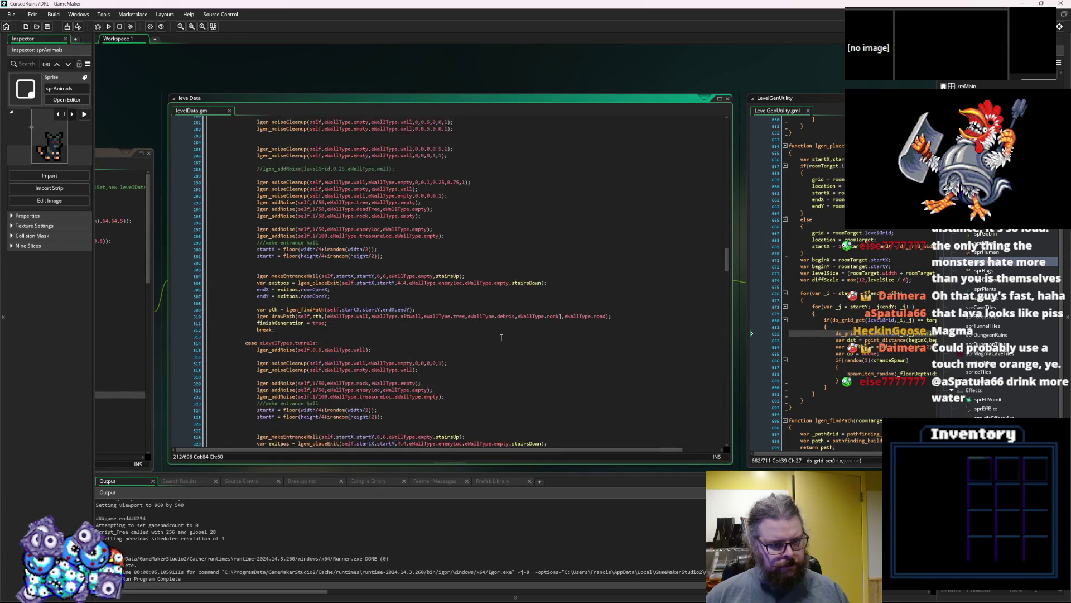
scroll(499, 337, down, 20)
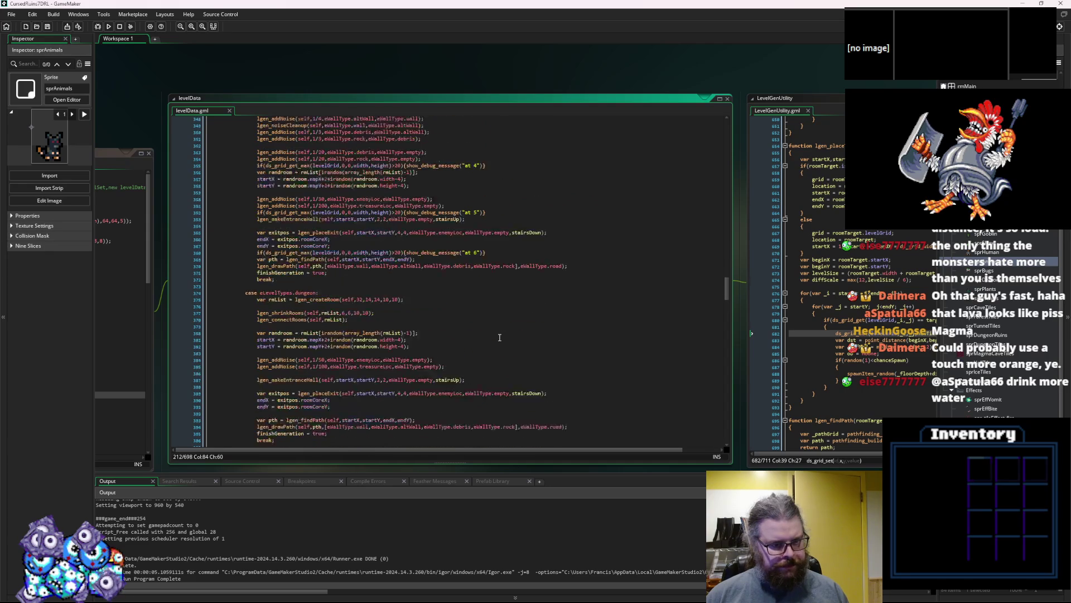
scroll(497, 338, down, 6)
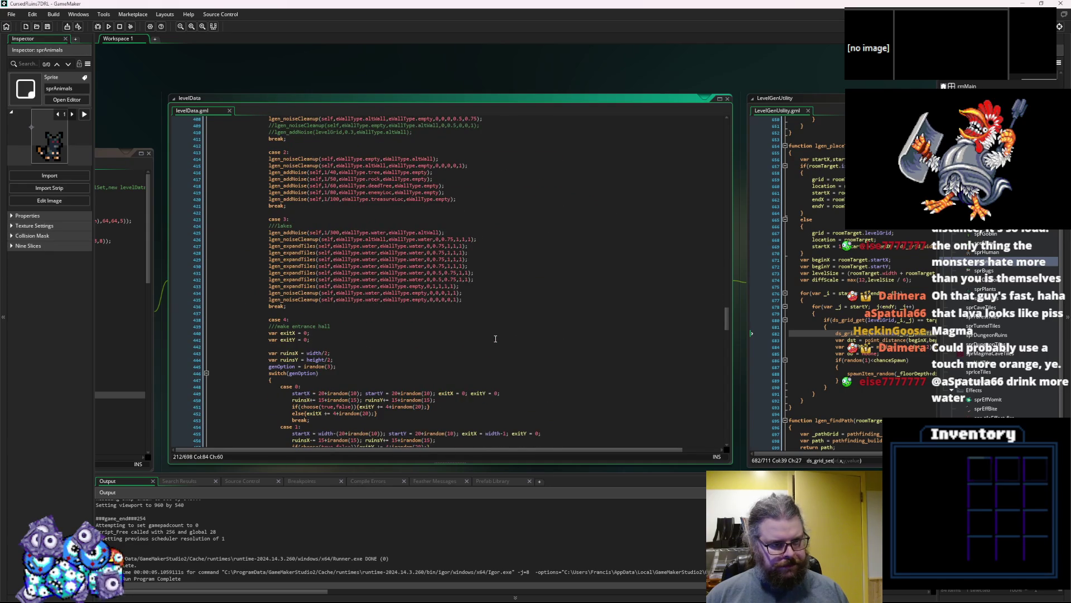
scroll(496, 339, up, 4)
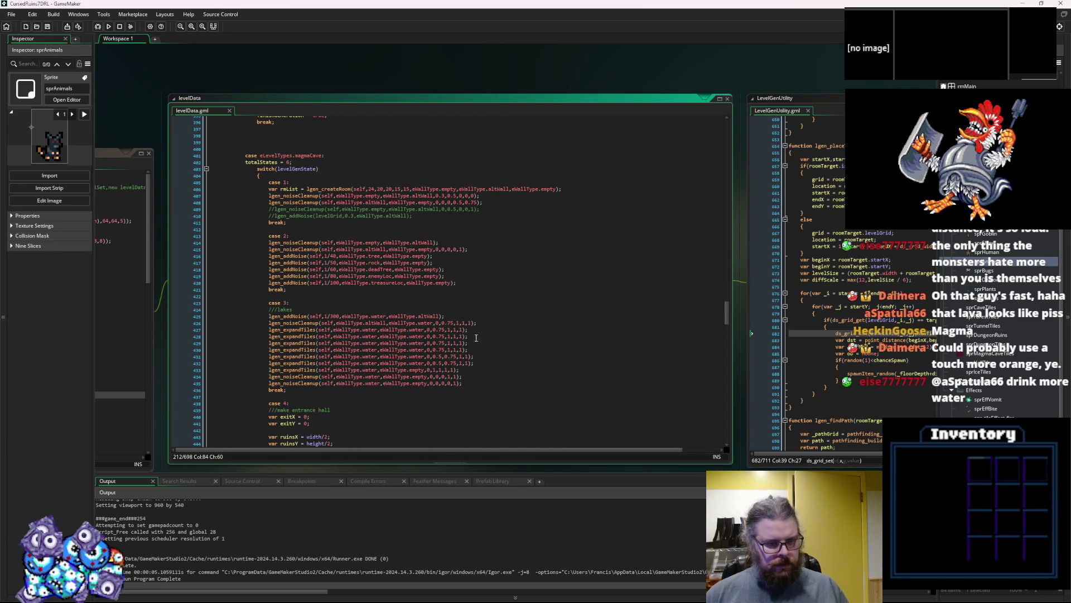
scroll(513, 323, down, 12)
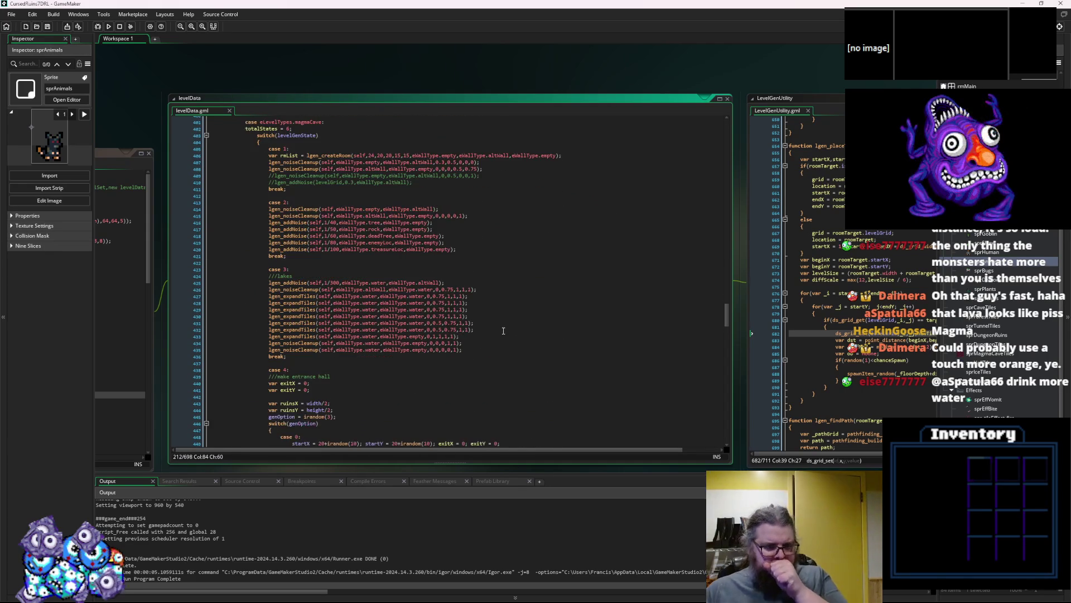
scroll(394, 312, down, 15)
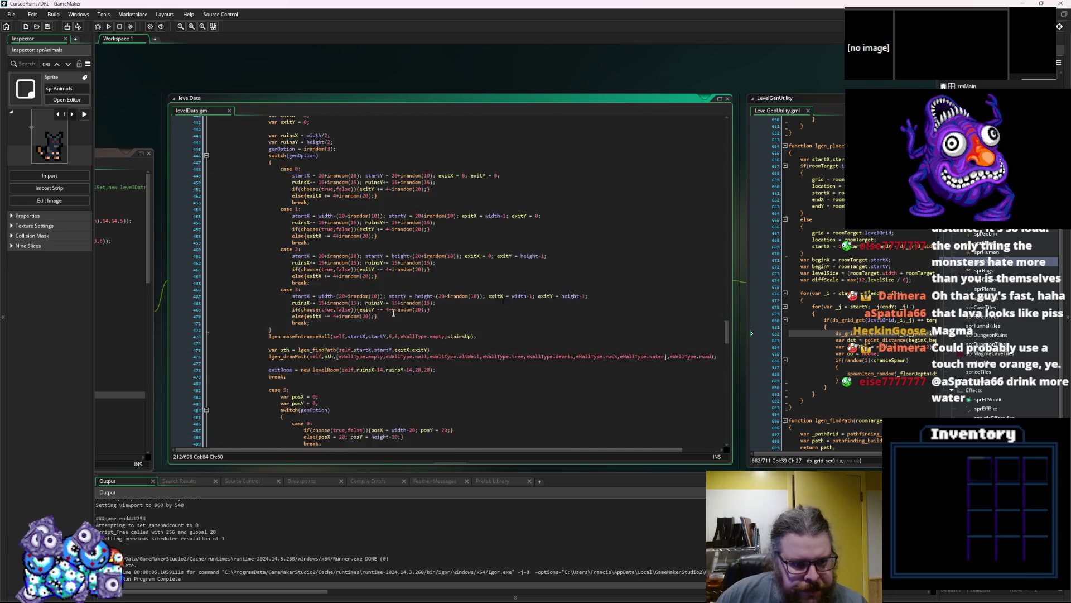
scroll(387, 325, down, 3)
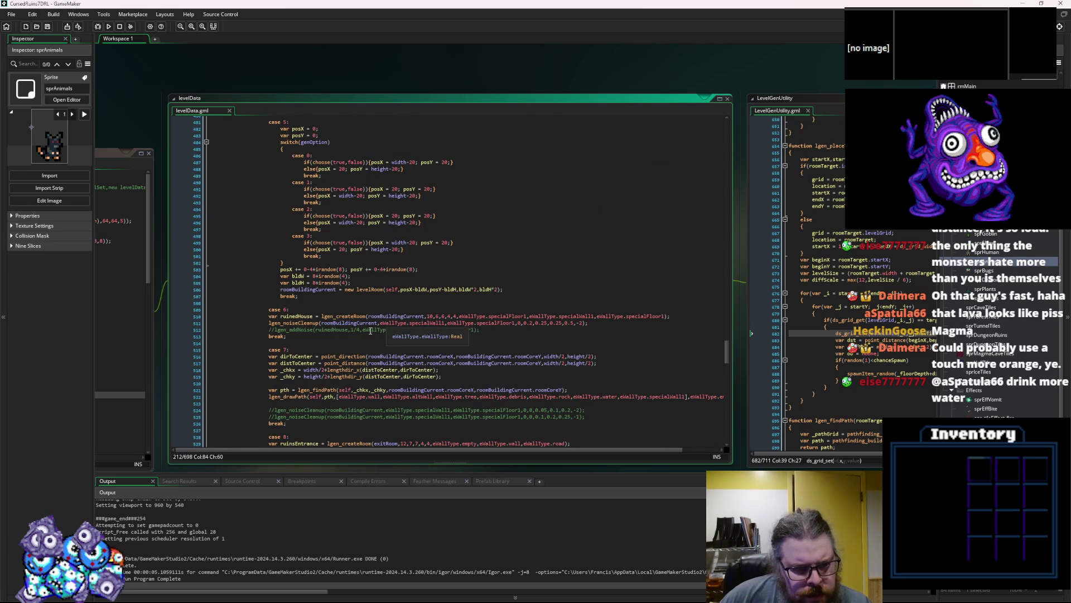
click(343, 332)
scroll(344, 332, down, 2)
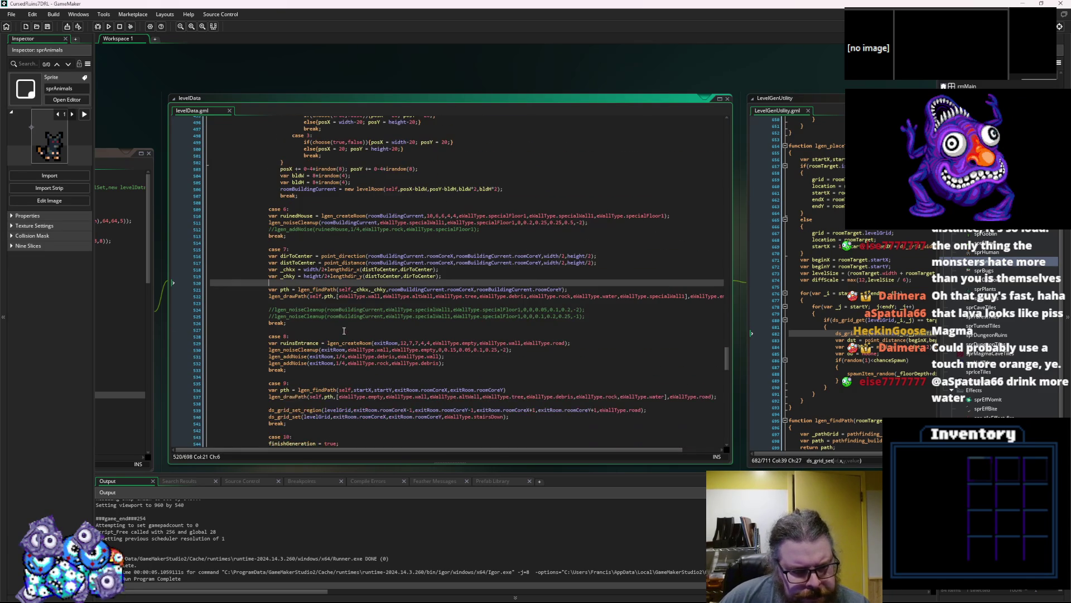
click(341, 350)
scroll(341, 352, down, 2)
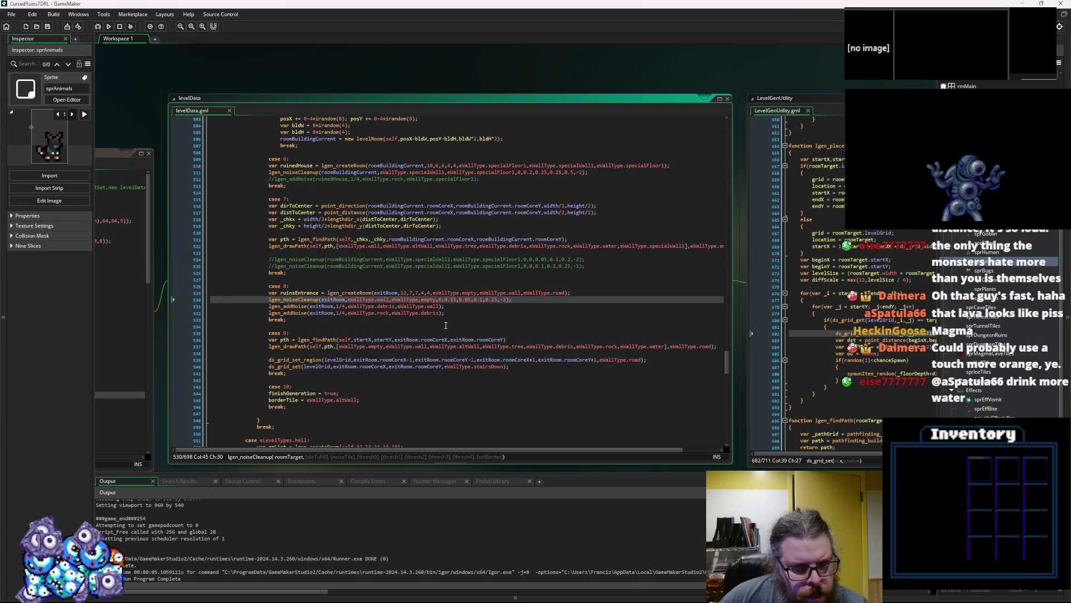
click(458, 312)
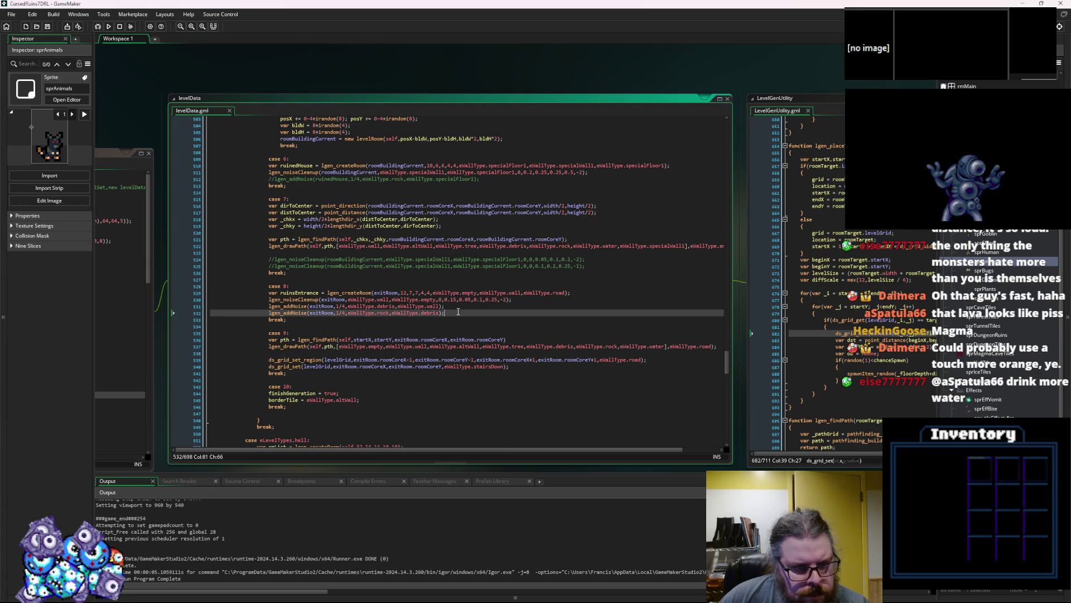
click(336, 325)
click(329, 331)
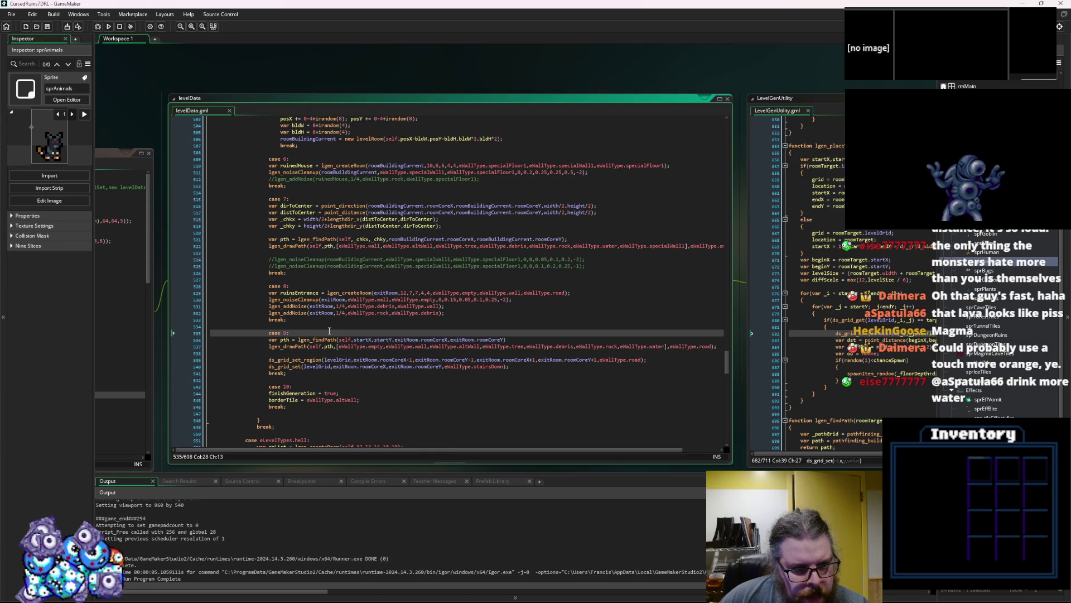
scroll(346, 374, up, 5)
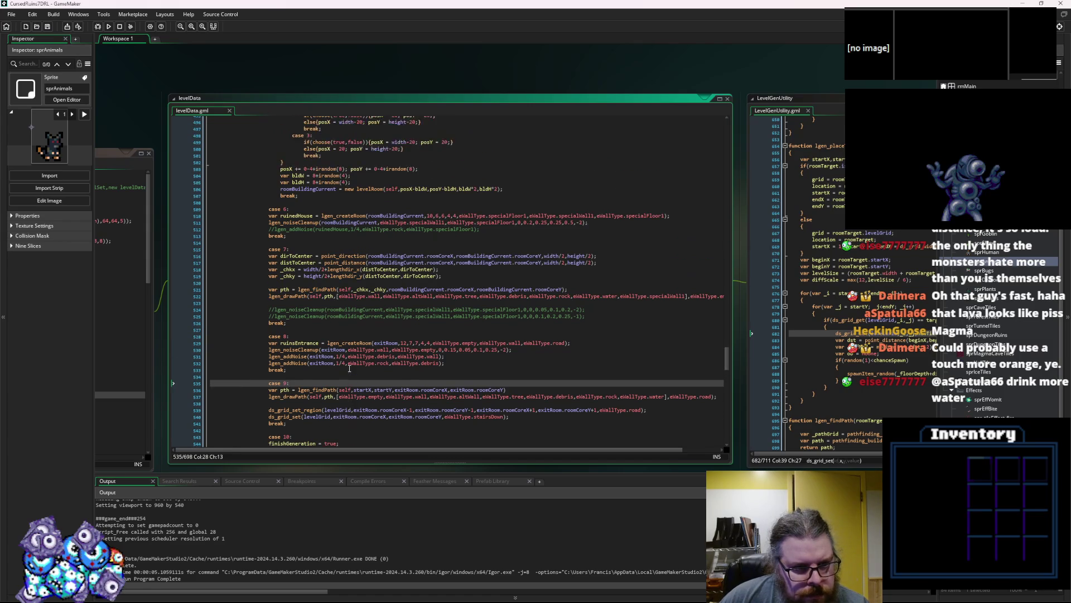
drag(290, 286, 267, 259)
- Cut the case 6 block and paste it back in after case 5's break
key(BackSpace)
key(ctrl+z)
key(ctrl+z)
key(ctrl+z)
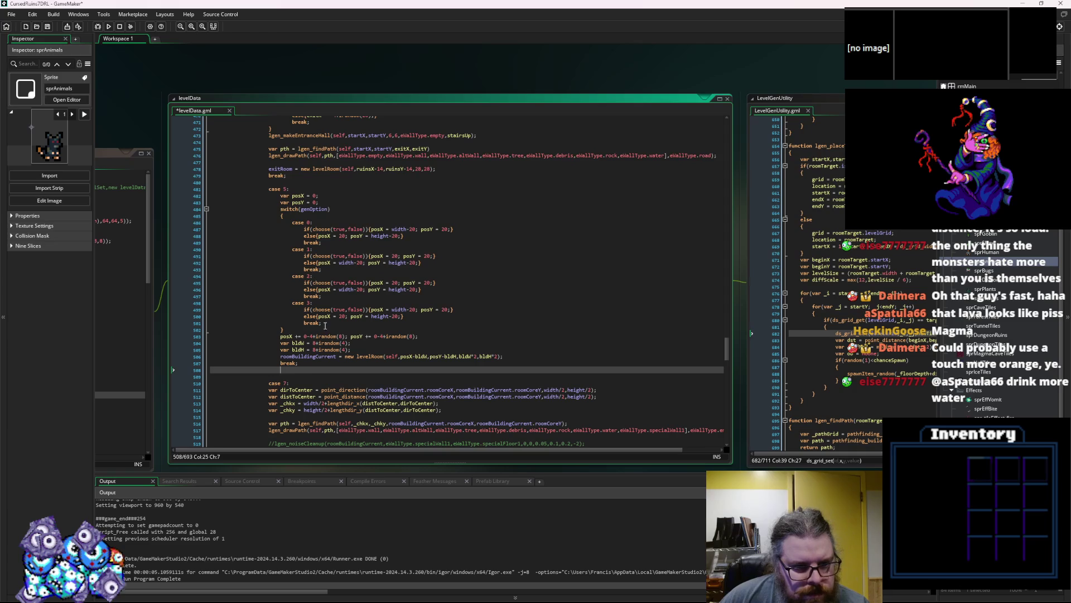
click(314, 358)
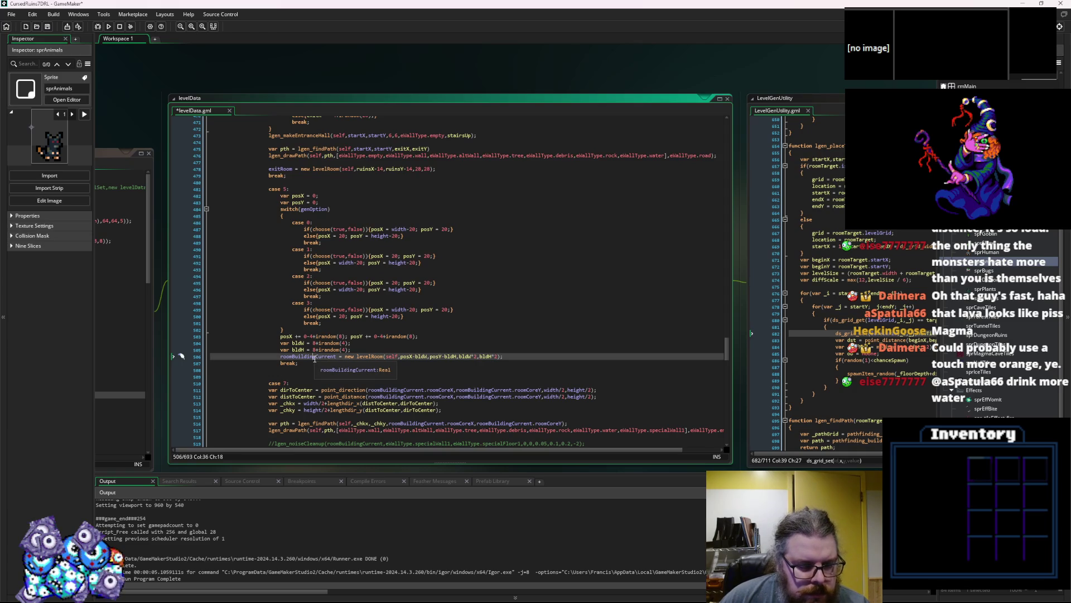
key(Down)
key(Down)
key(Return)
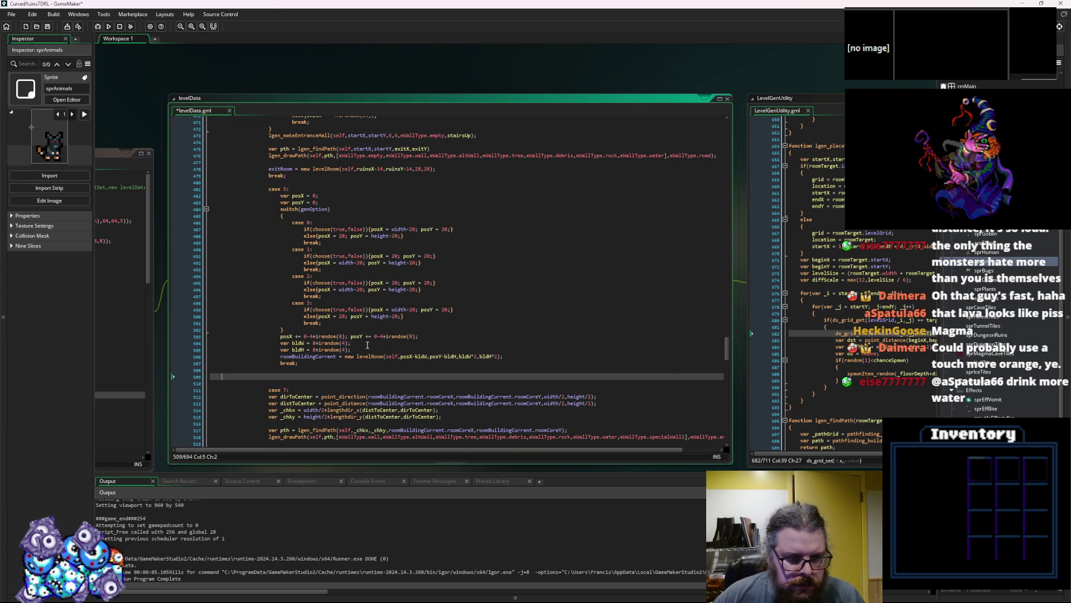
key(ctrl+v)
click(357, 382)
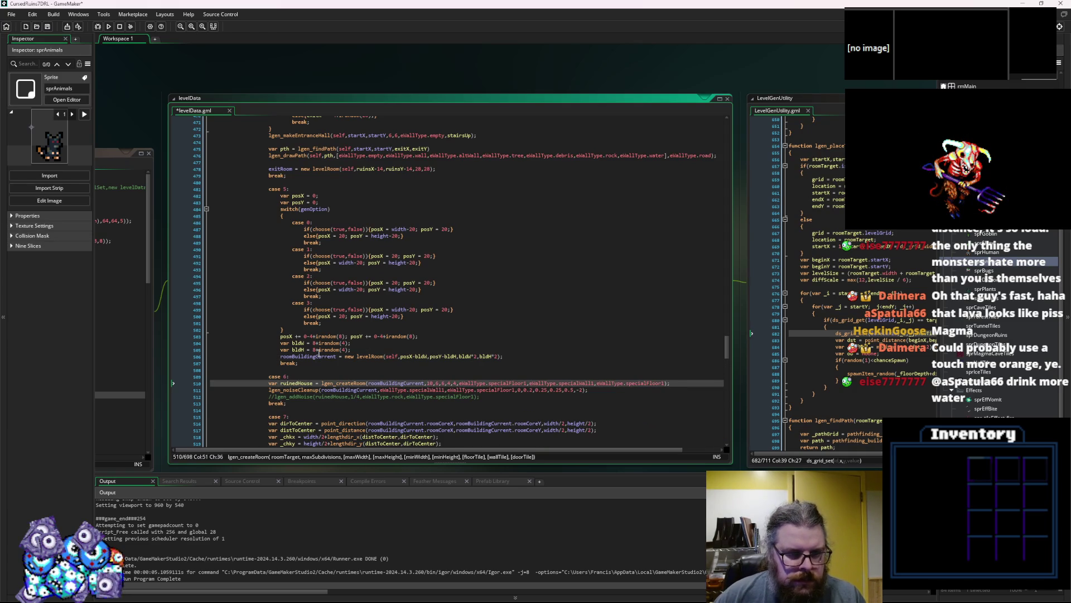
click(521, 356)
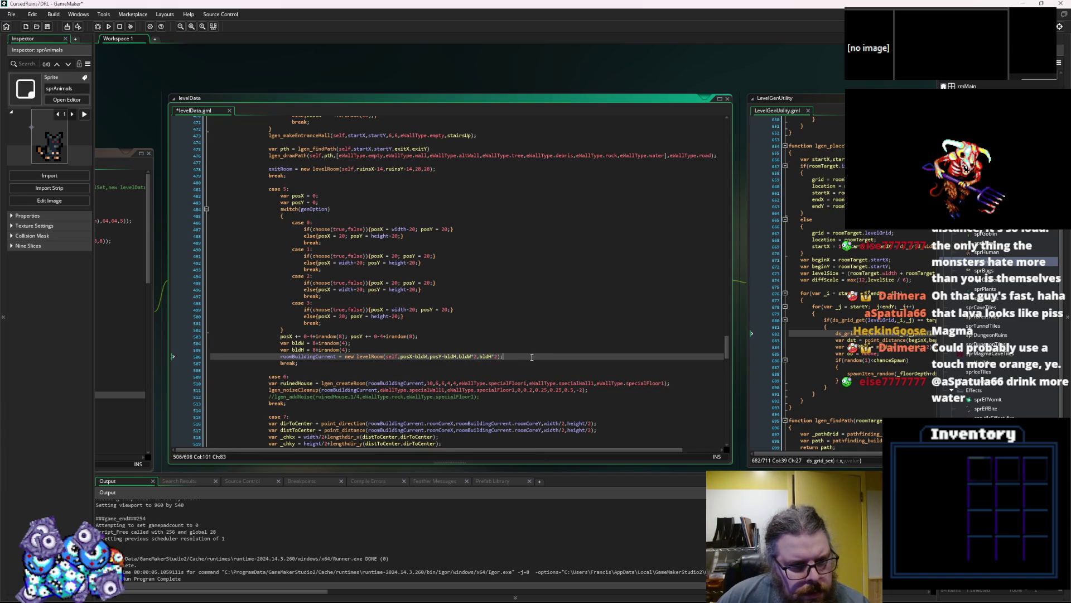
- Delete the selected case 5 and case 6 blocks
click(313, 410)
drag(313, 403, 269, 183)
key(BackSpace)
key(Delete)
scroll(303, 256, up, 13)
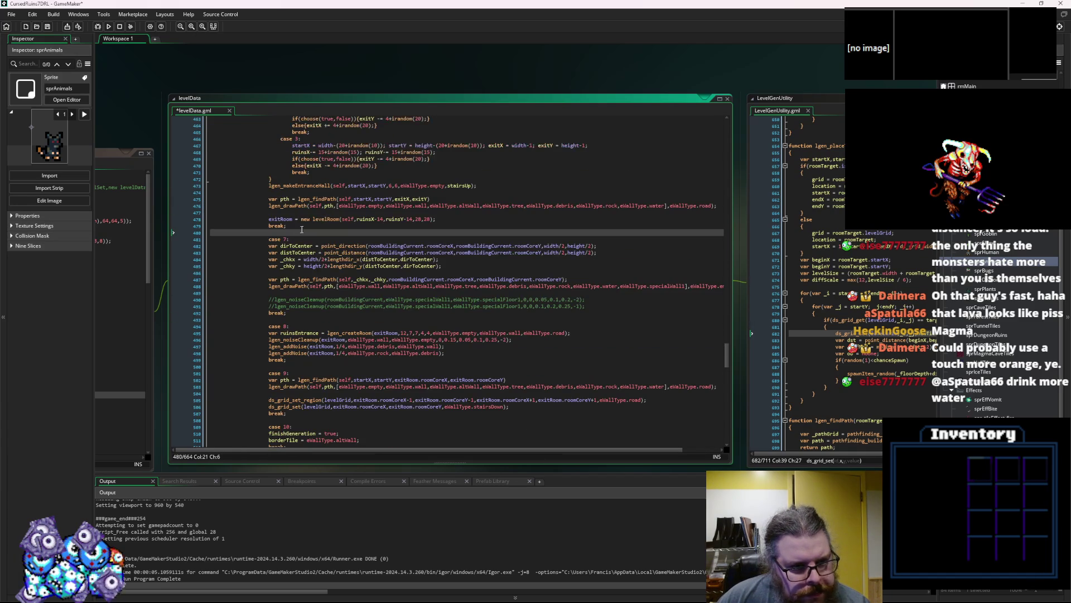
scroll(303, 256, down, 7)
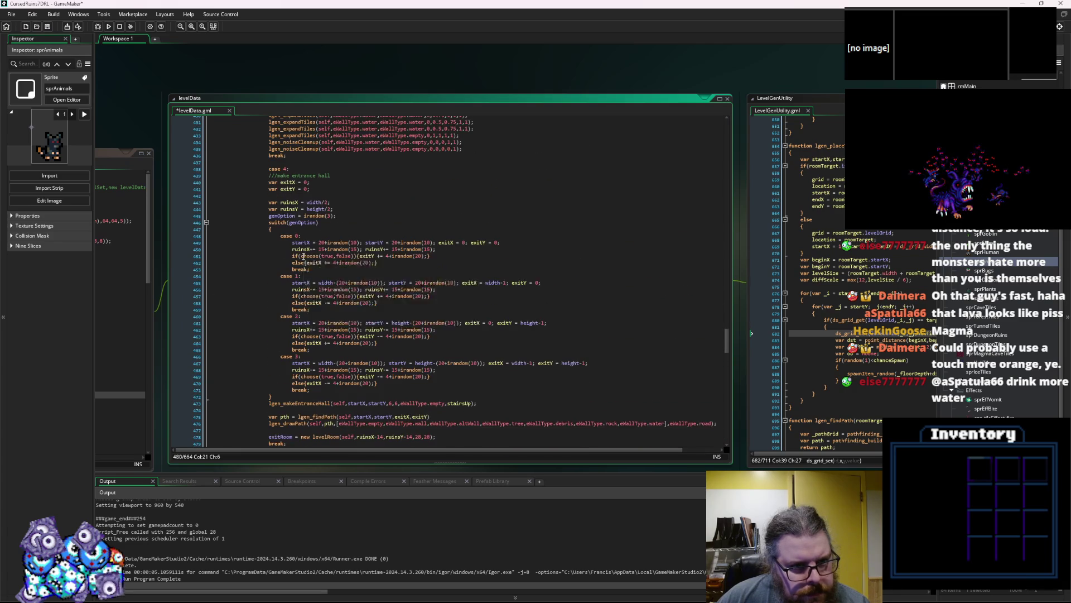
- Clear the numbers on the case 7 through case 10 labels, entering 8 on one
click(288, 323)
key(BackSpace)
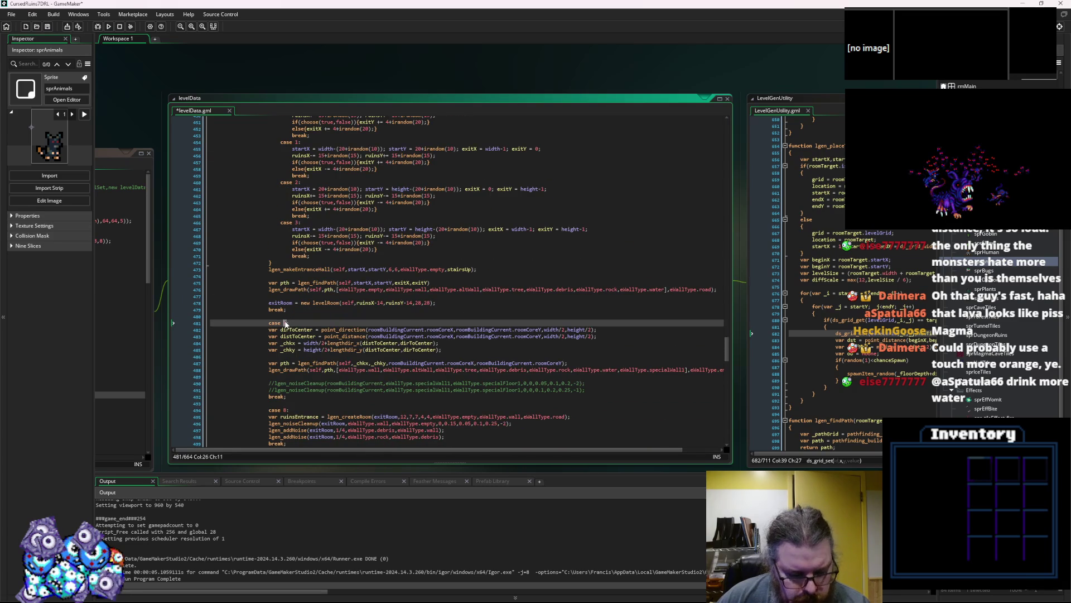
scroll(286, 322, down, 2)
click(285, 359)
key(BackSpace)
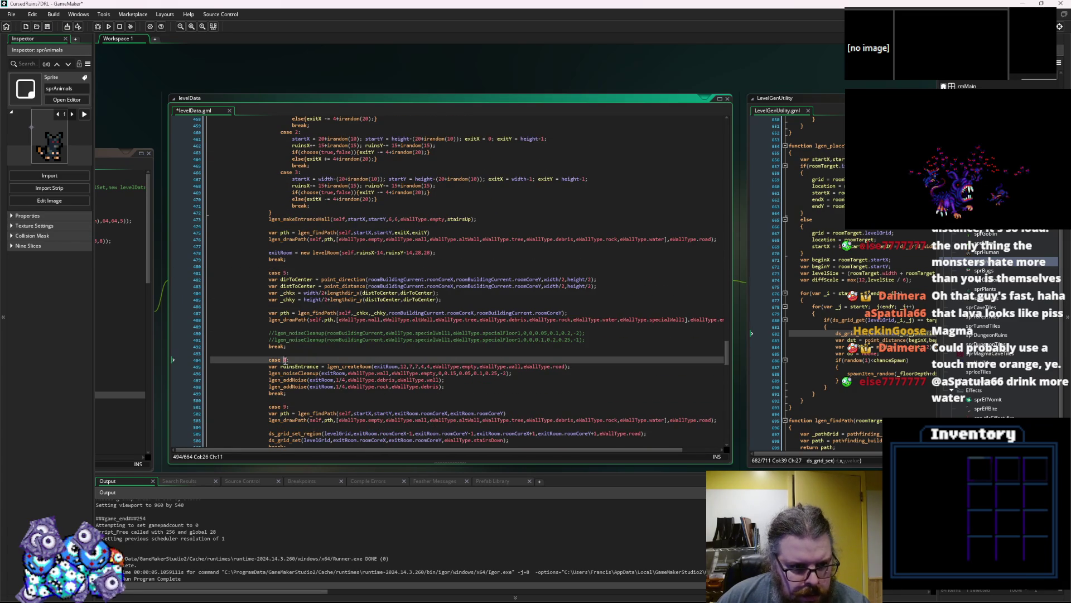
text(6)
click(285, 407)
key(BackSpace)
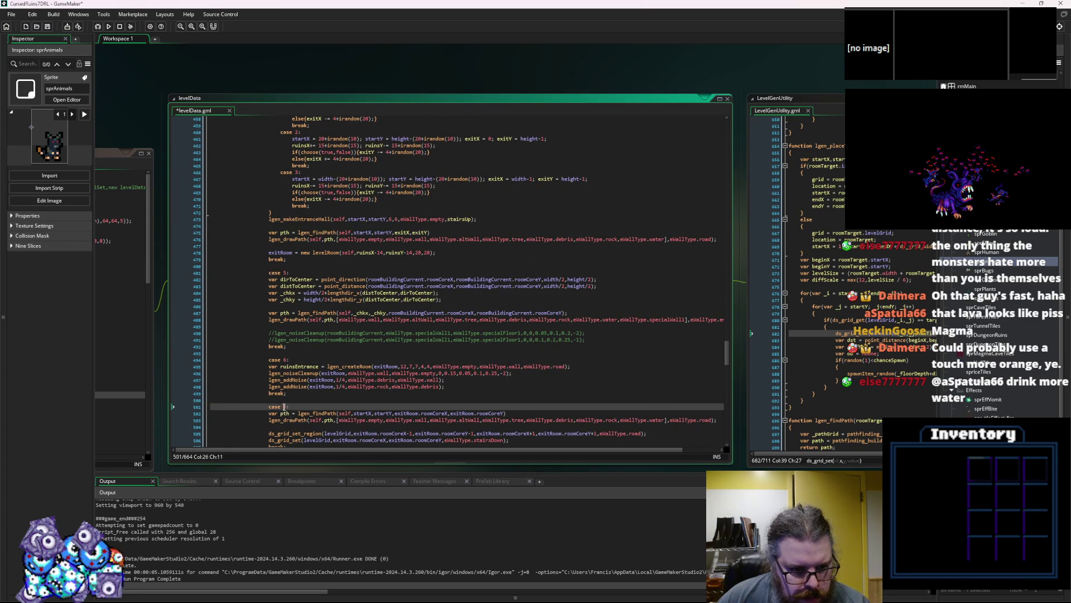
text(7)
text(7:)
scroll(296, 404, down, 3)
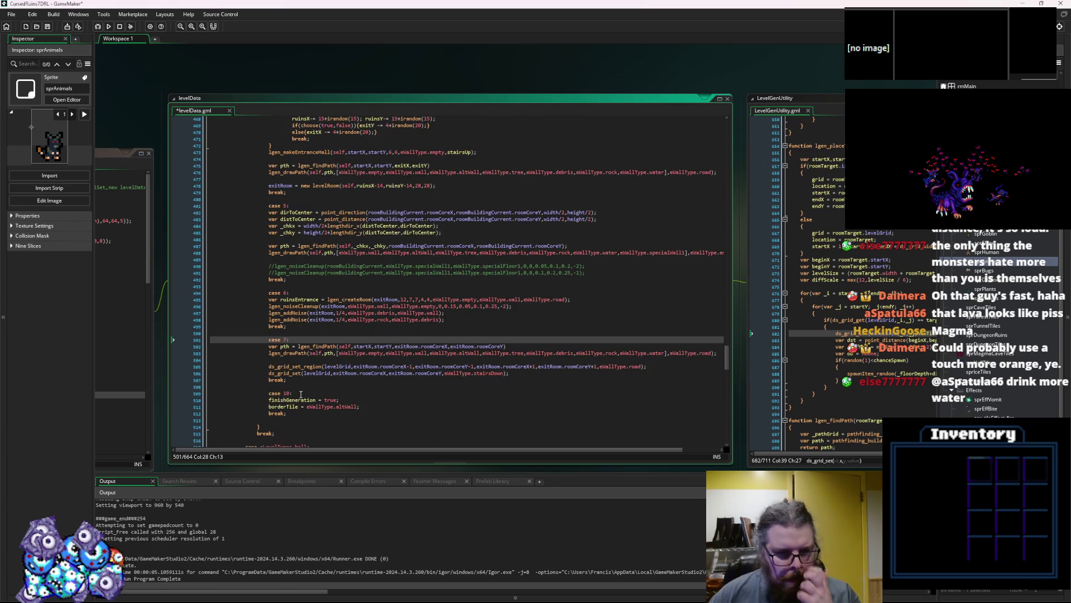
click(289, 393)
key(BackSpace)
key(BackSpace)
text(8)
click(323, 381)
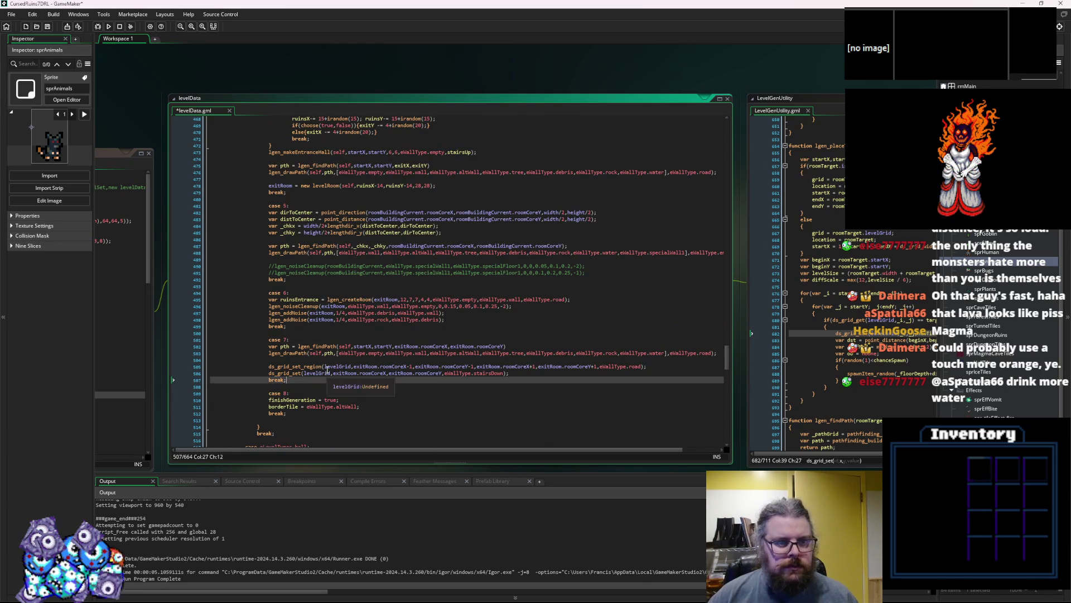
scroll(352, 240, up, 2)
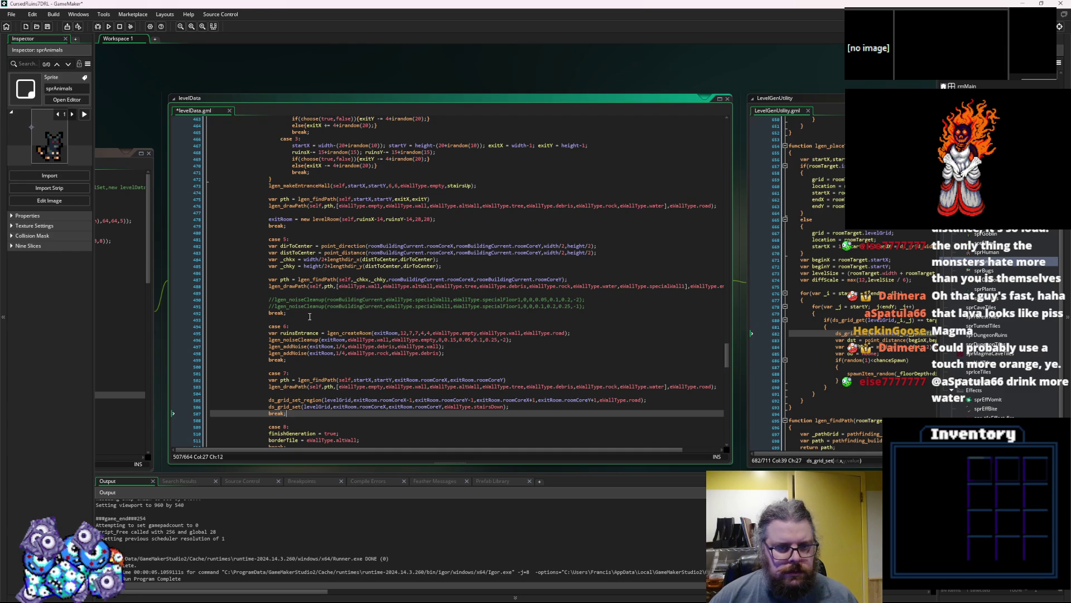
- Delete the case 5 path-to-center block and renumber the case 7 label to 6
mouse_move(310, 314)
mouse_down()
mouse_move(307, 280)
mouse_move(302, 296)
mouse_move(219, 232)
mouse_move(206, 238)
mouse_up()
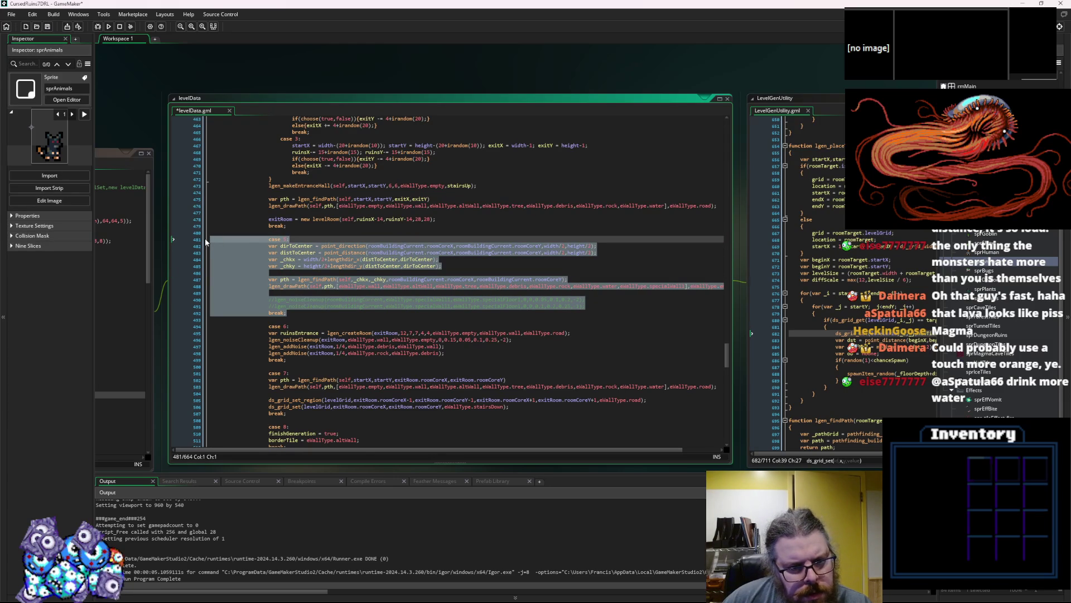
key(Delete)
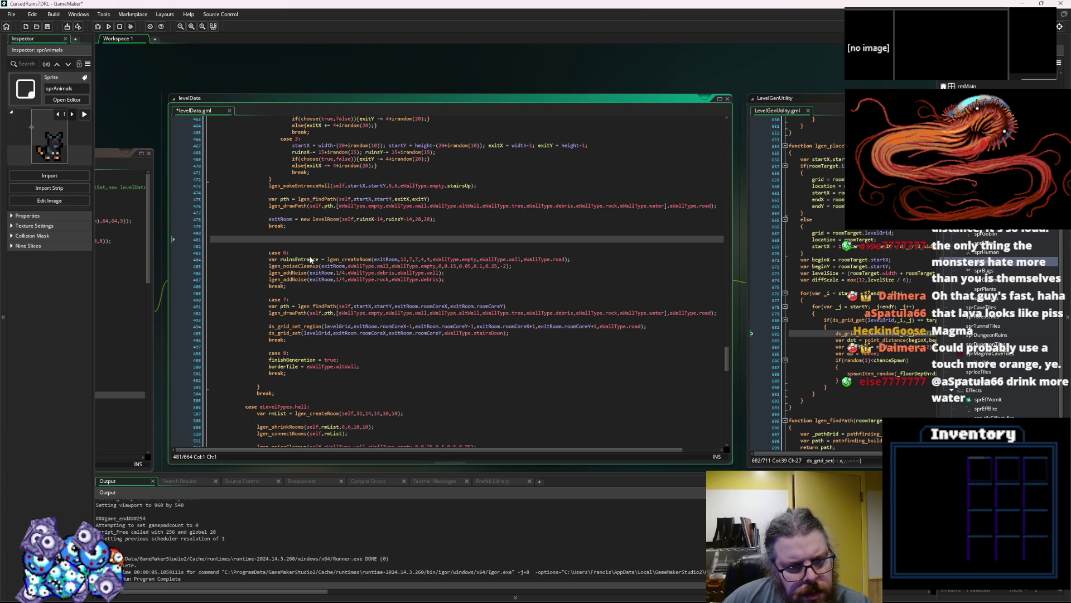
key(BackSpace)
key(BackSpace)
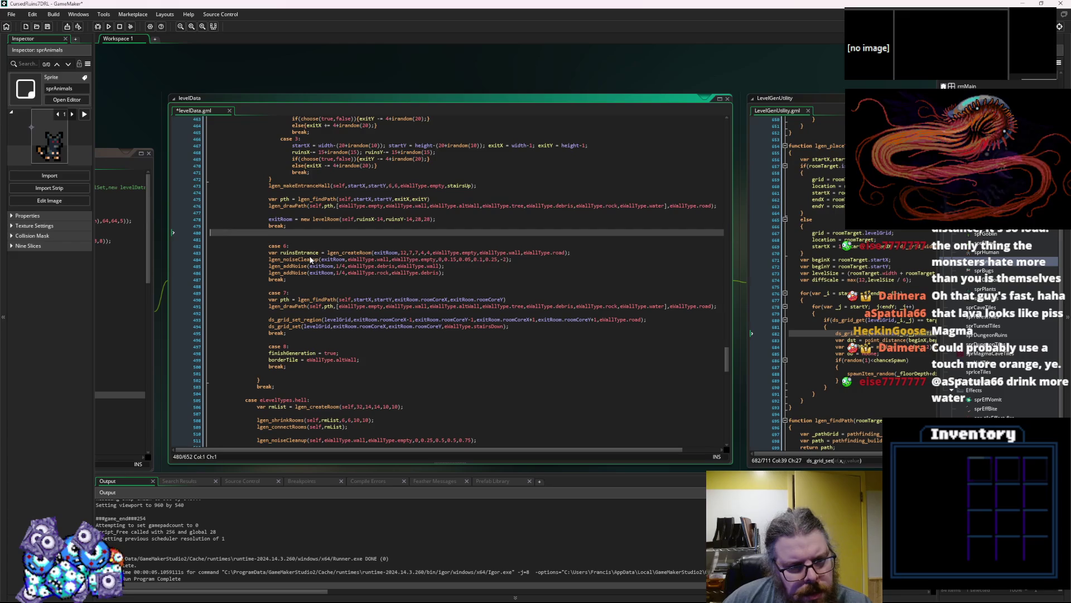
click(286, 240)
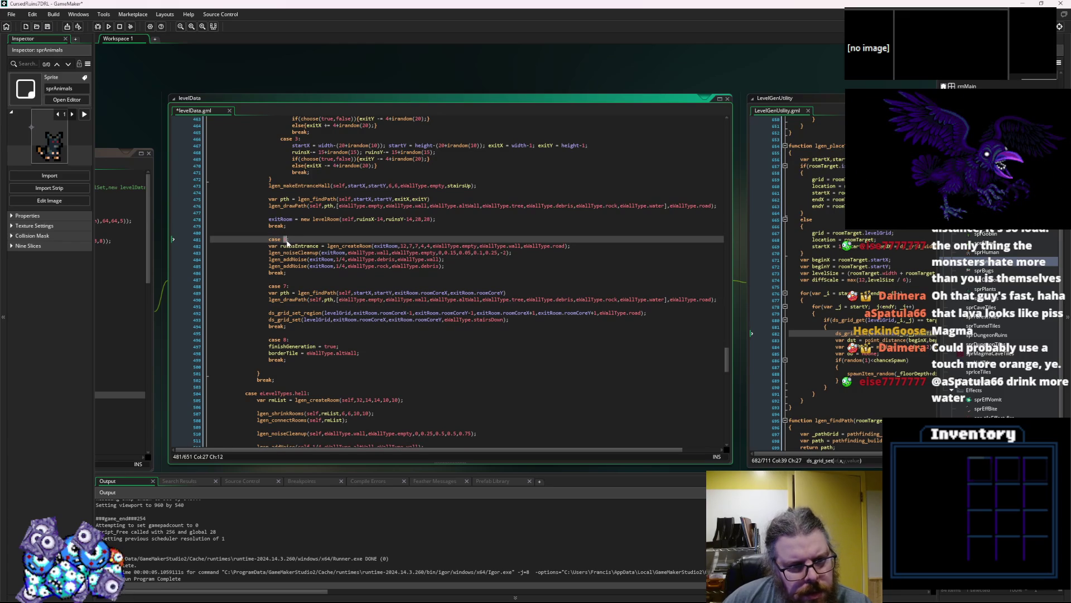
click(285, 289)
key(Delete)
text(6)
click(287, 340)
text(7)
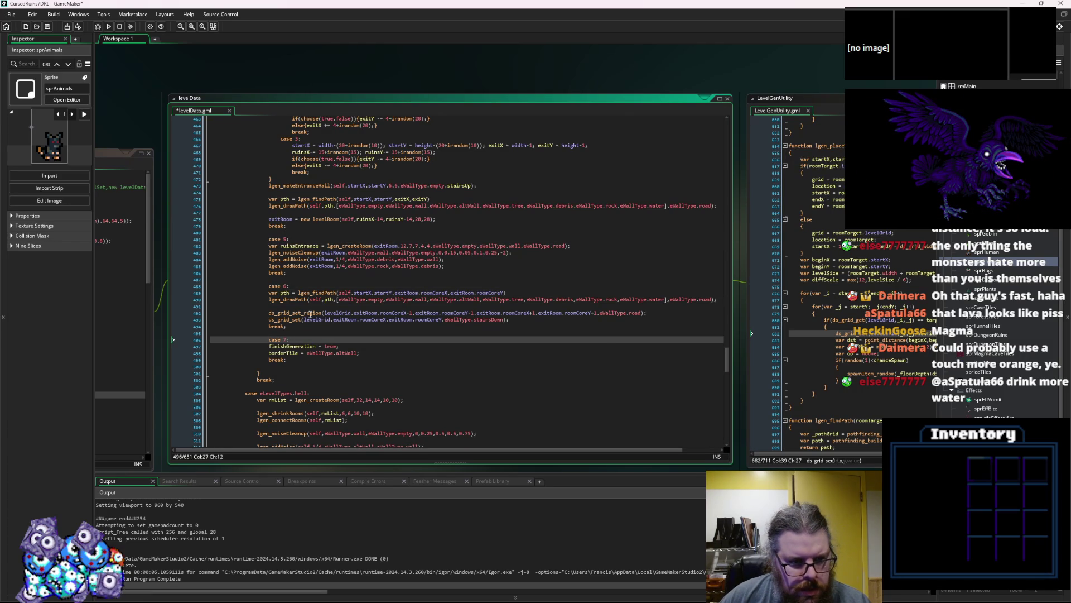
click(307, 273)
click(380, 245)
- Save levelData and set case 5's exit room size to 20,20
click(440, 246)
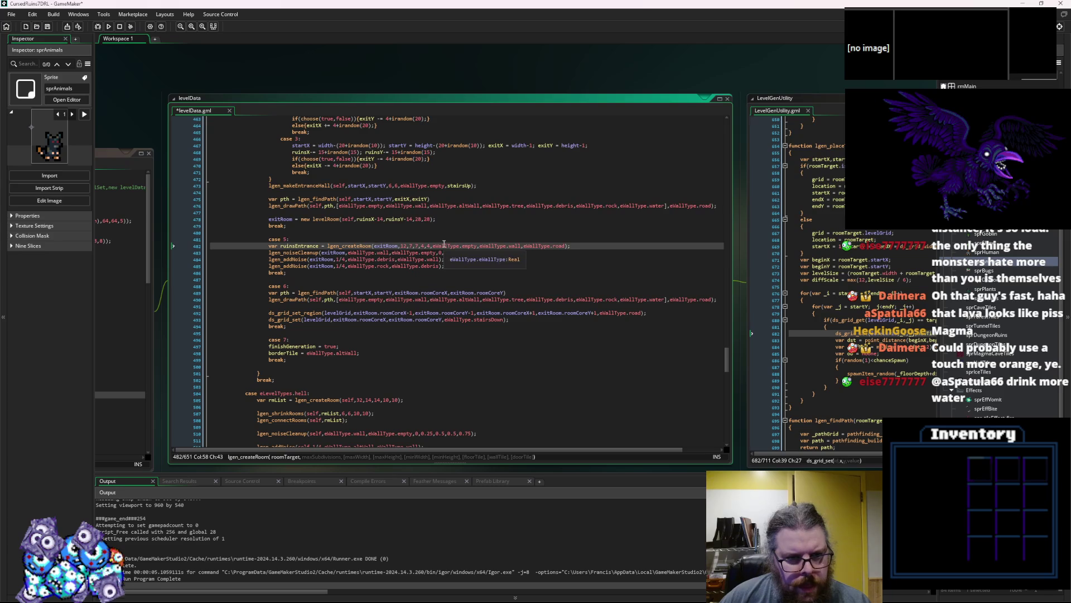
click(48, 26)
click(399, 242)
click(405, 246)
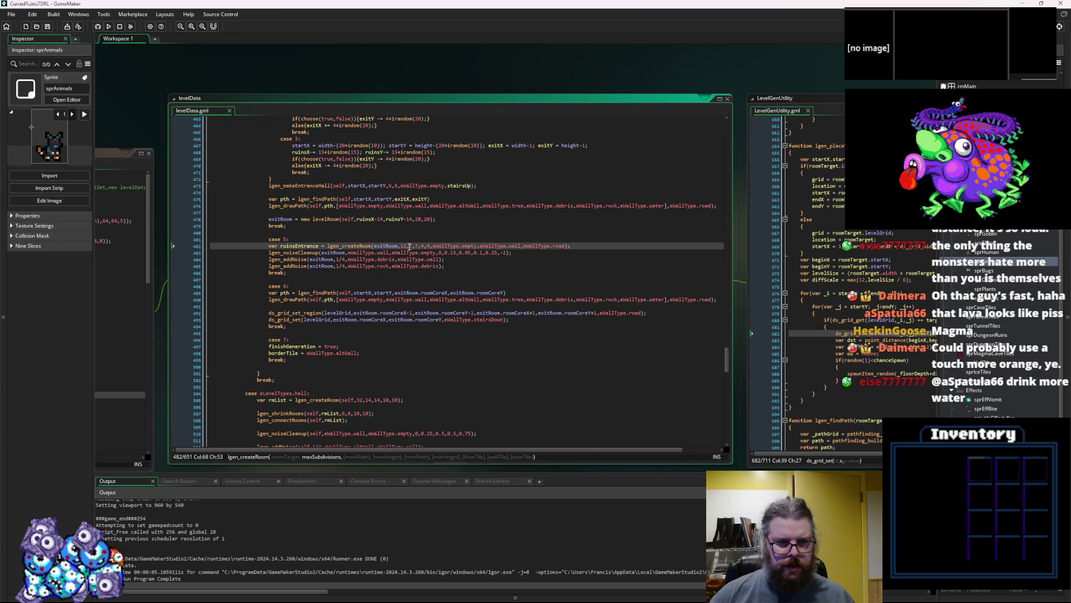
double_click(385, 246)
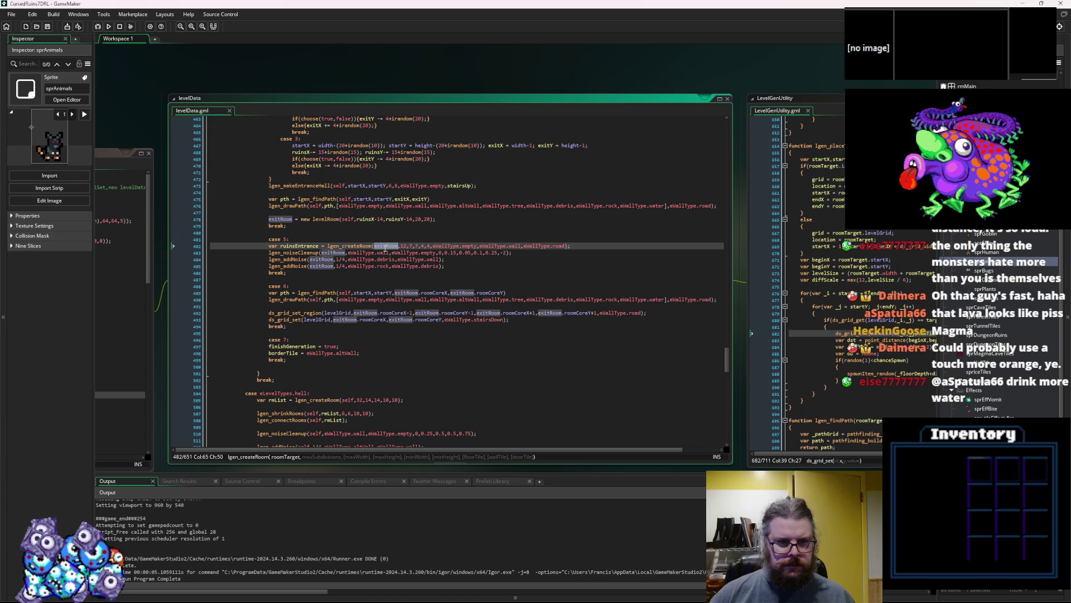
scroll(439, 254, up, 2)
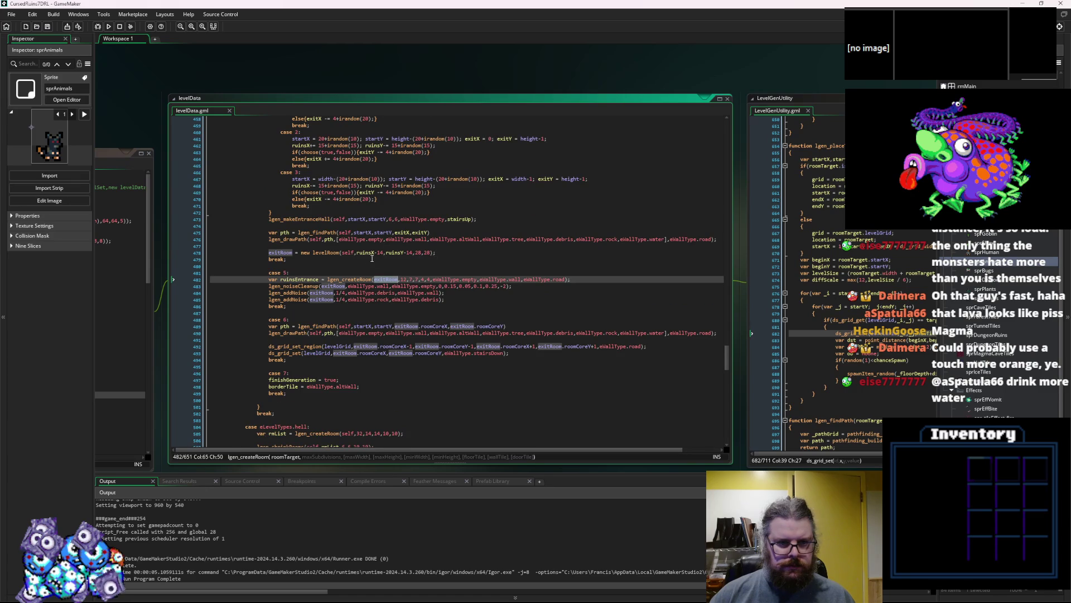
click(418, 252)
text(20,20)
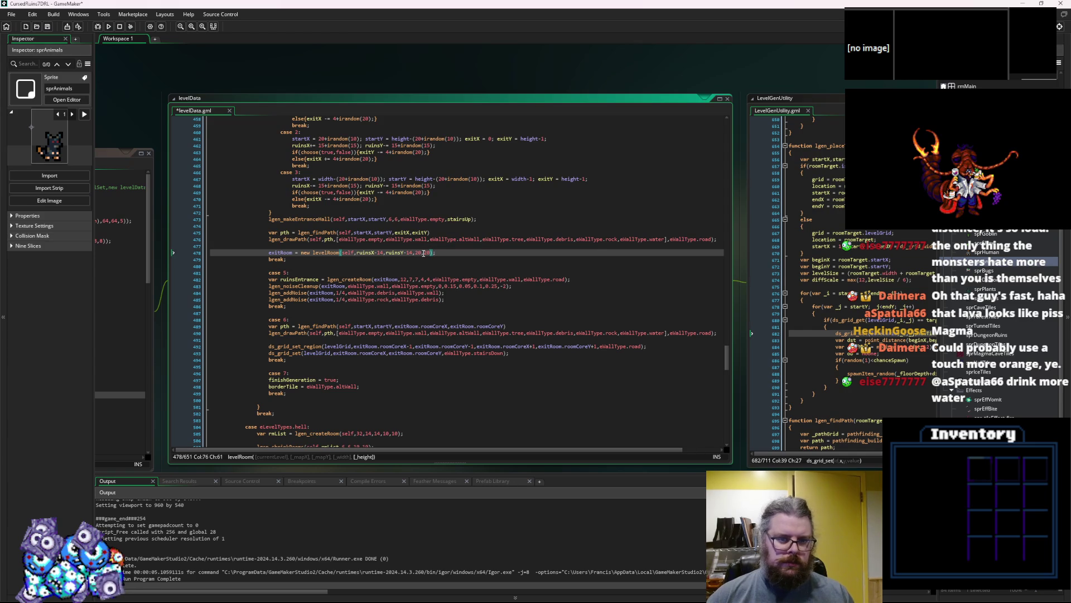
- Change the lgen_createRoom size arguments to 11,6,6,3,3 and save
key(Down)
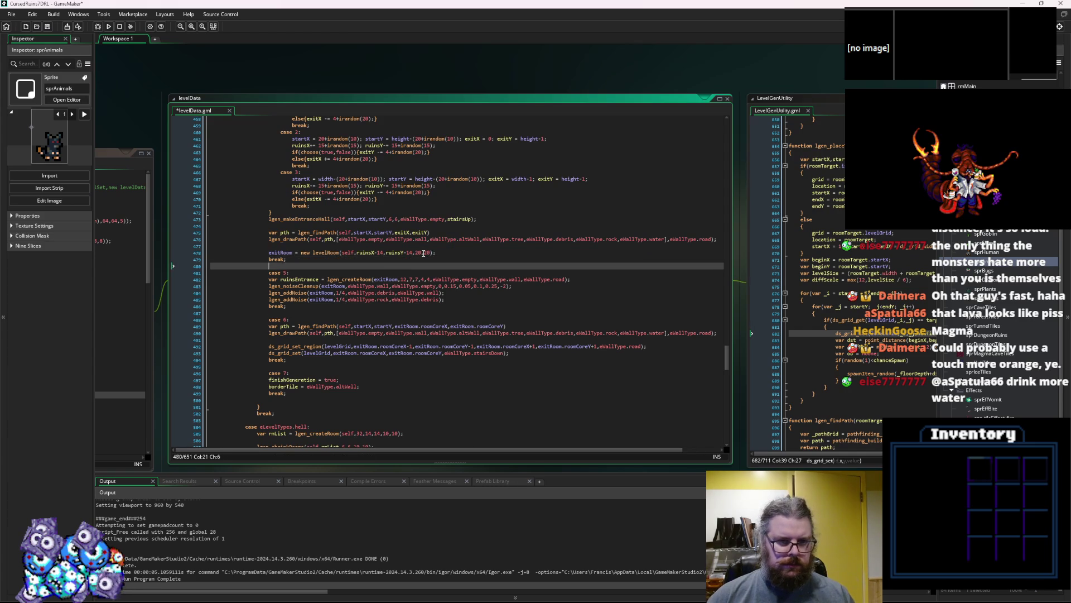
key(Down)
key(Down)
key(Down)
key(ctrl+Right)
key(ctrl+Right)
key(ctrl+Right)
key(ctrl+Right)
key(ctrl+Right)
key(BackSpace)
text(3)
key(Right)
key(Right)
key(BackSpace)
text(3)
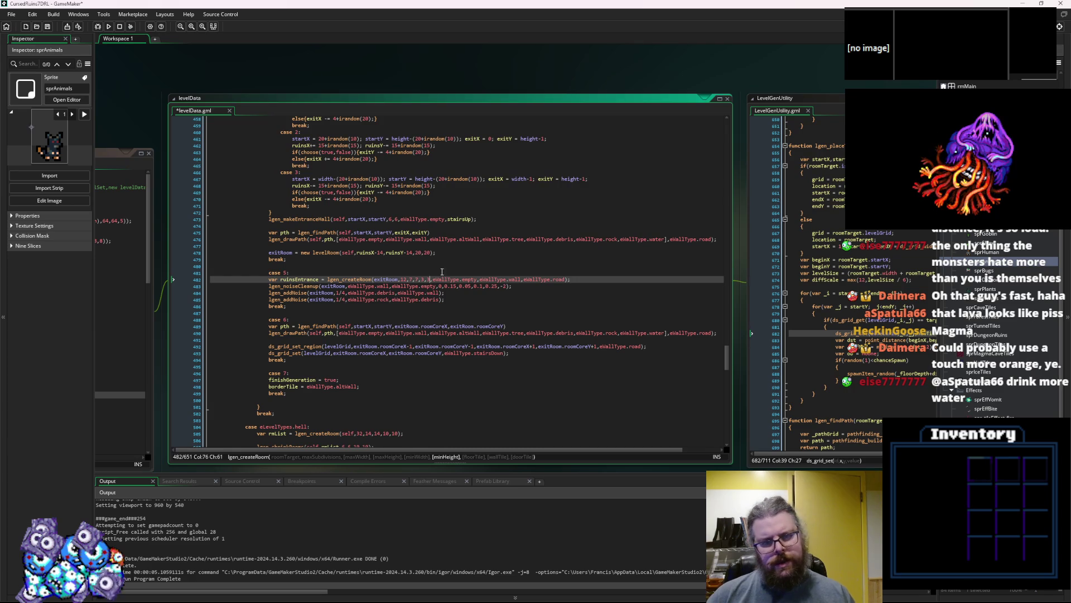
click(417, 279)
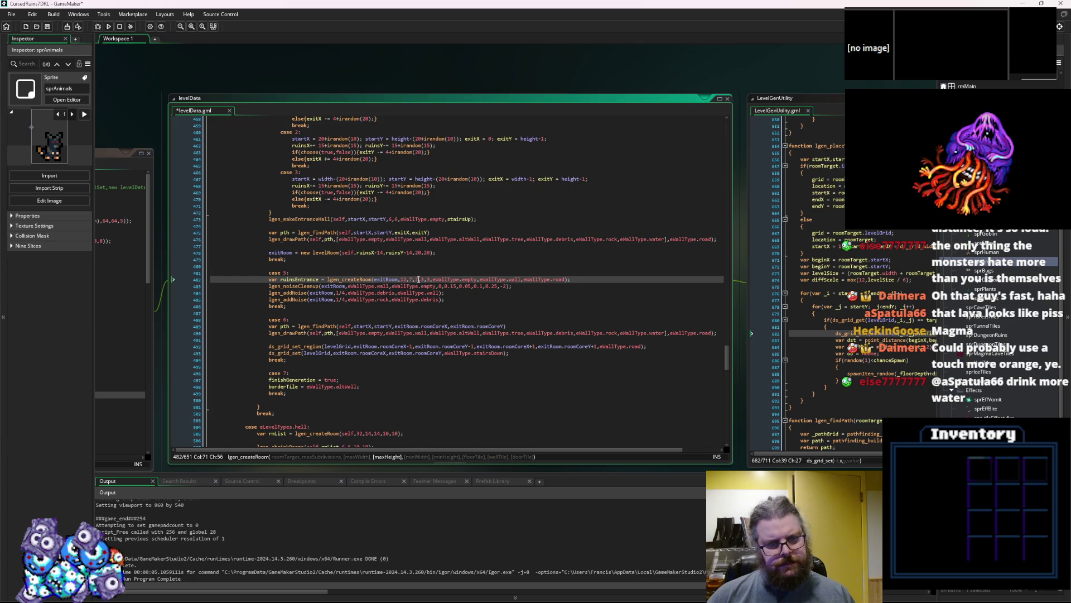
key(BackSpace)
key(BackSpace)
key(Down)
key(End)
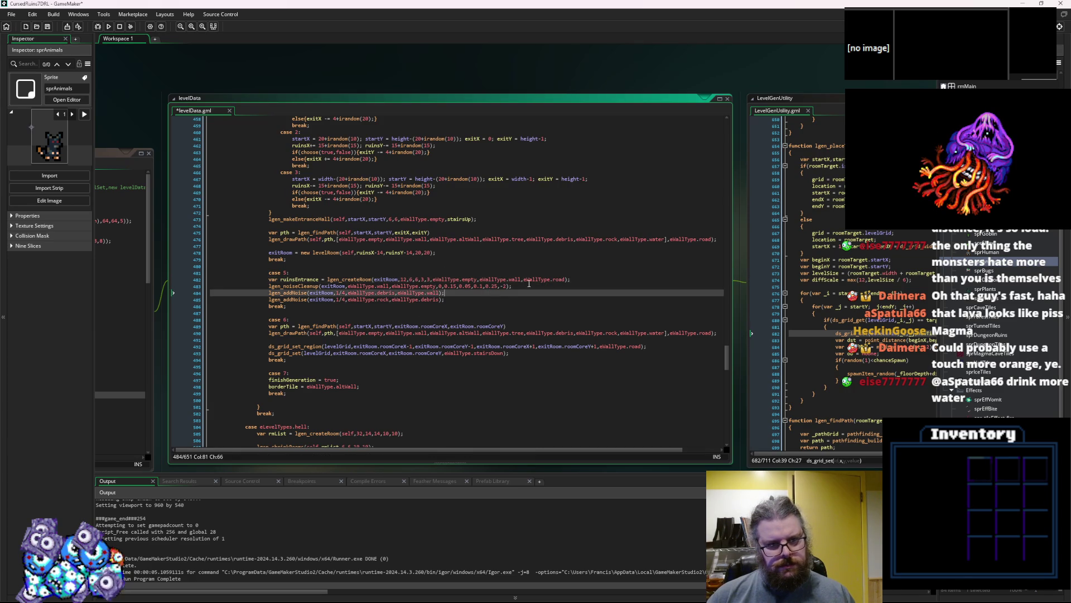
click(47, 26)
- Lower the noise thresholds from 0.15 to 0.1 and 0.25 to 0.2, save, and run the game
click(457, 286)
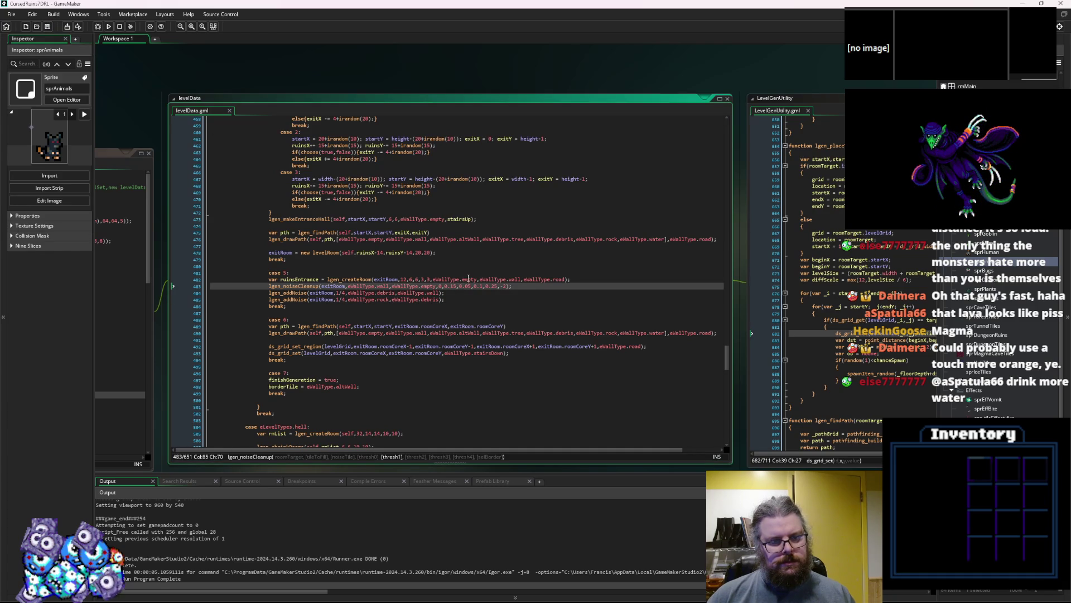
key(BackSpace)
text(,0)
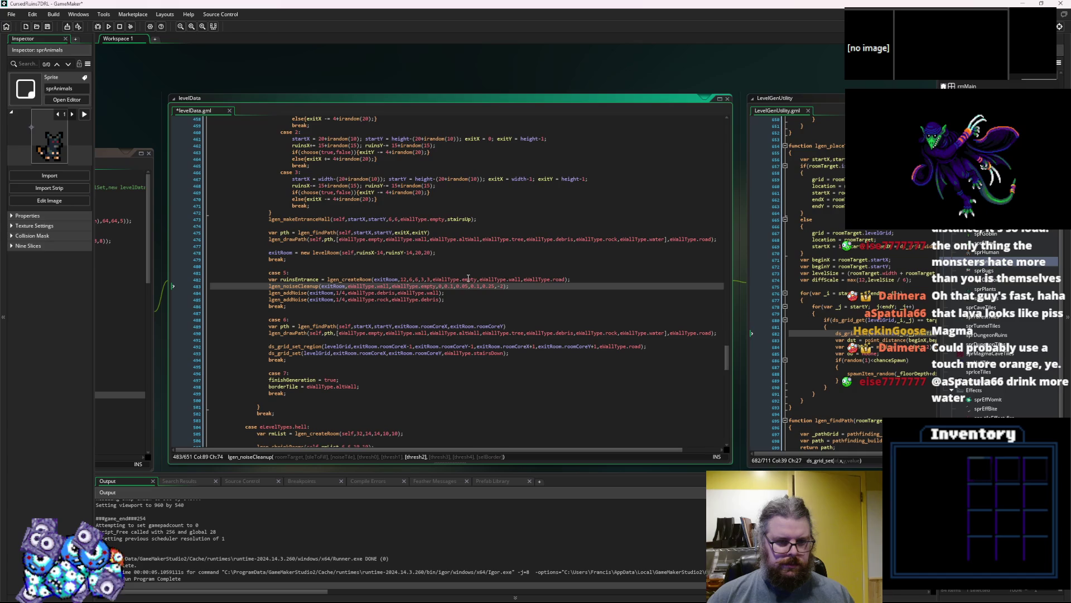
text(,)
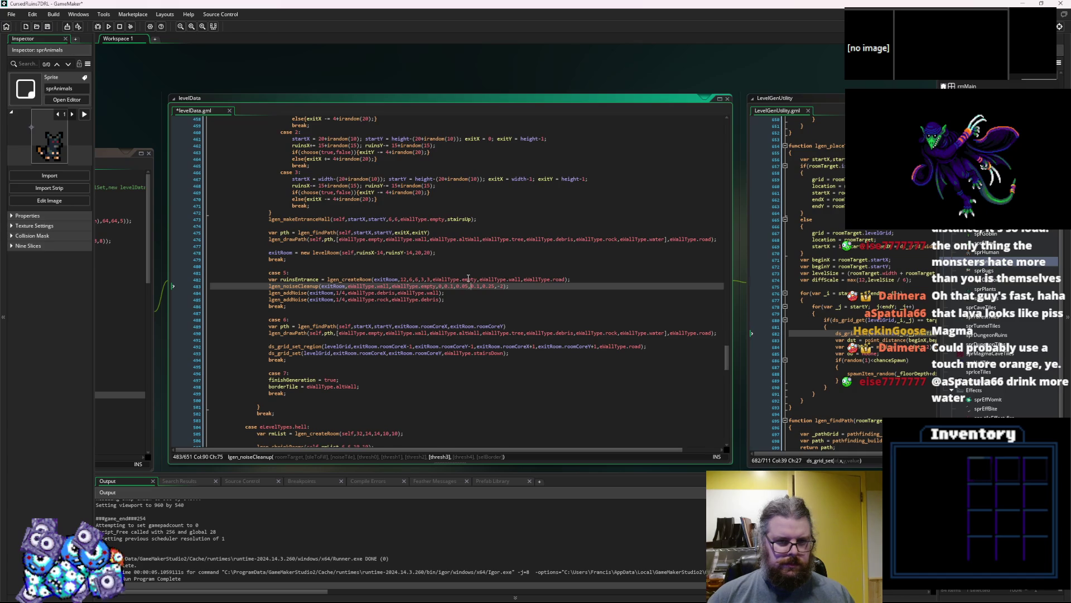
key(BackSpace)
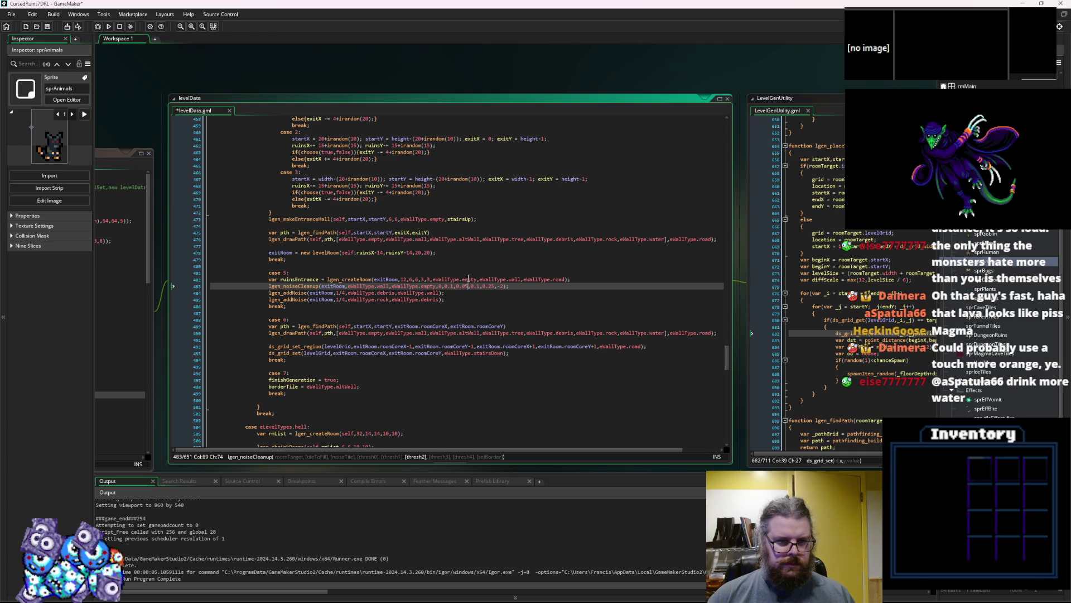
key(Left)
key(Left)
key(Left)
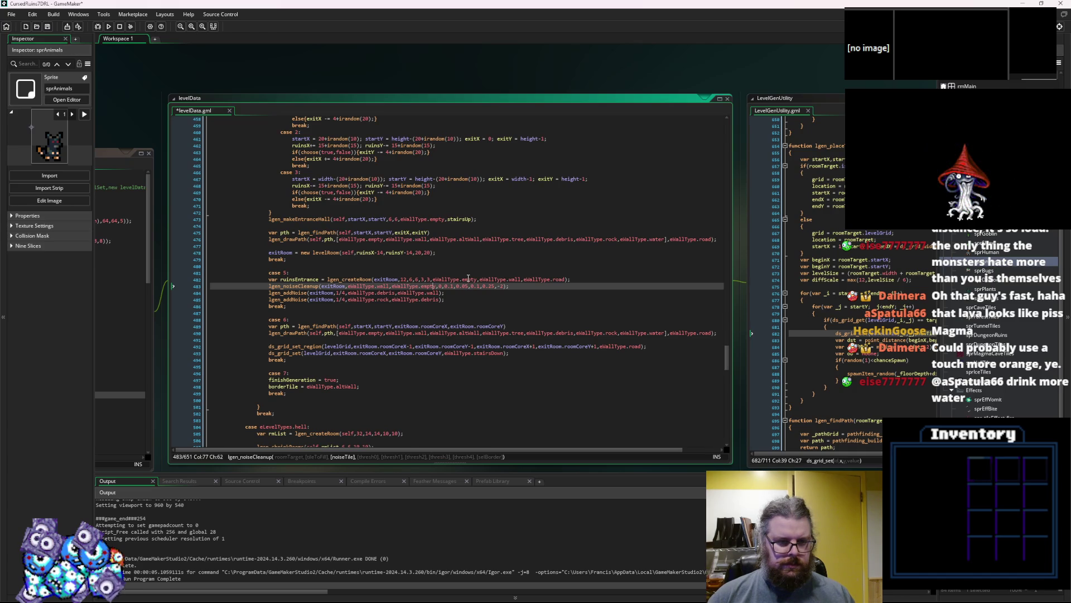
key(Right)
key(Right)
key(Right)
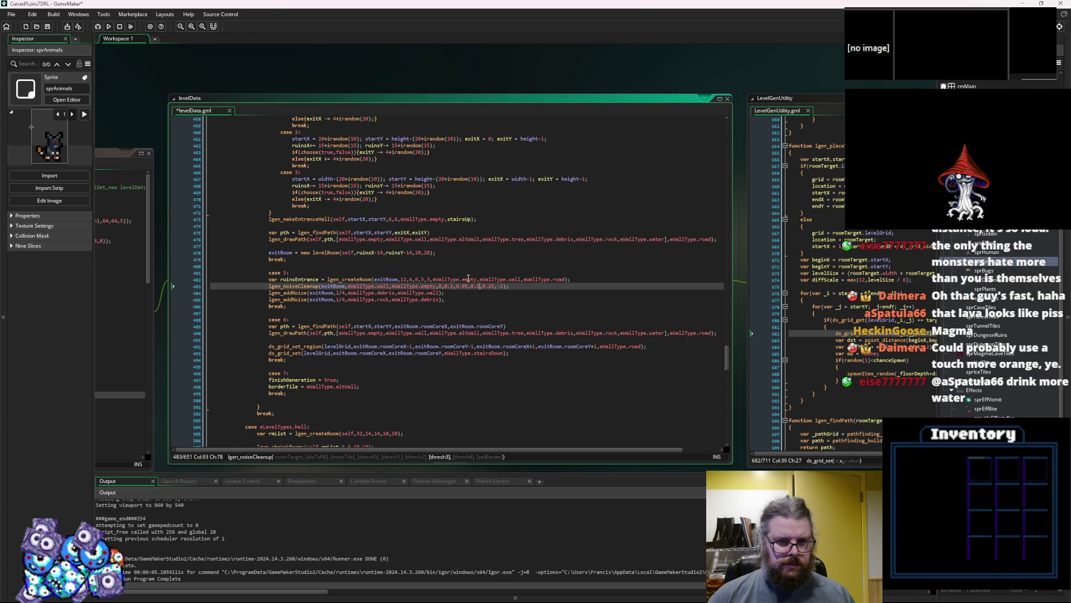
key(Right)
key(Right)
key(Right)
key(BackSpace)
key(Down)
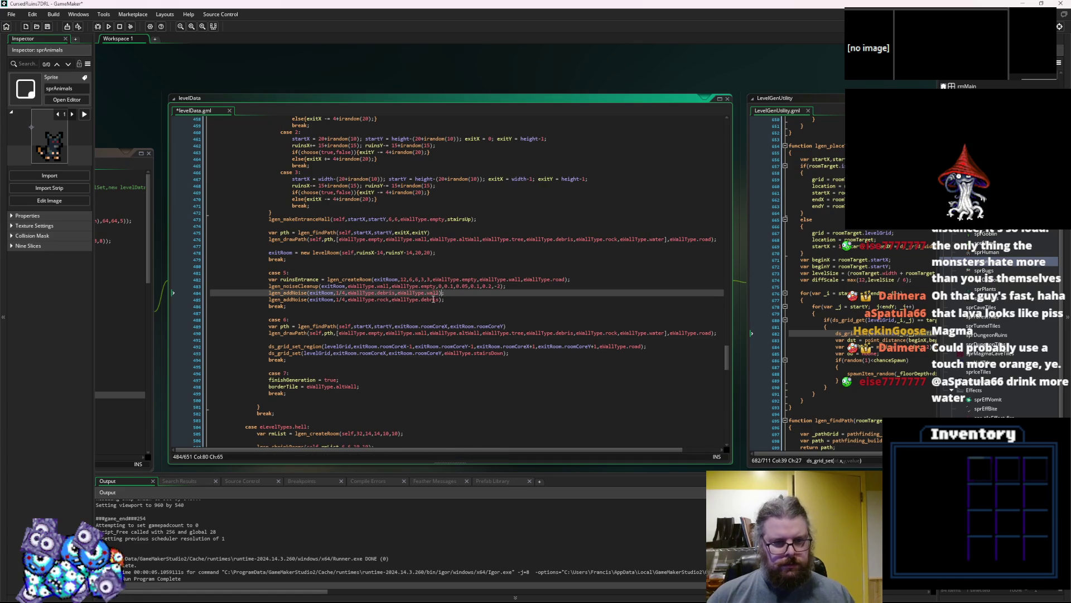
click(453, 300)
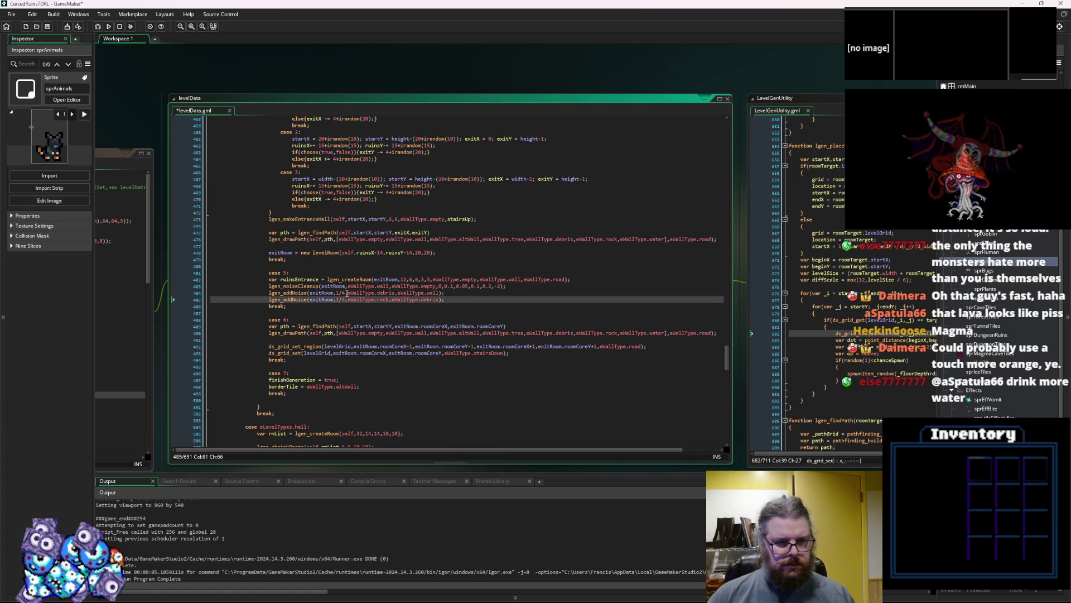
click(36, 27)
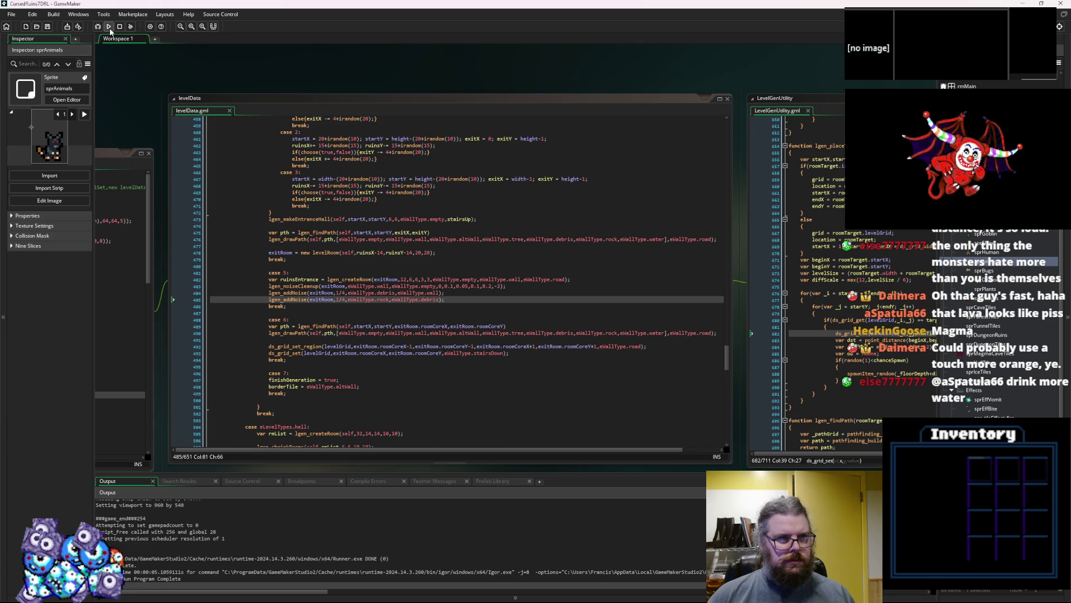
click(453, 294)
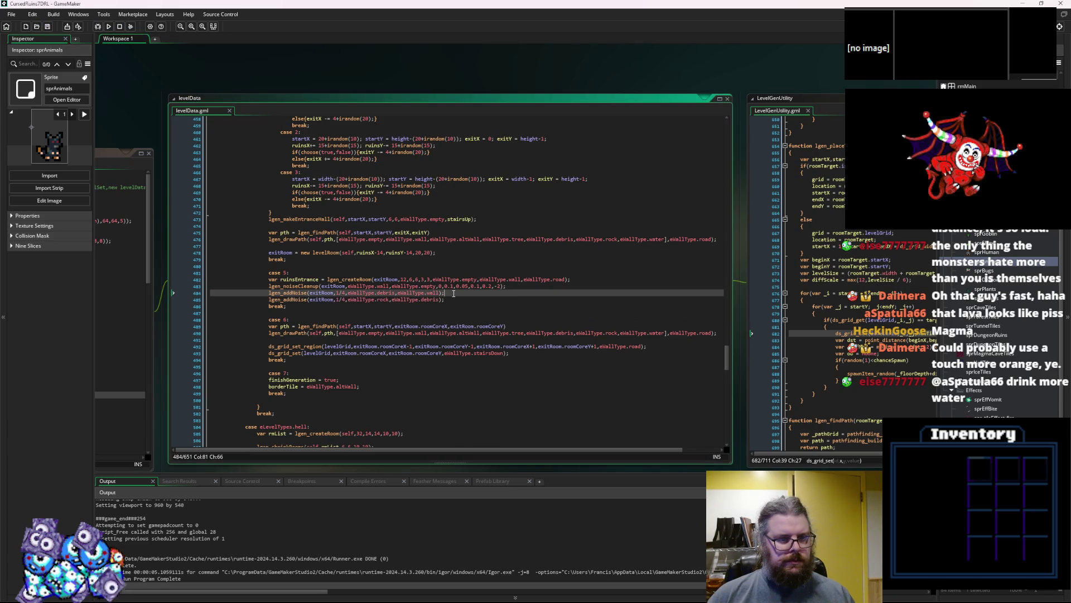
key(F5)
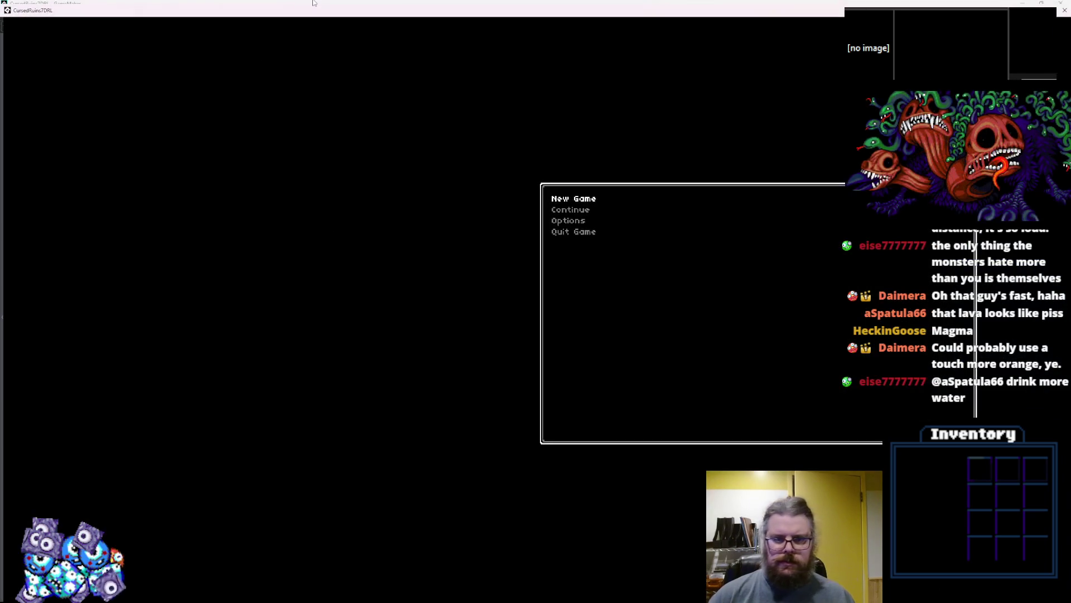
- Start a New Game and move the game window aside to reveal the AttackActions Code Error
key(Return)
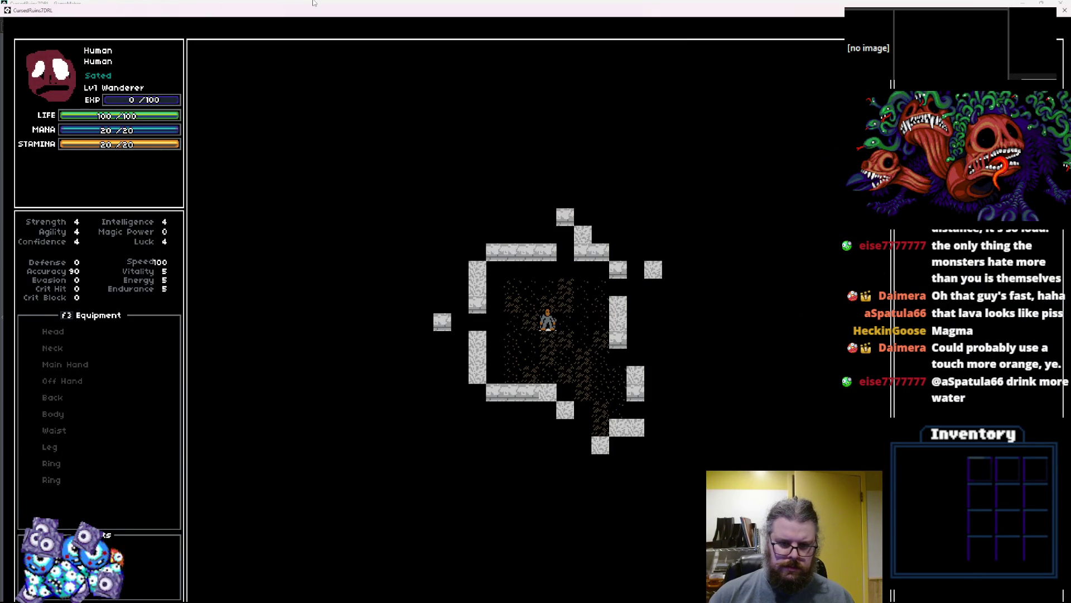
mouse_move(315, 3)
mouse_down()
mouse_move(693, 193)
mouse_move(827, 214)
mouse_move(617, 206)
mouse_up()
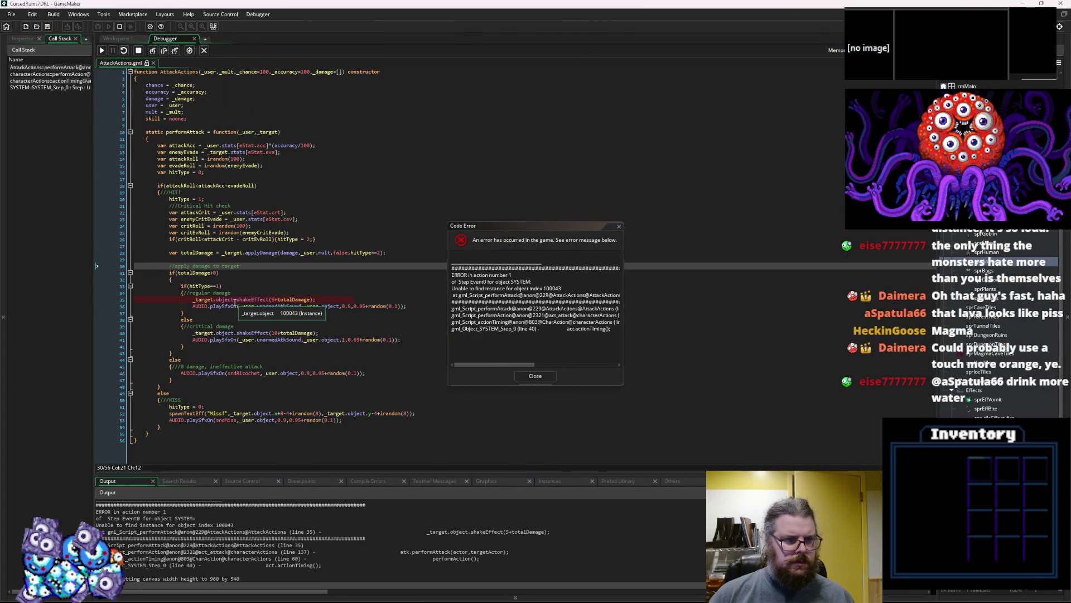
- Inspect _target.object on line 35, close the error report, and stop the game
click(223, 300)
double_click(224, 299)
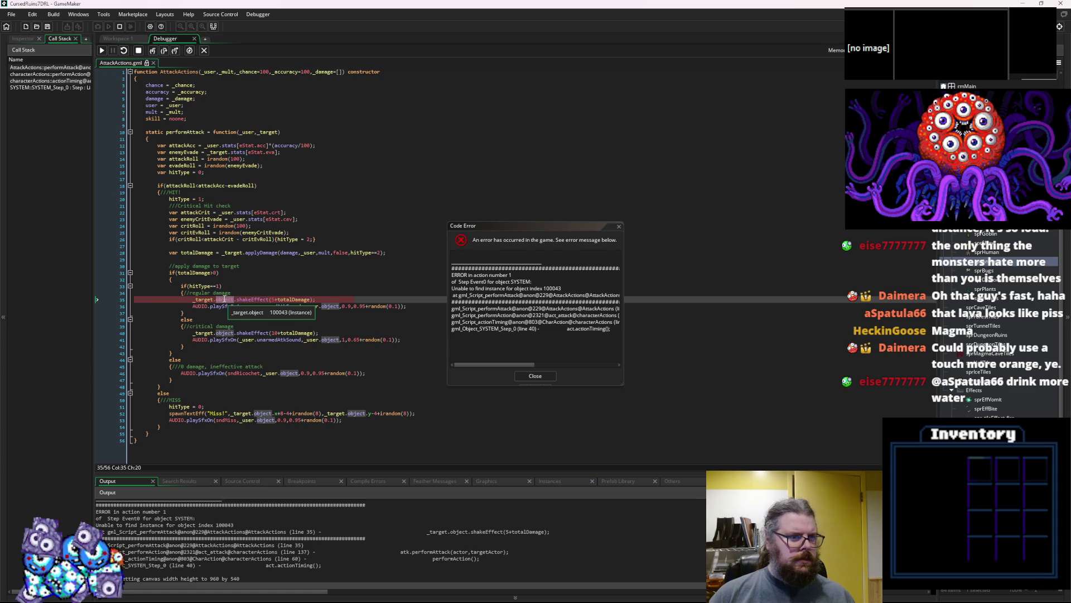
click(233, 333)
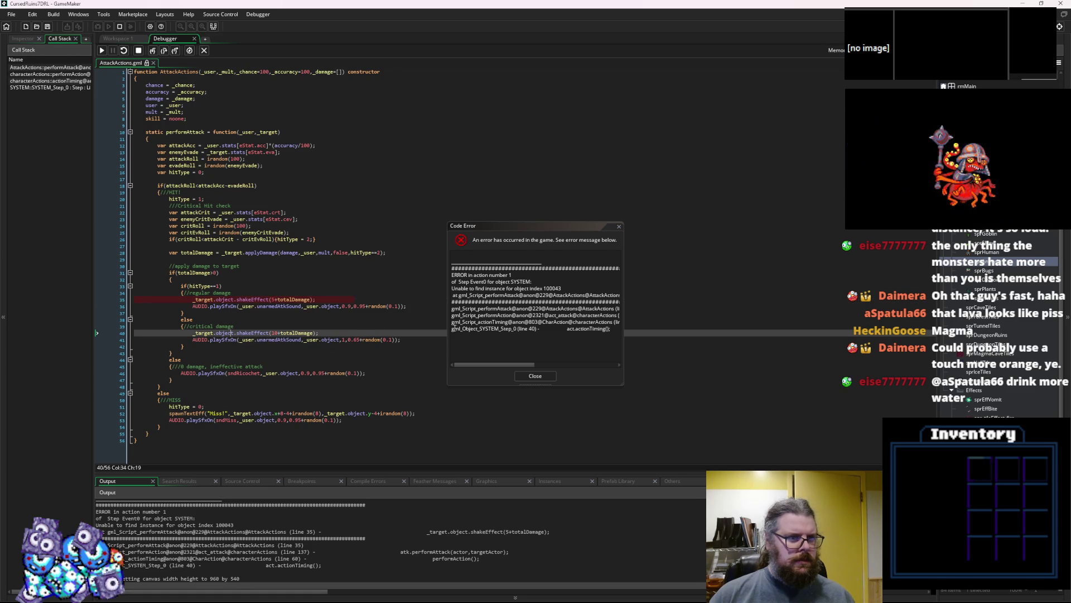
click(535, 376)
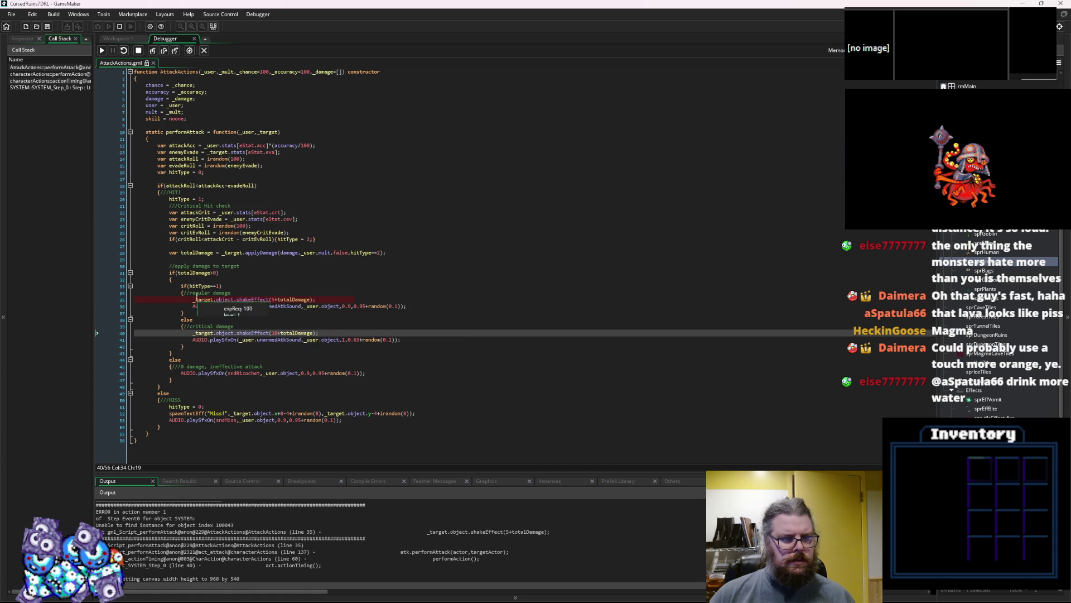
double_click(232, 299)
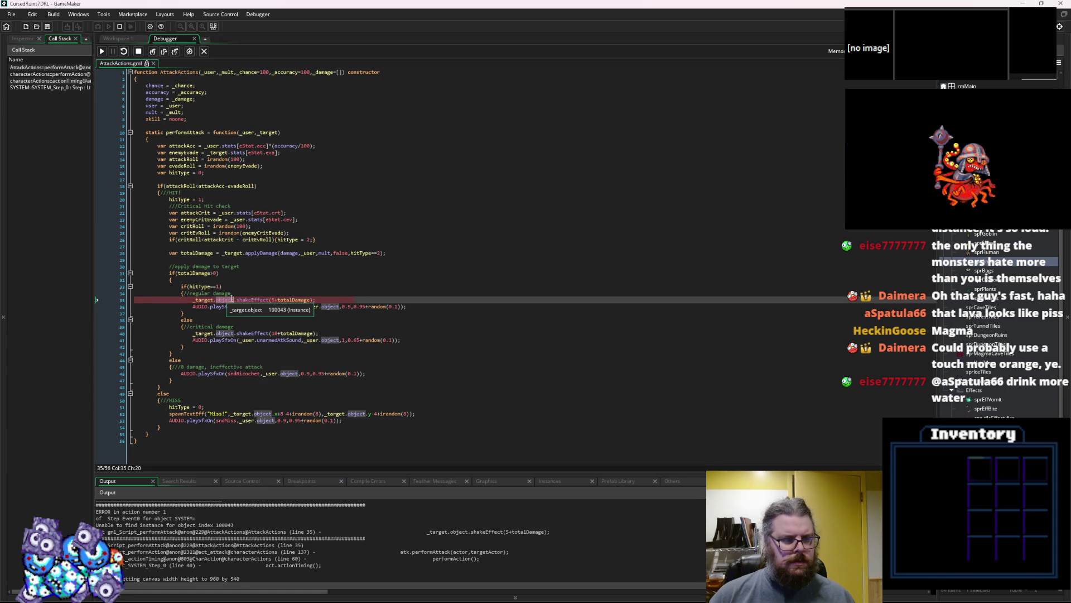
click(139, 51)
- Add an if(instance_exists(object)) line with an opening brace before the hit effects
click(251, 279)
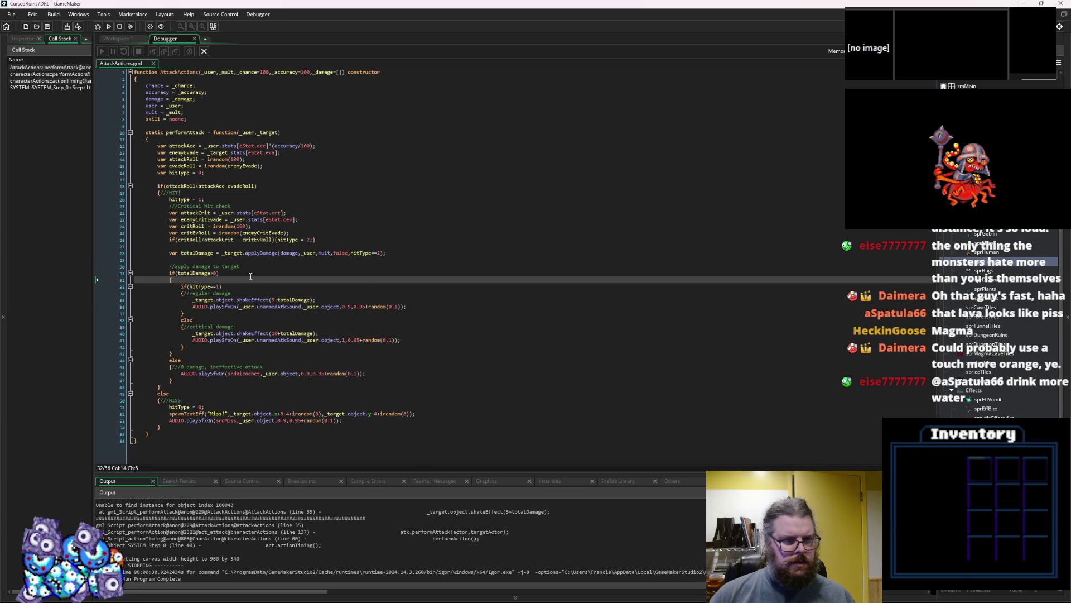
key(Return)
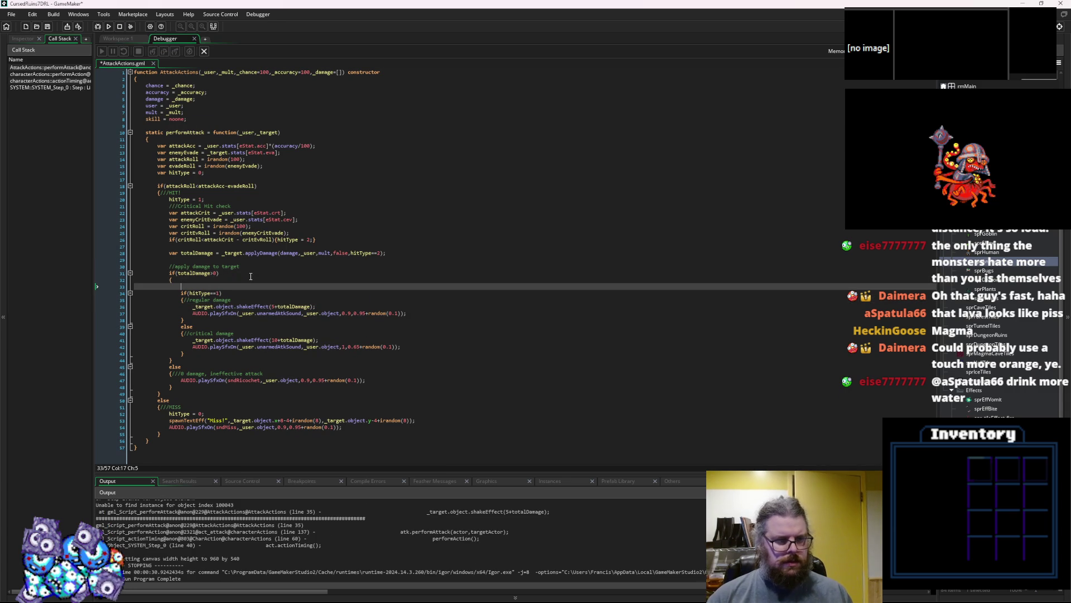
text(if(instance_exis)
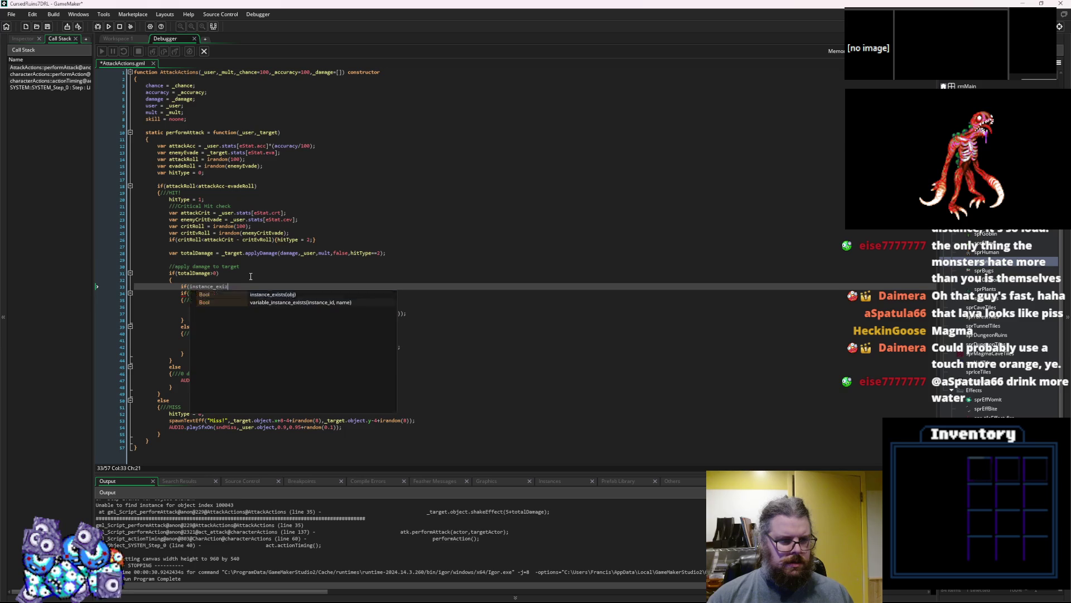
text(ts())
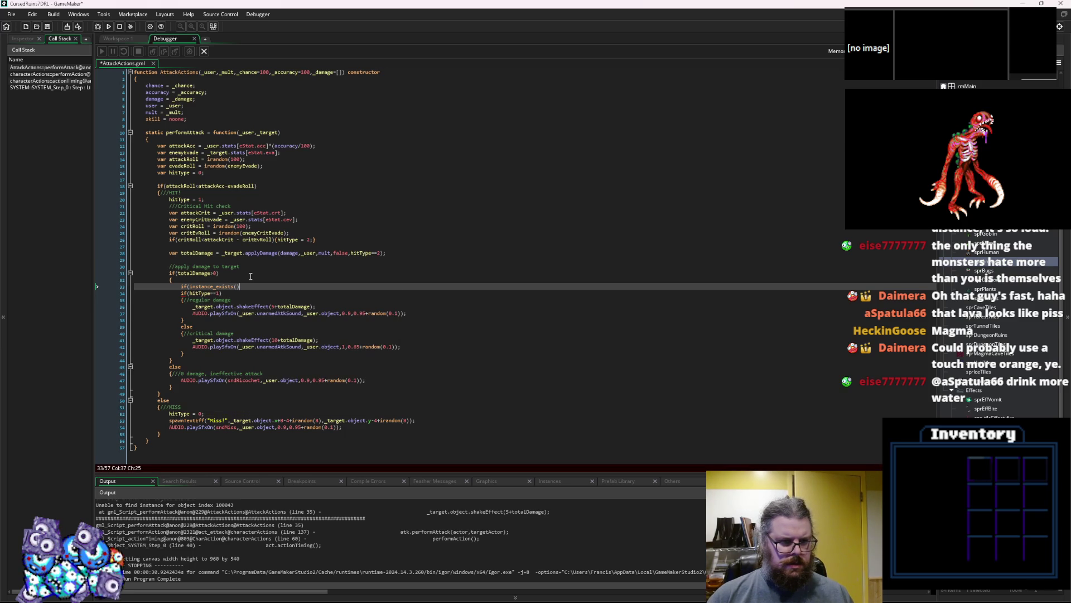
key(Left)
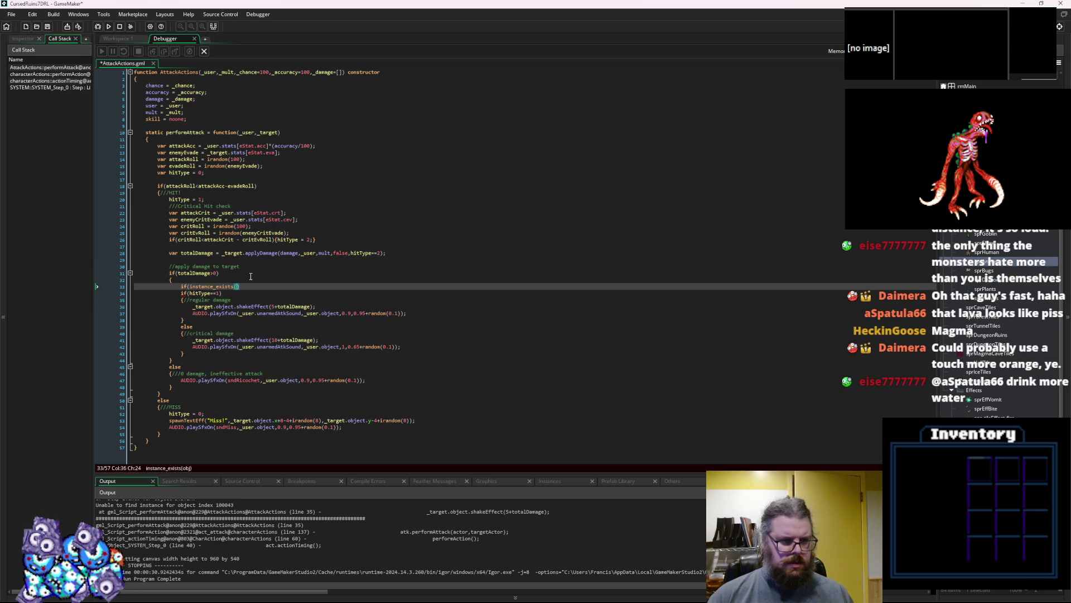
text(objec)
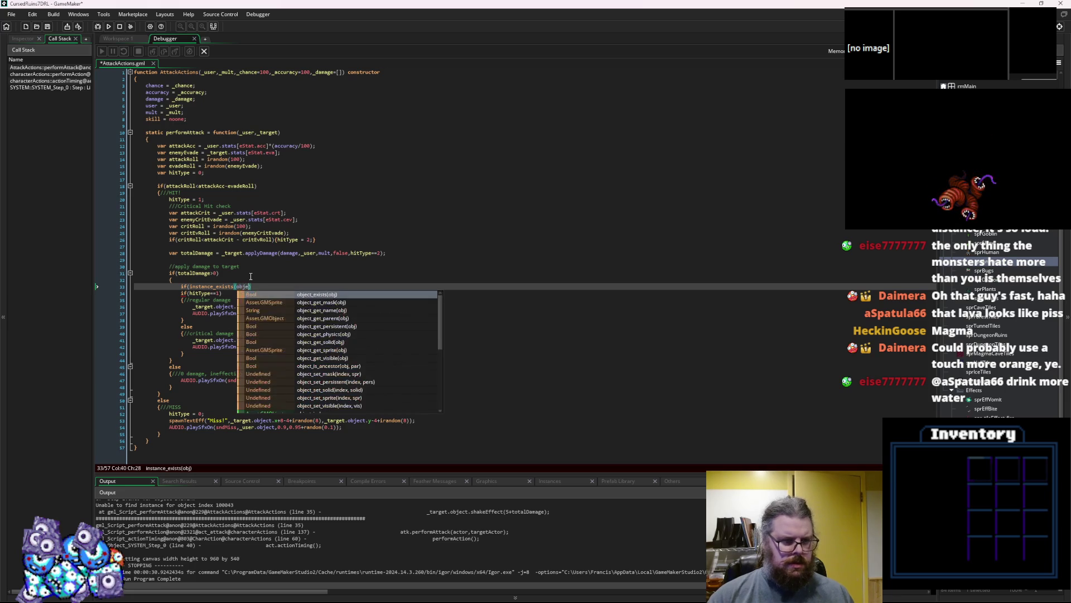
text(t))
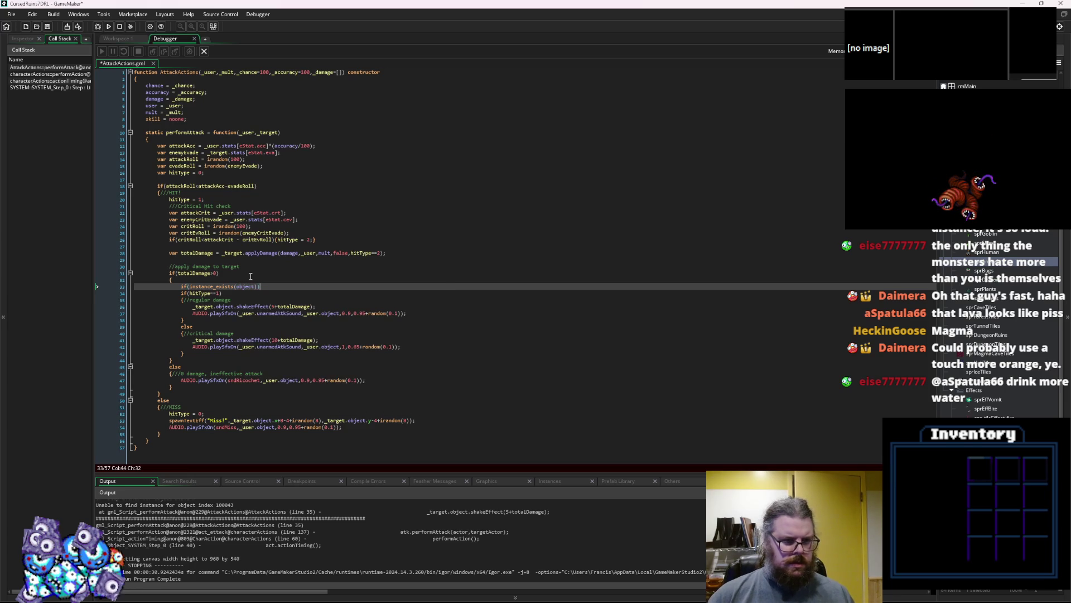
key(Return)
text({)
- Close the block, change the check to _target.object, and indent the wrapped hit-effect lines
key(Down)
key(Down)
key(Down)
key(Down)
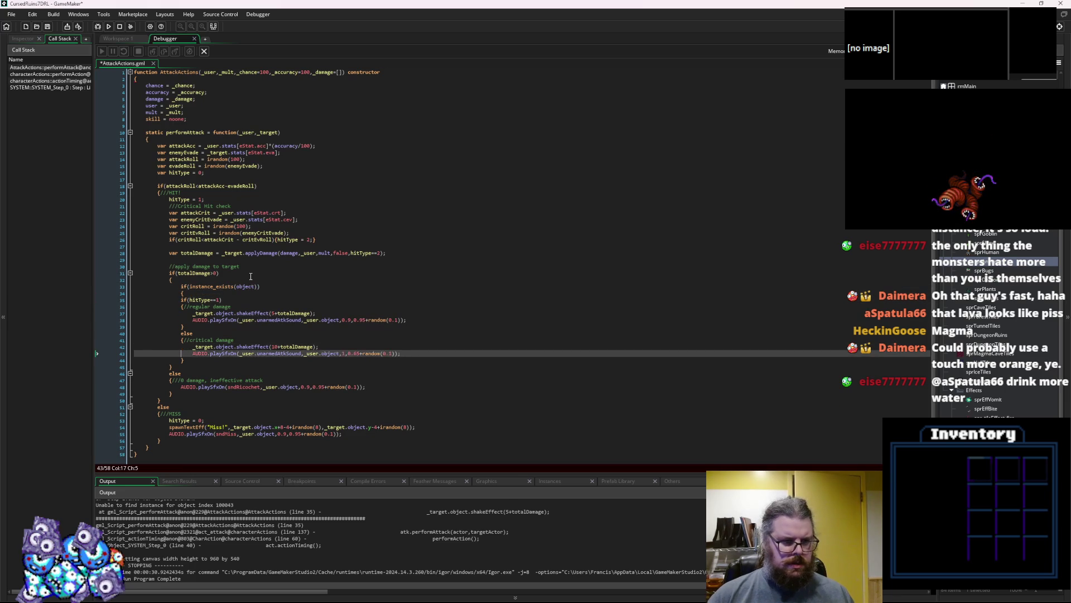
key(Return)
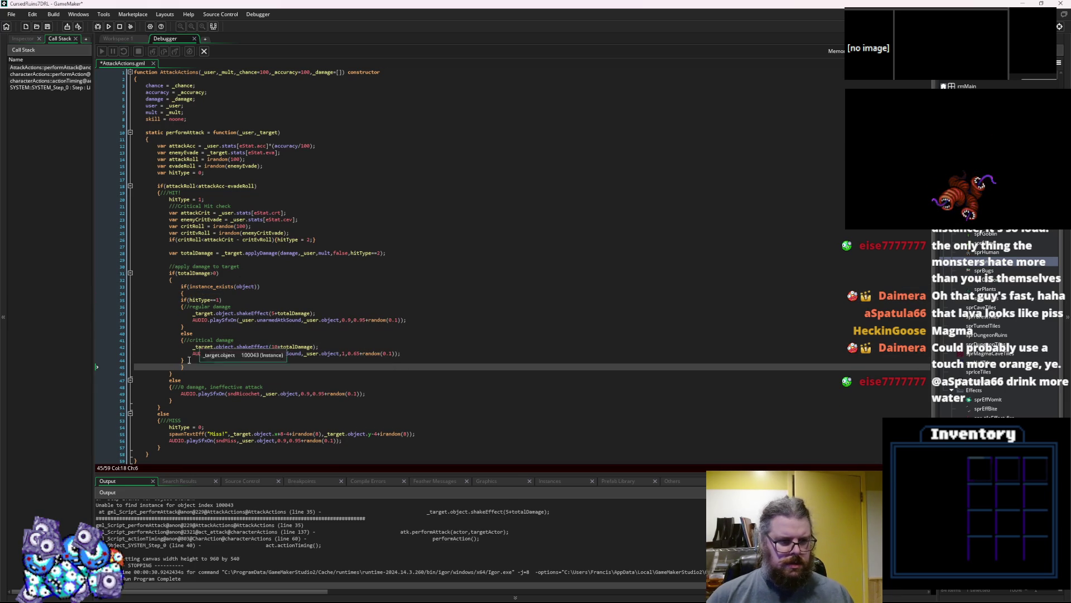
key(Up)
key(Up)
key(Up)
click(236, 286)
text(_target.)
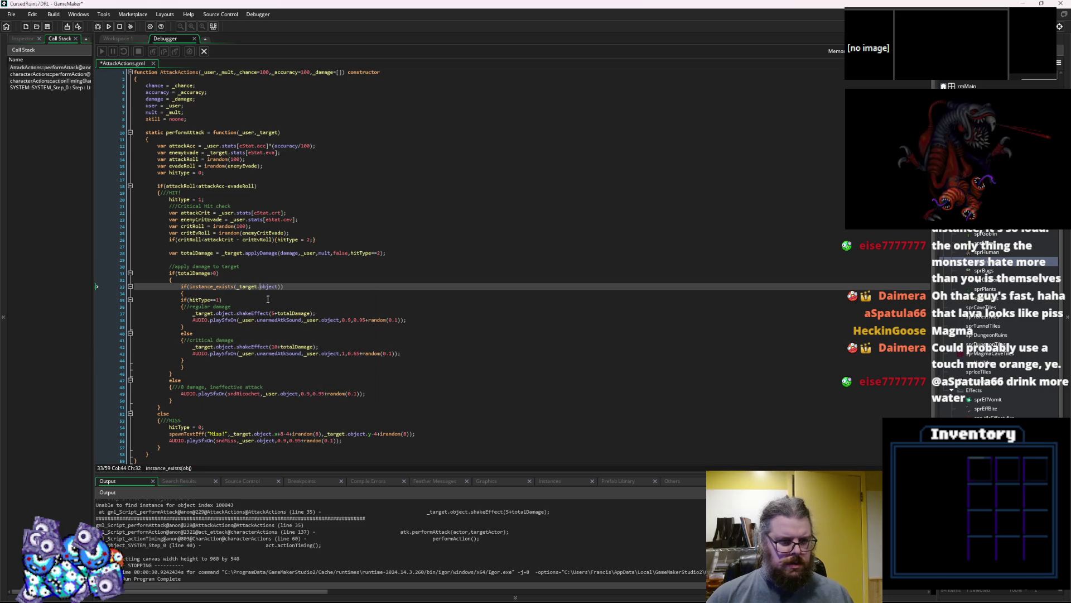
mouse_move(235, 360)
mouse_down()
mouse_move(159, 306)
mouse_move(250, 286)
mouse_up()
key(Tab)
key(Escape)
- Save AttackActions, launch a debug run, and enlarge the game window
click(49, 27)
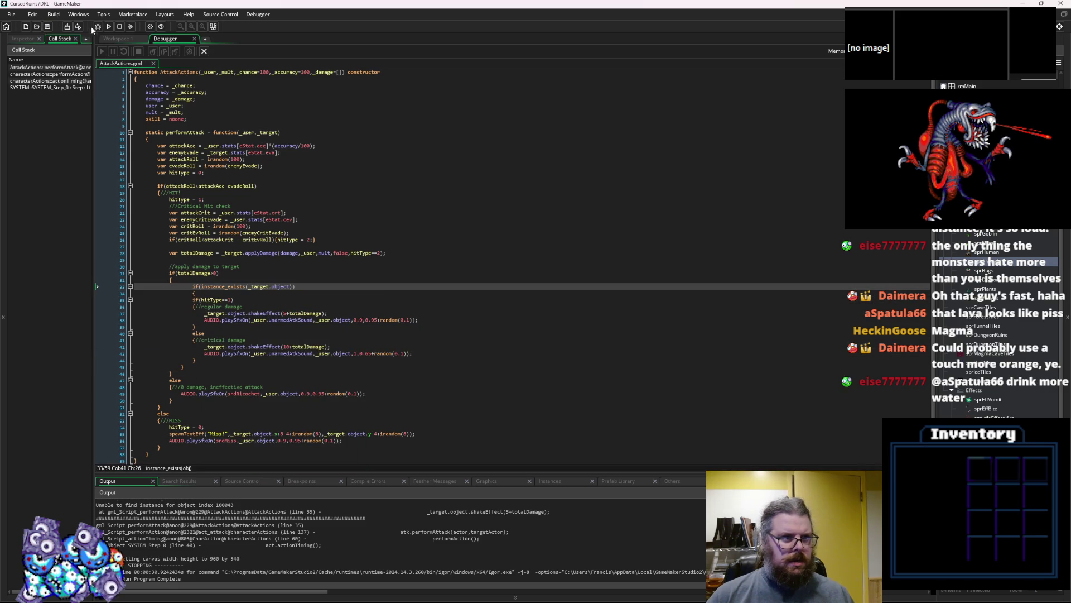
click(98, 27)
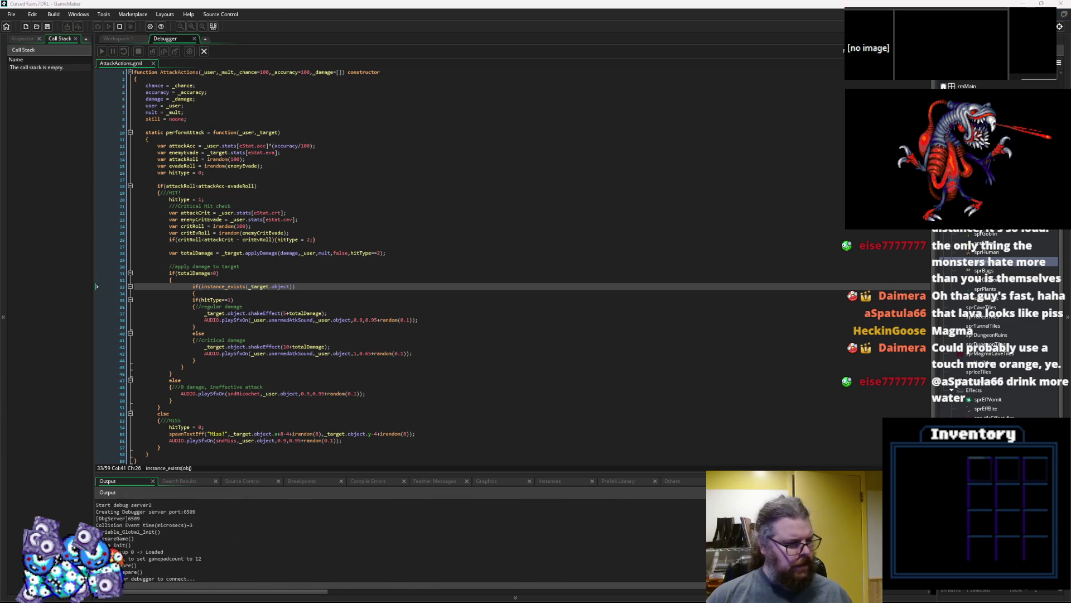
double_click(447, 246)
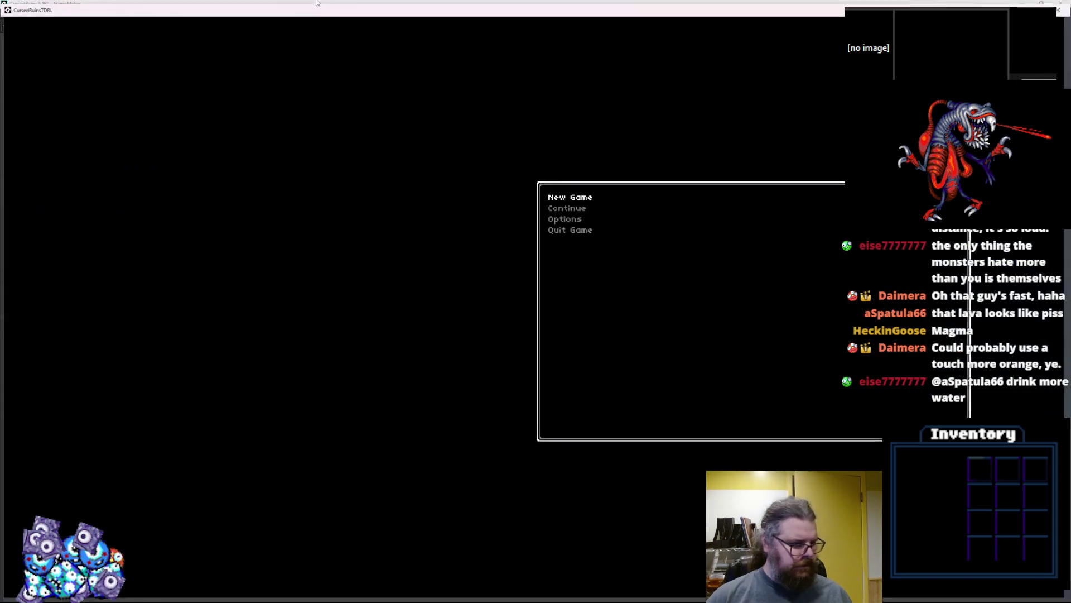
- Start a new game and take the stairs down to a new level
key(Return)
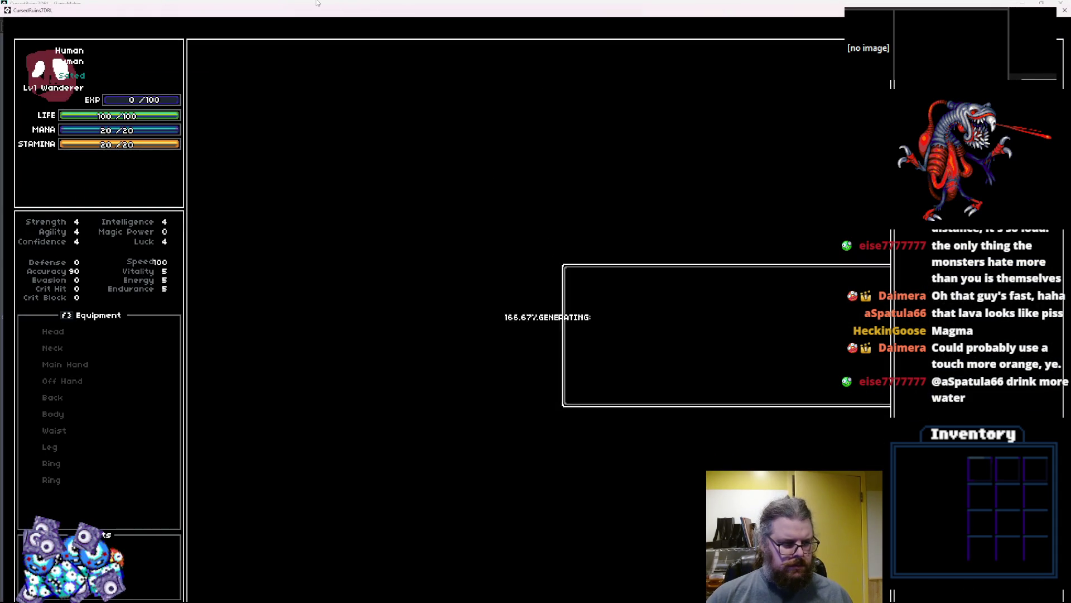
key(Left)
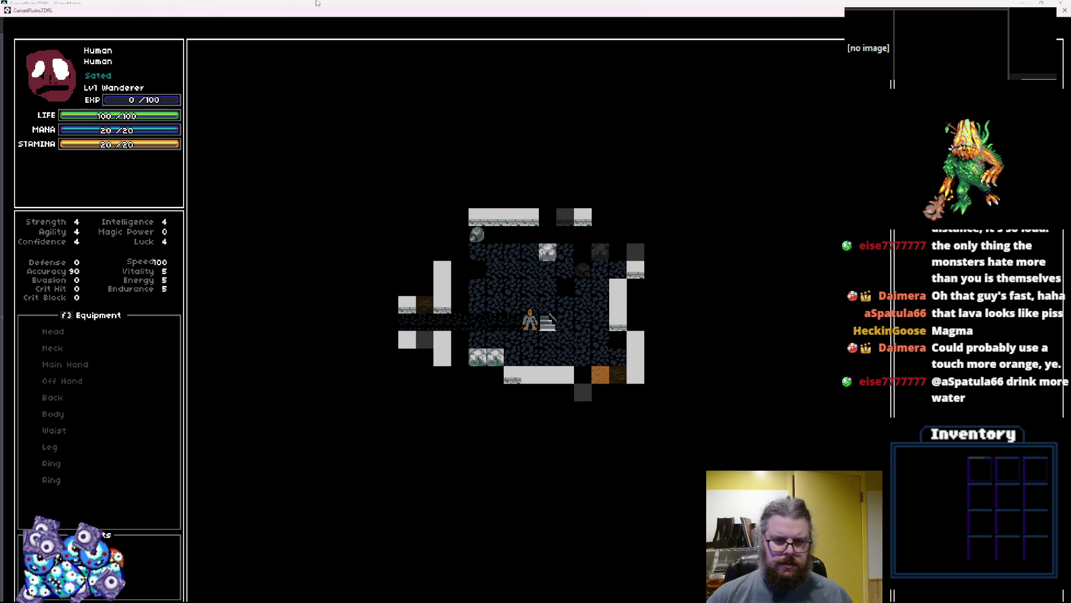
key(Right)
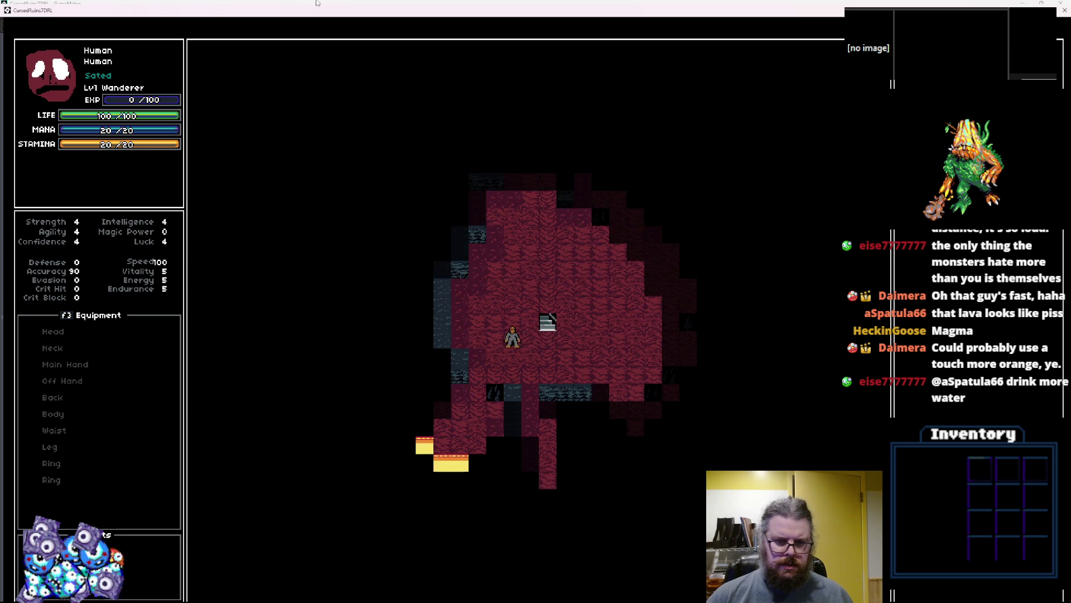
- Walk through the magma cave past the lava toward the green monster
key(Down)
key(Down)
key(Down)
key(Left)
key(Left)
key(Left)
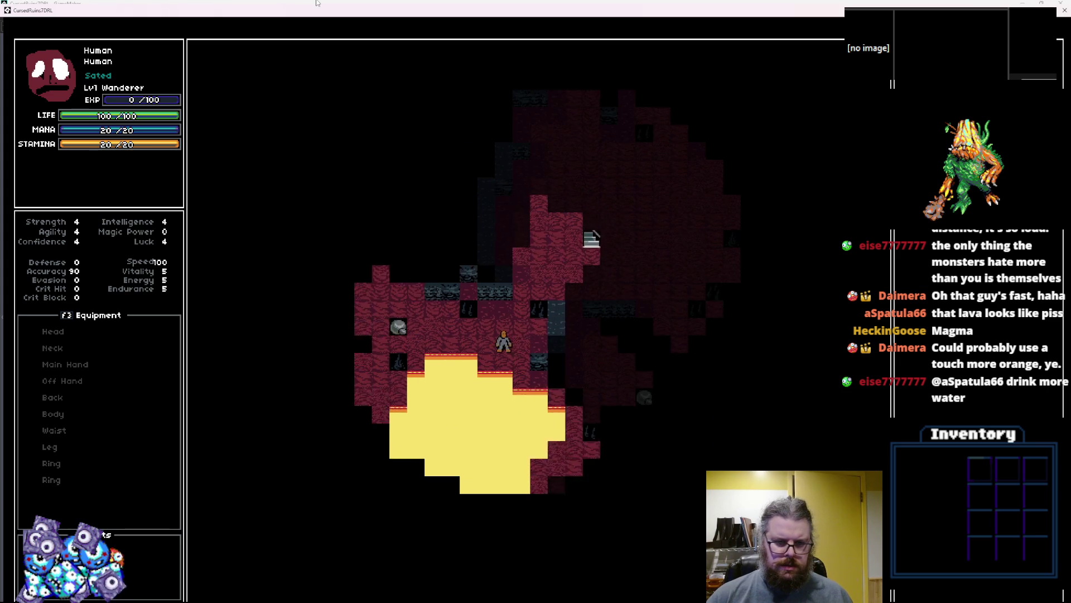
key(Left)
key(Left)
key(Left)
key(Up)
key(Up)
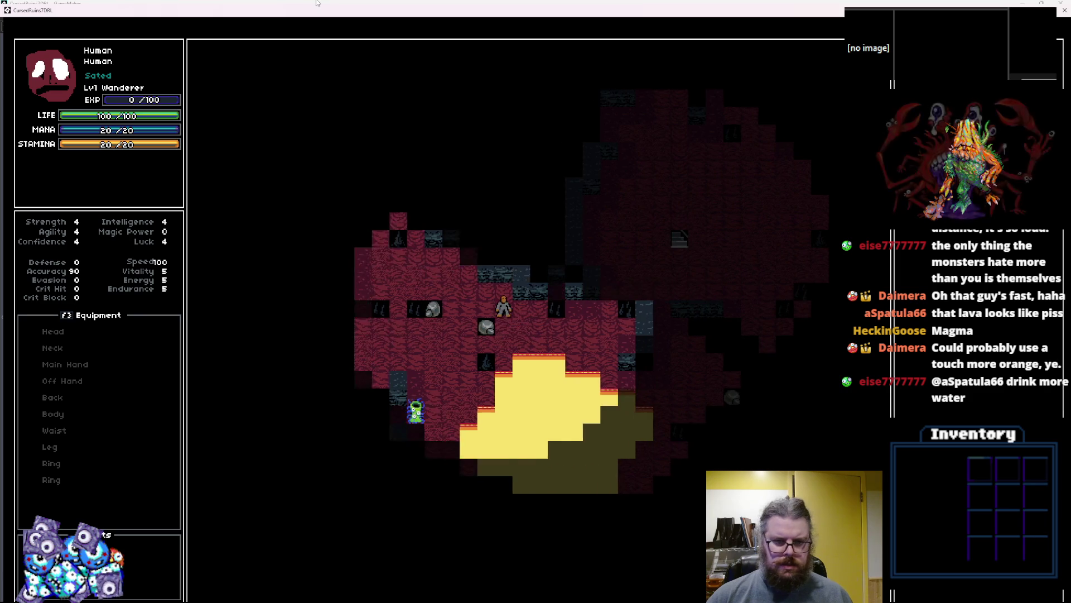
key(Left)
key(Left)
key(Left)
key(Up)
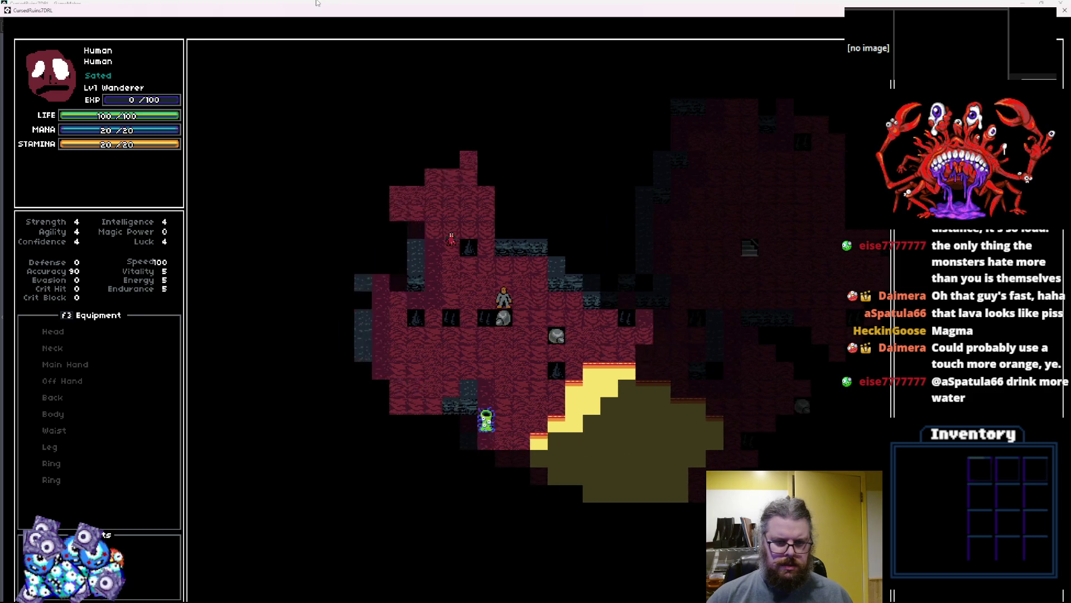
key(Left)
key(Left)
key(Left)
key(Down)
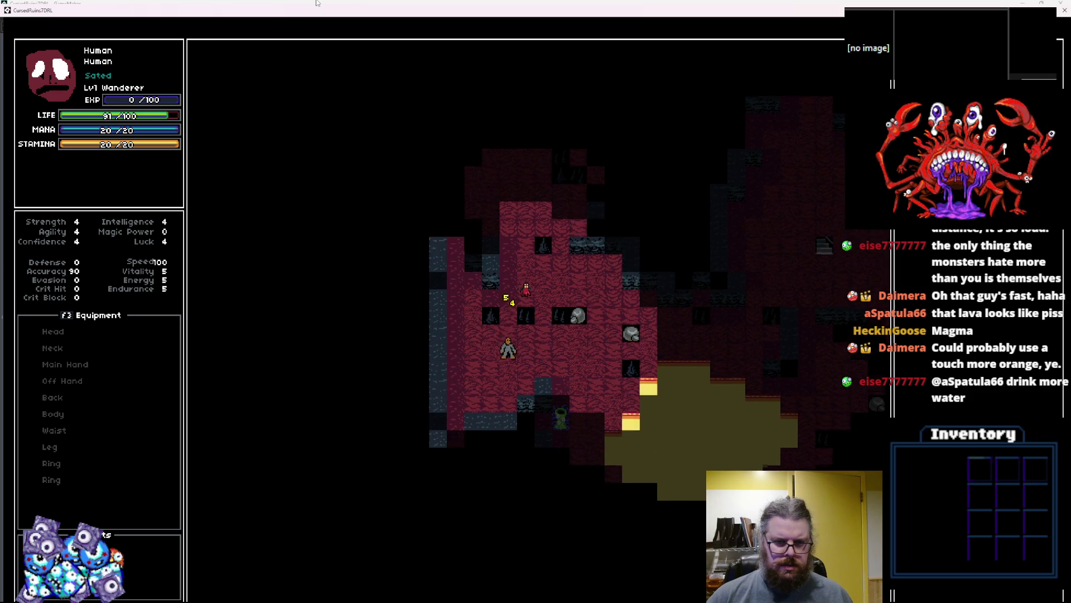
key(Down)
key(Down)
key(Left)
key(Down)
key(Left)
key(Down)
key(Left)
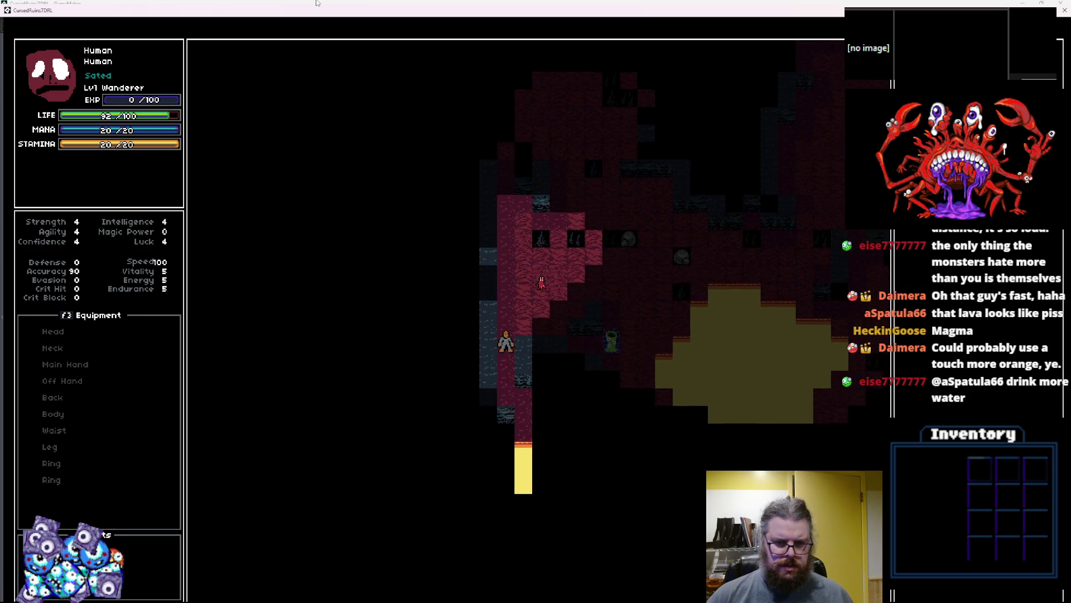
key(Down)
key(Down)
key(Down)
key(Right)
key(Down)
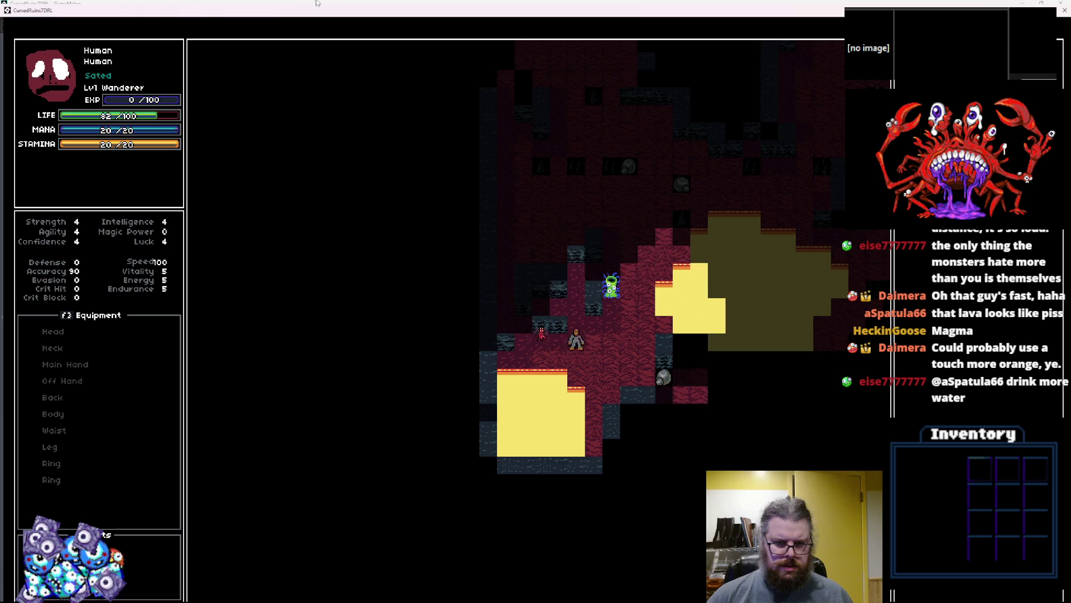
key(Right)
key(Right)
key(Right)
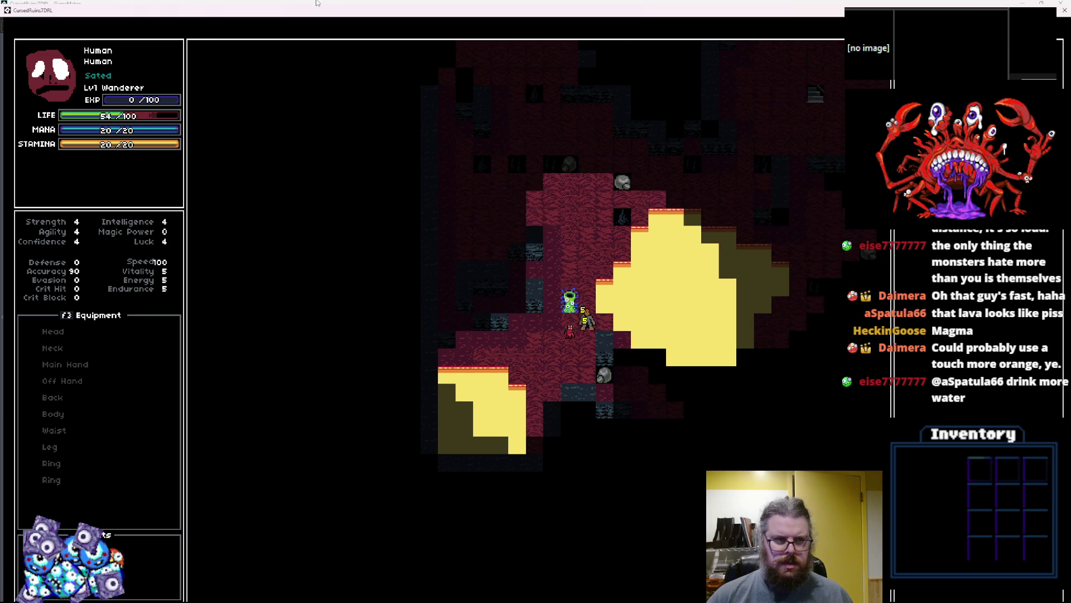
- Fight the green monster until the Wanderer reaches Lv2 with 34/105 Life
key(Up)
key(Up)
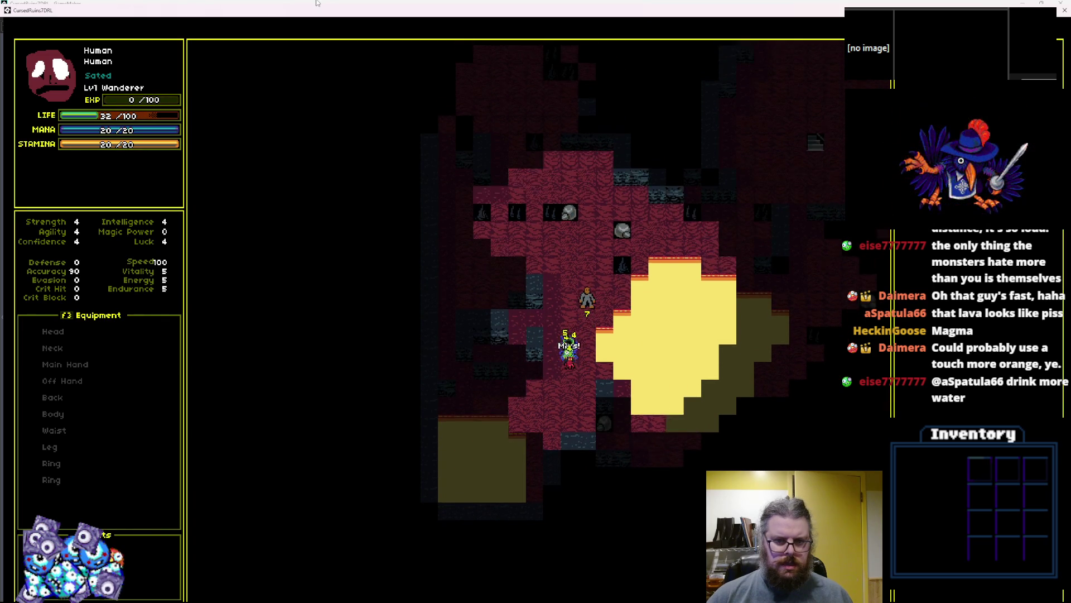
key(Down)
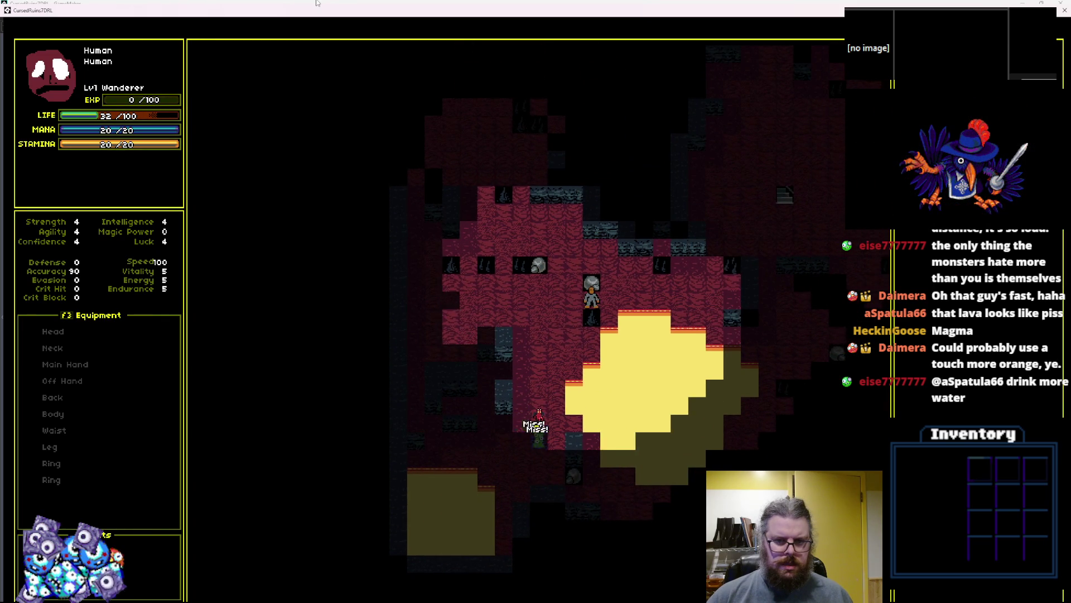
key(Left)
key(Left)
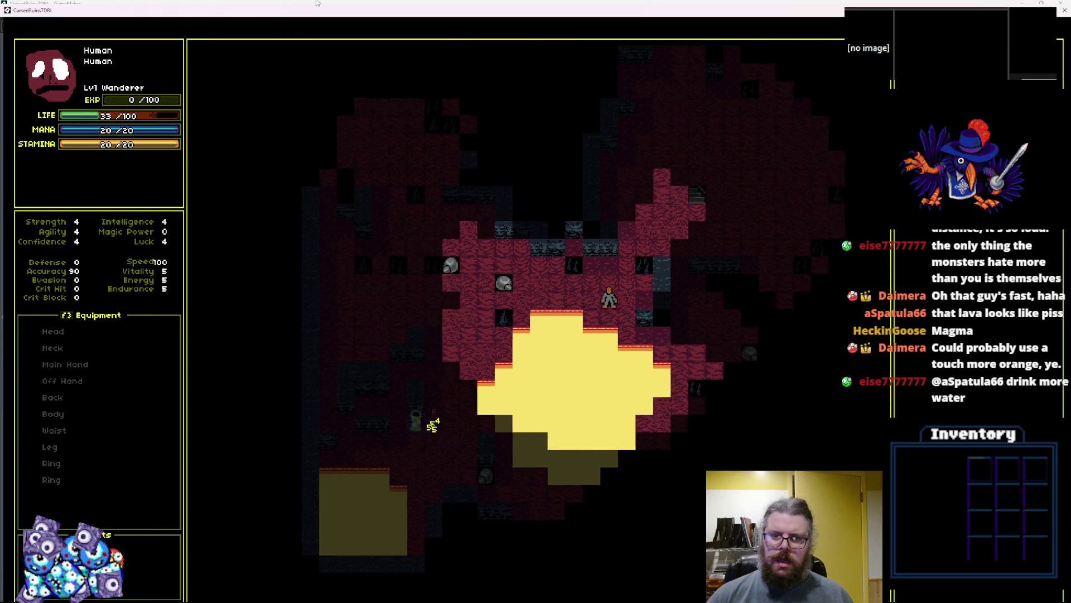
key(Up)
key(Right)
key(Up)
key(Right)
key(Up)
key(Right)
key(Right)
key(Right)
key(Right)
key(Down)
key(Right)
key(Down)
key(Right)
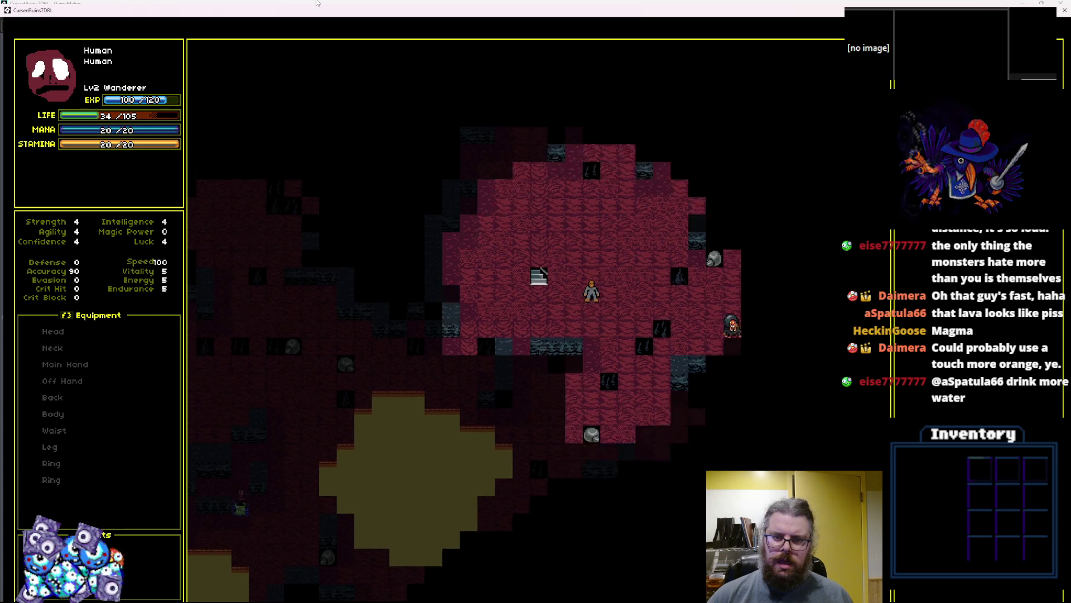
key(Up)
key(Up)
key(Up)
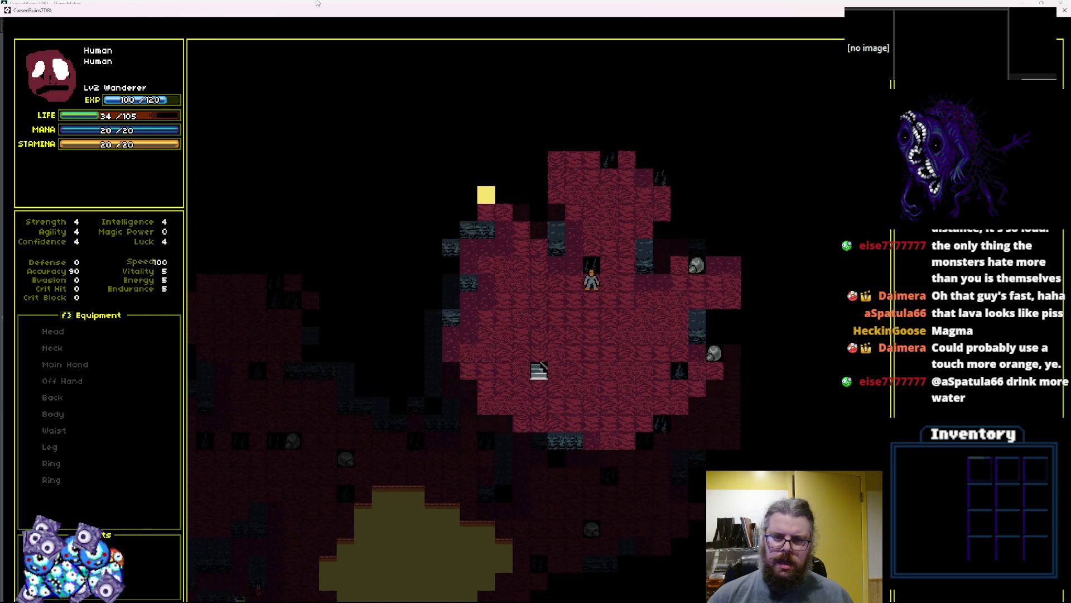
- Walk north past the lava and fight the monster met along the way
key(Left)
key(Up)
key(Up)
key(Up)
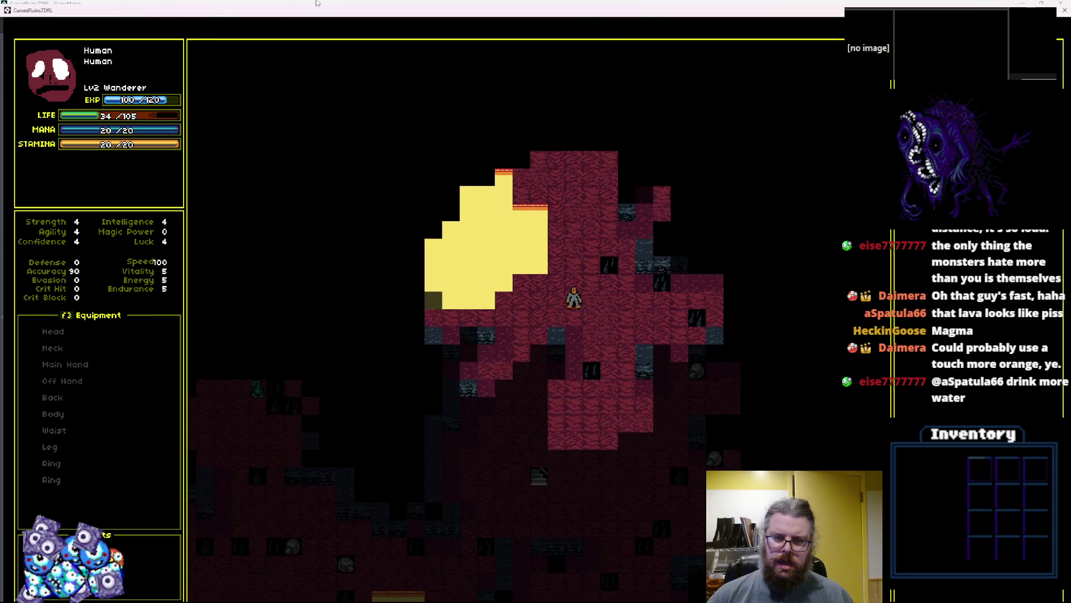
key(Up)
key(Up)
key(Up)
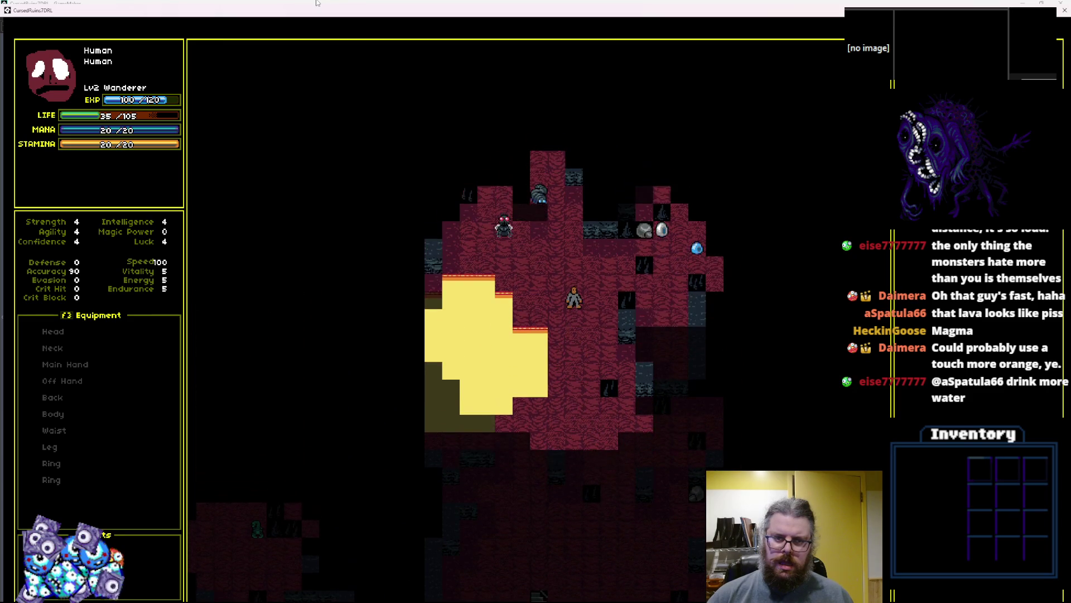
key(Up)
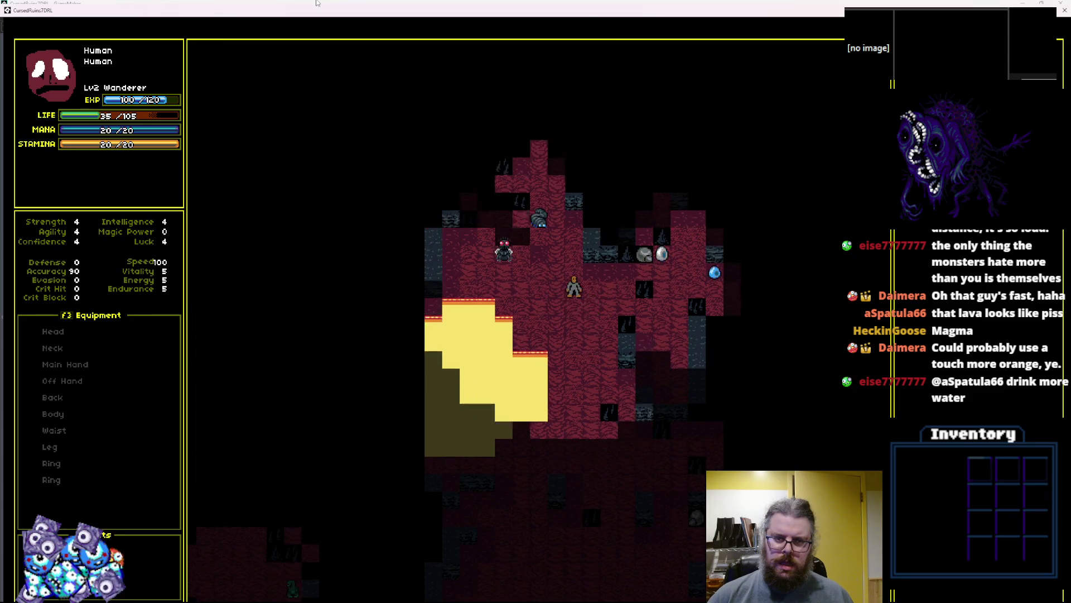
key(Up)
key(Up)
key(Up)
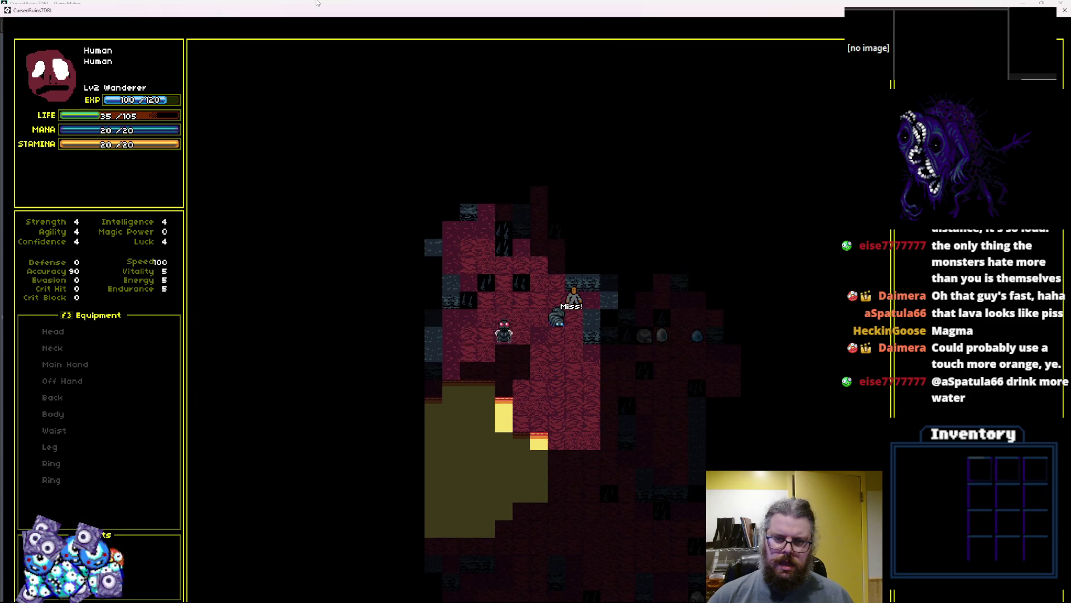
key(Up)
key(Left)
key(Up)
key(Left)
key(Up)
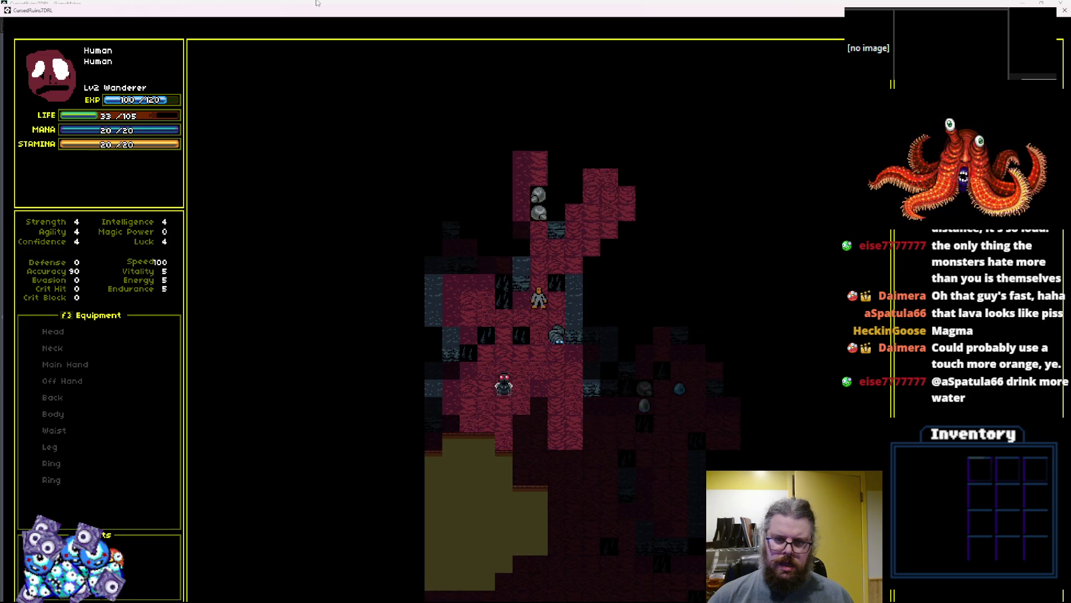
key(Up)
key(Right)
key(Up)
key(Right)
key(Up)
key(Right)
key(Up)
key(Right)
key(Up)
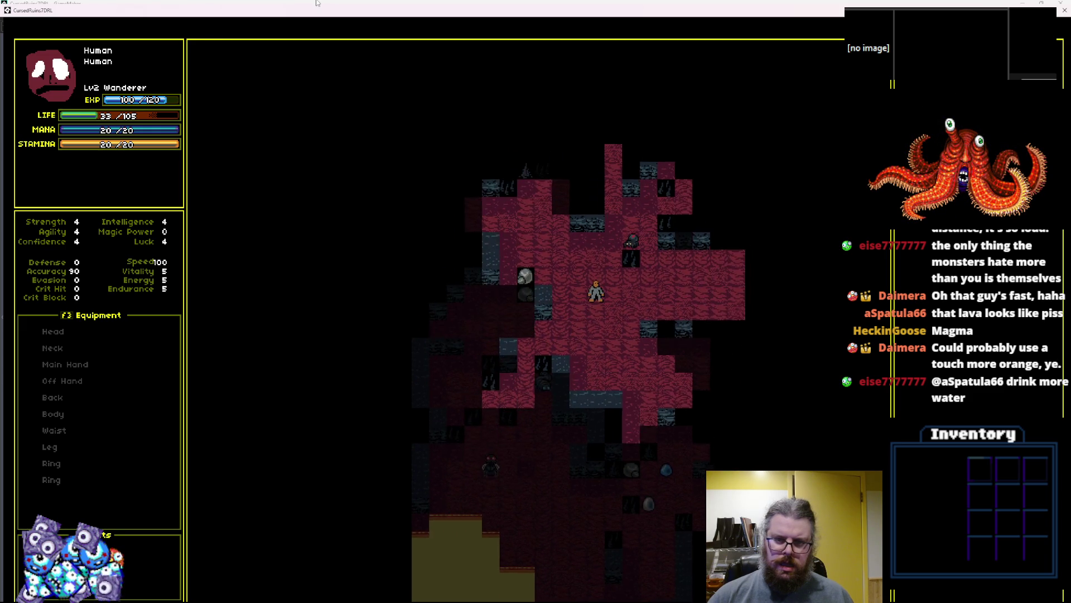
- Walk the hero right through the corridor and down into the cave
key(Right)
key(Right)
key(Right)
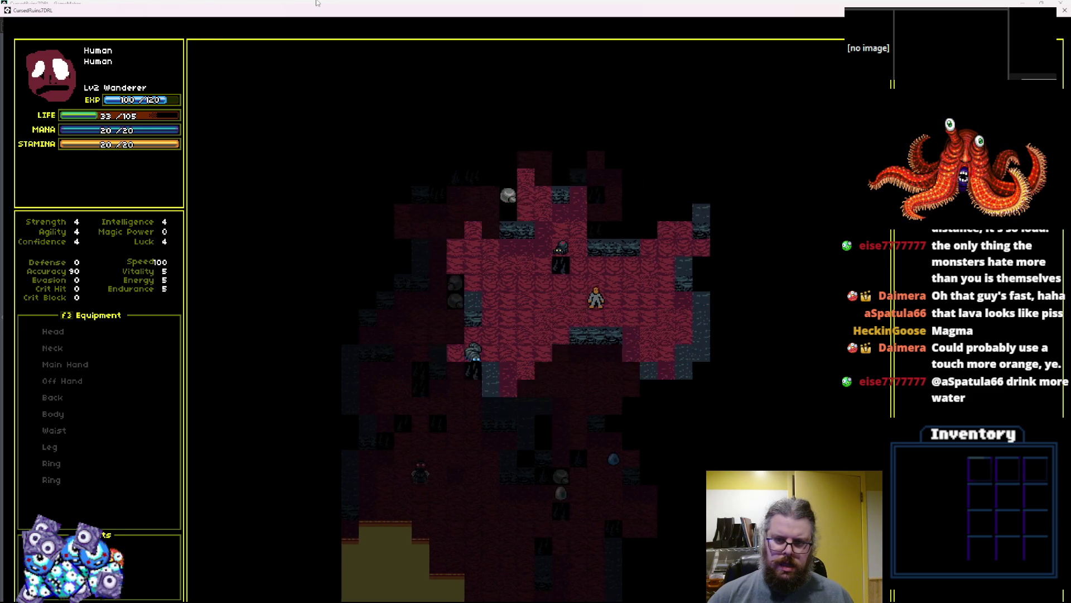
key(Up)
key(Right)
key(Up)
key(Right)
key(Up)
key(Up)
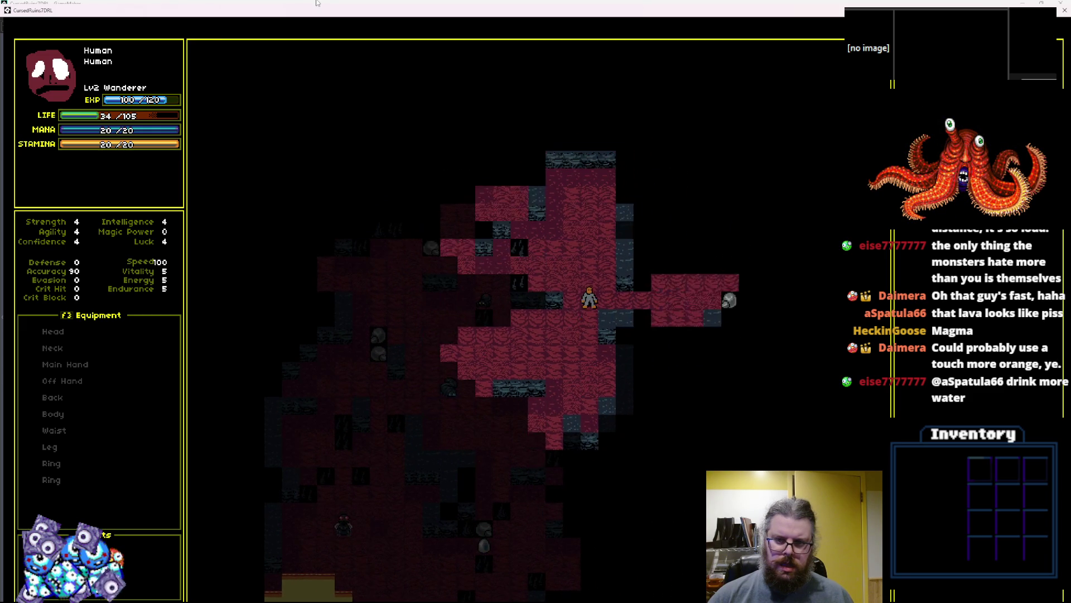
key(Right)
key(Right)
key(Right)
key(Up)
key(Right)
key(Up)
key(Right)
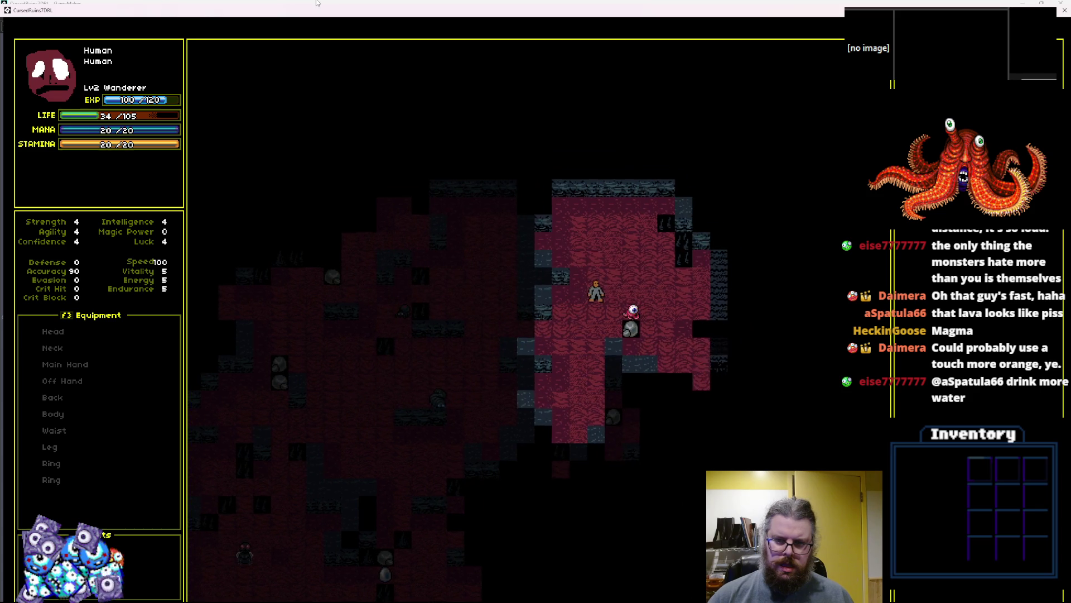
key(Right)
key(Right)
key(Right)
key(Down)
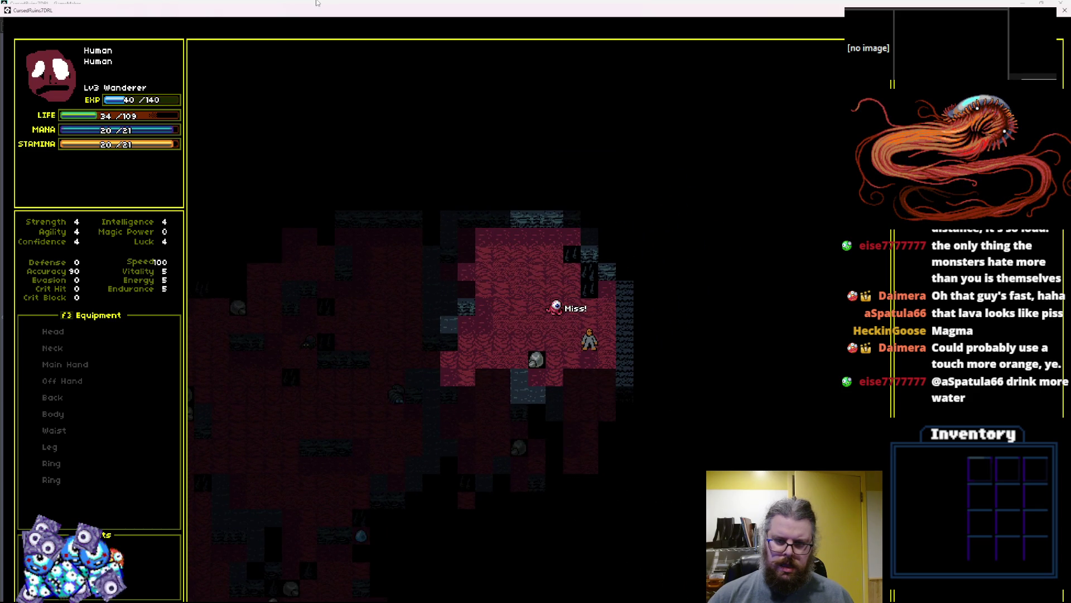
- Fight the eye monster, reaching Lv3 at 16/109 Life, then descend the stairs
key(Left)
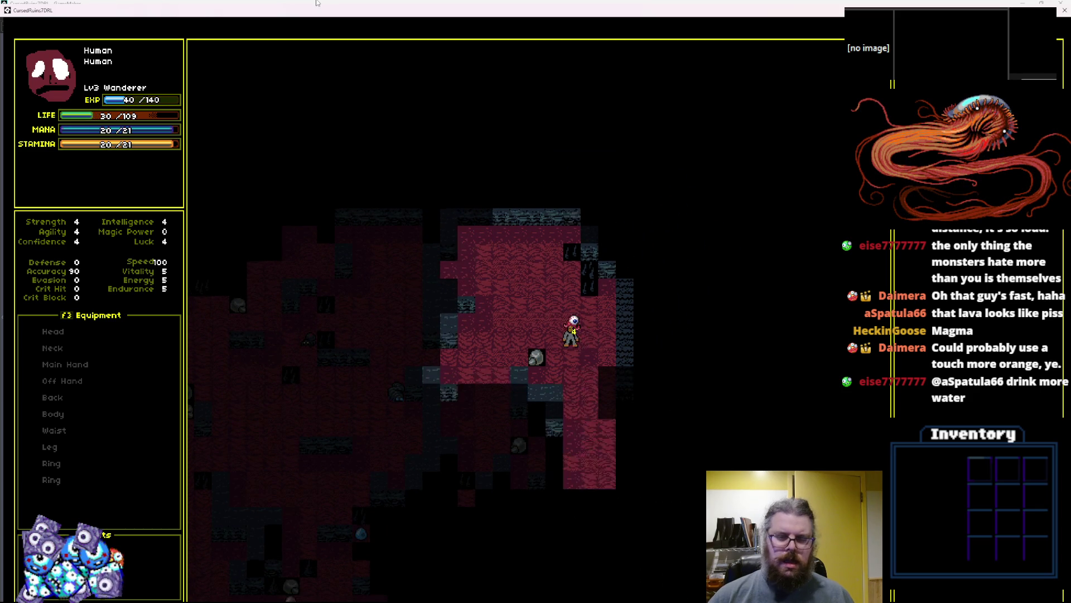
key(Down)
key(Down)
key(Down)
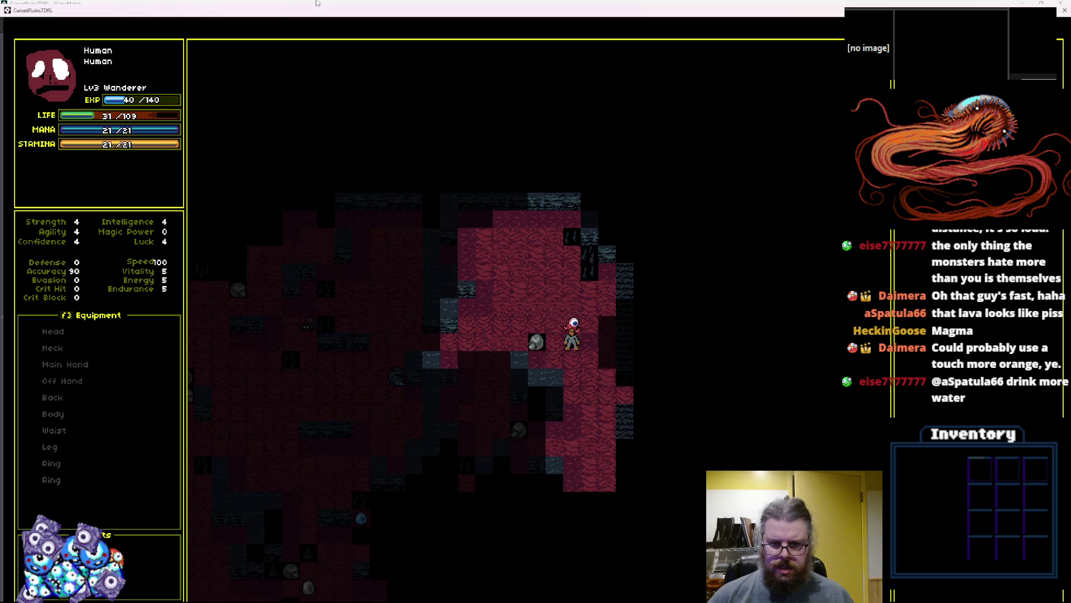
key(Right)
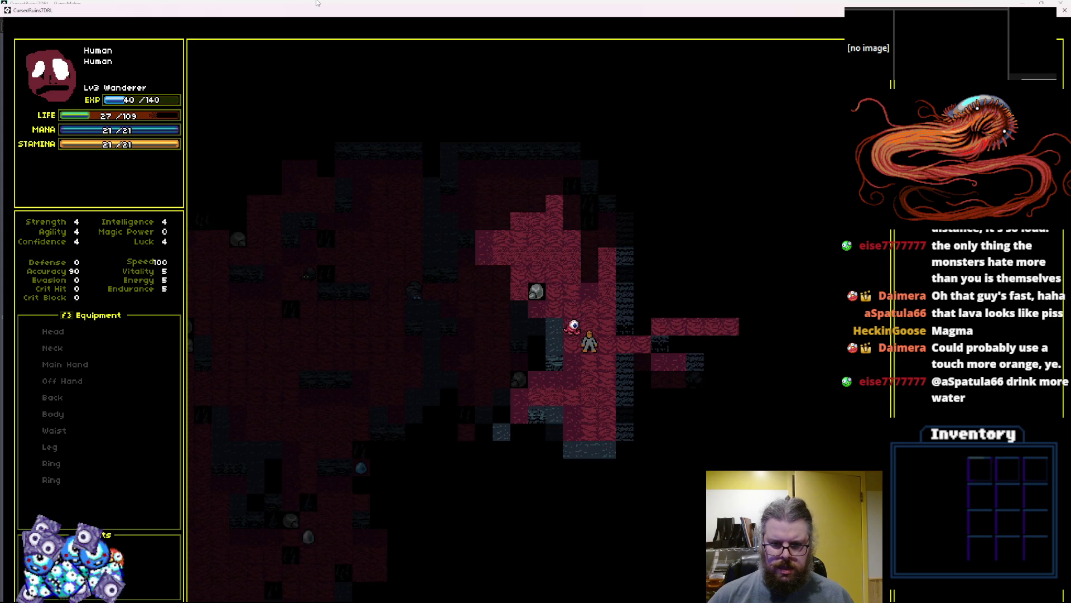
key(Left)
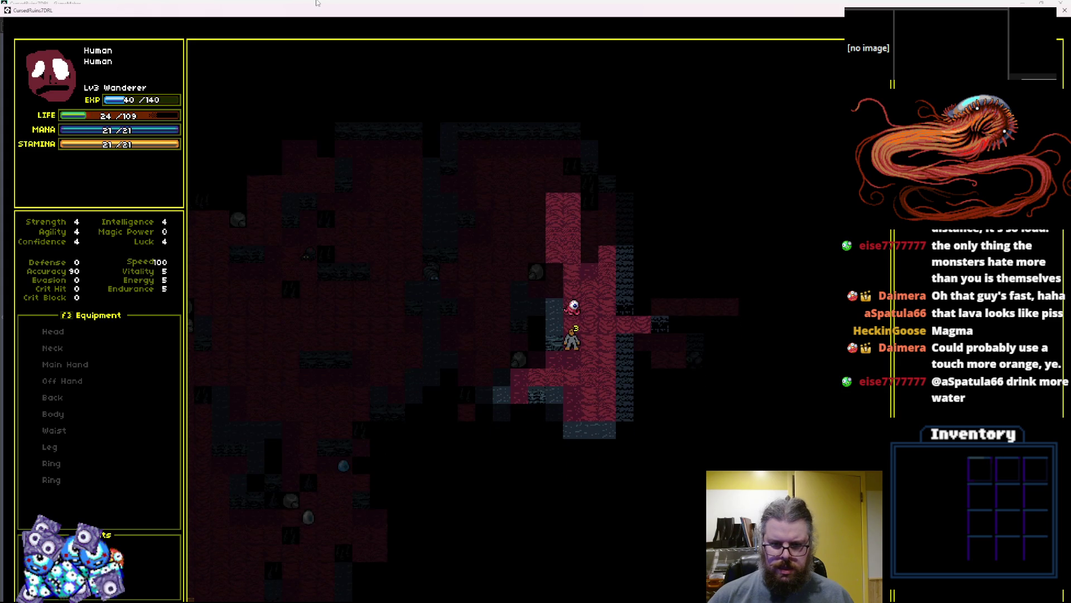
key(Right)
key(Up)
key(Right)
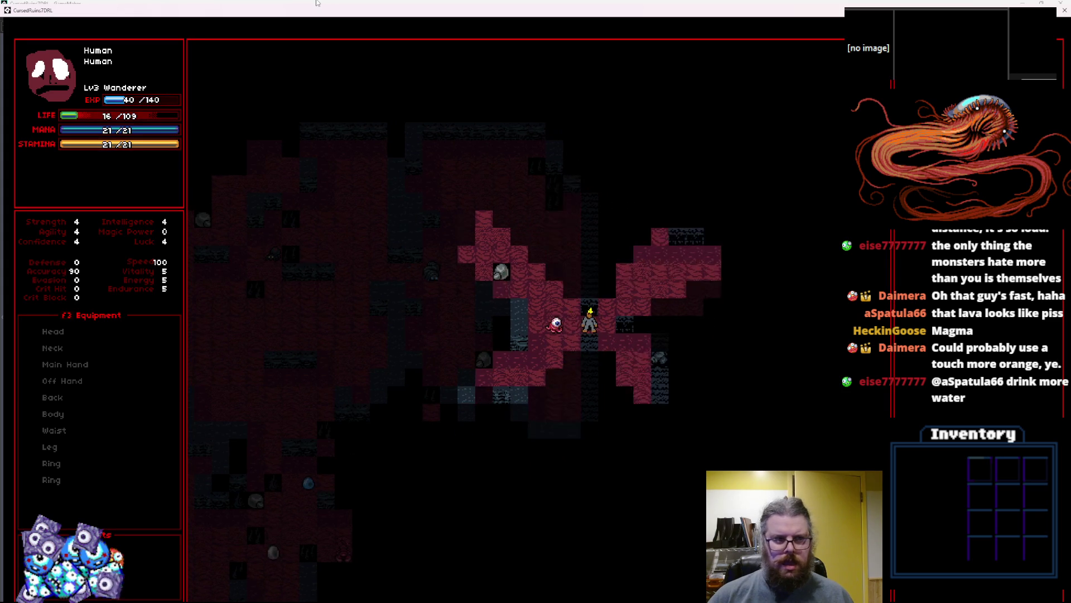
key(Right)
key(Right)
key(Up)
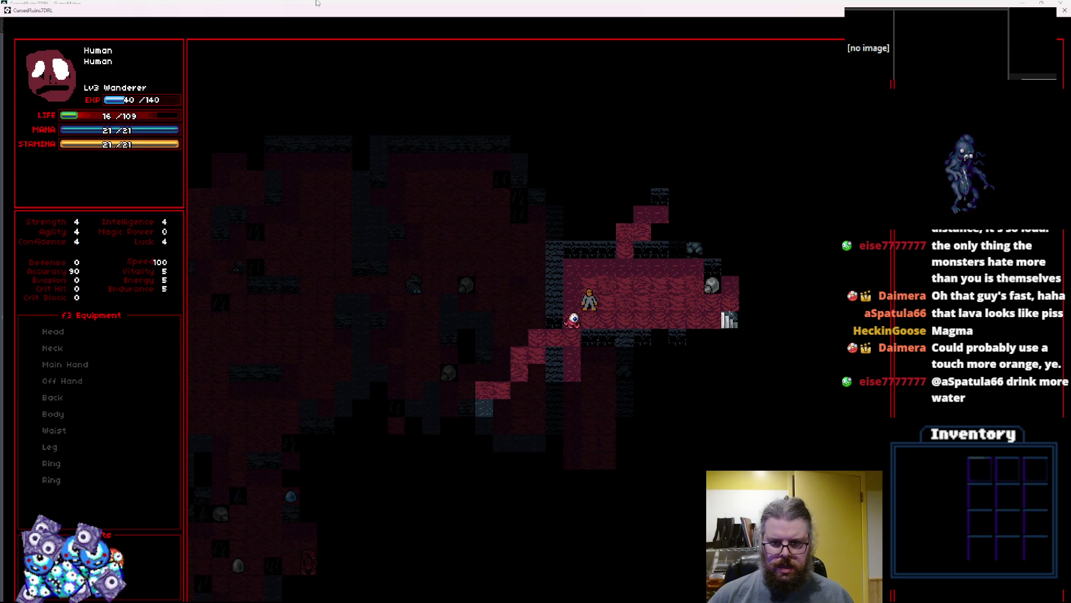
key(F2)
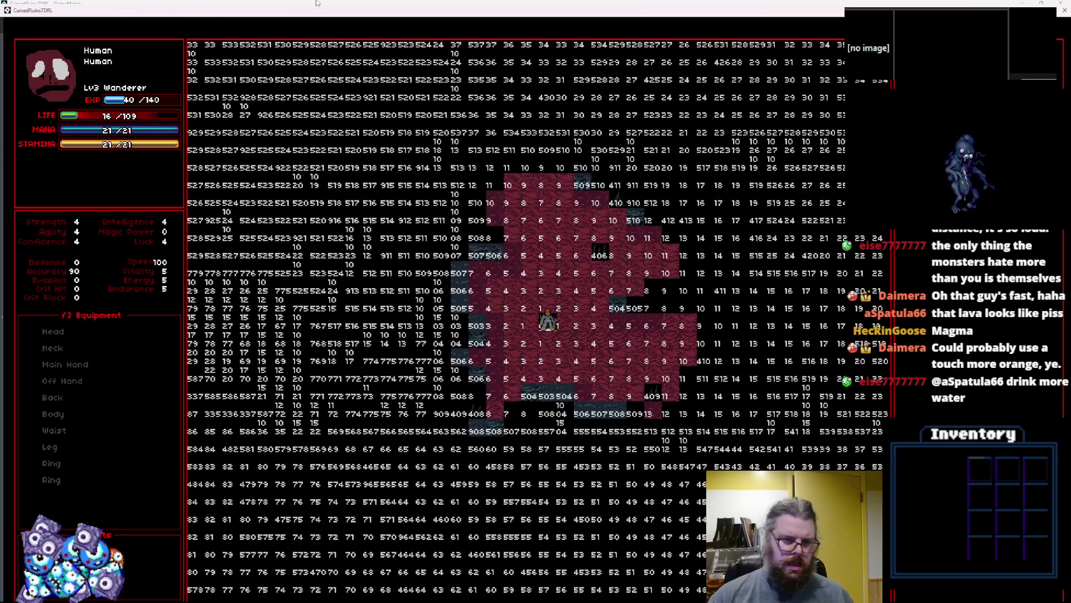
- Hide the distance overlay with F1 and walk around the new lava room
key(F1)
key(Up)
key(Up)
key(Up)
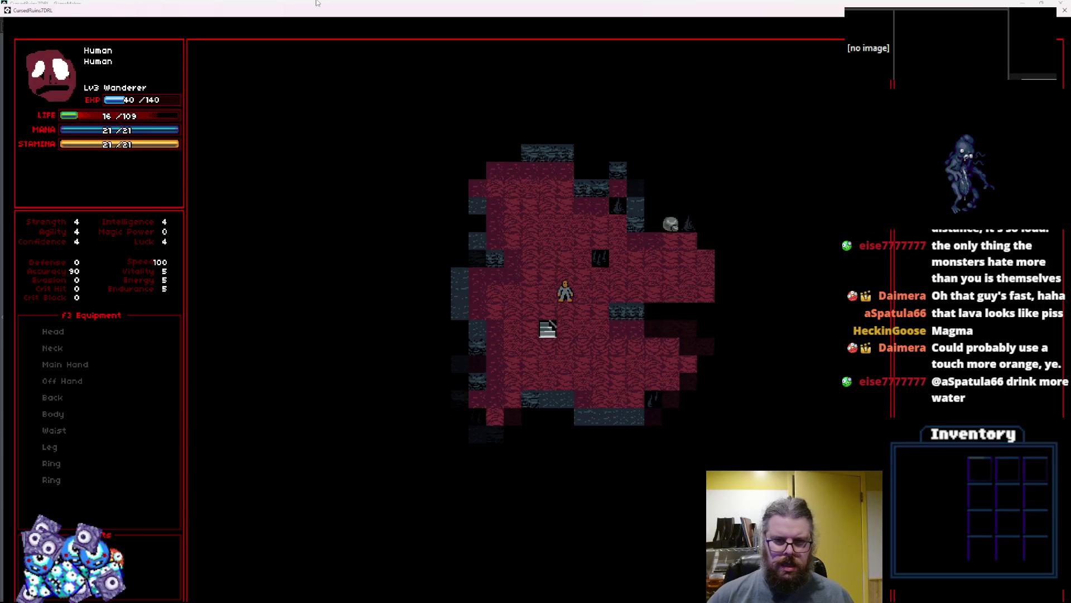
key(Up)
key(Left)
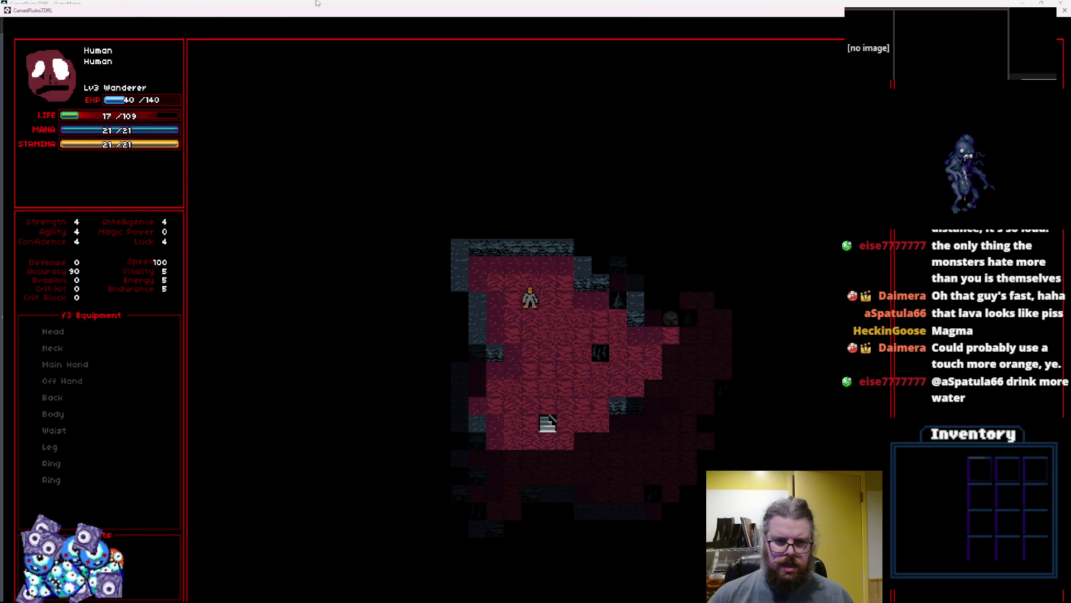
key(Down)
key(Down)
key(Down)
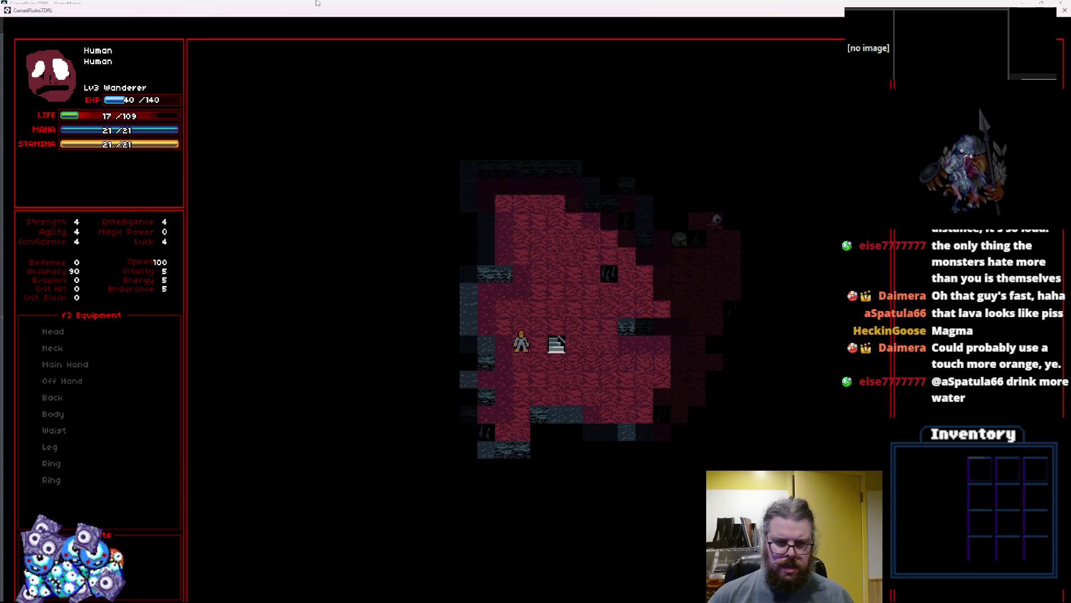
key(Right)
key(Down)
- Walk right across the lava room toward the new eye monster, then quit the test run
key(Right)
key(Right)
key(Right)
key(Down)
key(Right)
key(Right)
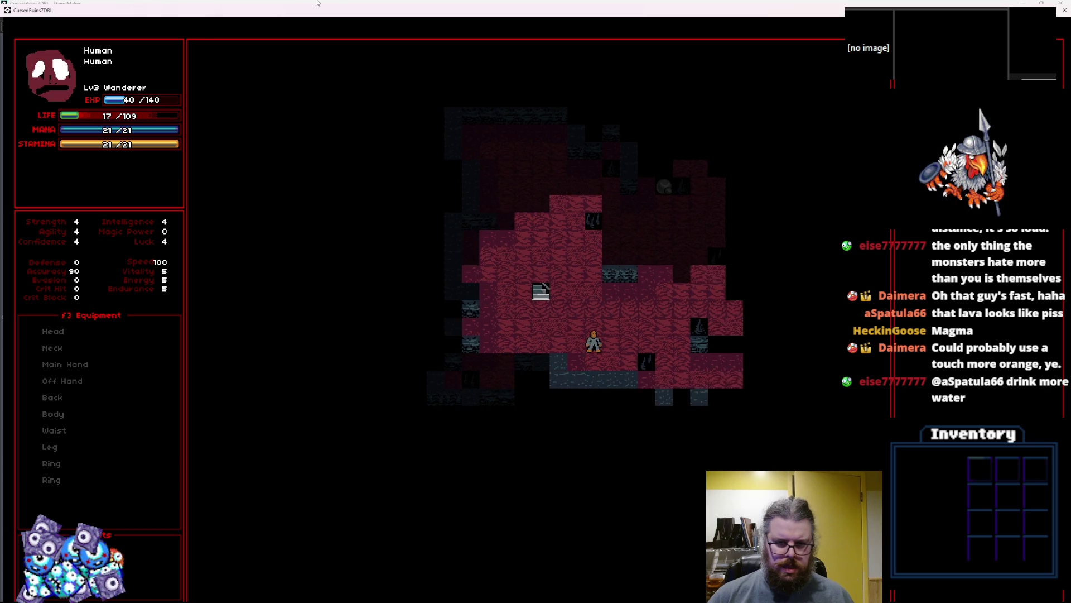
key(Right)
key(Right)
key(Up)
key(Right)
key(Right)
key(Right)
key(Right)
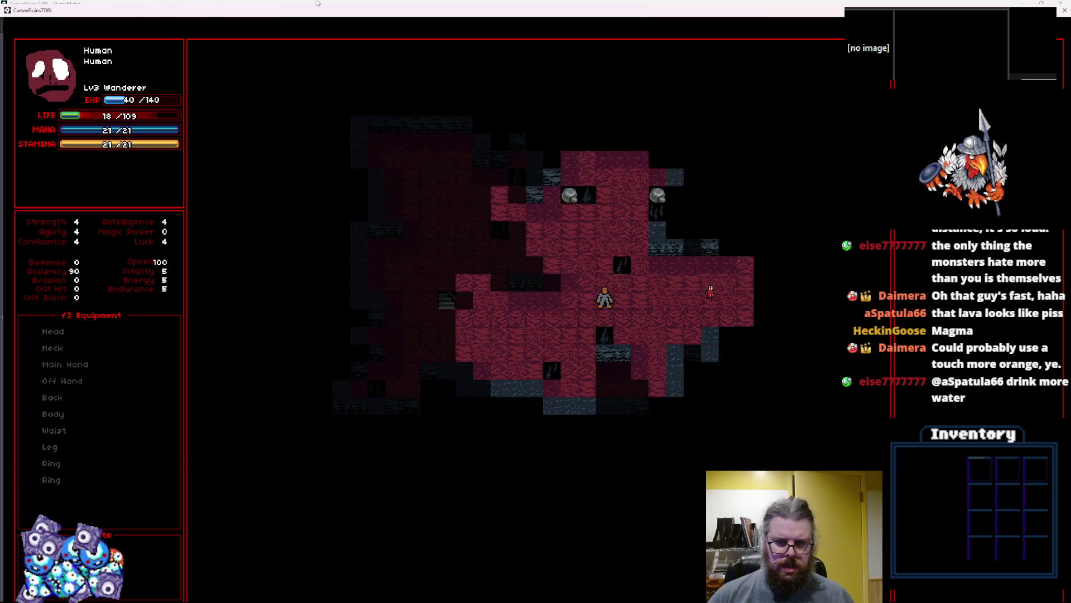
key(Right)
key(Up)
key(Up)
key(Up)
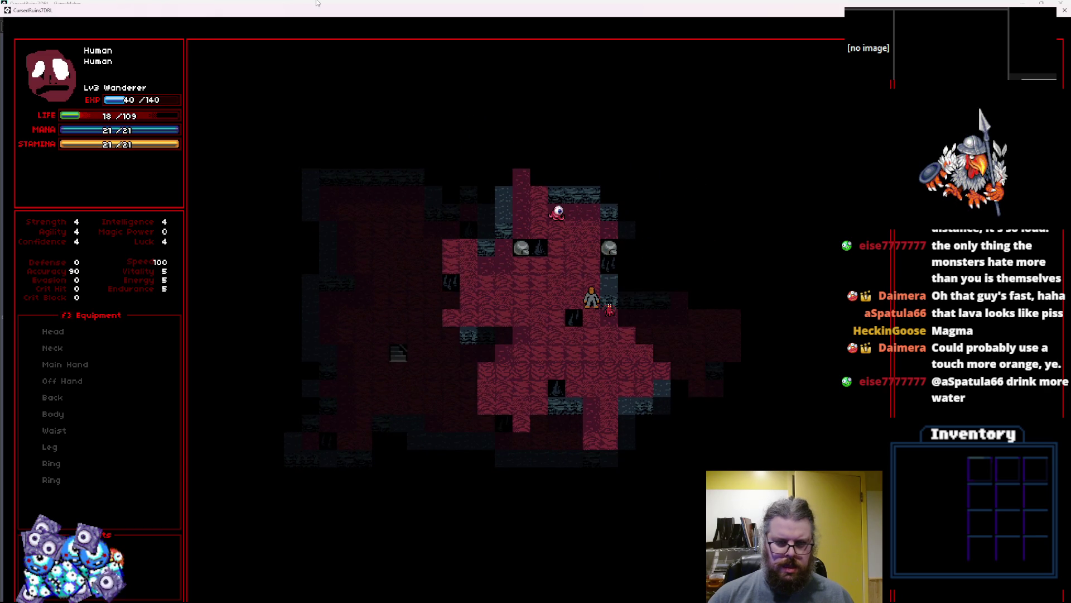
key(Escape)
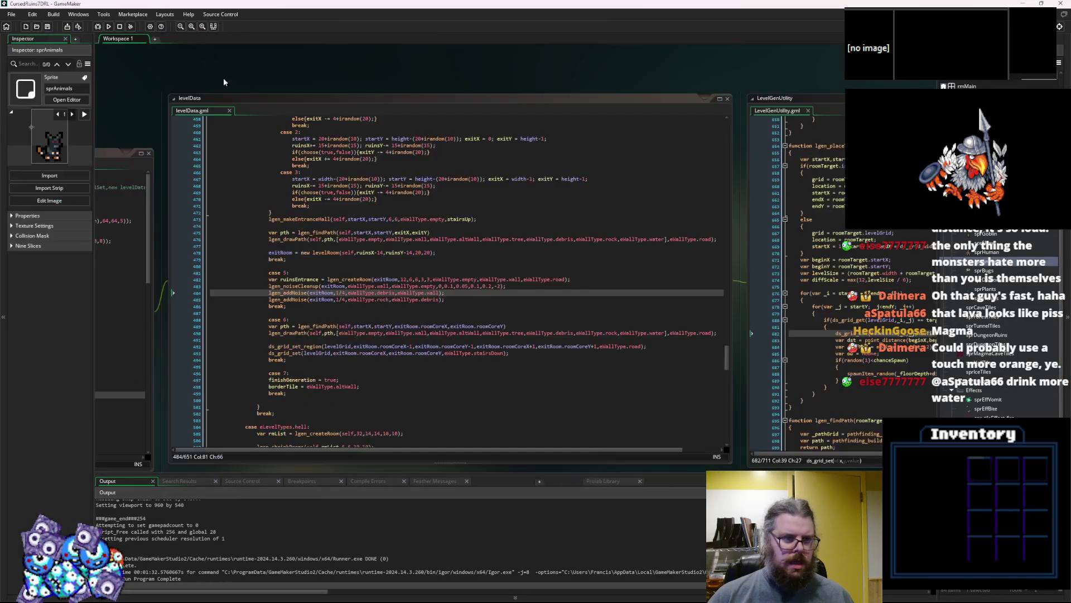
- Undo the choose() edit on line 11 of the WORLD Create event, restoring a plain hell level
click(349, 346)
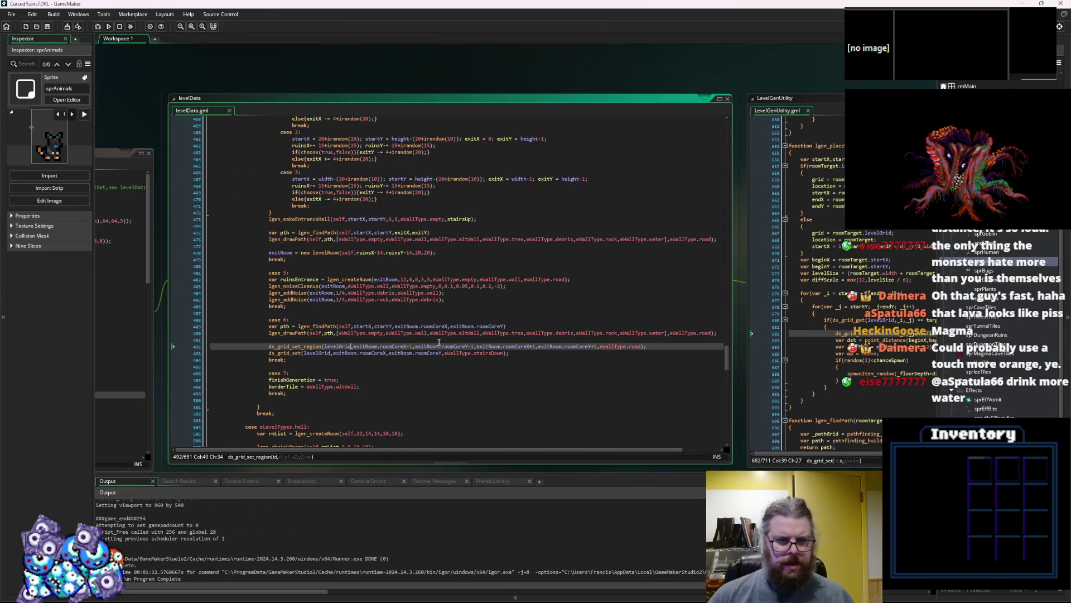
key(ctrl+Tab)
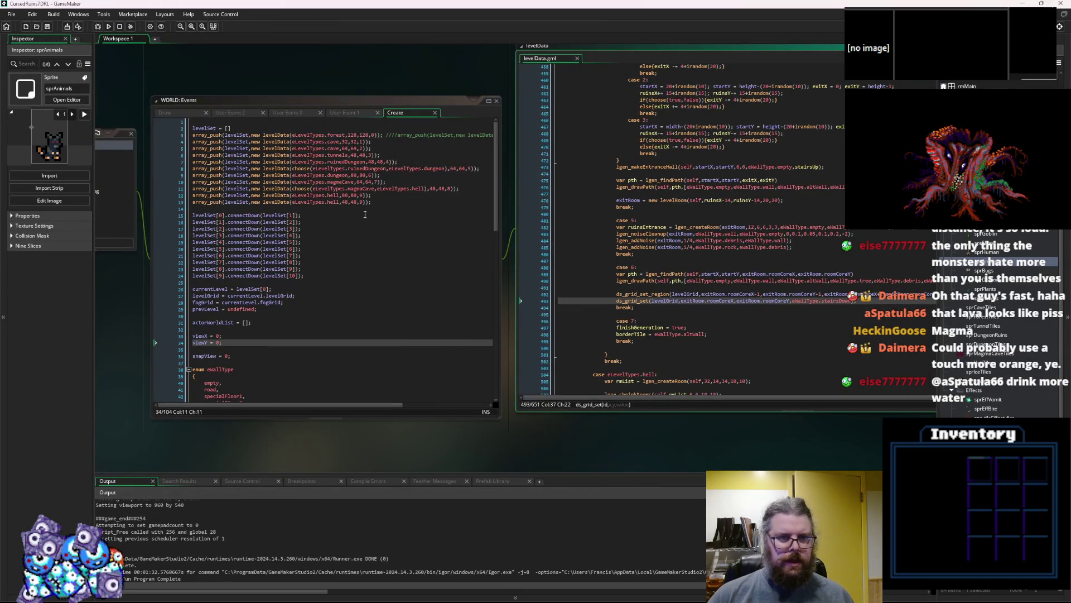
click(364, 215)
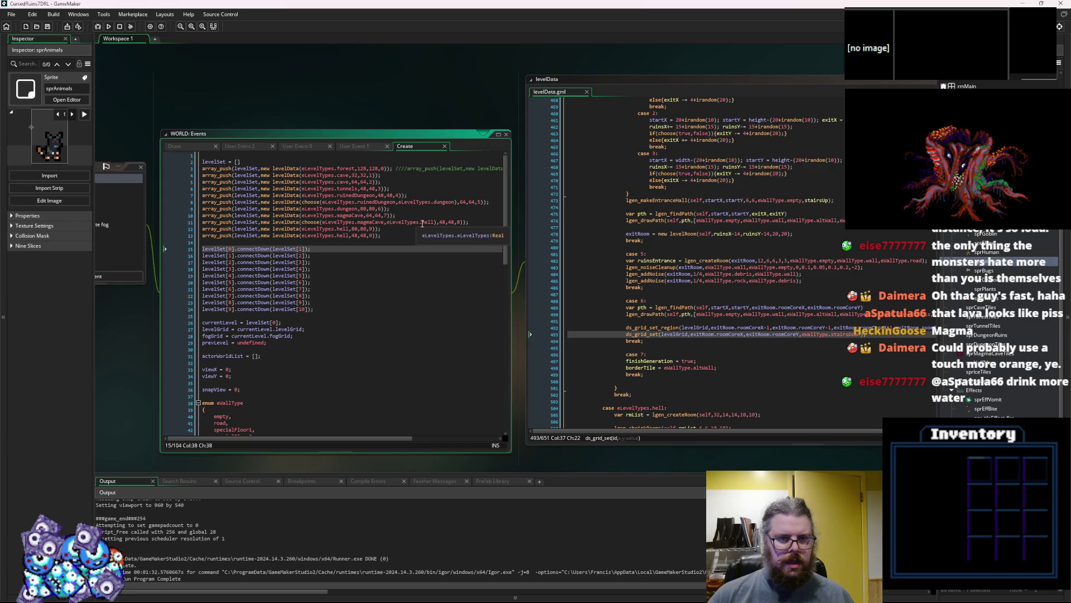
click(428, 223)
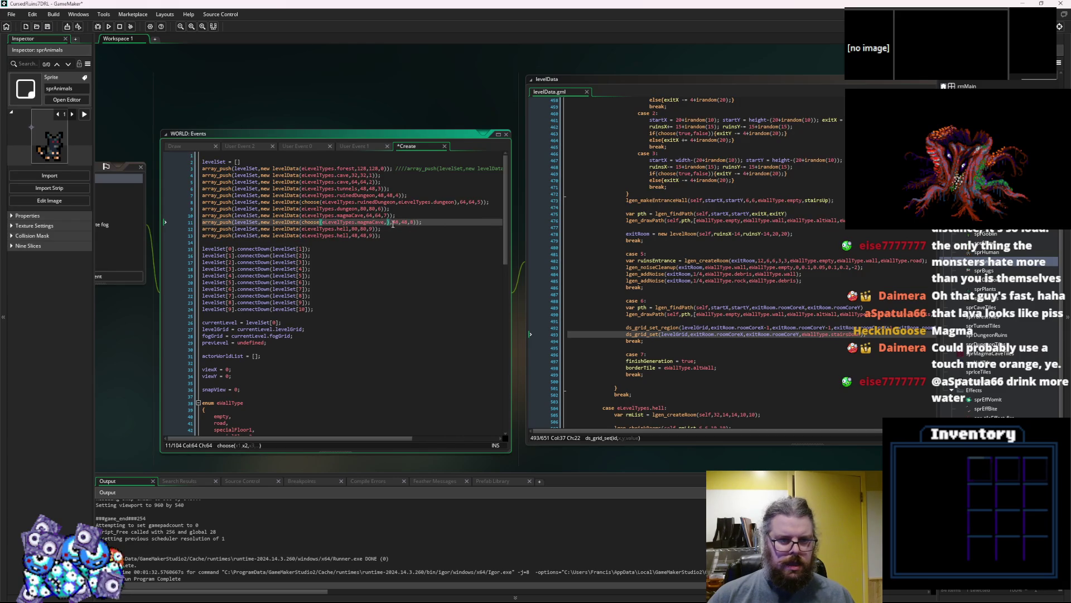
key(ctrl+z)
key(ctrl+z)
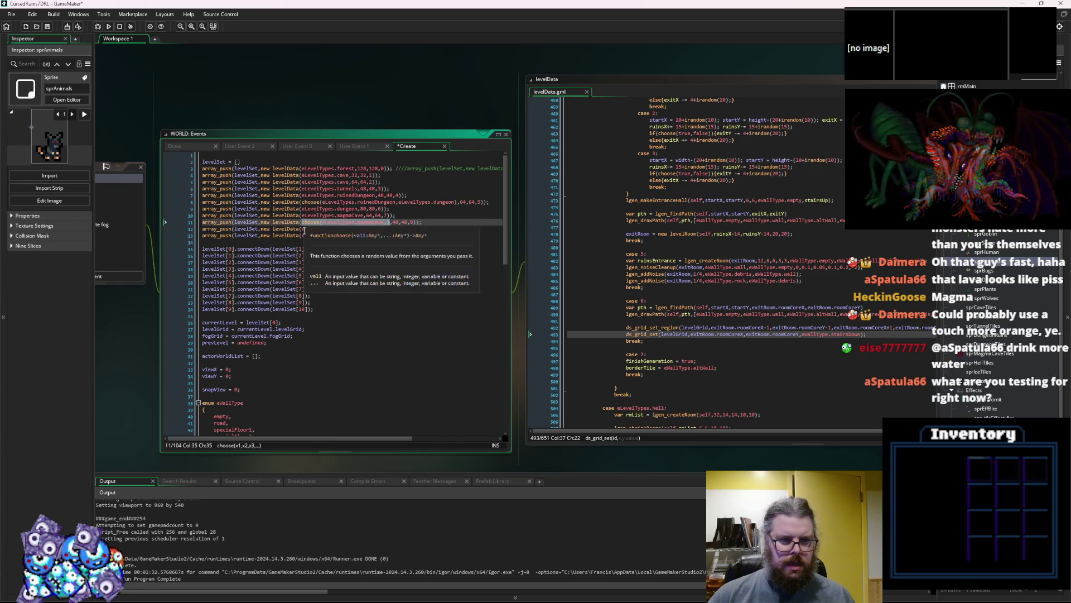
- Save the Create event and relaunch the game in debug mode
click(414, 232)
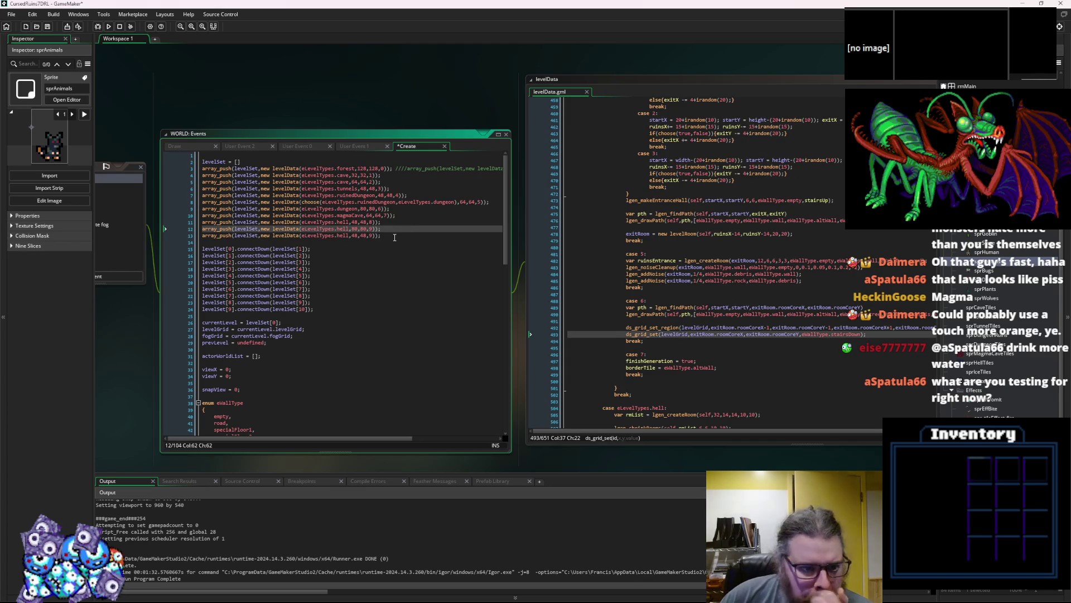
click(47, 27)
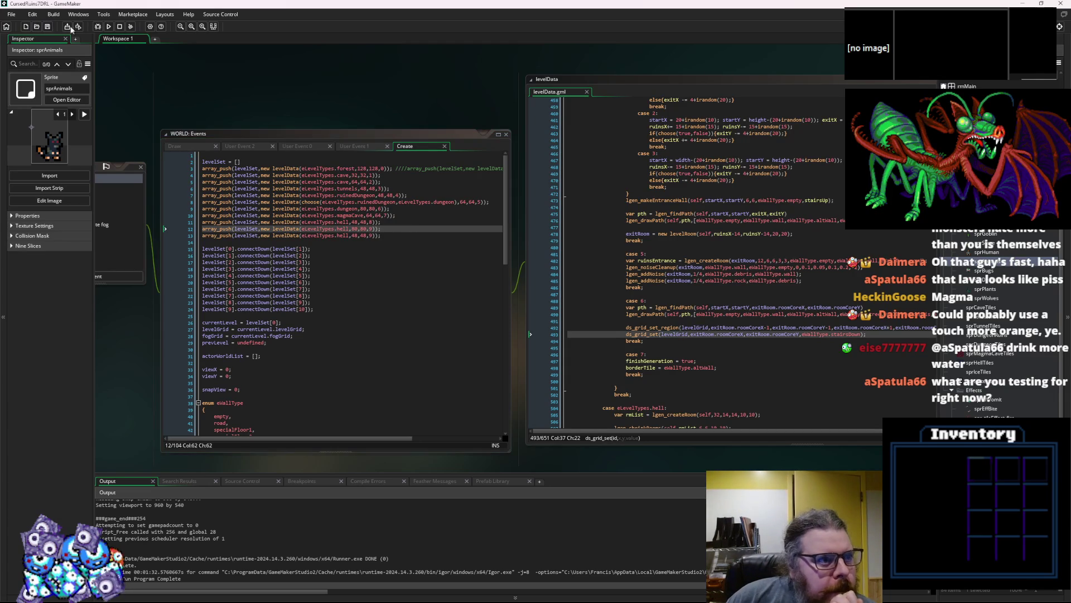
click(96, 27)
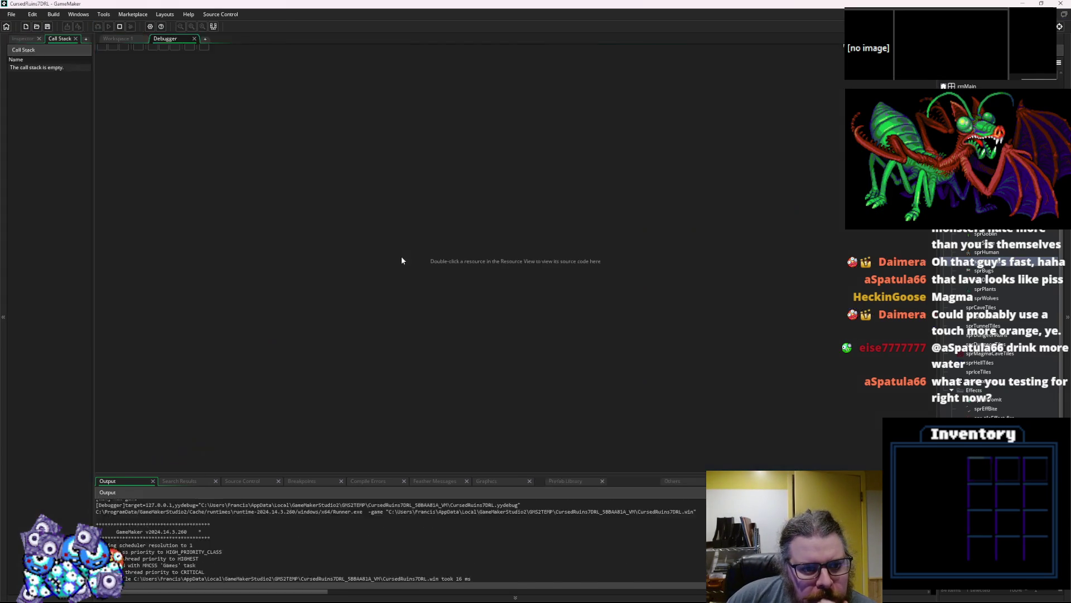
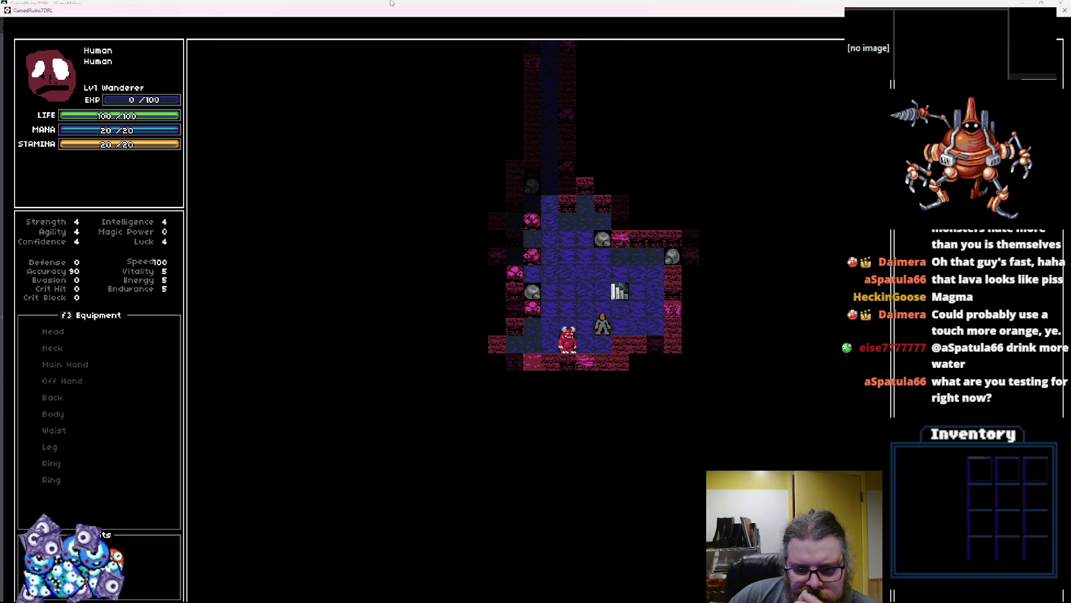
- Take the stairs down, walk up and right toward the red monster, and descend again
key(greater)
key(Up)
key(Up)
key(Up)
key(Left)
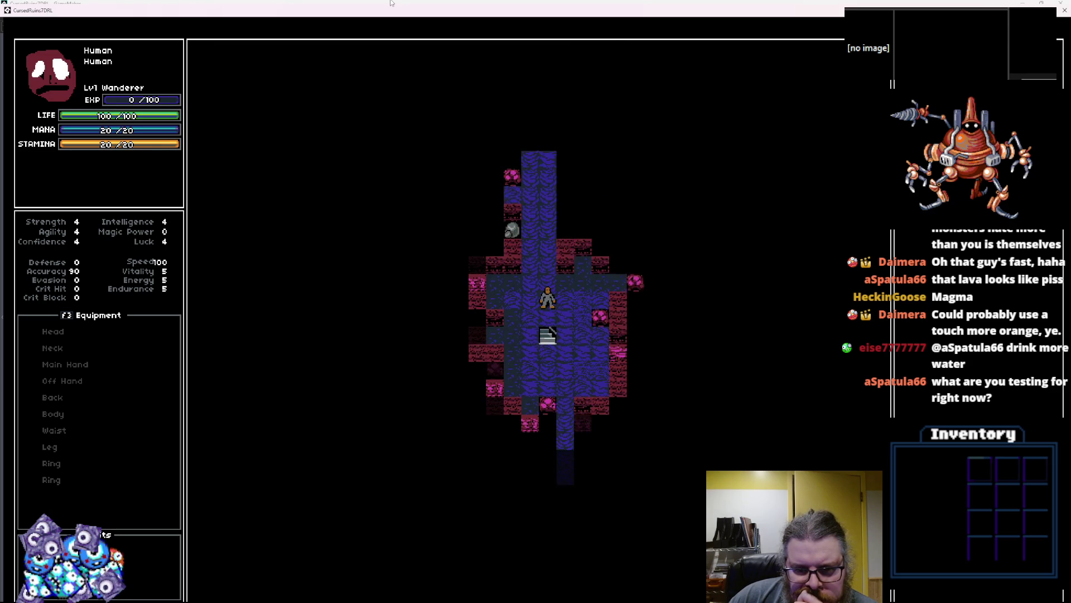
key(Right)
key(Up)
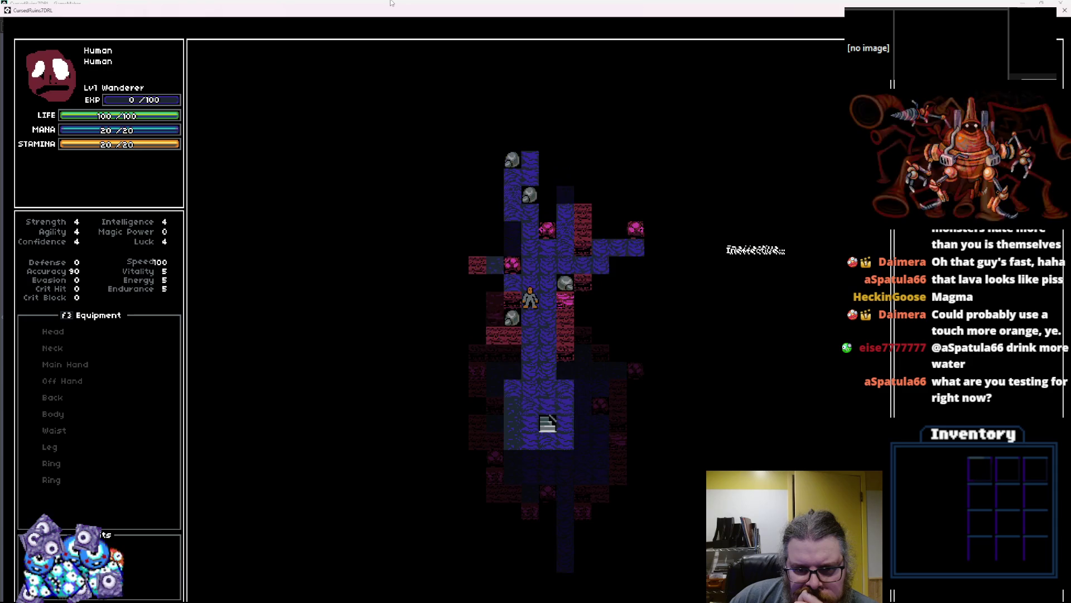
key(Up)
key(Up)
key(Right)
key(Right)
key(Right)
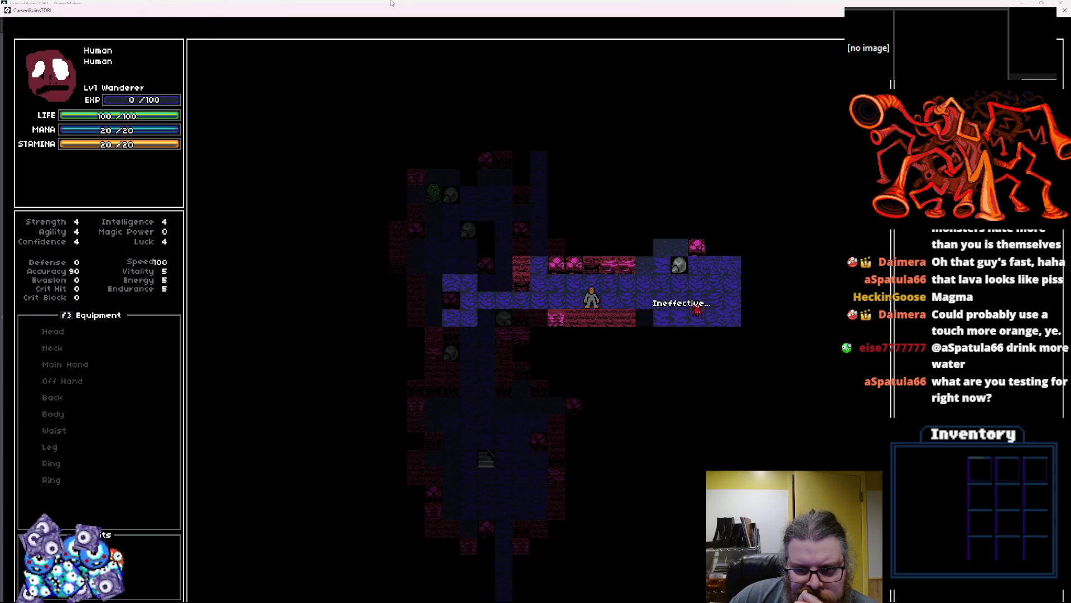
key(Right)
key(Right)
key(Right)
key(Right)
key(Right)
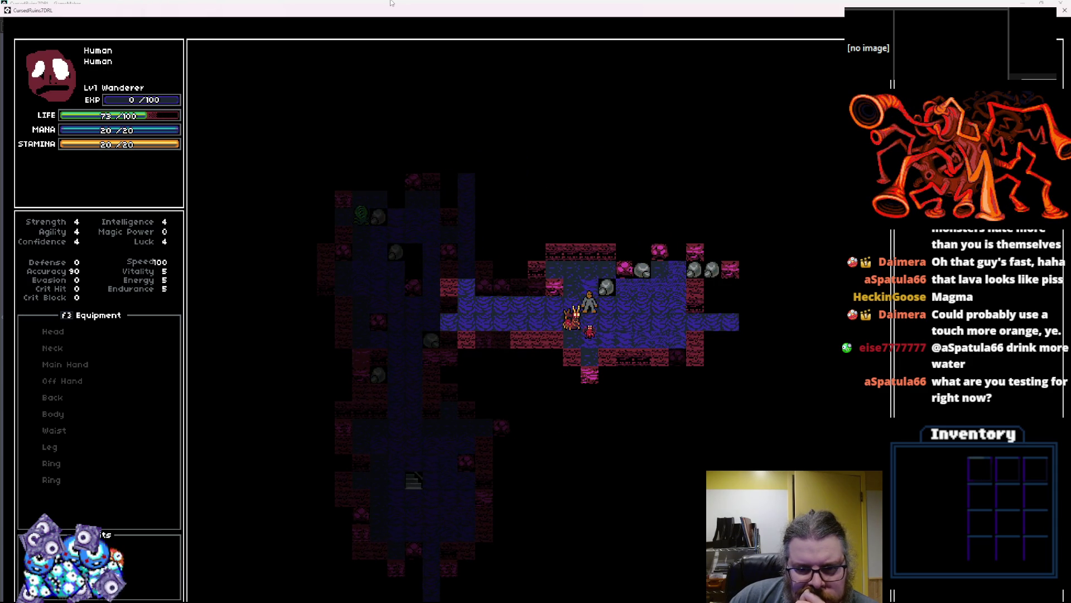
key(Right)
- Step off the stairs and head down the water corridor into the next room
key(Up)
key(Right)
key(Right)
key(Right)
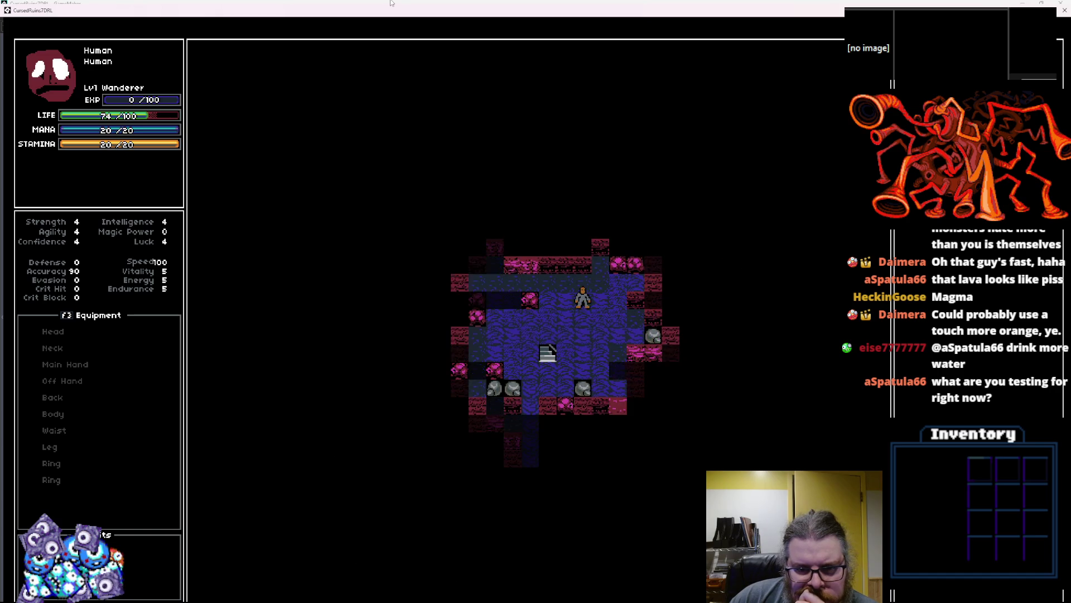
key(Left)
key(Left)
key(Left)
key(Down)
key(Down)
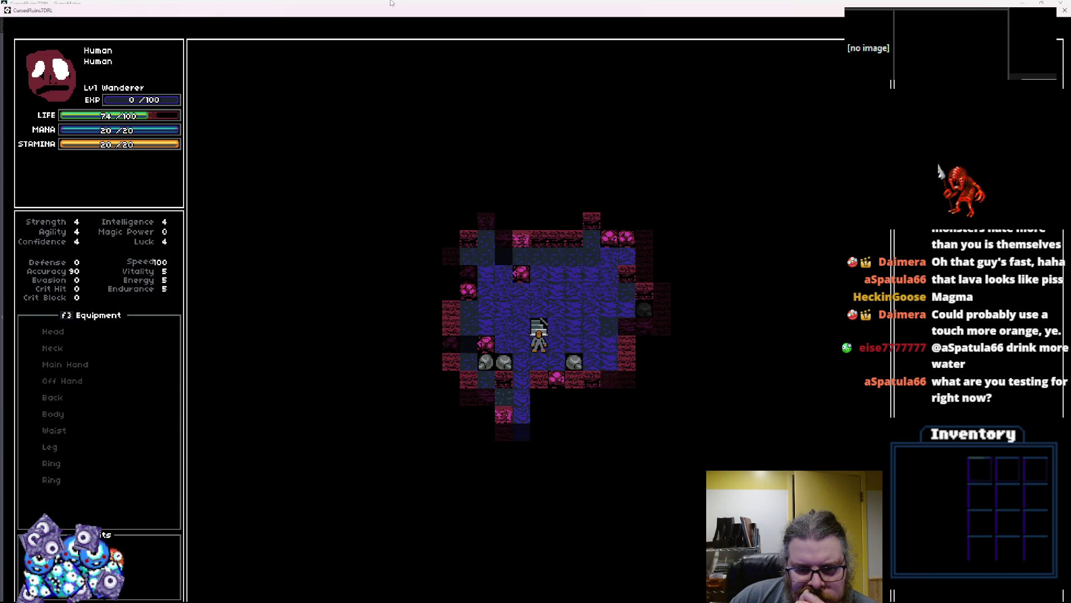
key(Down)
key(Down)
key(Down)
key(Right)
key(Right)
key(Right)
key(Down)
key(Down)
key(Down)
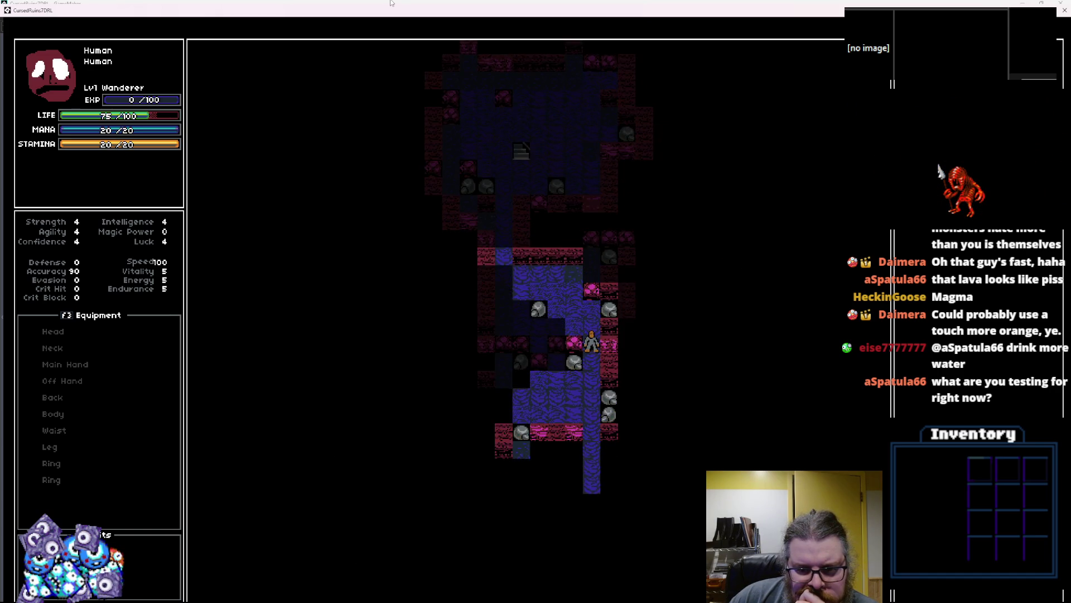
key(Down)
key(Down)
key(Down)
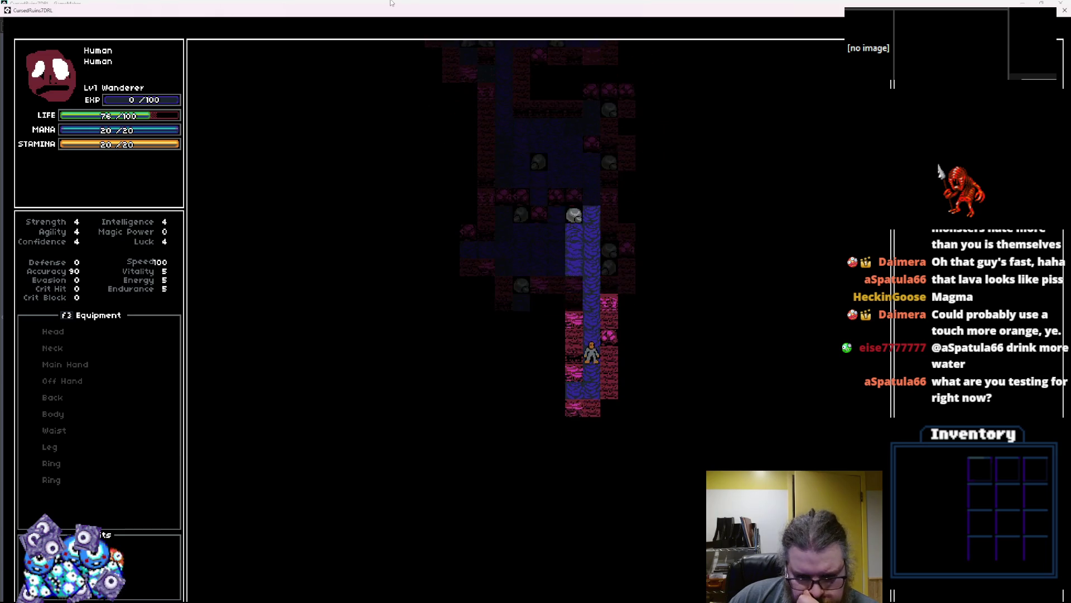
key(Left)
key(Left)
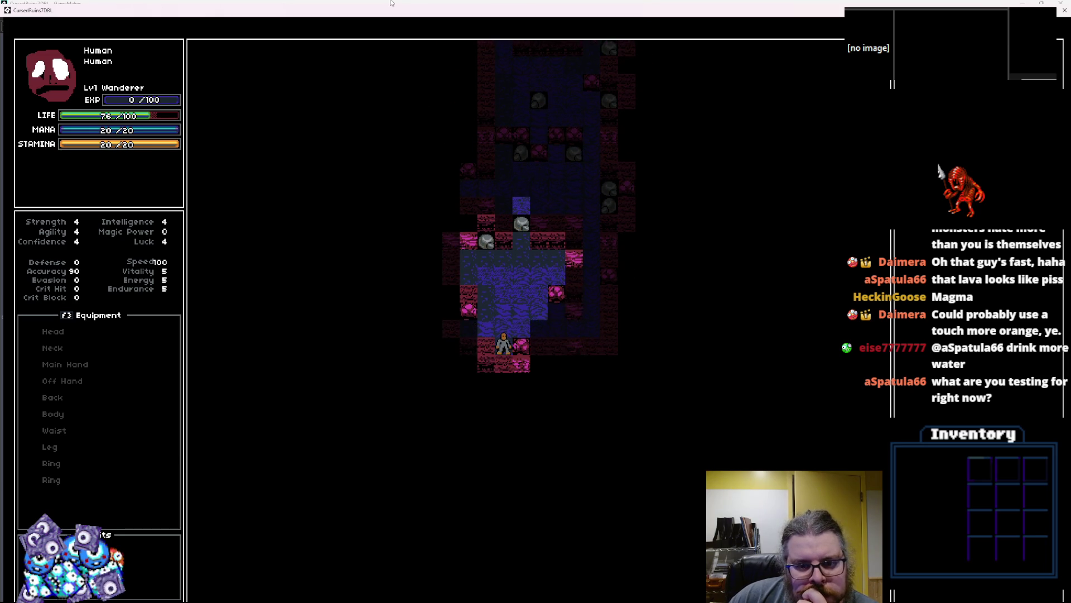
- Walk up the long water column and left along the corridor into another water room
key(Right)
key(Right)
key(Right)
key(Up)
key(Up)
key(Up)
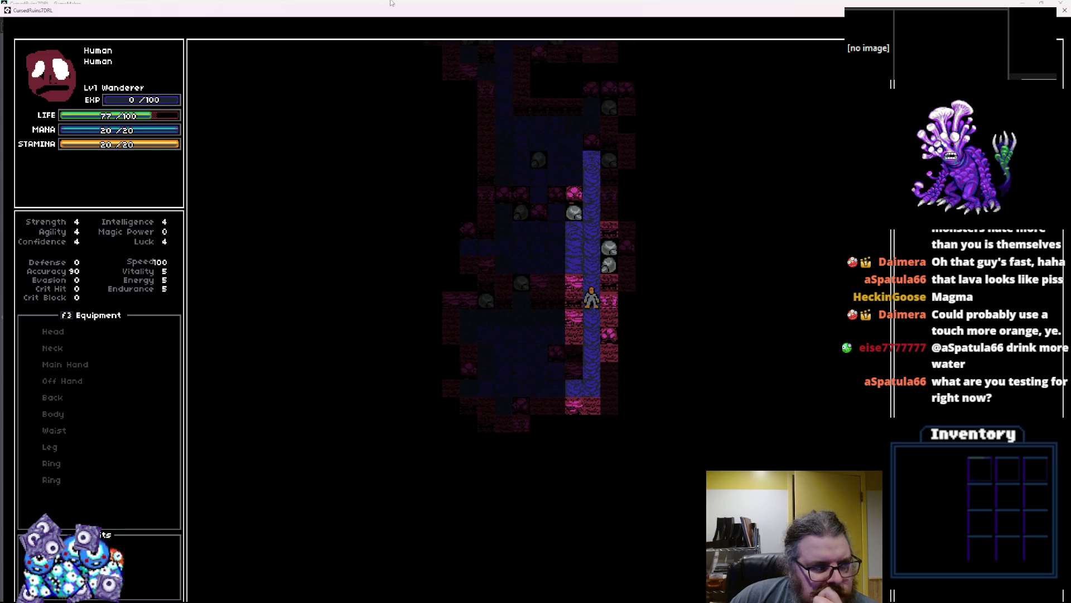
key(Up)
key(Up)
key(Up)
key(Left)
key(Left)
key(Left)
key(Left)
key(Left)
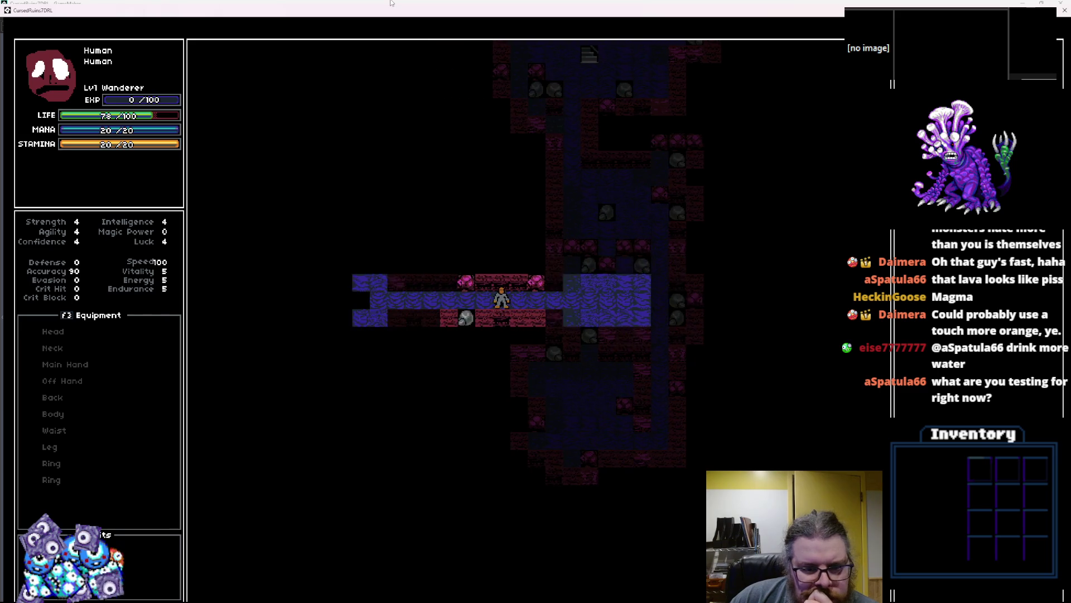
key(Left)
key(Left)
key(Left)
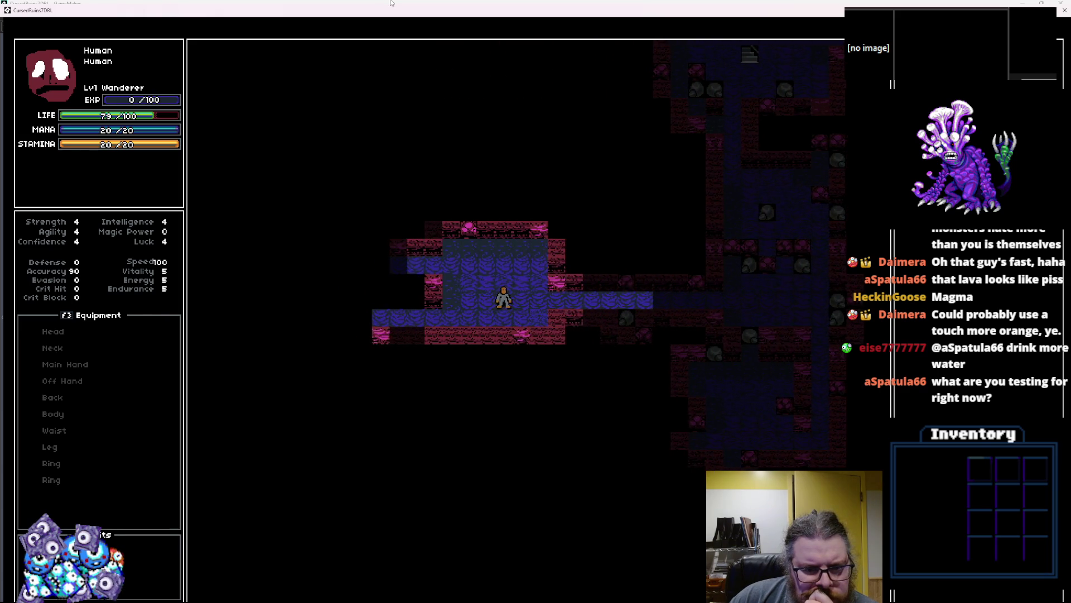
key(Down)
key(Left)
key(Left)
key(Left)
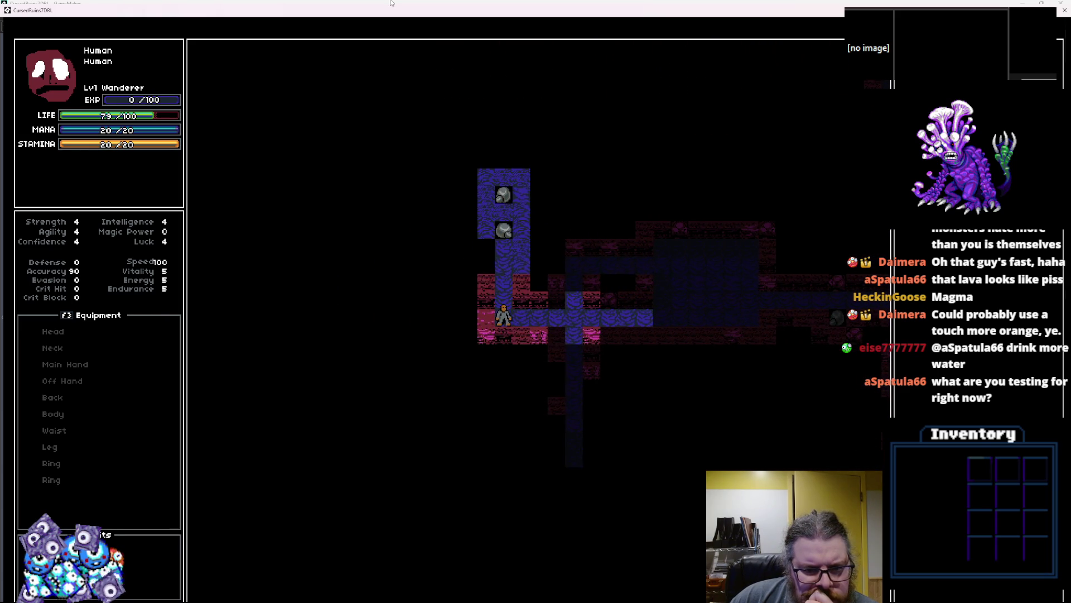
- Cross the unexplored water room and fight the monsters until life drops to -1
key(Up)
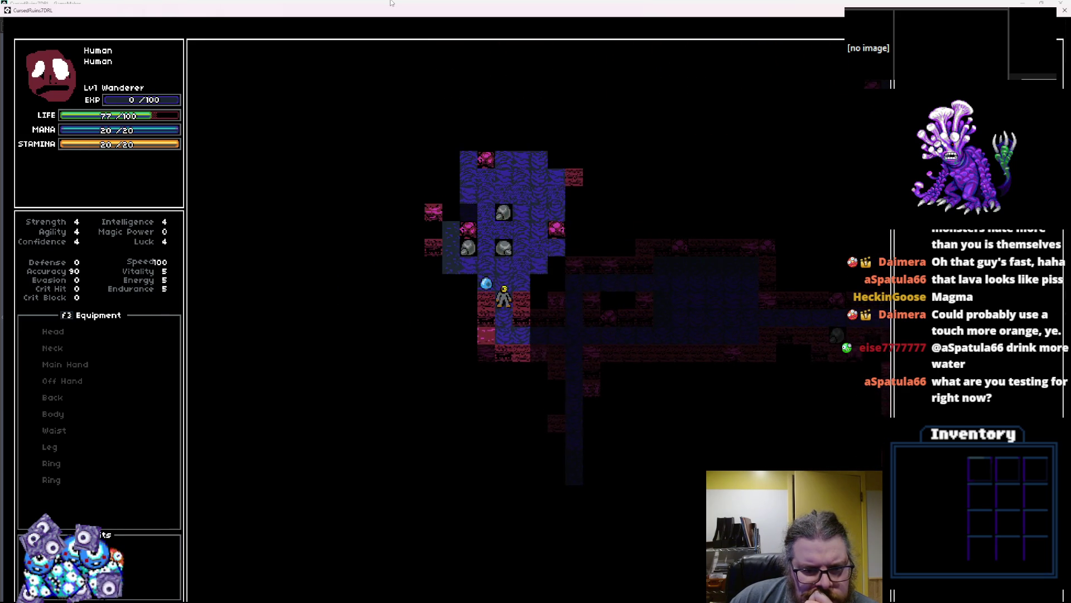
key(Left)
key(Left)
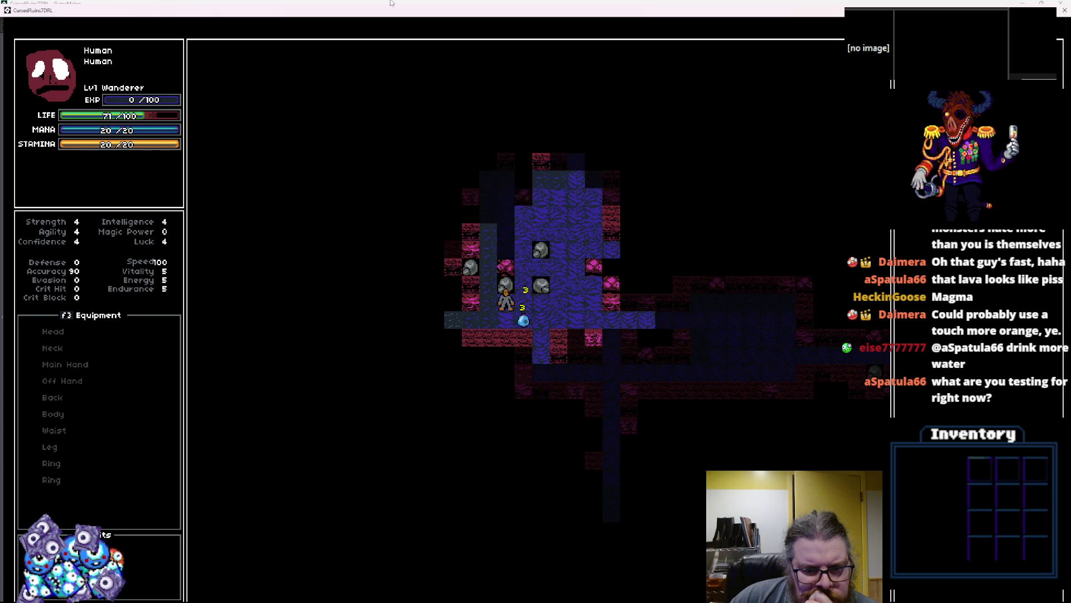
key(Left)
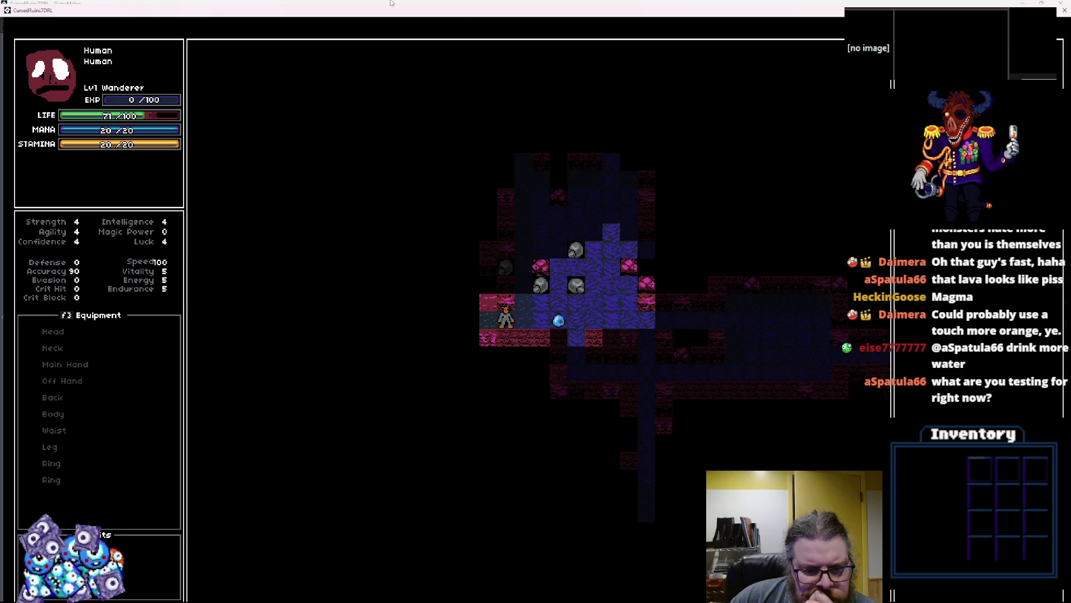
key(Up)
key(Up)
key(Up)
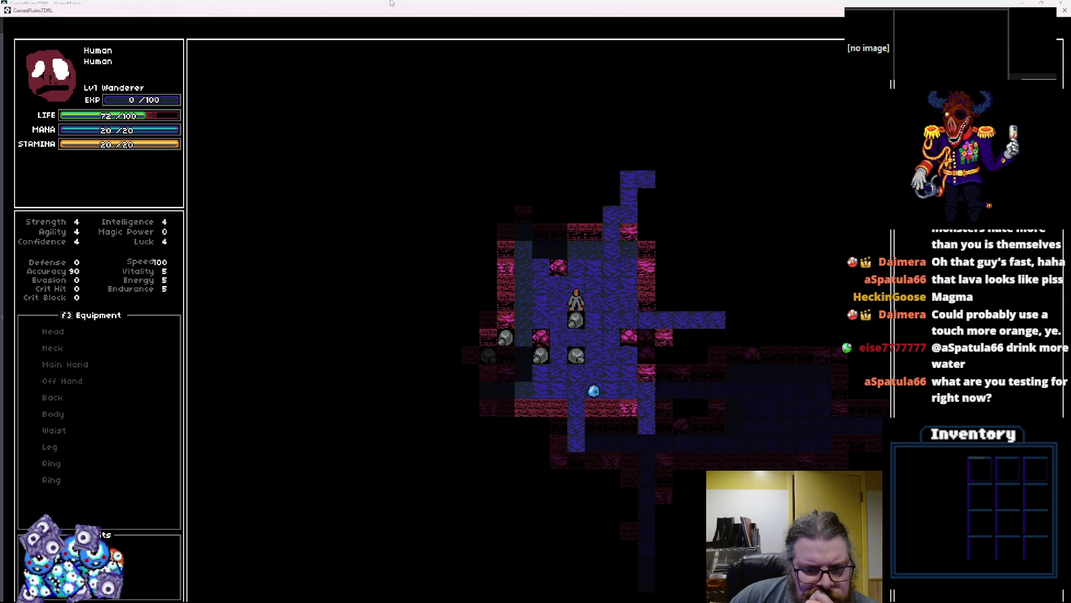
key(Up)
key(Right)
key(Right)
key(Right)
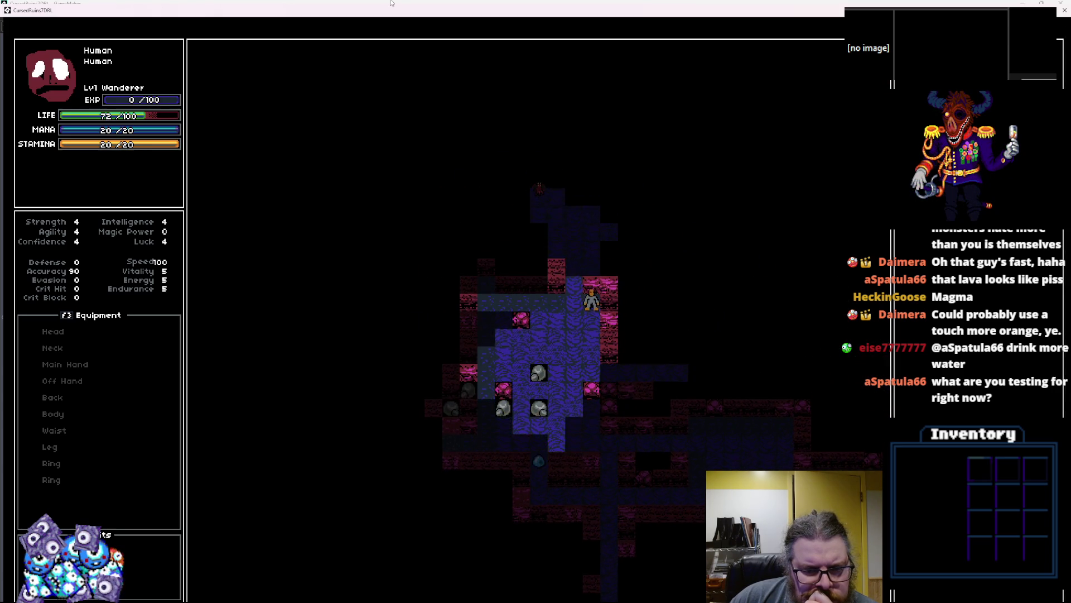
key(Up)
key(Up)
key(Up)
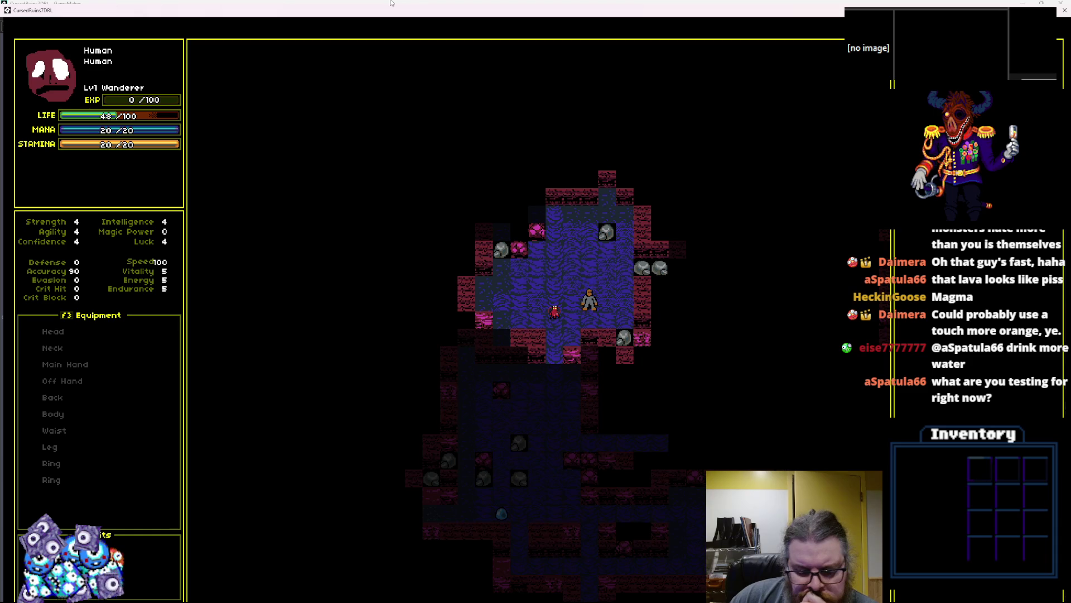
key(Up)
key(Up)
key(Up)
key(Left)
key(Left)
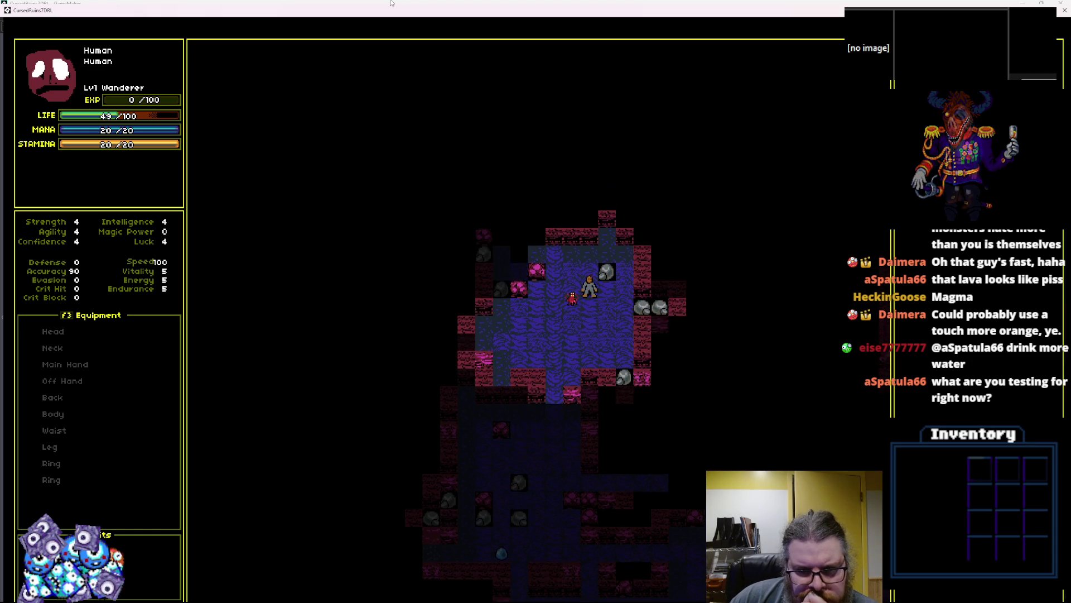
key(Down)
key(Down)
key(Down)
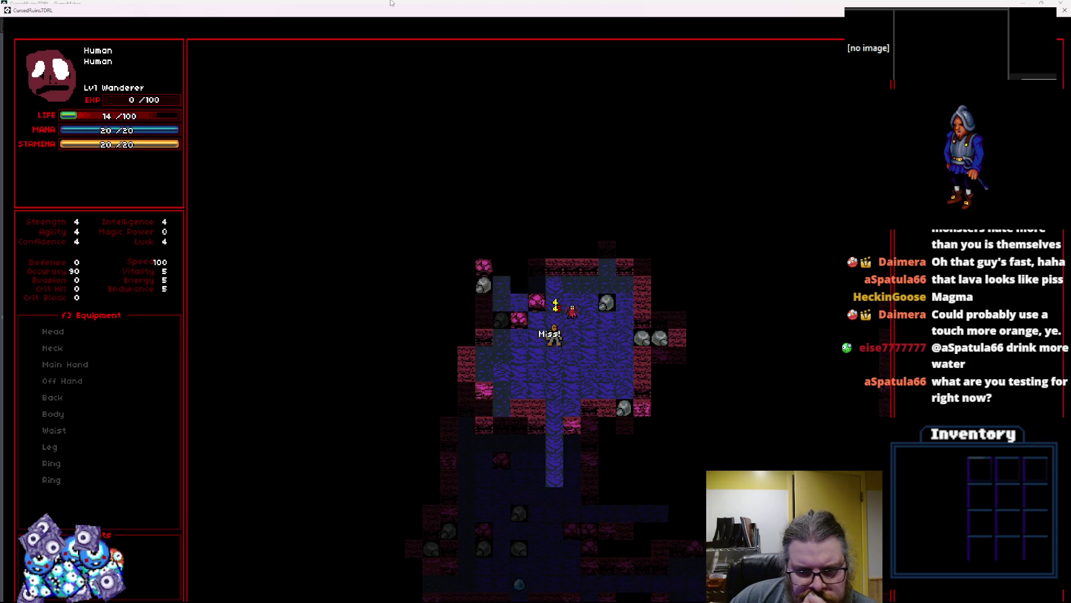
key(Down)
key(Down)
key(Down)
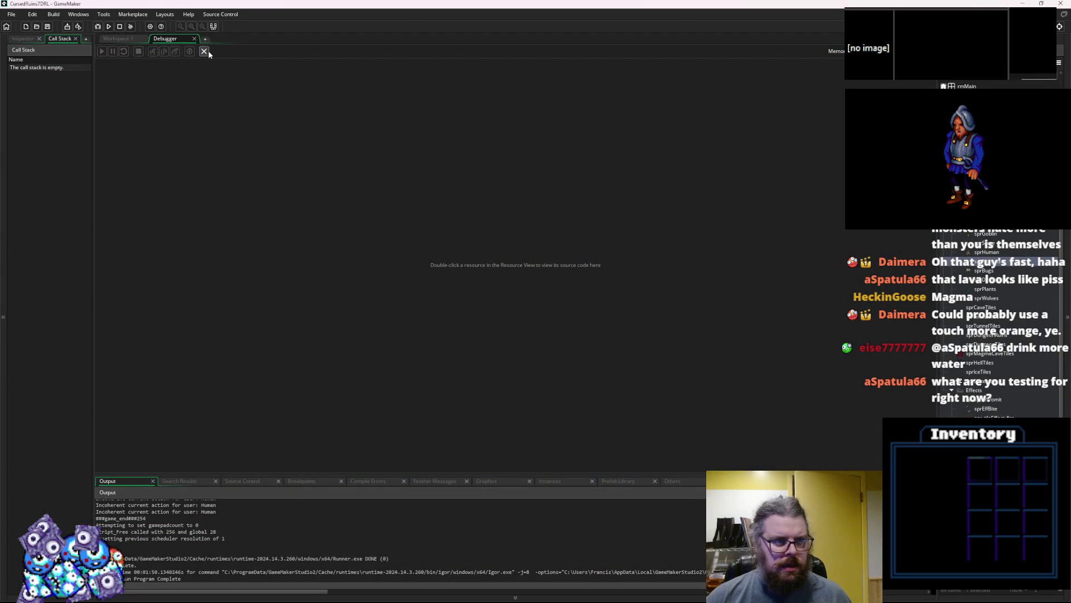
- Leave the debugger and move down WORLD Create's level list to the last entry
click(206, 51)
click(357, 204)
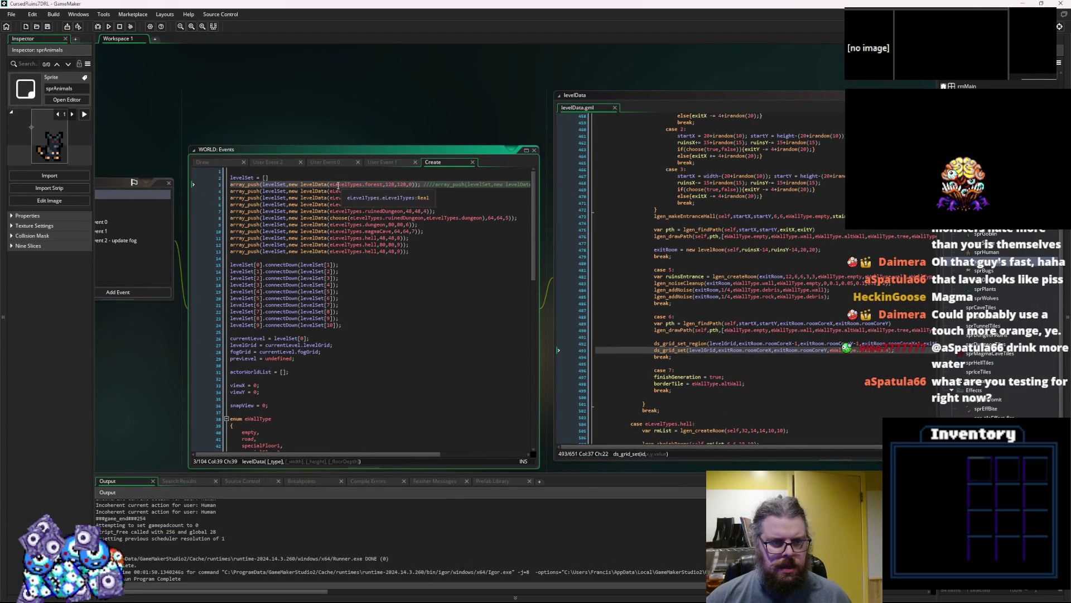
click(329, 191)
click(328, 198)
click(327, 205)
click(324, 211)
click(322, 218)
click(320, 224)
click(318, 231)
click(315, 238)
click(313, 245)
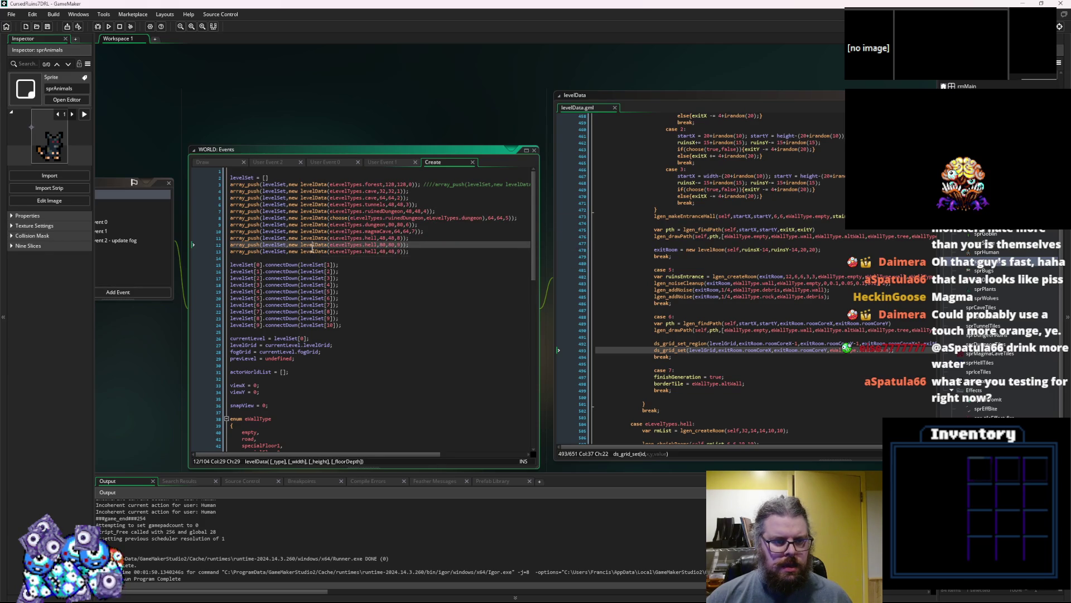
click(310, 251)
- Change the last entry's eLevelTypes.hell to eLevelTypes.finalFloor and start a Debug run
click(366, 251)
text(fina)
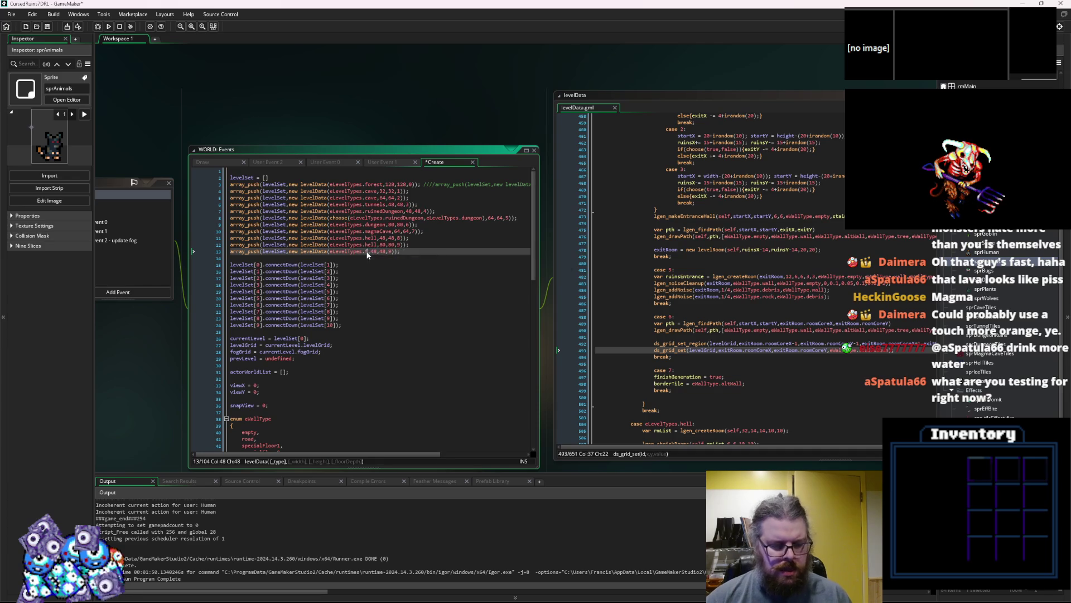
key(Return)
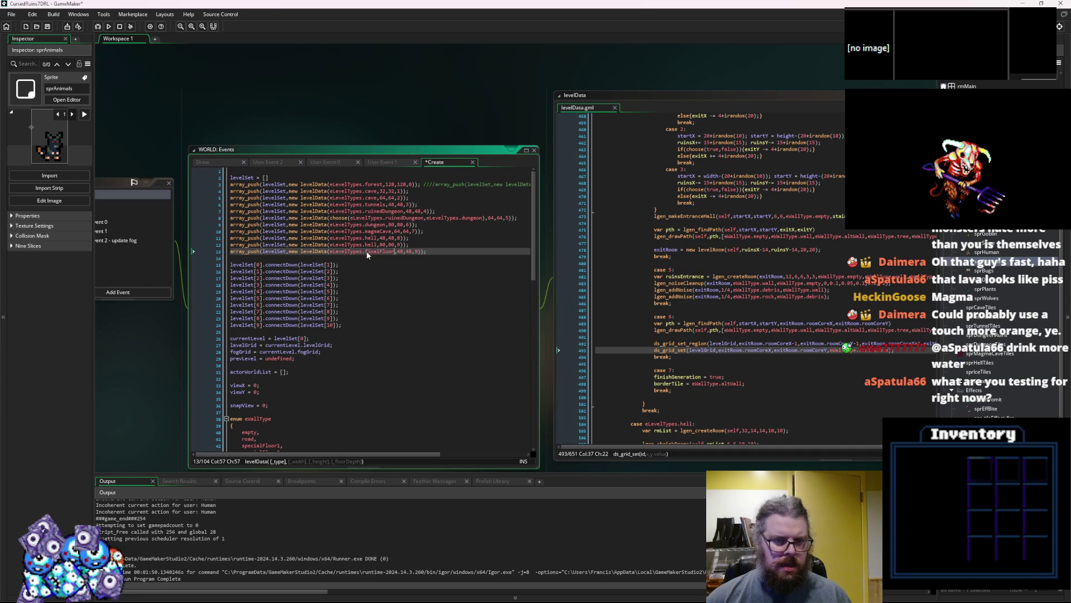
click(457, 251)
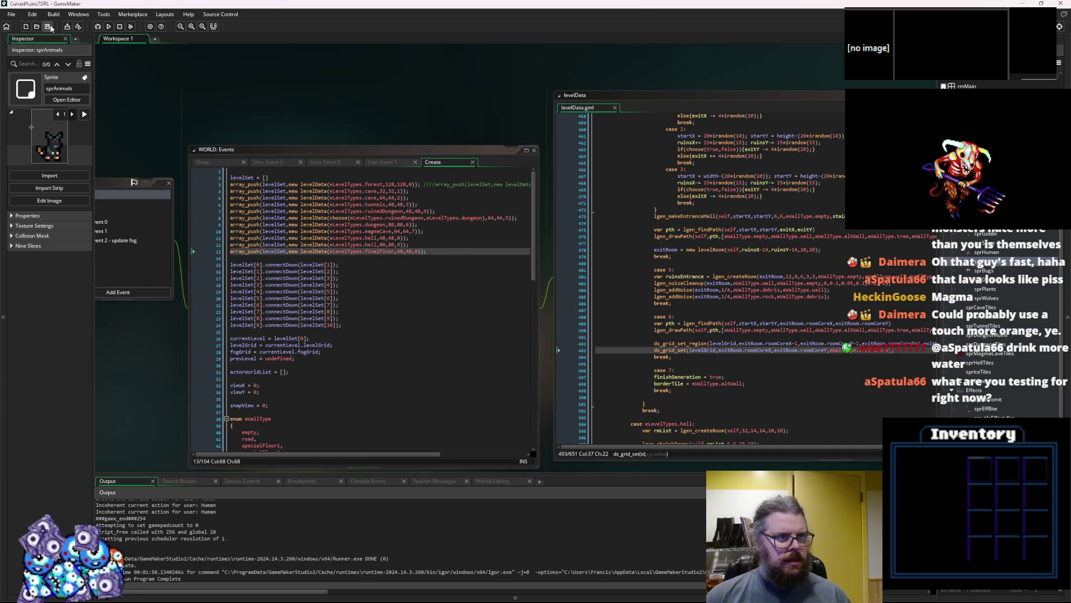
click(97, 28)
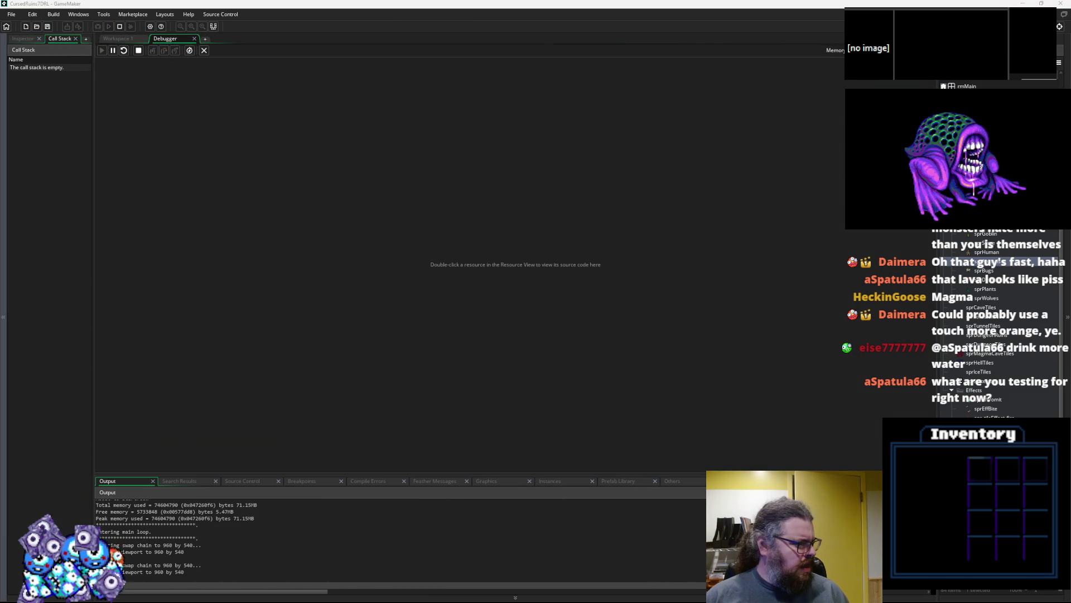
- Quit the game, close the debugger, rebuild with Run and start a New Game
key(Escape)
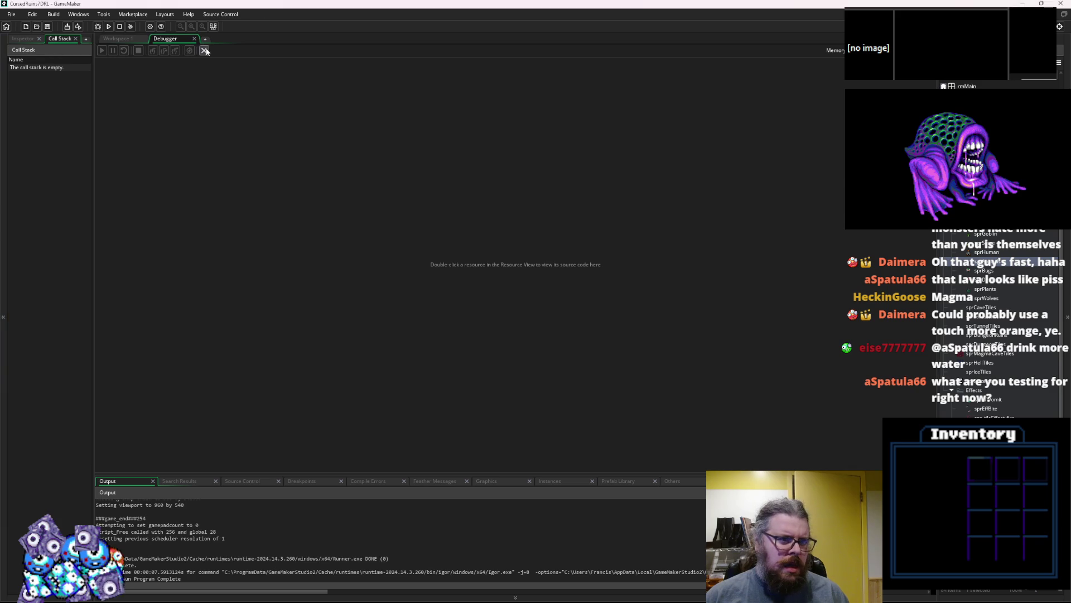
click(205, 51)
click(98, 26)
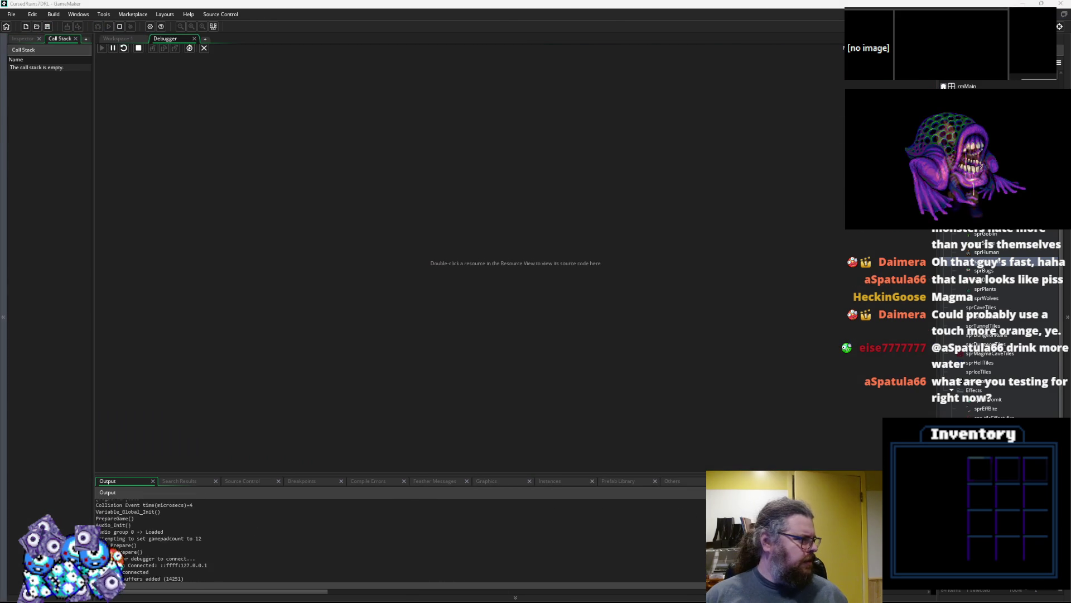
key(Return)
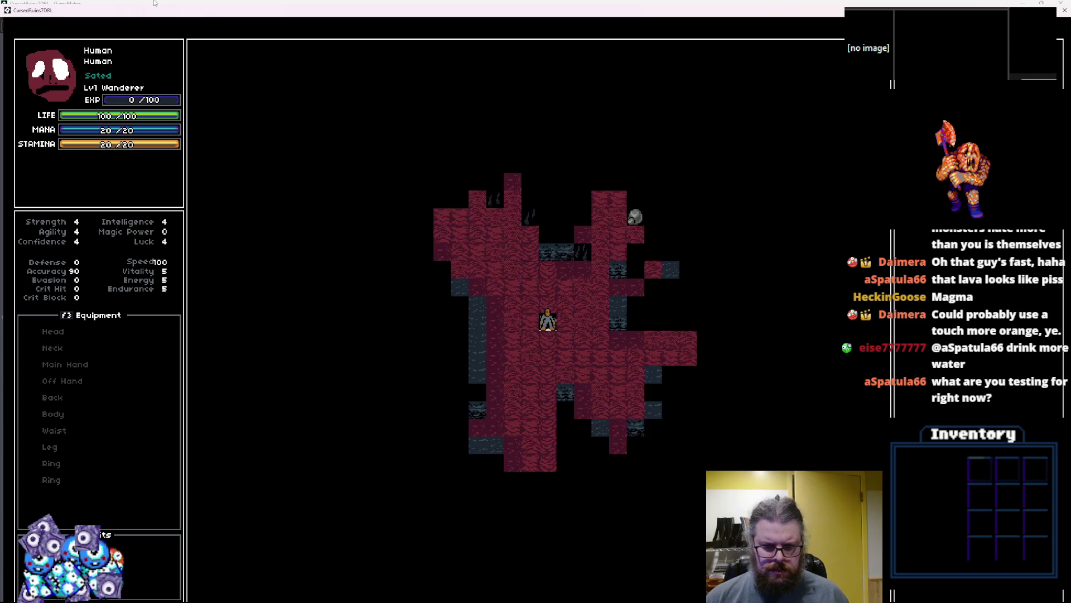
- Walk up through the new cave's rooms and descend to the next level
key(Up)
key(Up)
key(Up)
key(Left)
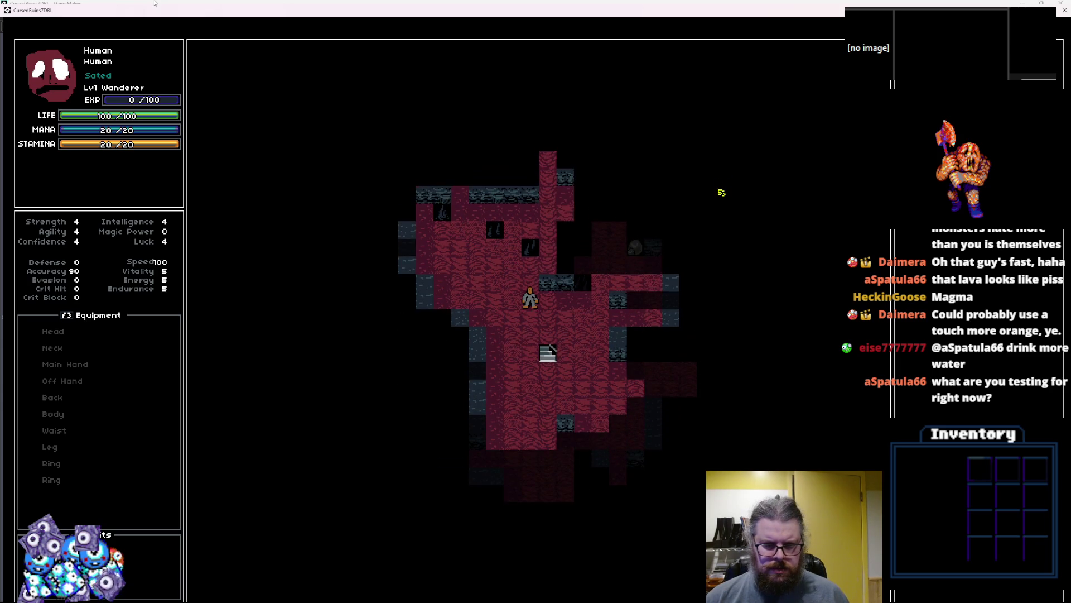
key(Up)
key(Up)
key(Up)
key(Right)
key(Up)
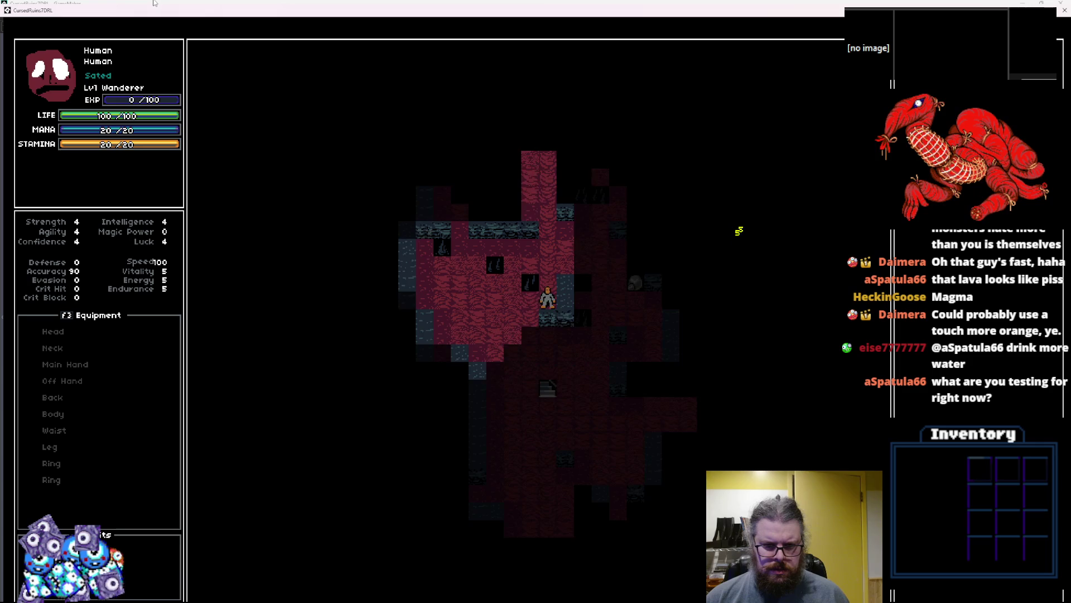
key(Up)
key(Up)
key(Up)
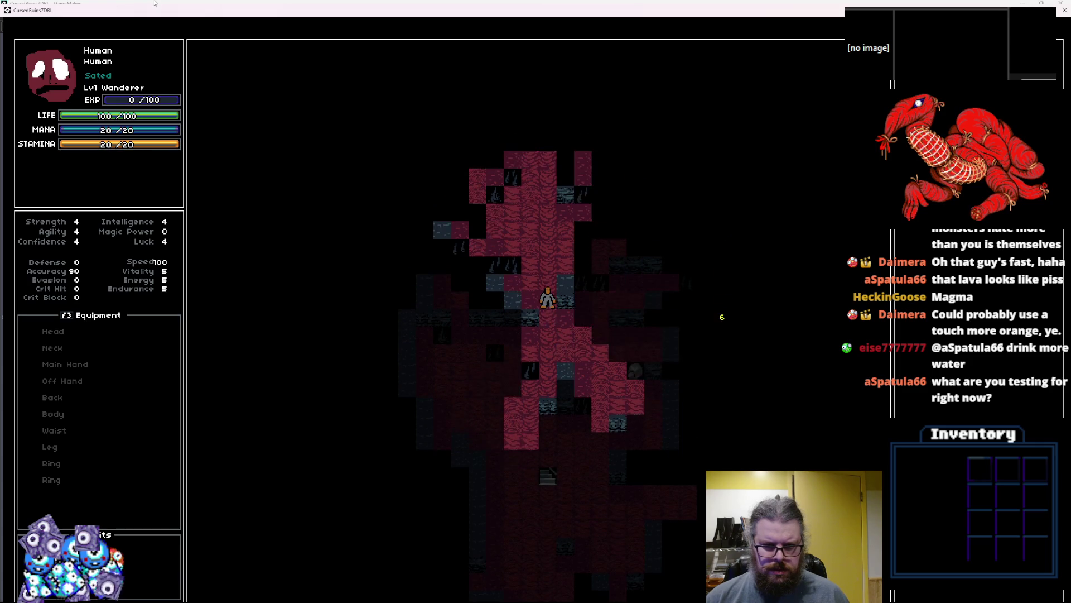
key(Up)
key(Up)
key(Up)
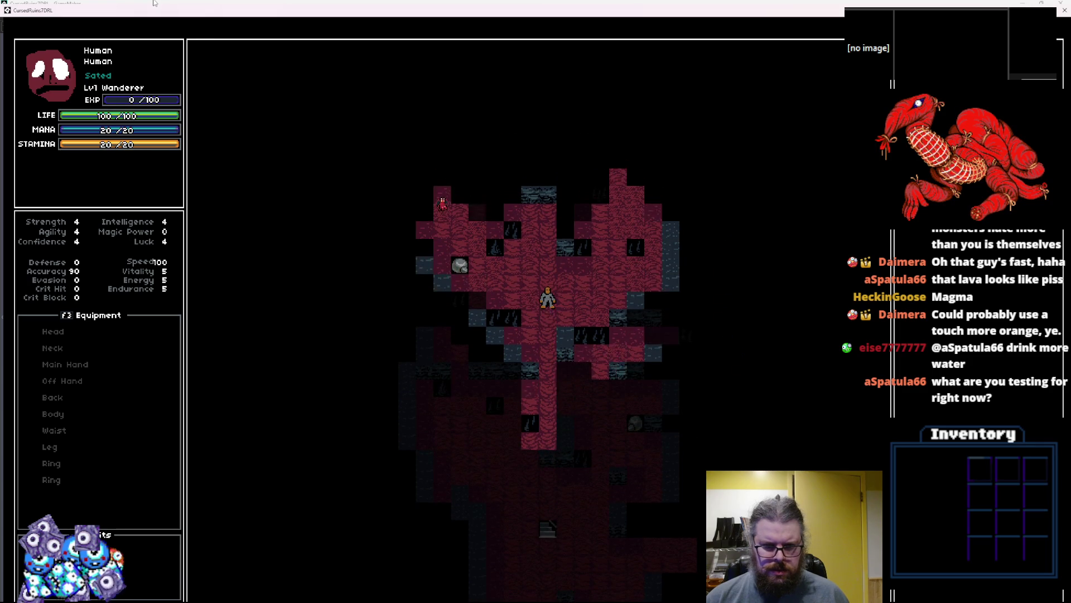
key(Right)
key(Right)
key(Right)
key(r)
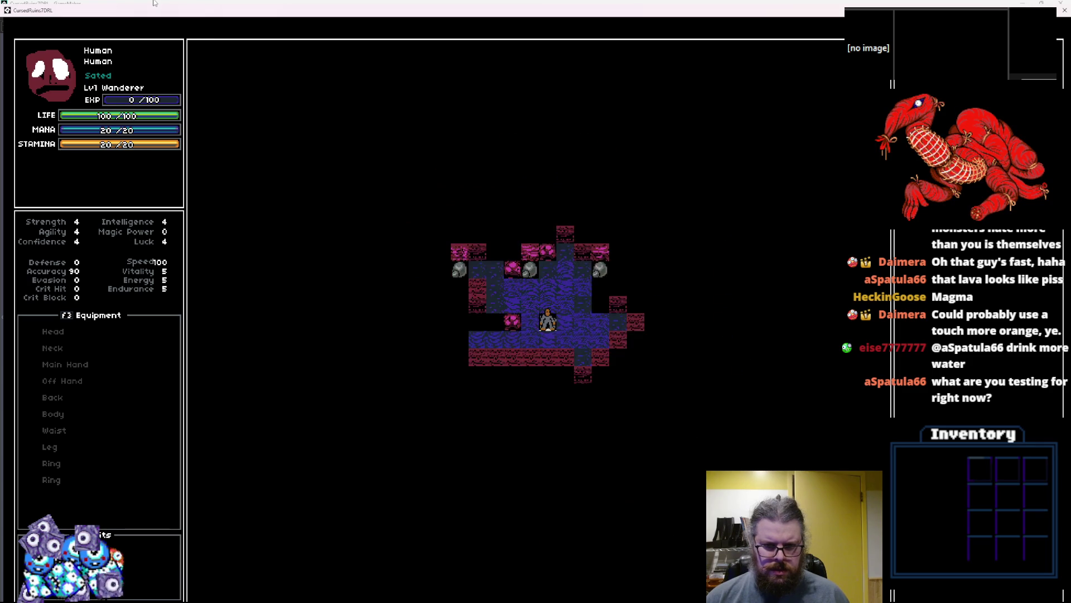
- Descend through another water level, then use F1 to jump to the fully revealed ice level
key(Down)
key(Left)
key(Left)
key(Left)
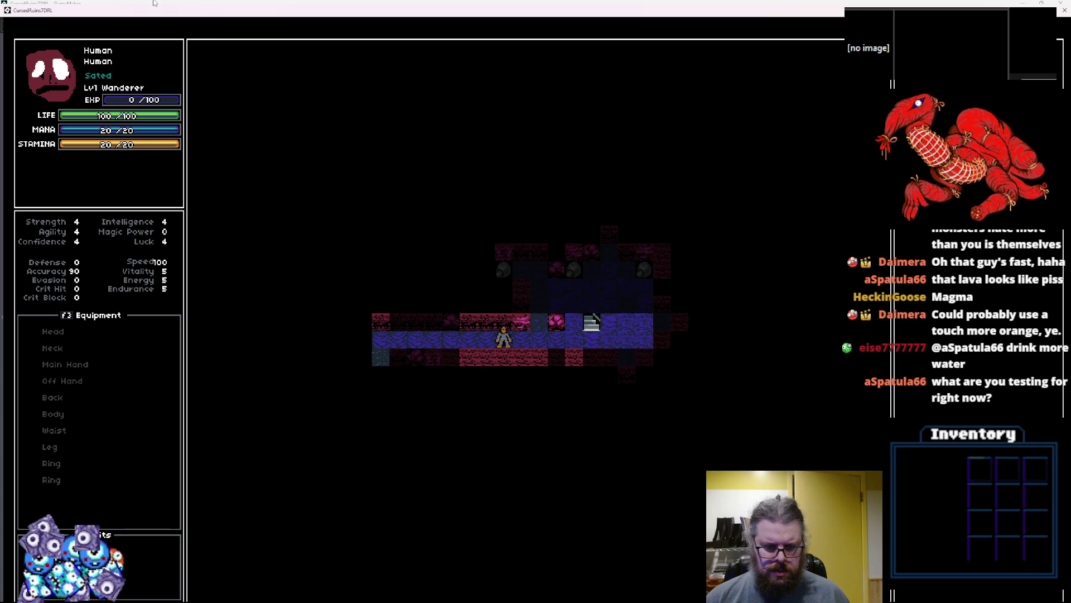
key(r)
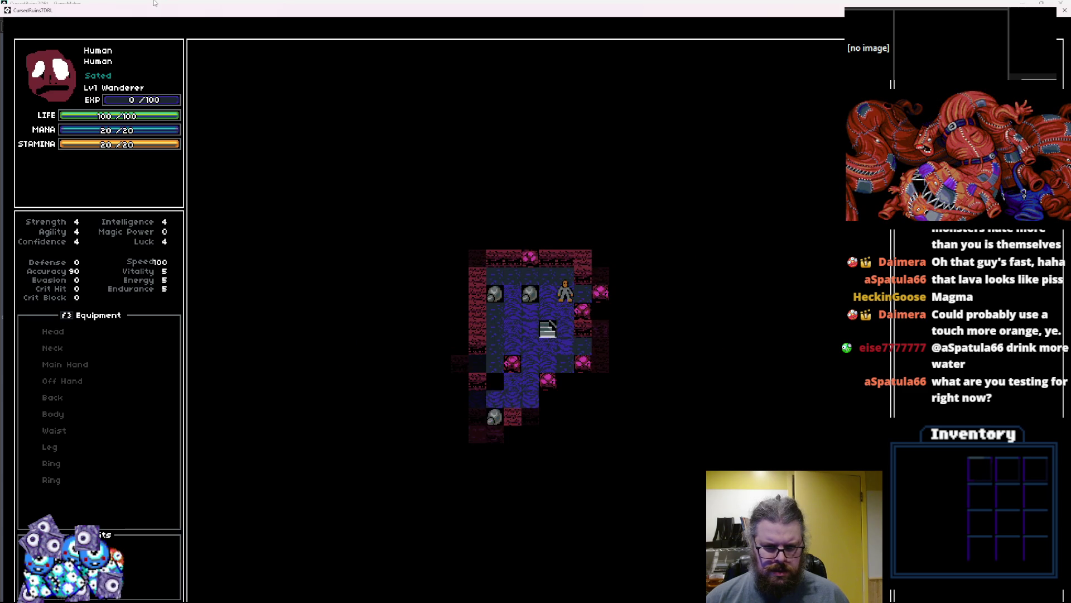
key(Down)
key(Down)
key(Down)
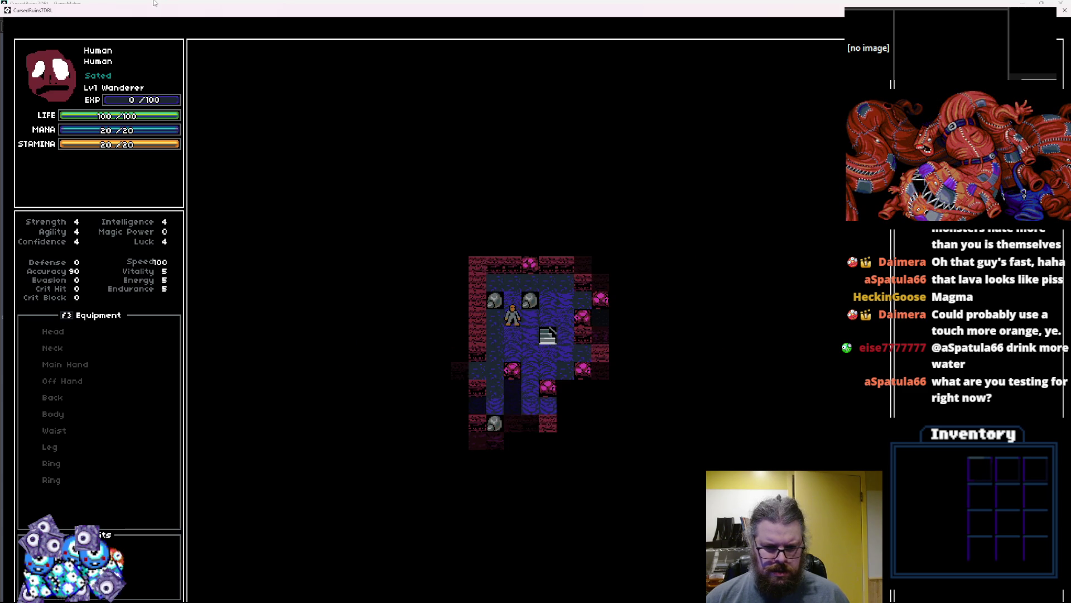
key(Left)
key(Left)
key(Left)
key(F1)
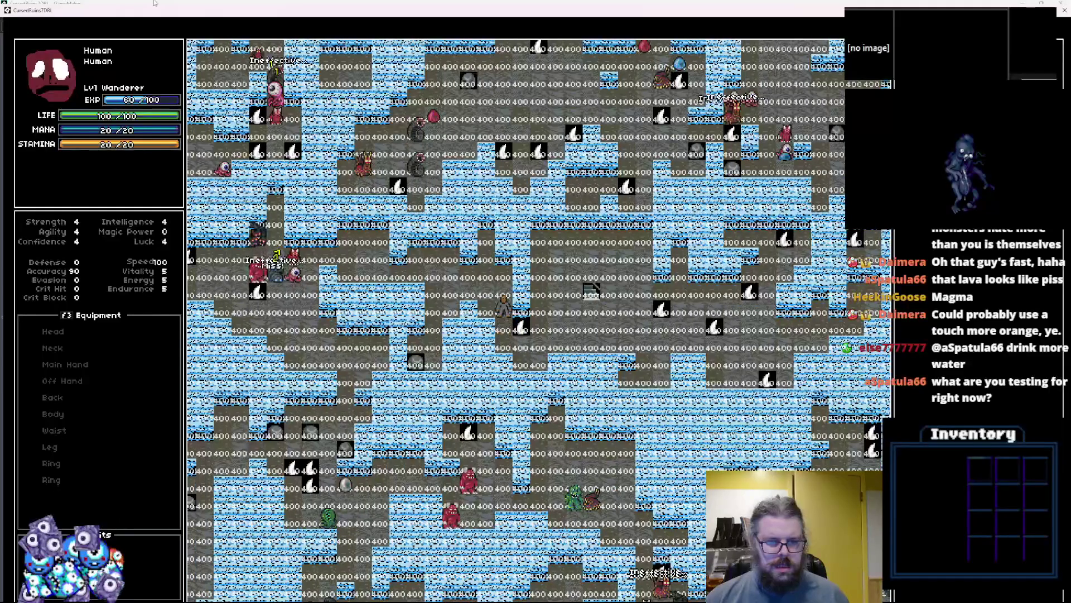
- Move the player up, left and down around the ice level's starting area
key(Up)
key(Left)
key(Up)
key(Left)
key(Left)
key(Left)
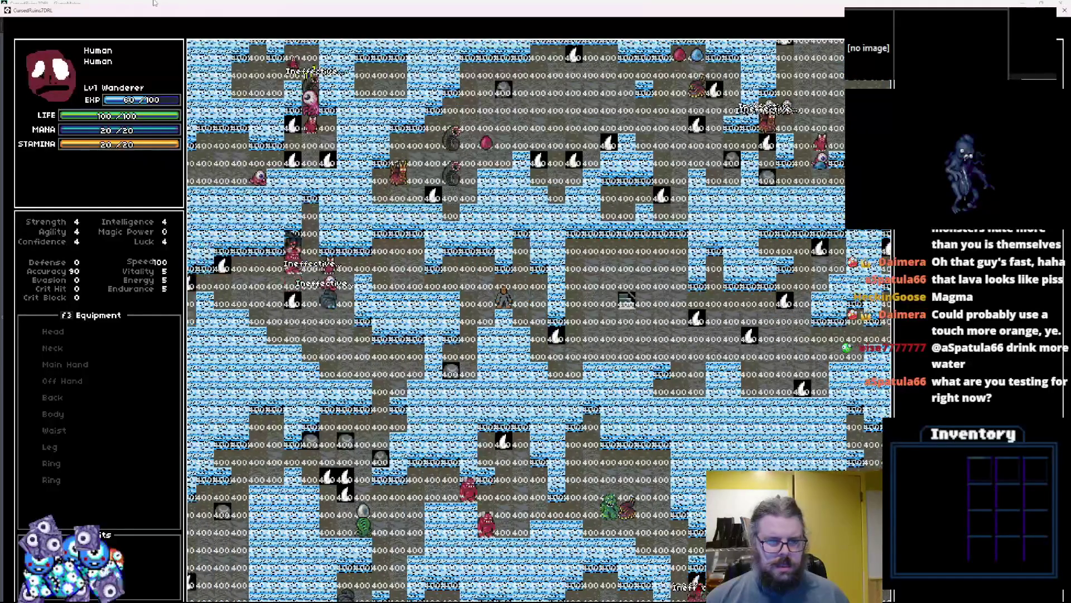
key(Down)
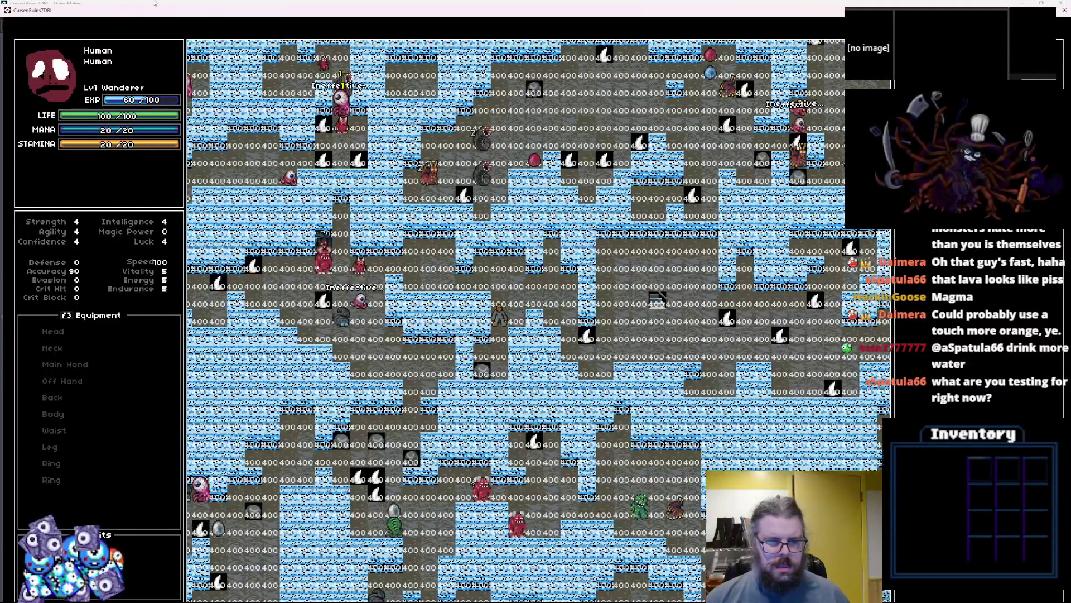
key(Up)
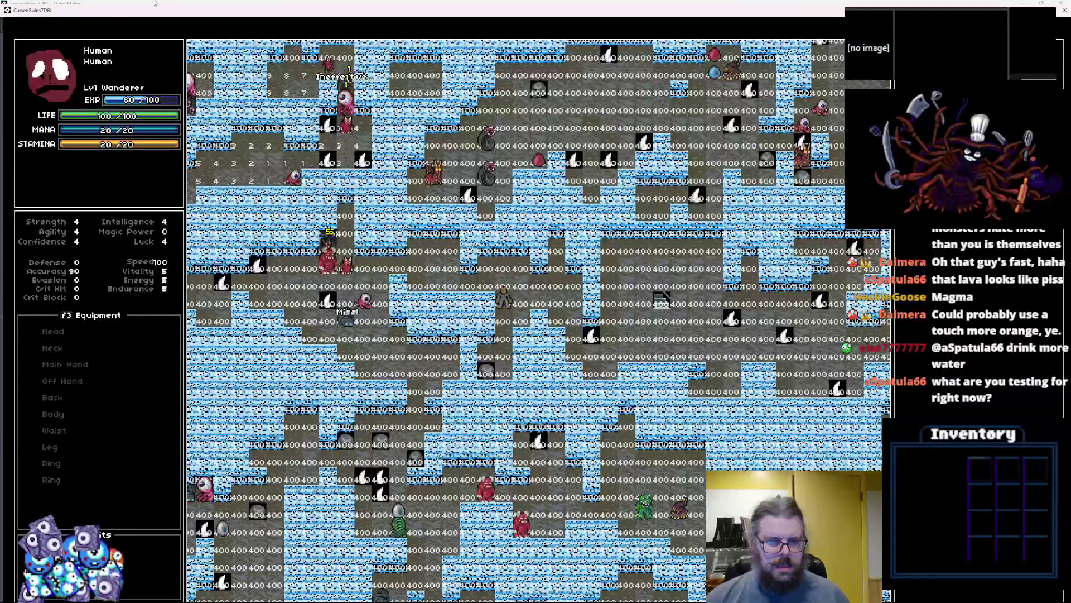
key(Up)
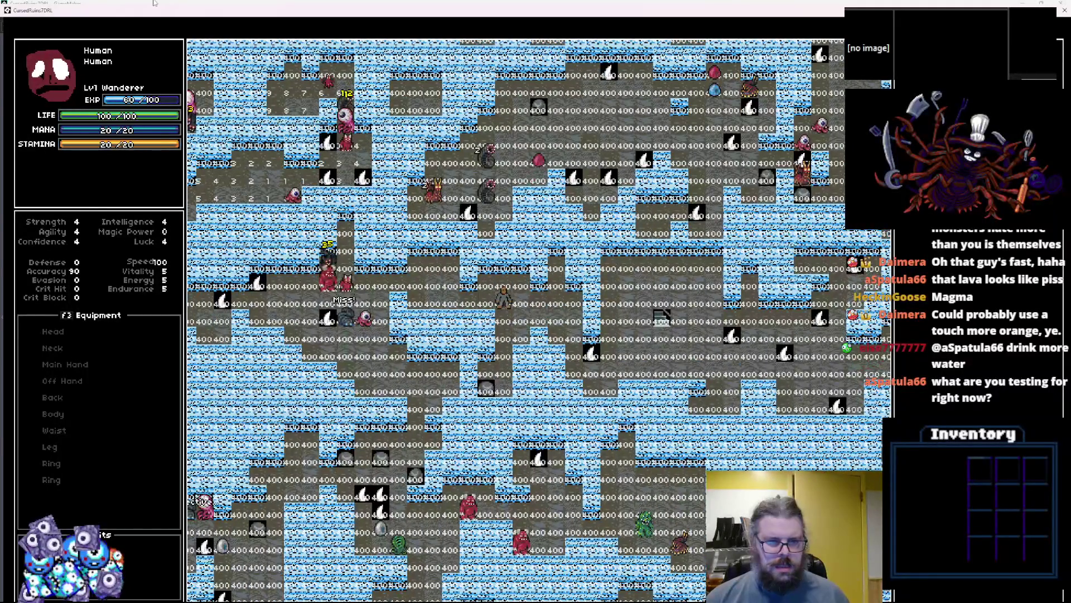
key(Left)
key(Left)
key(Left)
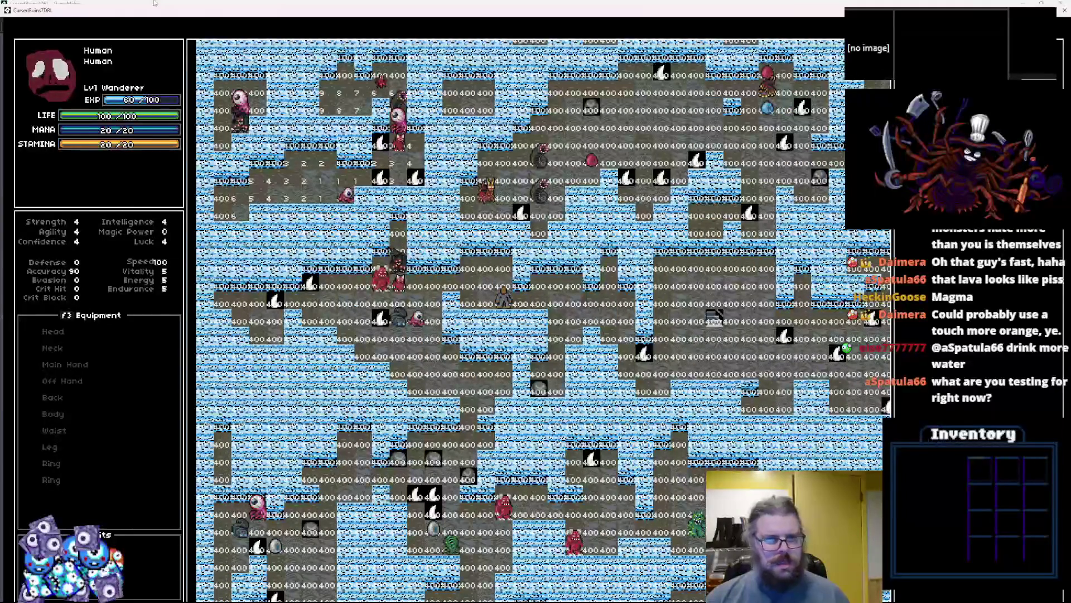
- Step beside the monsters so they attack, then drag the game window to a smaller size
key(Up)
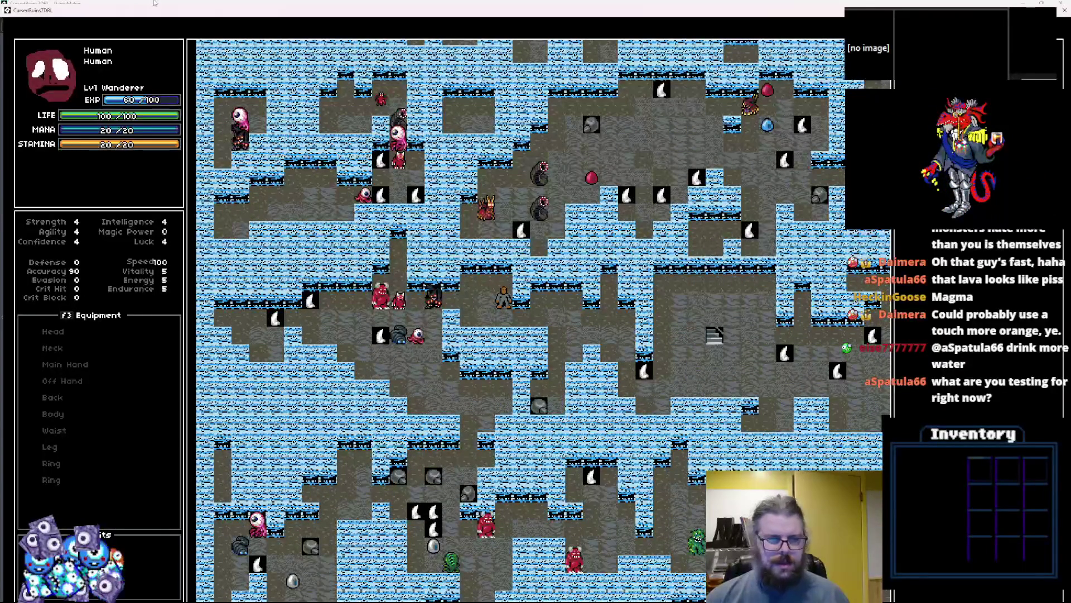
key(Left)
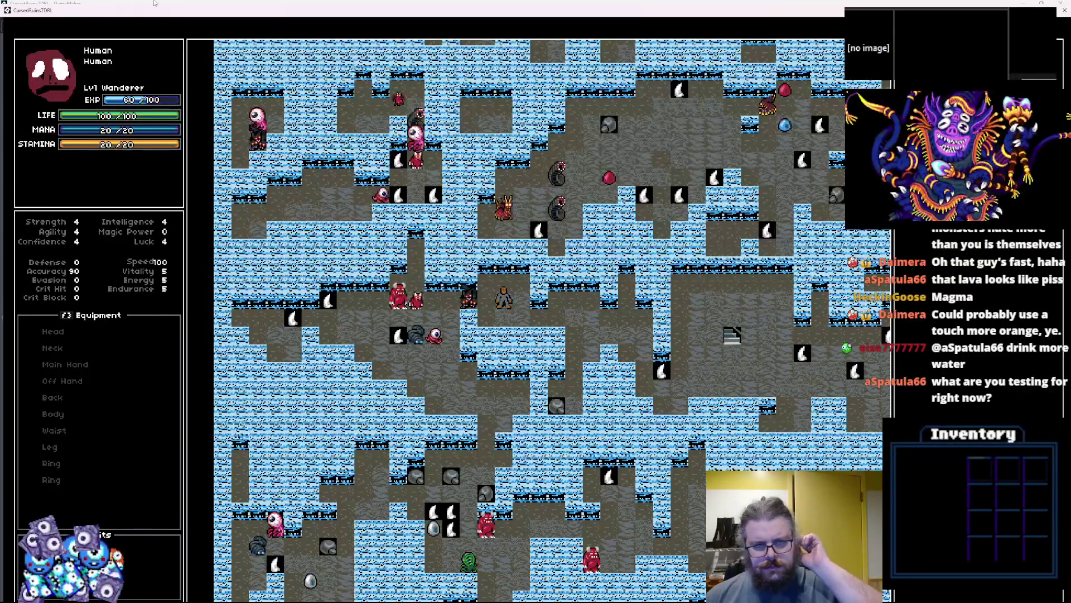
key(Down)
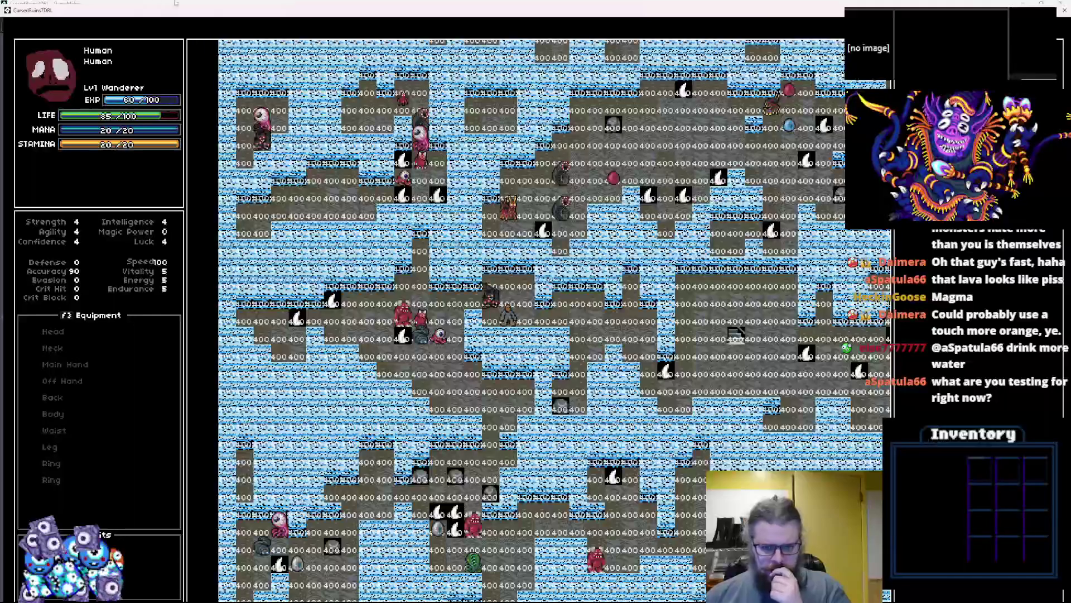
mouse_move(509, 4)
mouse_down()
mouse_move(486, 17)
mouse_move(416, 106)
mouse_up()
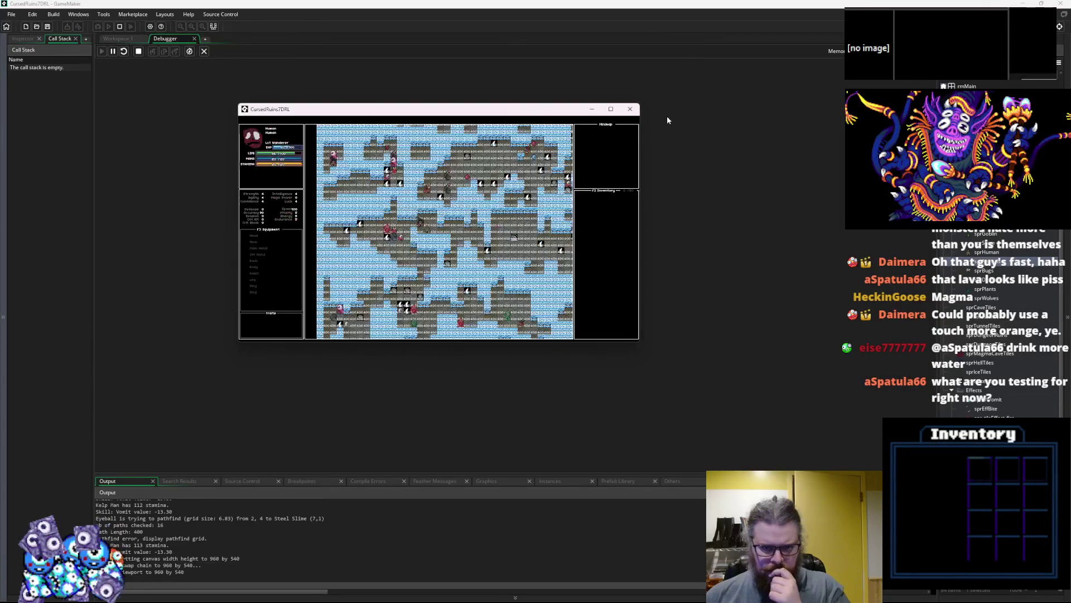
- Close the game with Alt+F4 and read through the levelData generation code
key(alt+F4)
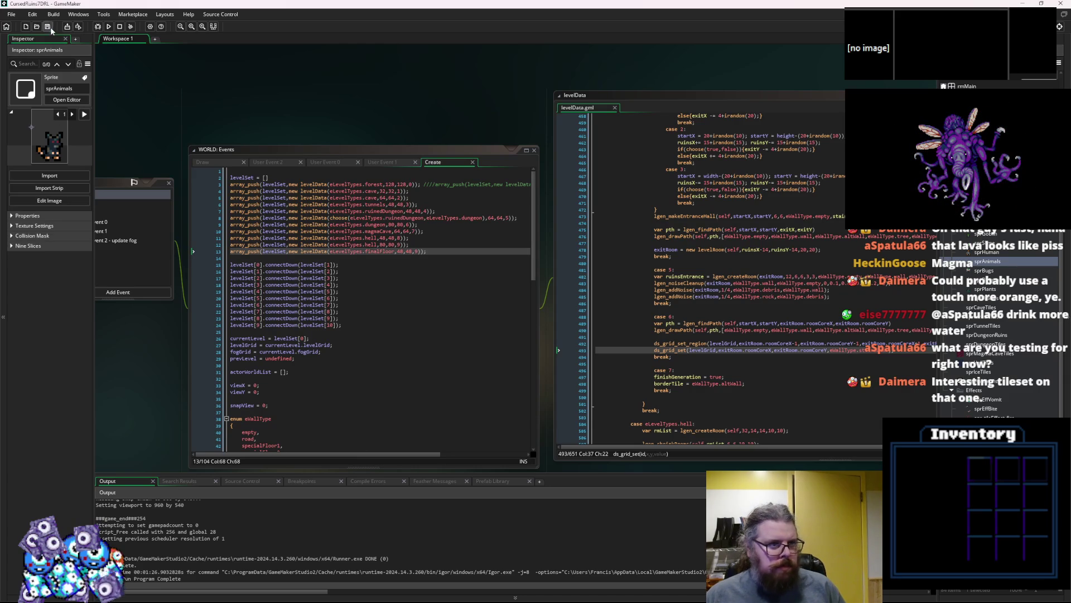
scroll(334, 90, down, 3)
scroll(335, 89, right, 5)
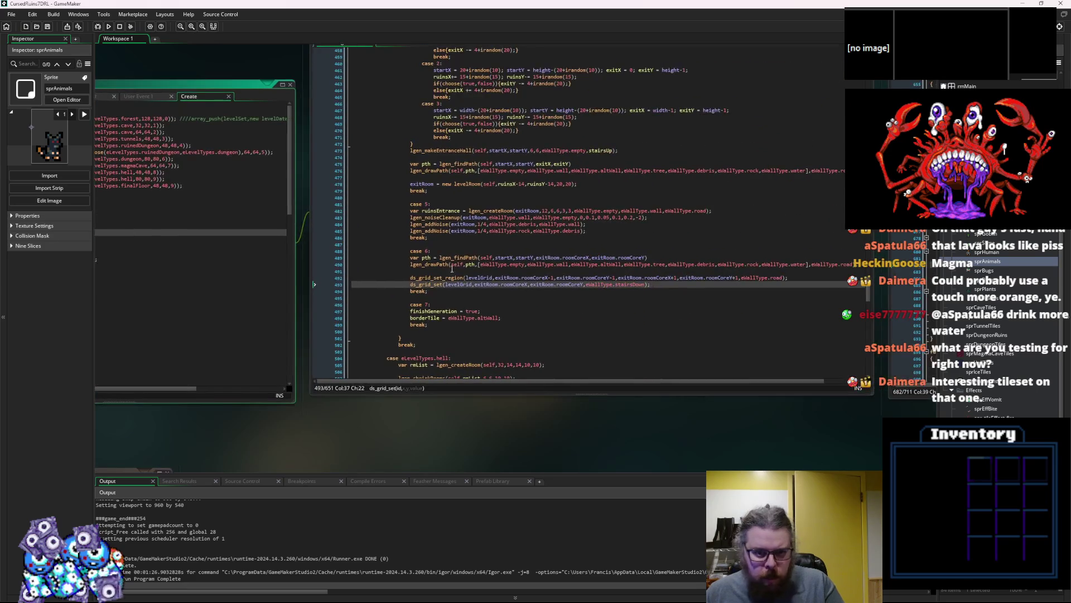
click(359, 300)
click(418, 367)
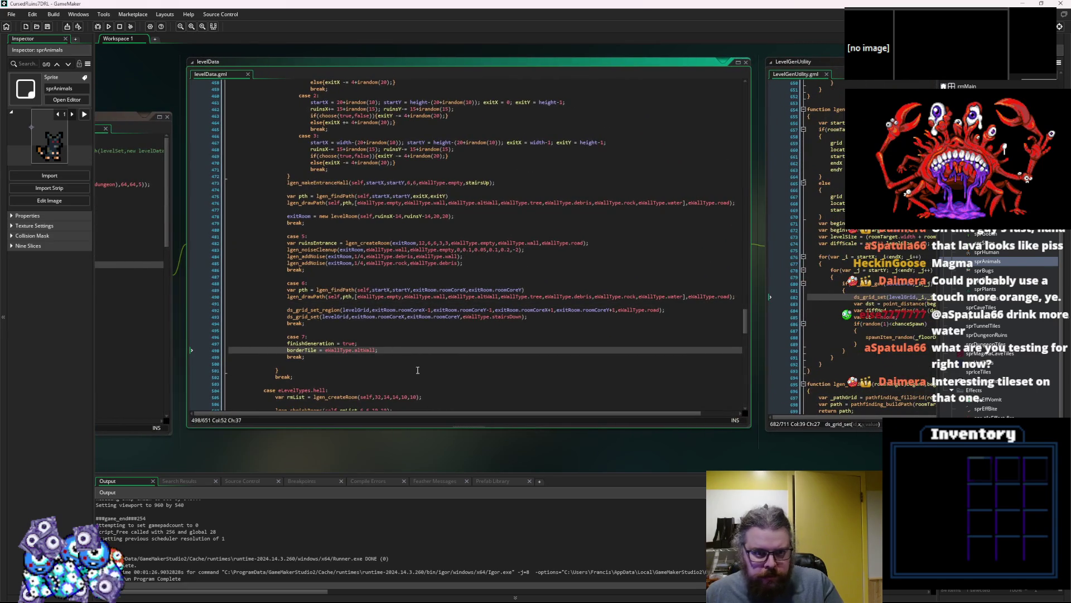
- Inspect WORLD Create's eWallType enum and spawnCreature's theme tag loop
click(446, 295)
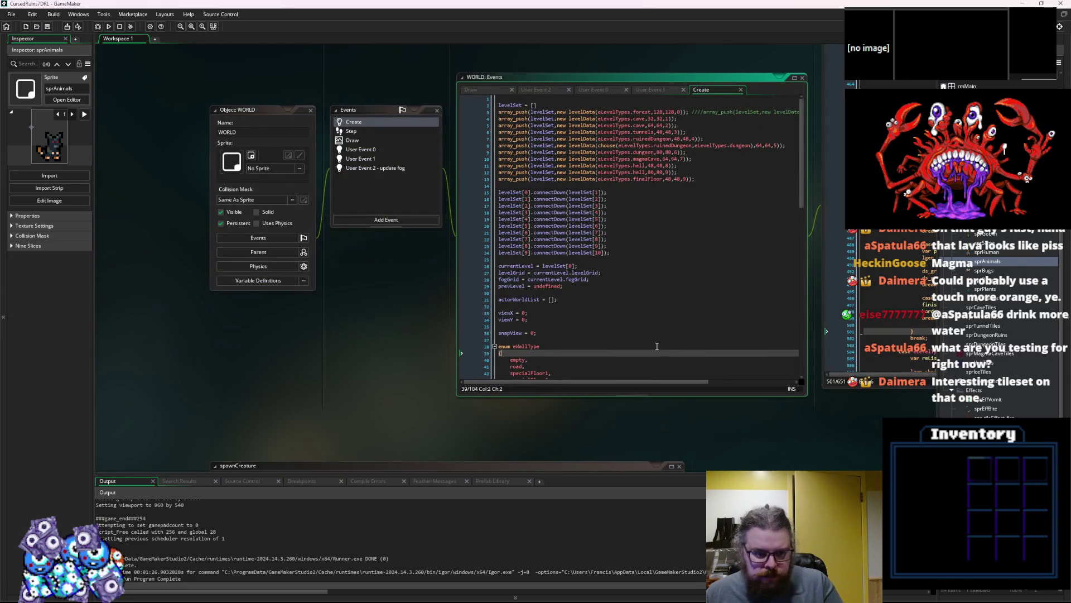
click(657, 346)
click(549, 383)
click(574, 262)
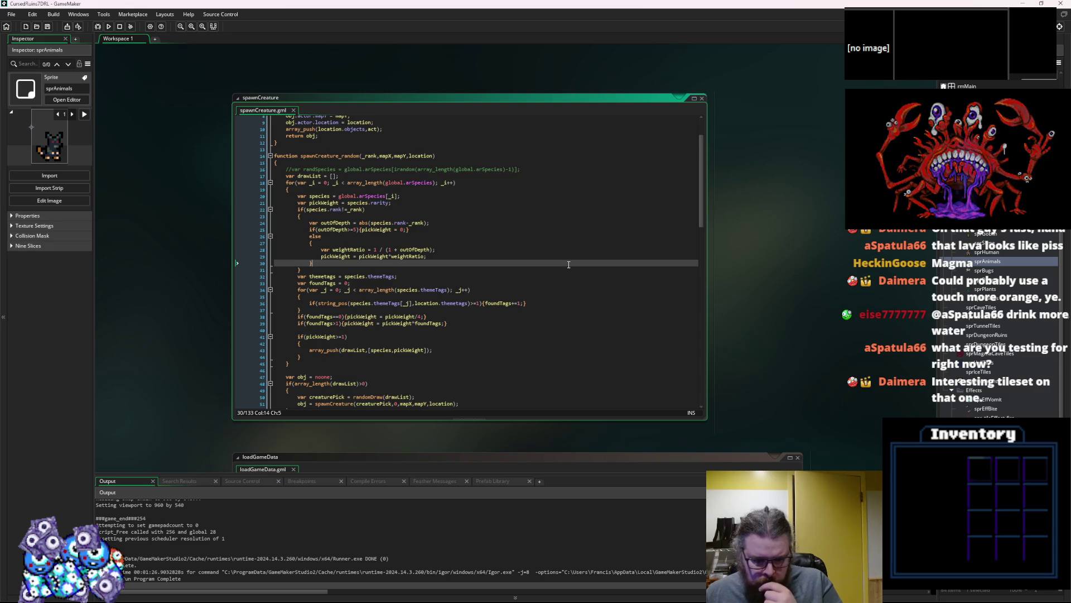
key(Down)
key(Down)
key(Down)
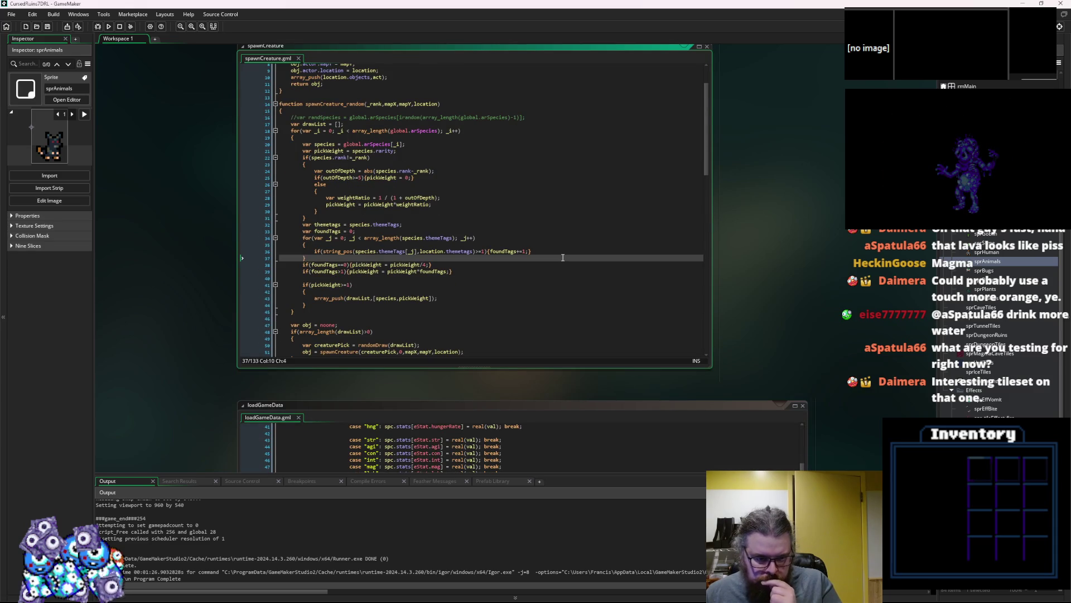
scroll(784, 247, down, 5)
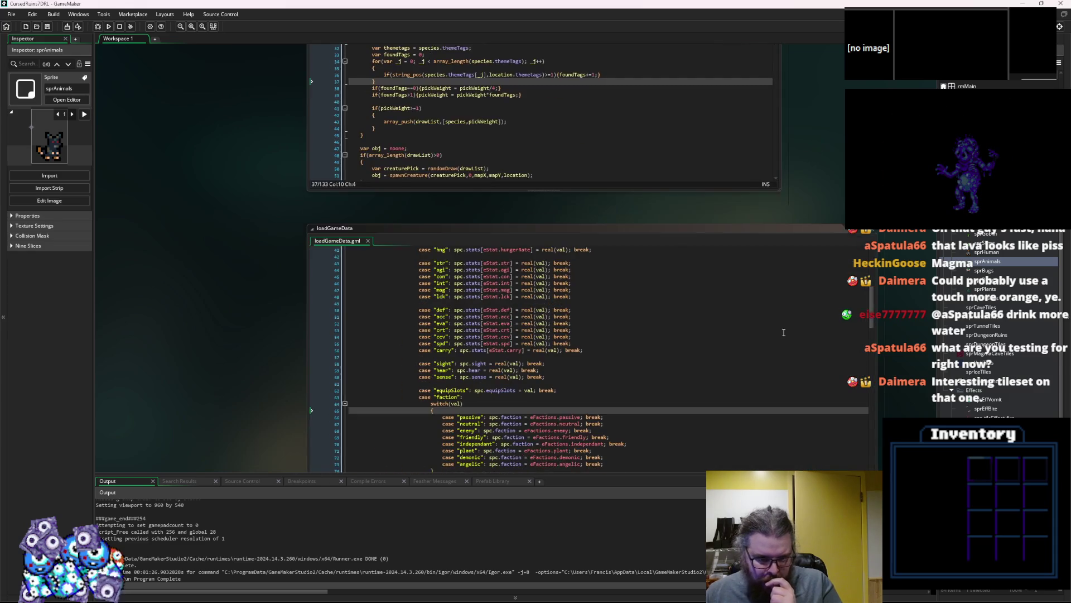
- Pan the workspace past loadGameData and make the spawnCreature window taller
click(741, 322)
drag(742, 322, 652, 238)
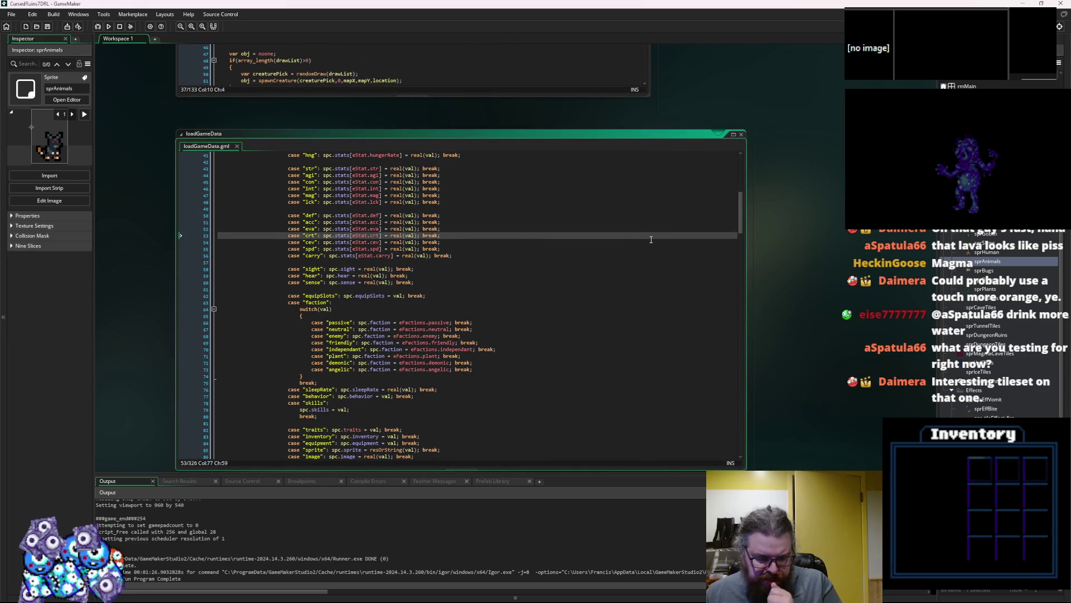
mouse_move(807, 263)
mouse_down()
mouse_move(658, 277)
mouse_move(754, 240)
mouse_move(347, 351)
mouse_up()
scroll(346, 350, up, 10)
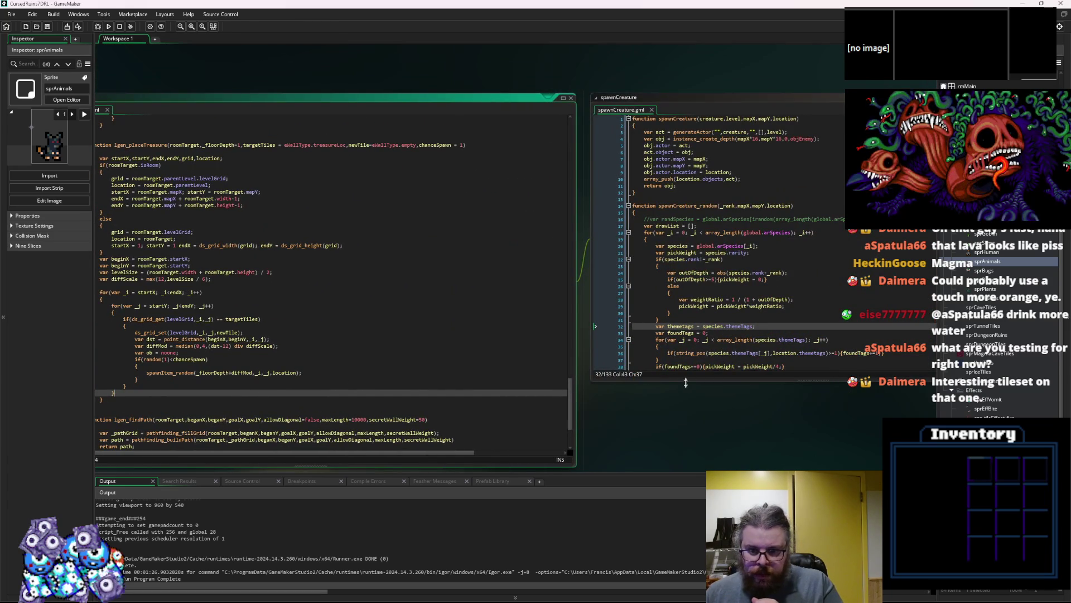
drag(681, 383, 675, 469)
click(731, 358)
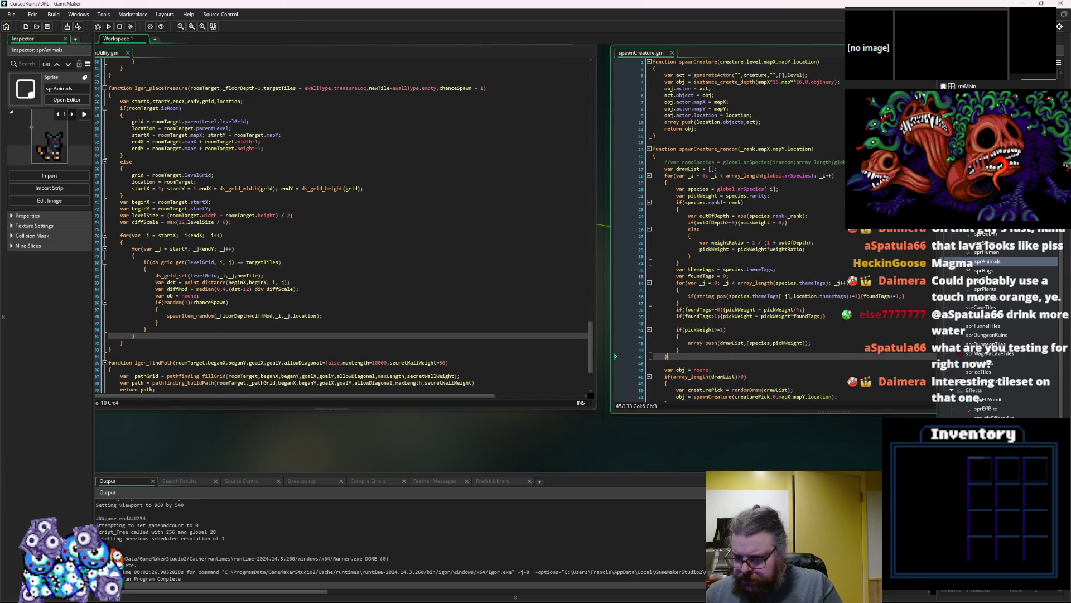
- Select the sprTunnelTiles sprite, then open the characterActions script
click(998, 326)
scroll(1003, 319, down, 10)
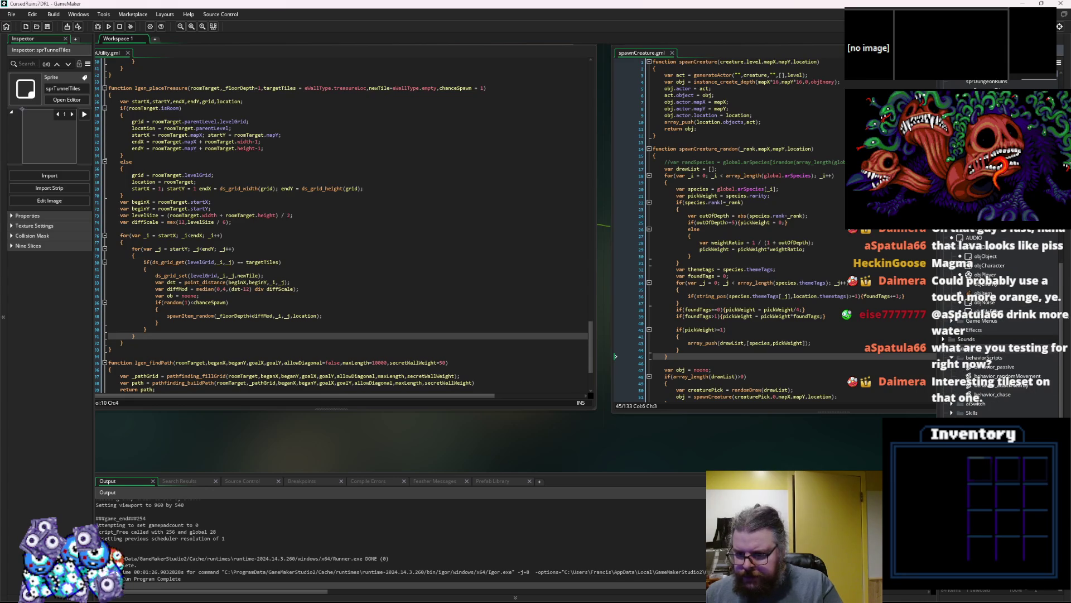
double_click(982, 346)
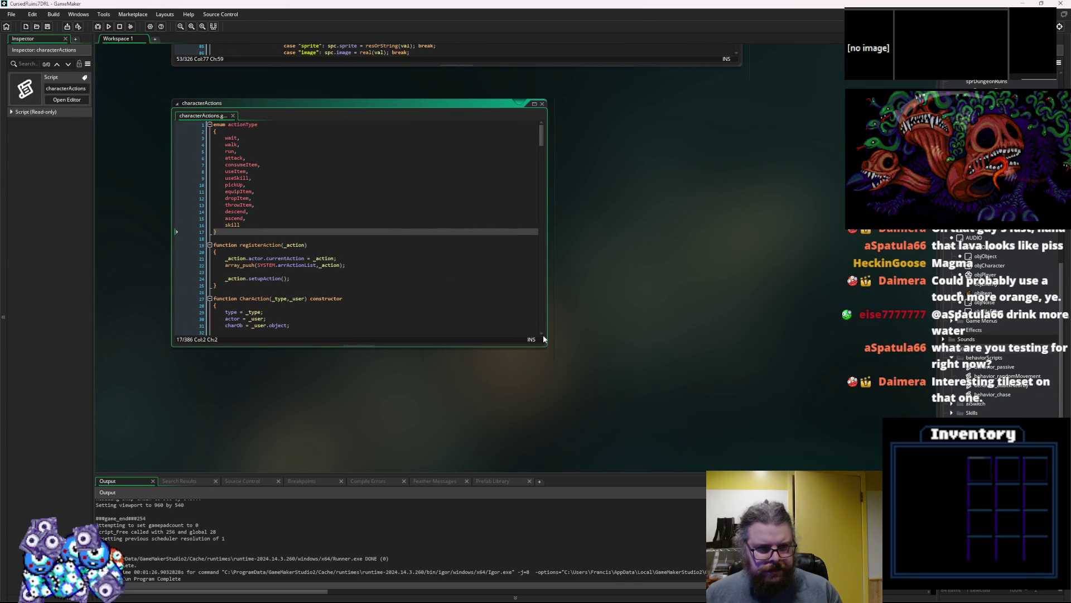
- Enlarge the characterActions editor, fold the CharAction constructor and expand the attack action code
drag(545, 346, 645, 424)
click(523, 338)
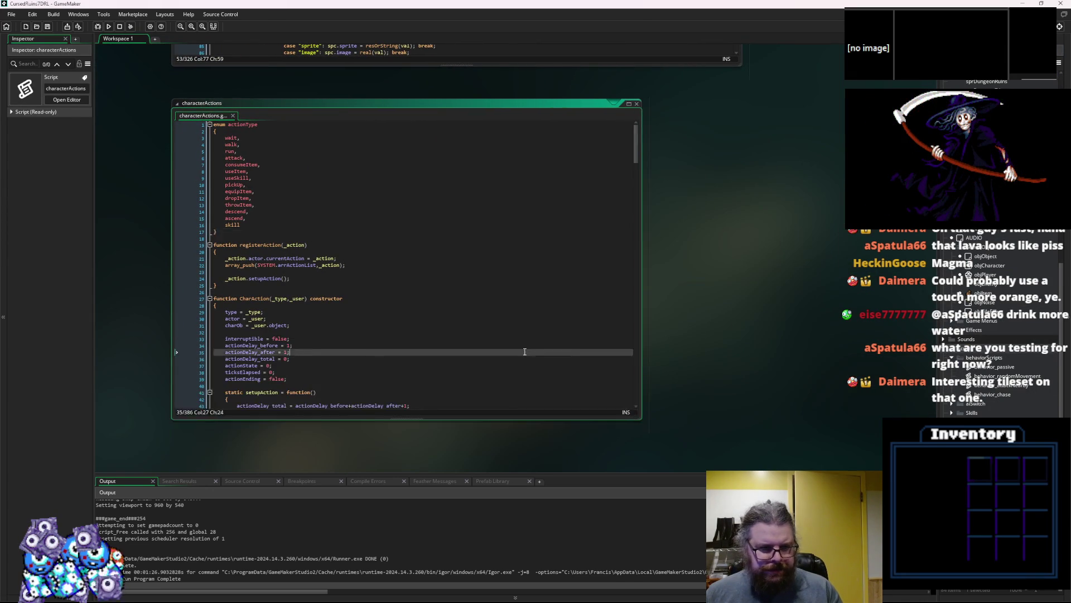
scroll(524, 337, up, 1)
scroll(524, 336, down, 3)
scroll(524, 336, down, 5)
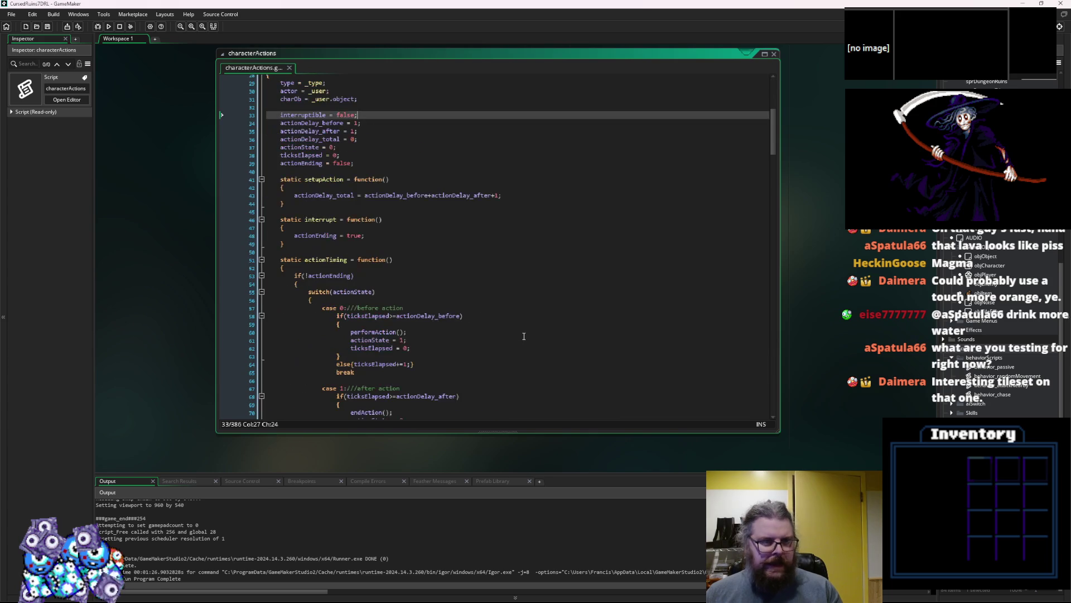
scroll(523, 336, up, 7)
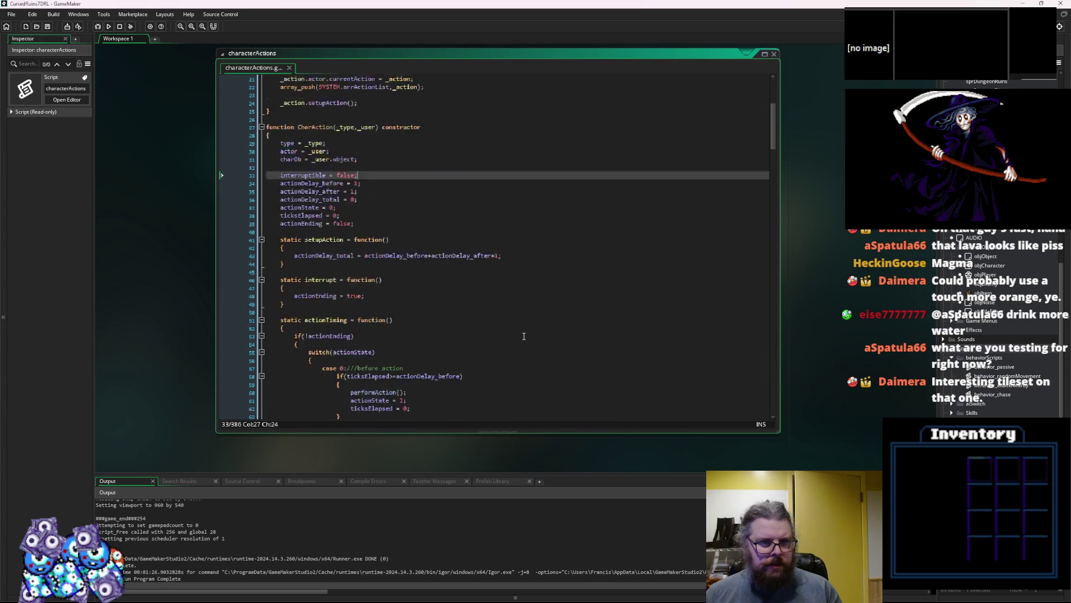
click(262, 228)
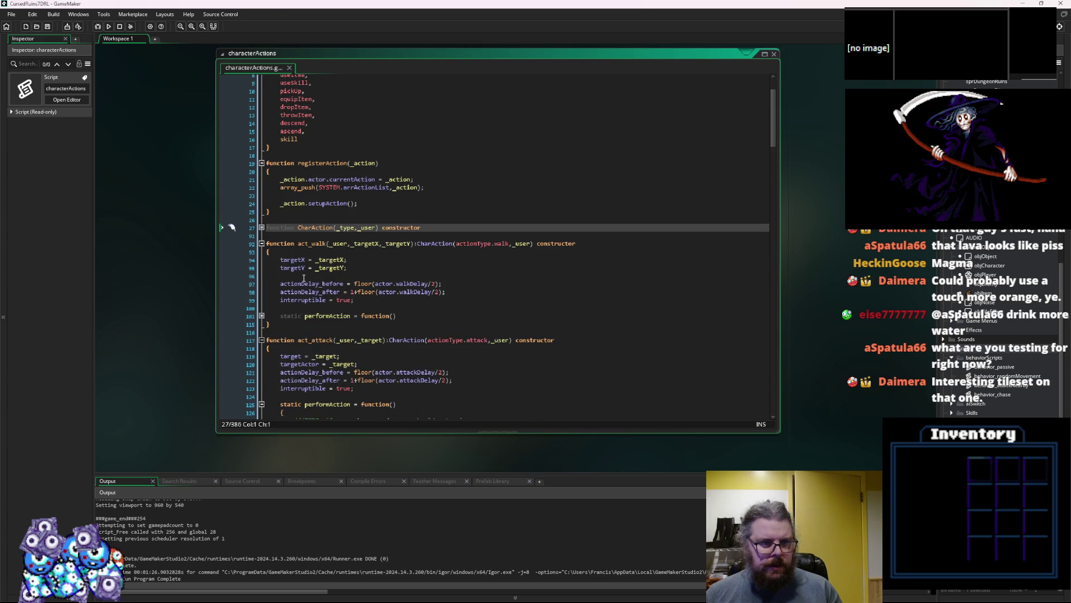
scroll(303, 282, down, 2)
click(262, 368)
click(282, 352)
scroll(448, 340, down, 7)
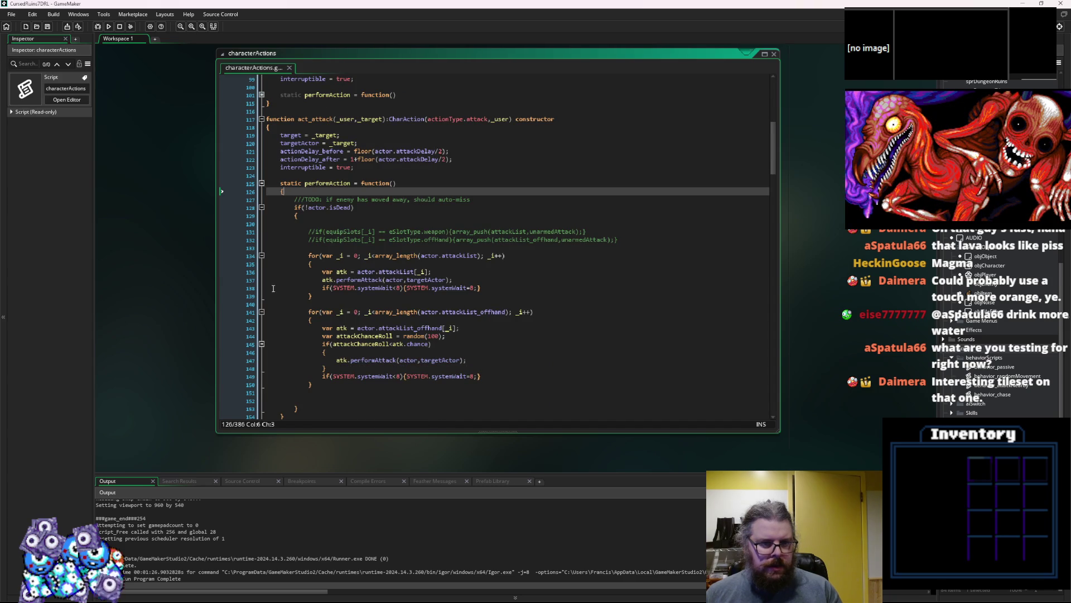
- Above the systemWait check on line 138, type the partial check 'if(actor.visibl'
click(319, 288)
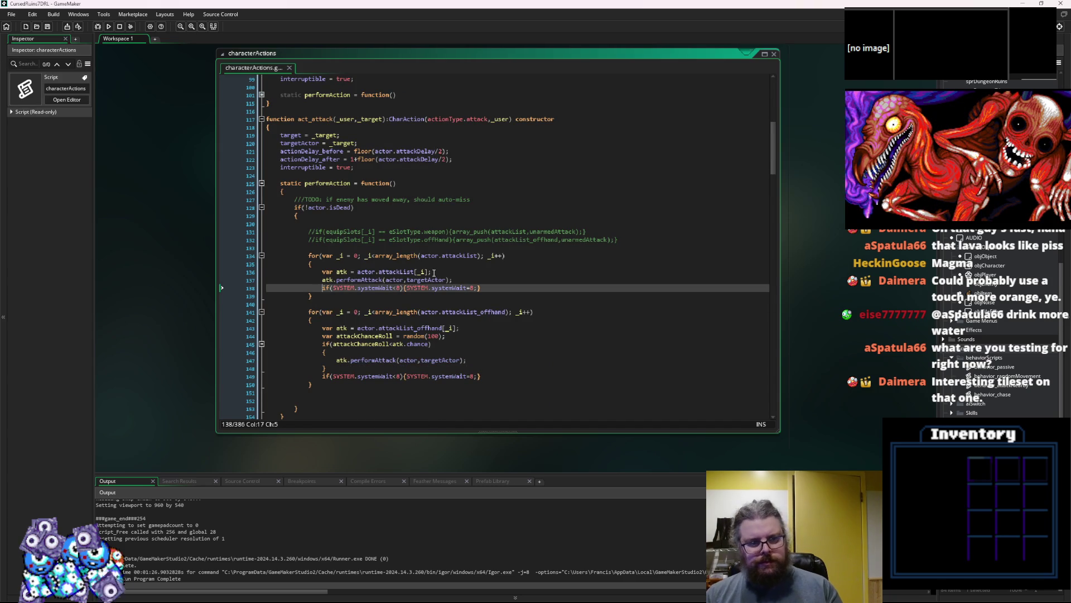
key(Return)
key(Up)
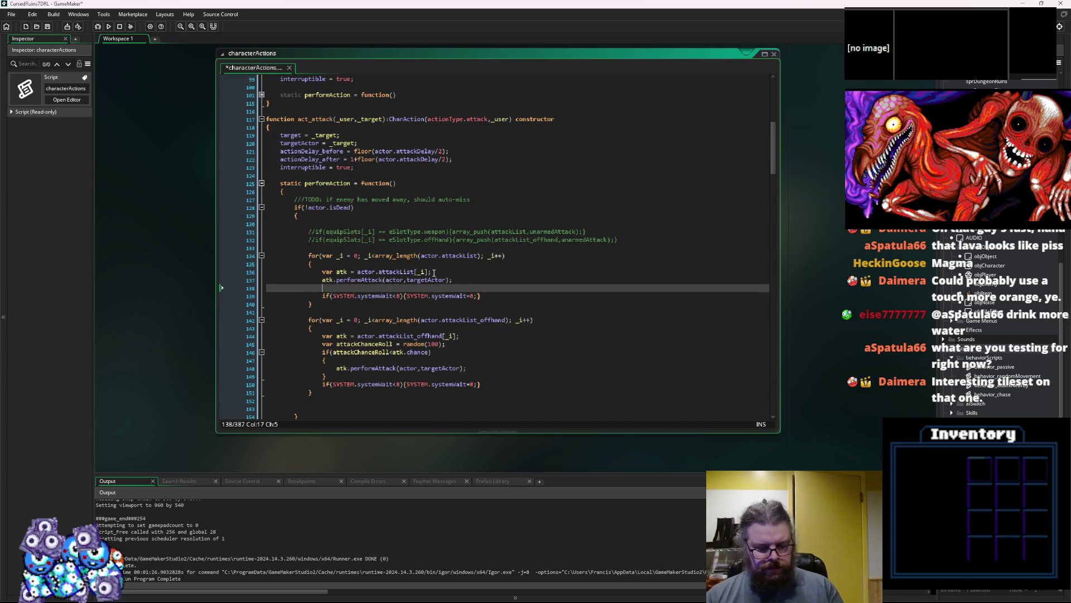
text(if()
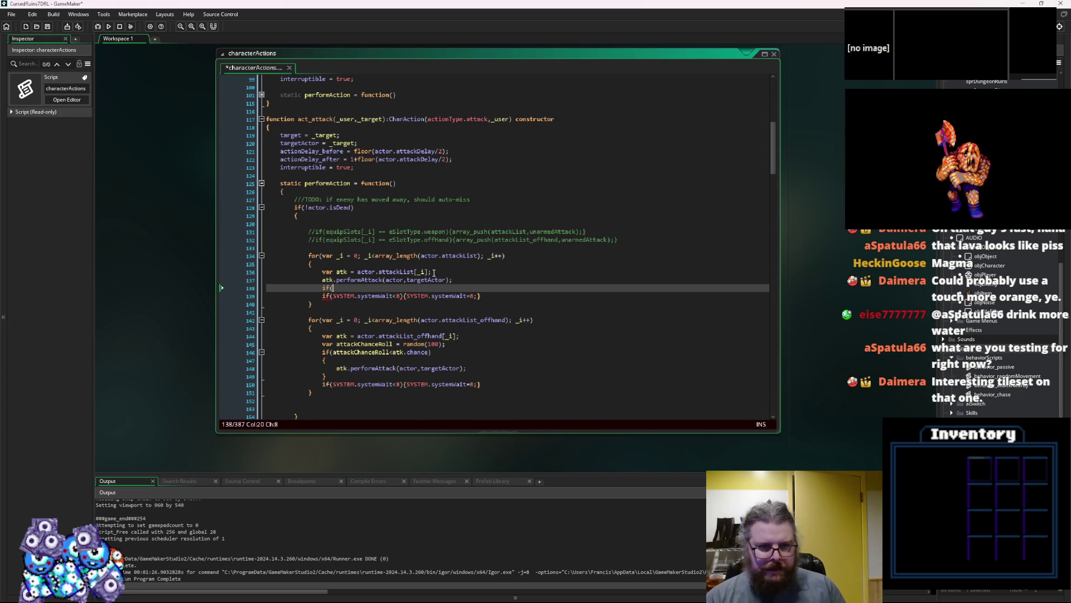
text(actor)
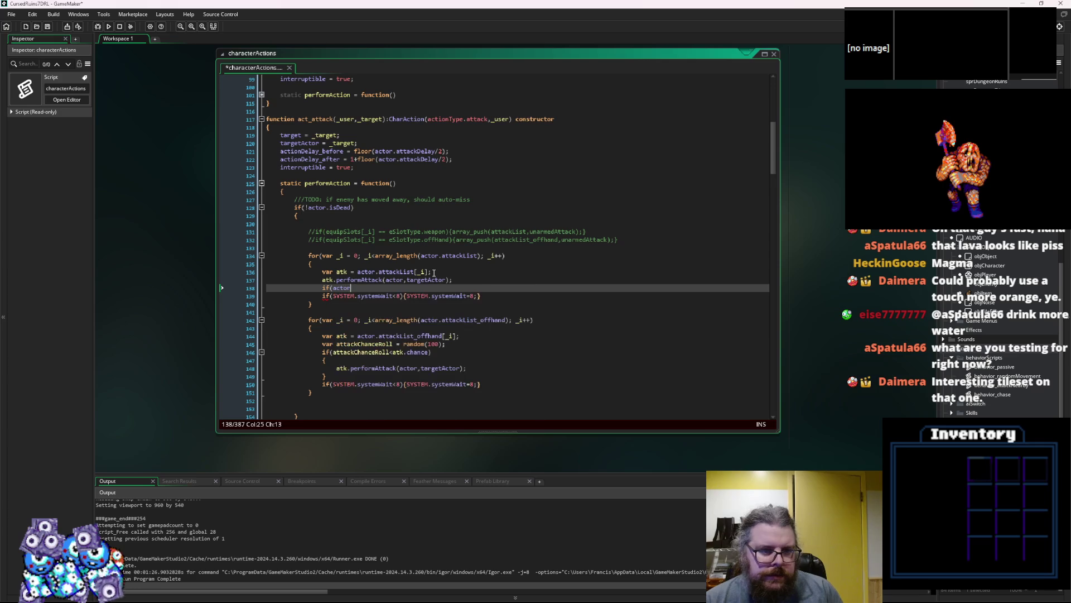
text(.visivbl)
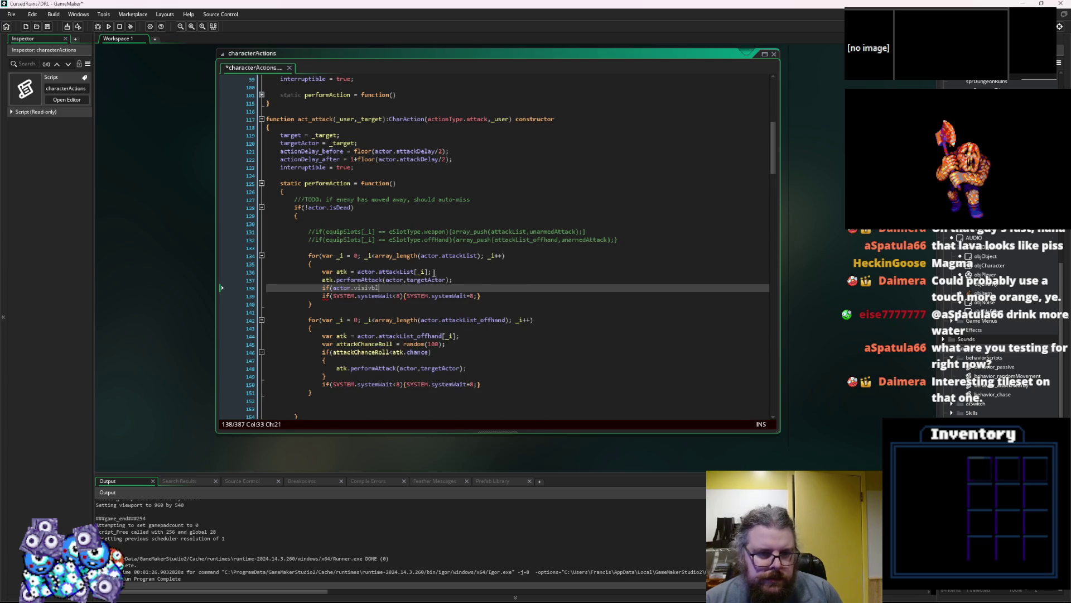
key(BackSpace)
key(BackSpace)
key(BackSpace)
text(ble)
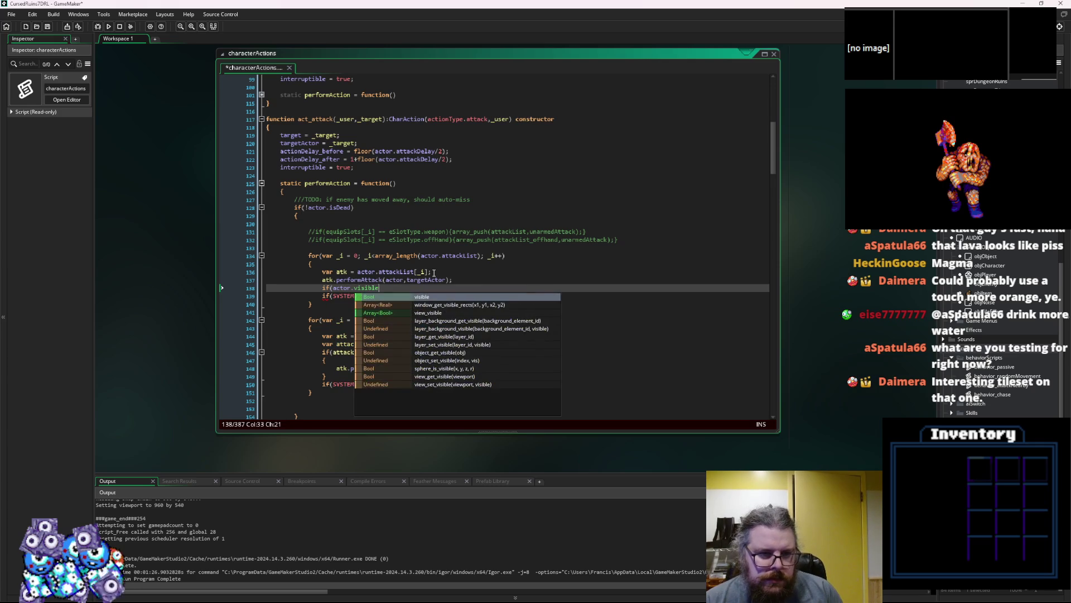
key(BackSpace)
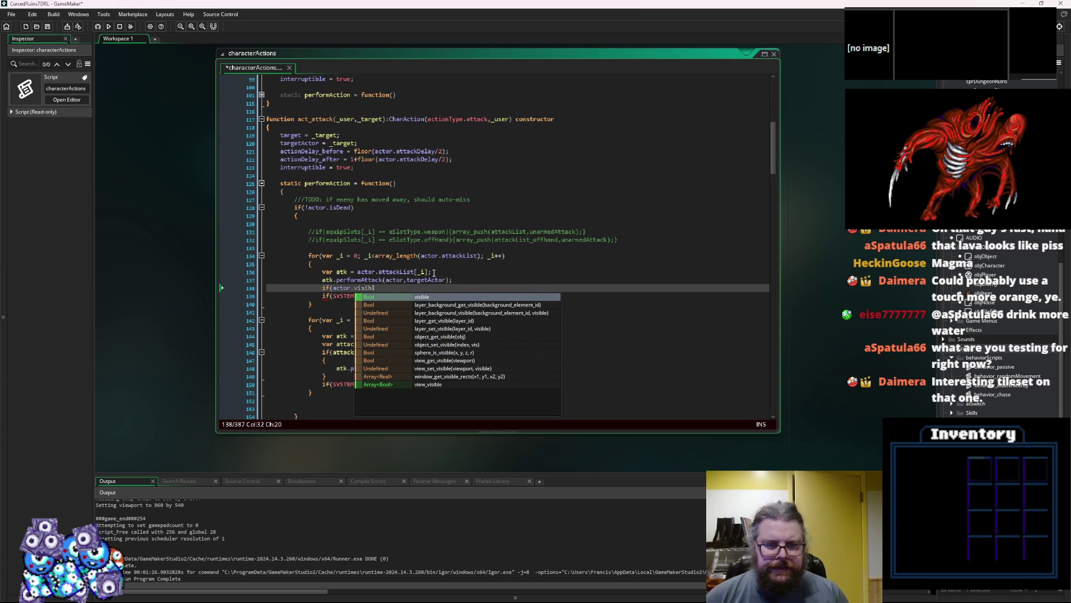
text(i)
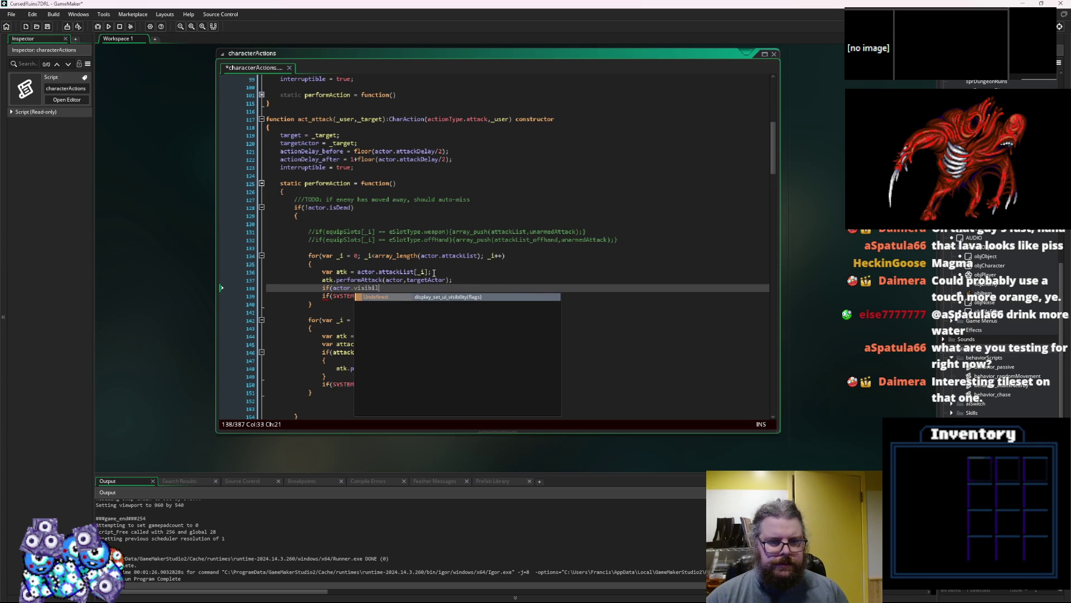
- Compare objPlayer, objCharacter and objEnemy, then open objEnemy's User Event 0 code
click(974, 330)
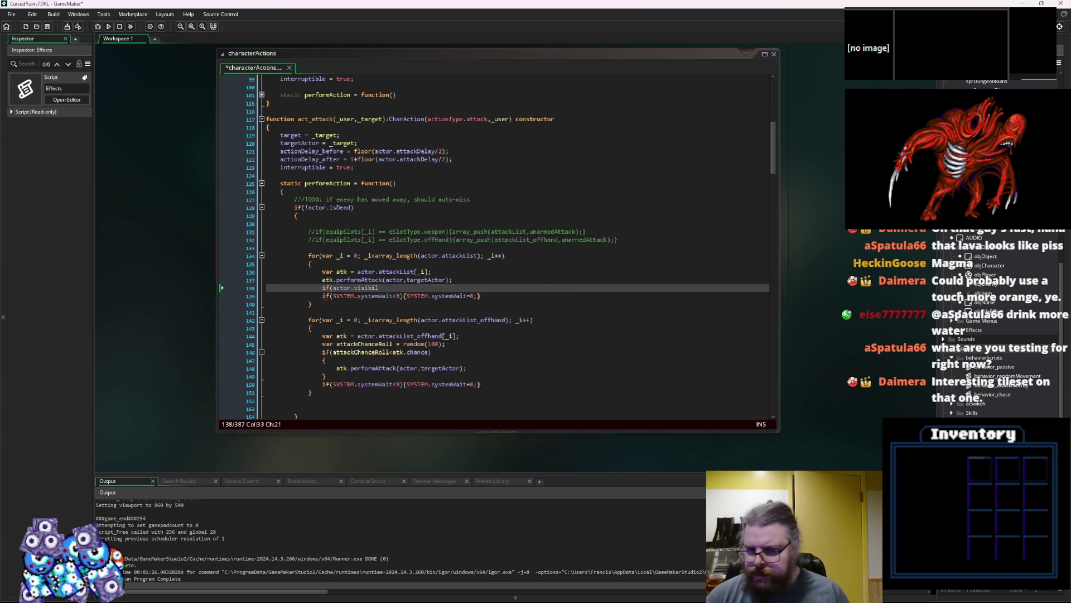
click(751, 320)
click(983, 273)
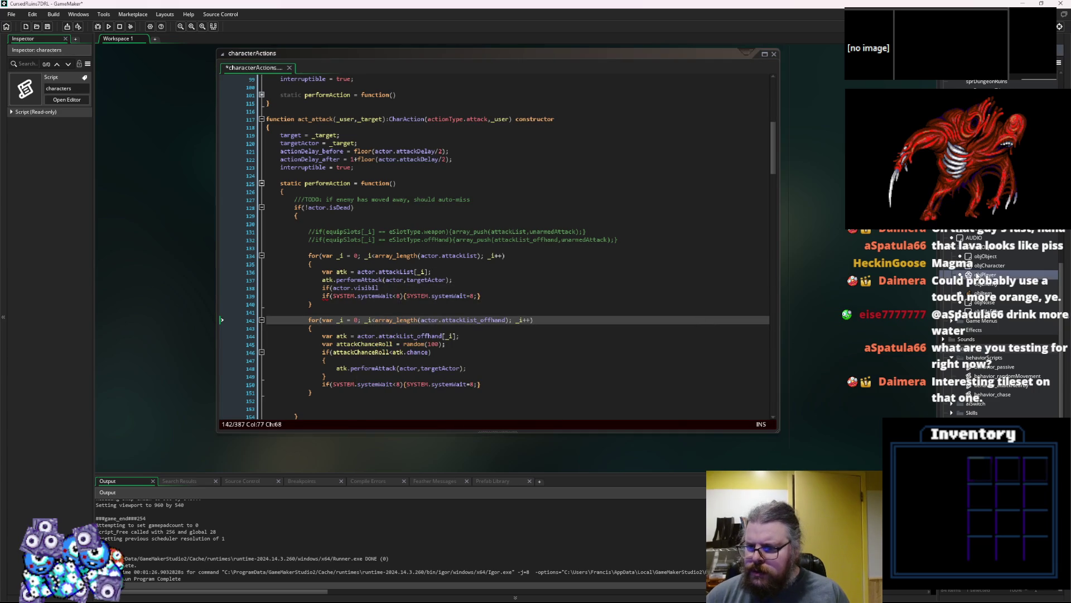
click(982, 266)
click(983, 274)
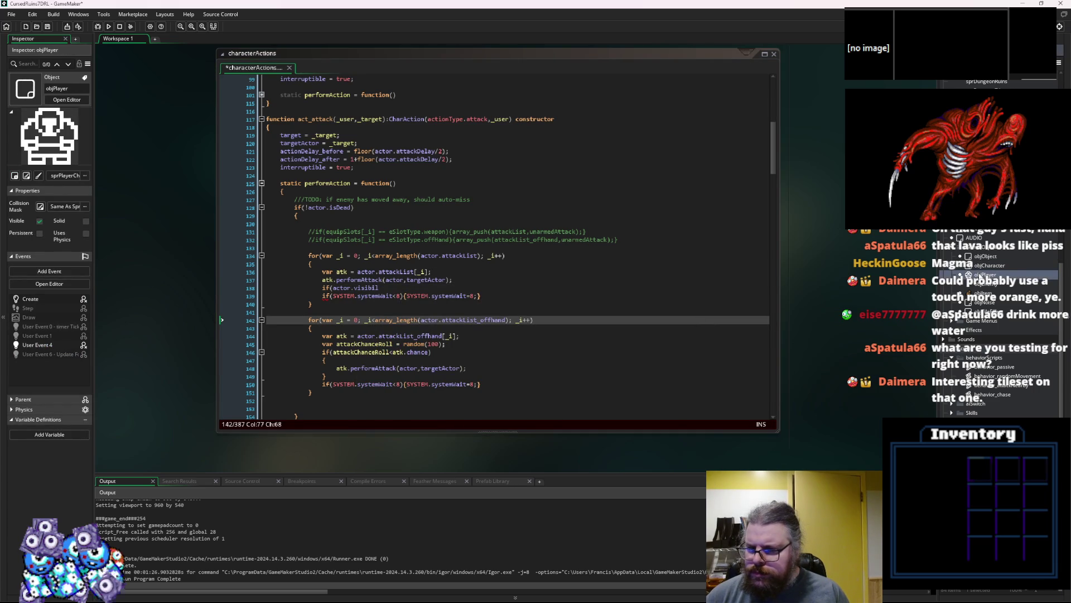
click(978, 284)
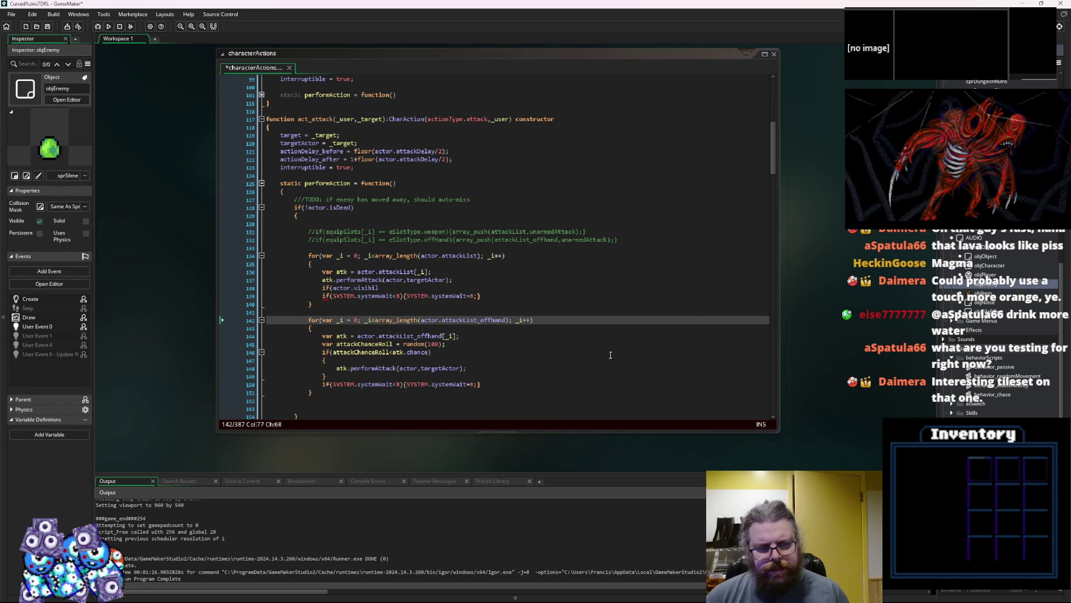
click(715, 315)
key(Down)
key(Down)
key(Down)
click(983, 274)
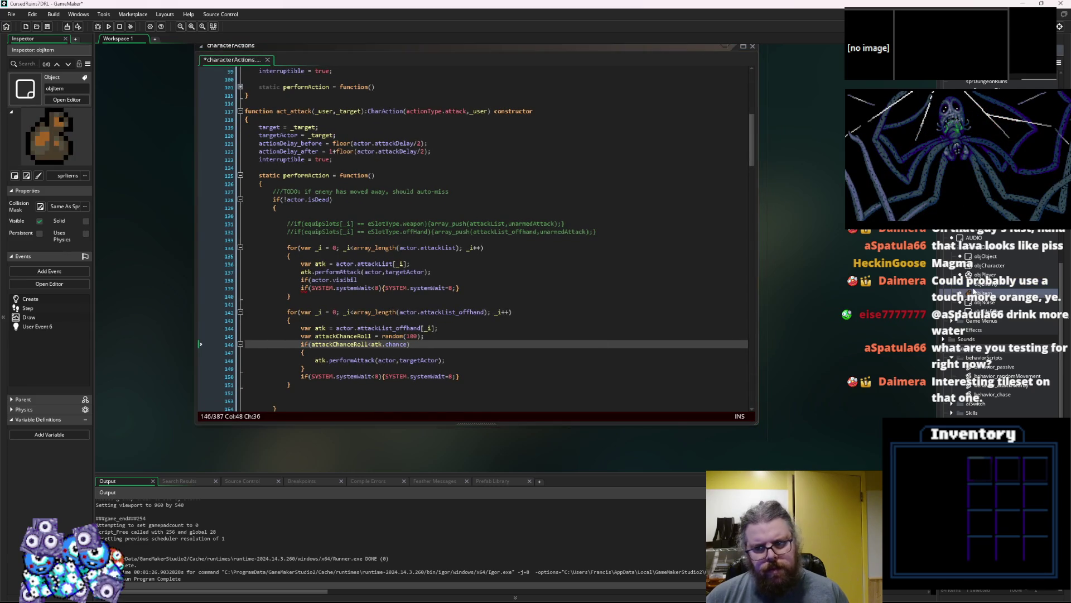
double_click(978, 284)
double_click(257, 177)
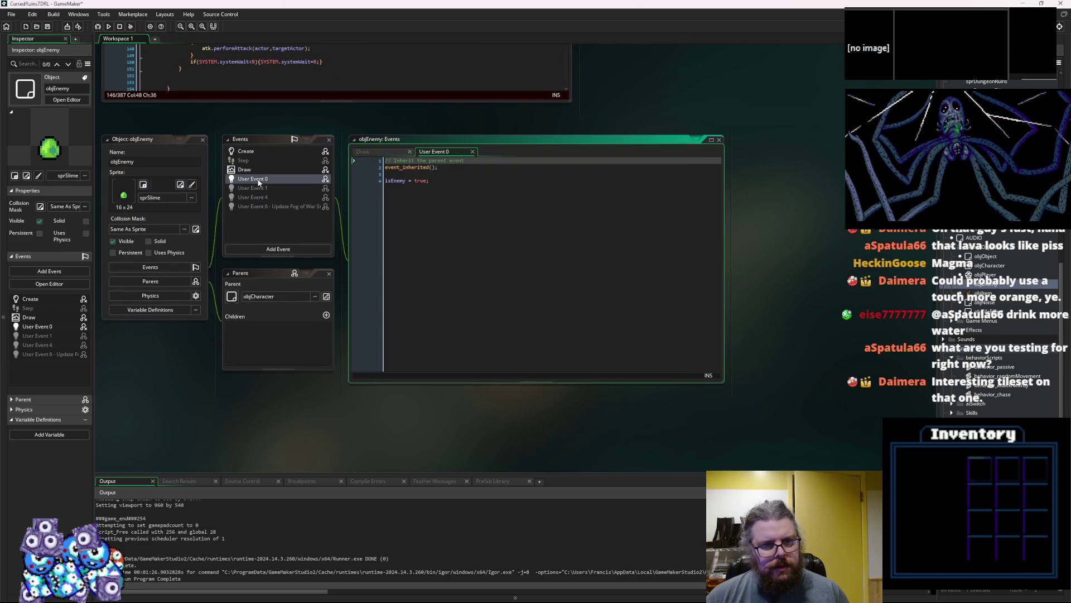
- Open objEnemy's User Events 1, 4 and 6 and read the fog-of-war visionMode and depth code
double_click(251, 188)
double_click(253, 197)
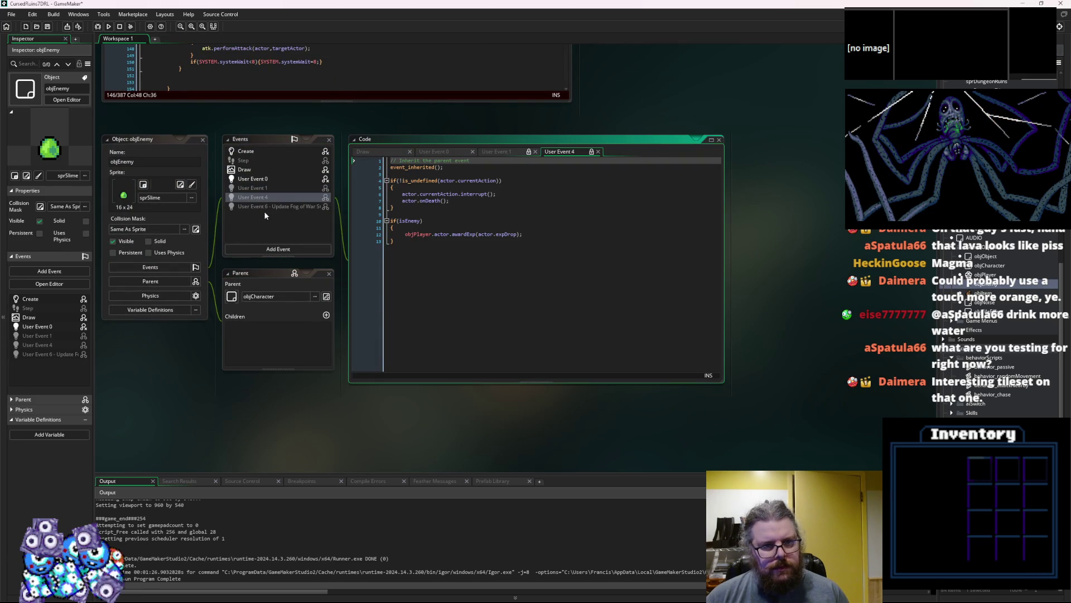
double_click(270, 207)
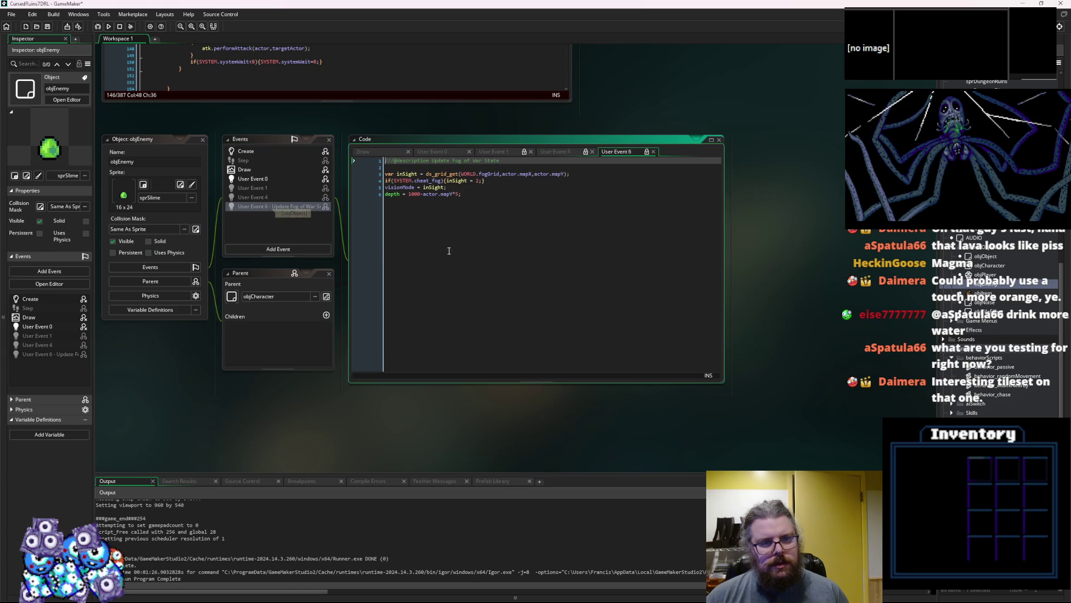
click(495, 255)
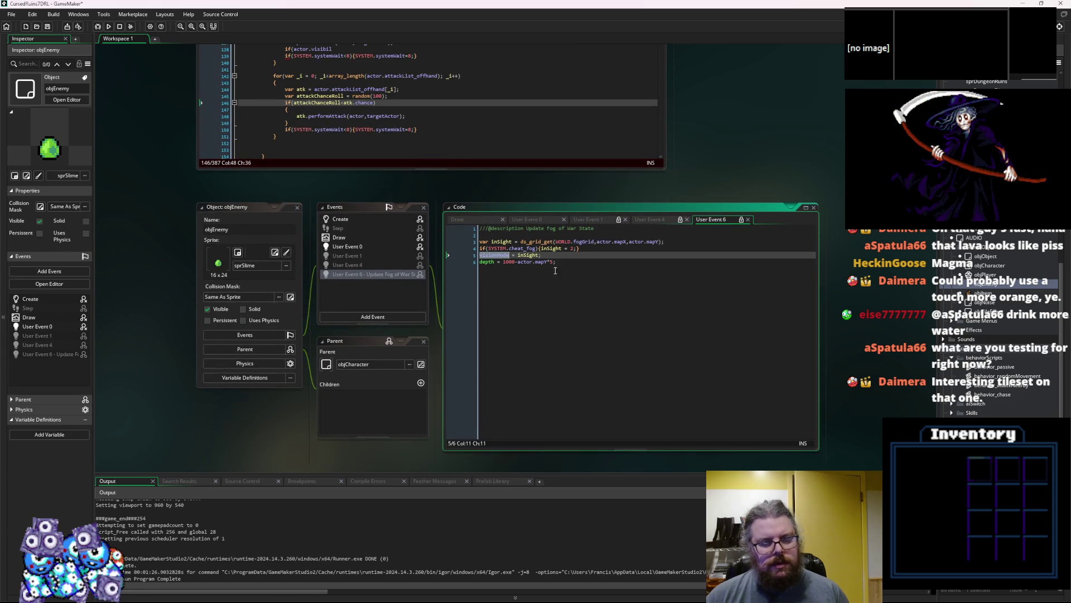
click(578, 263)
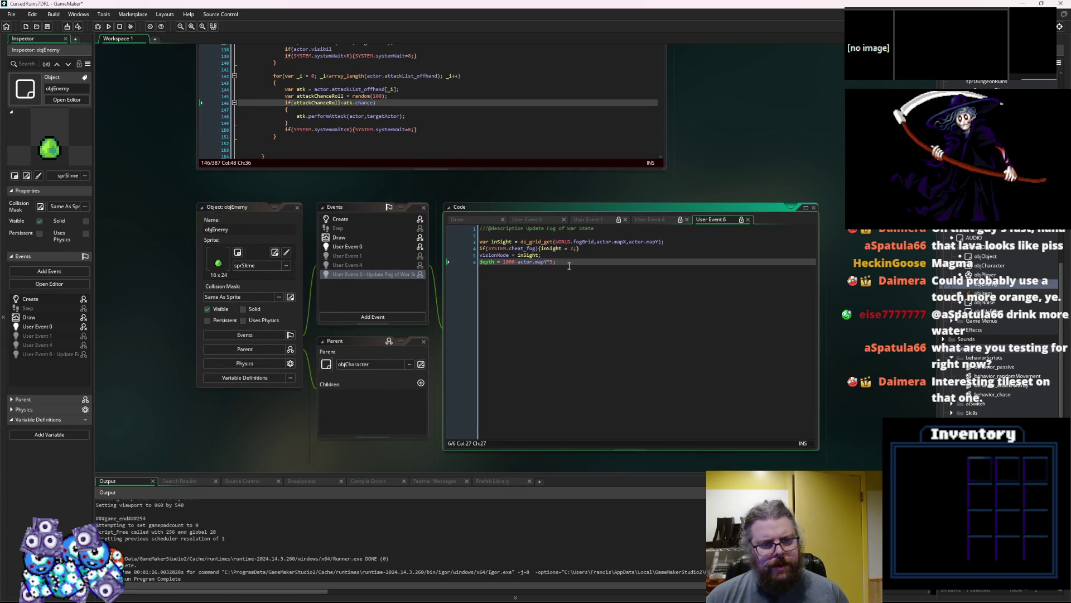
scroll(568, 266, up, 3)
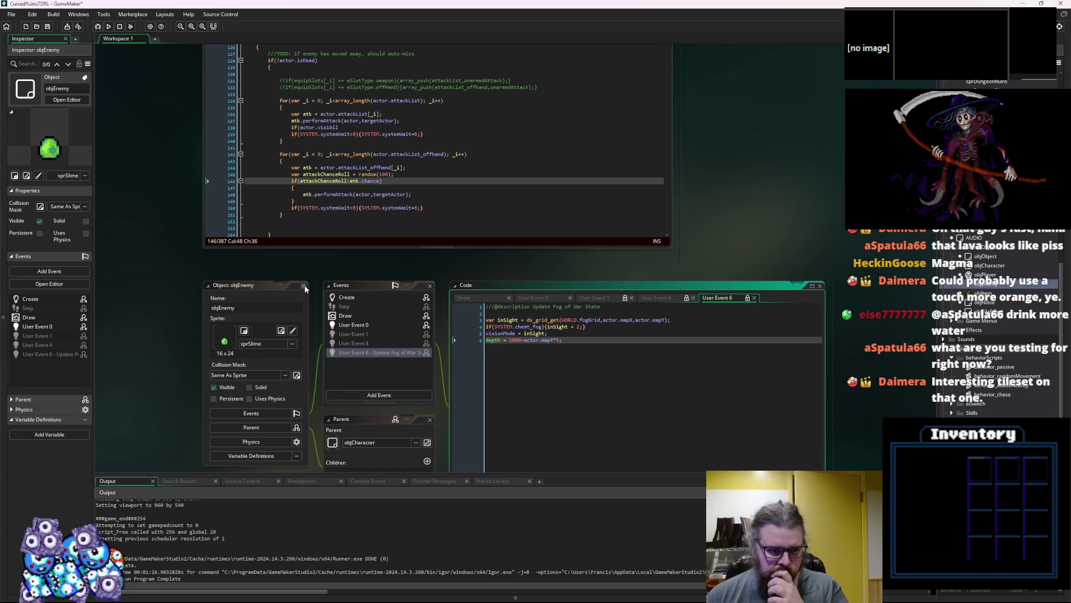
- Close the objEnemy editor panels and return to act_attack's code
click(305, 288)
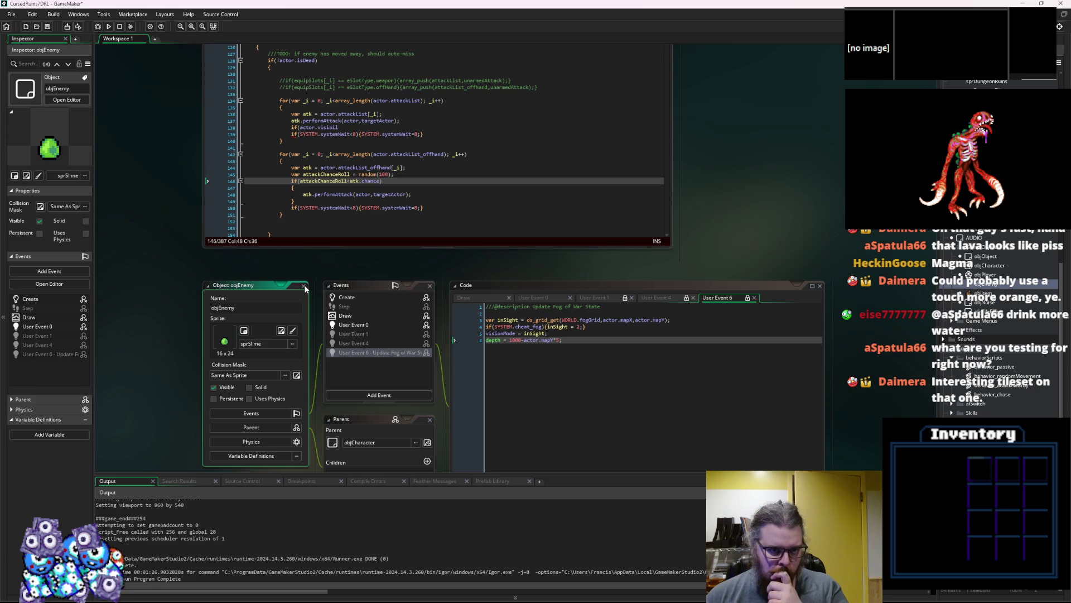
click(304, 286)
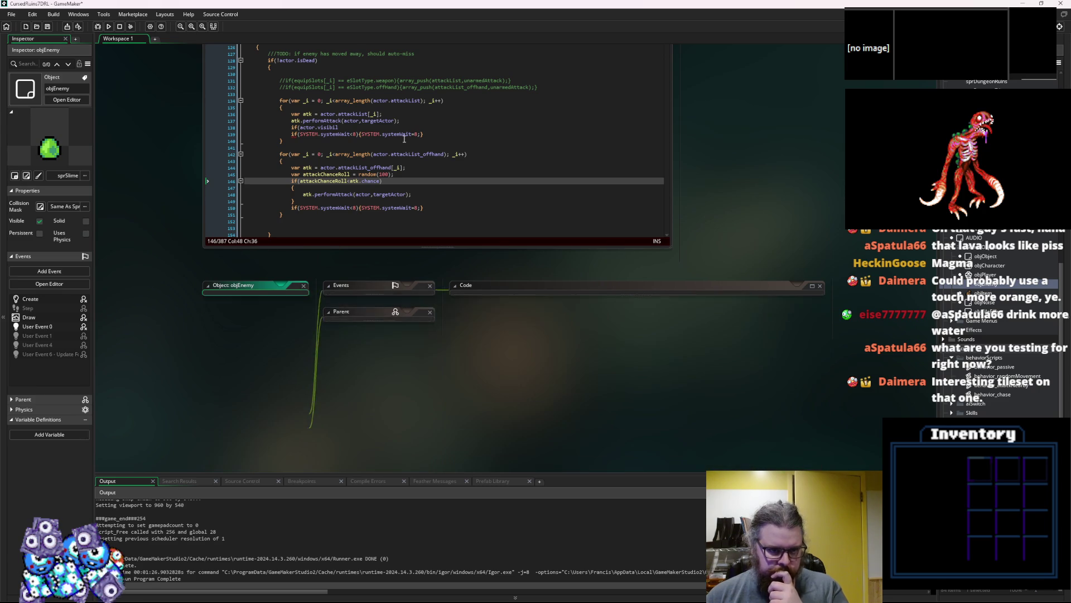
click(463, 241)
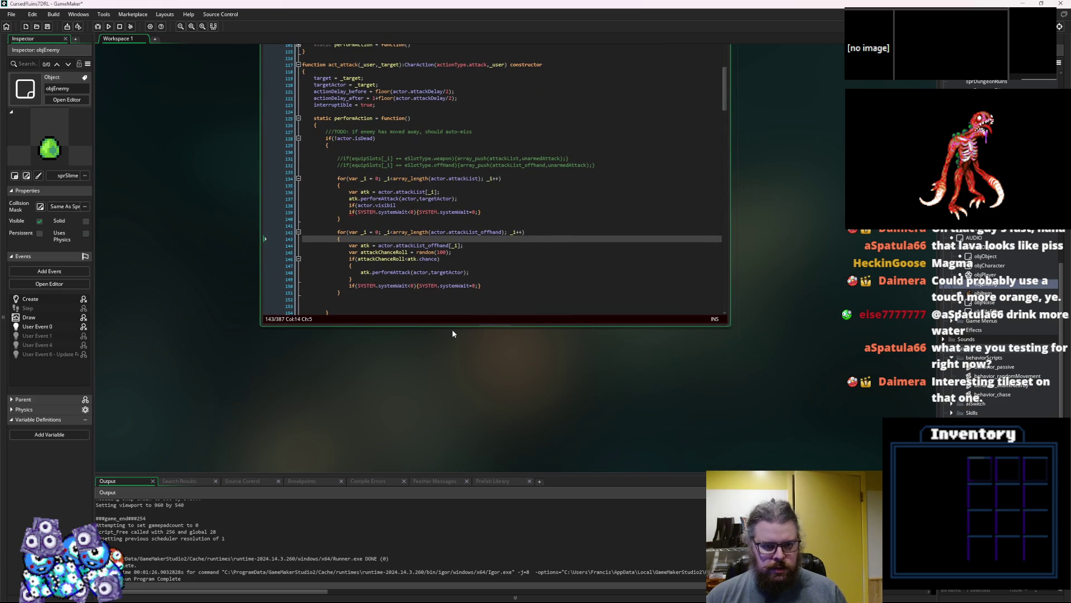
- Complete line 138's check as actor or targetActor object.visionMode>=1 and open a block
drag(455, 326, 447, 426)
scroll(395, 300, up, 2)
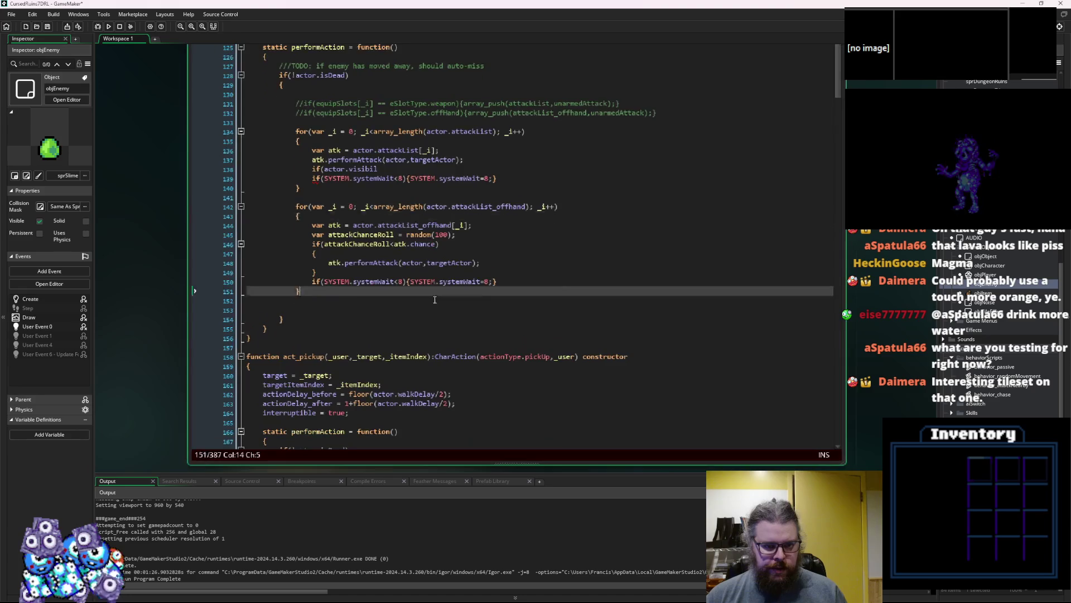
click(407, 263)
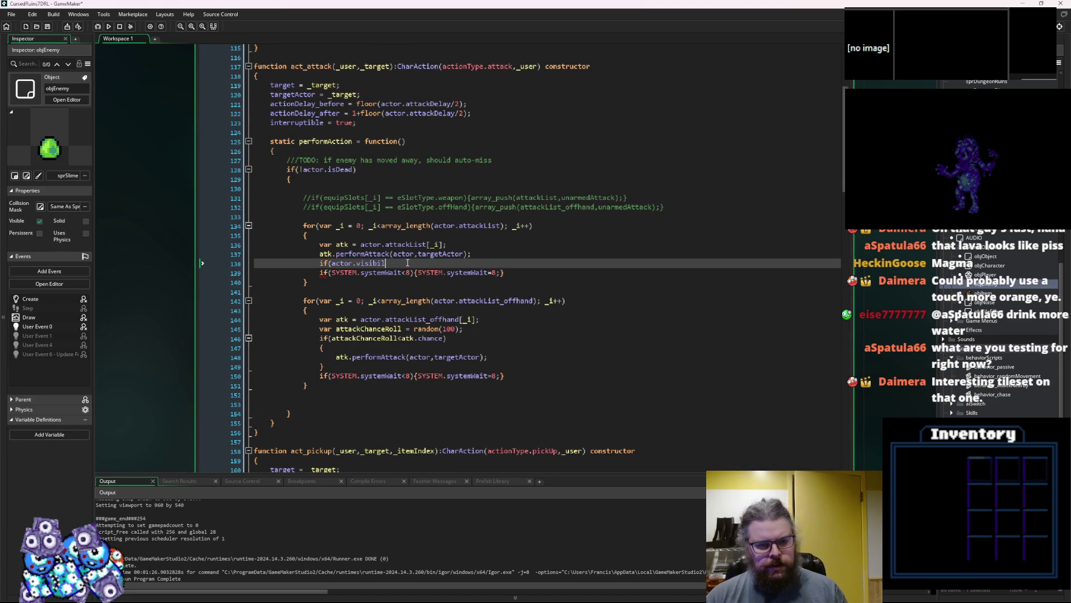
key(BackSpace)
key(BackSpace)
key(BackSpace)
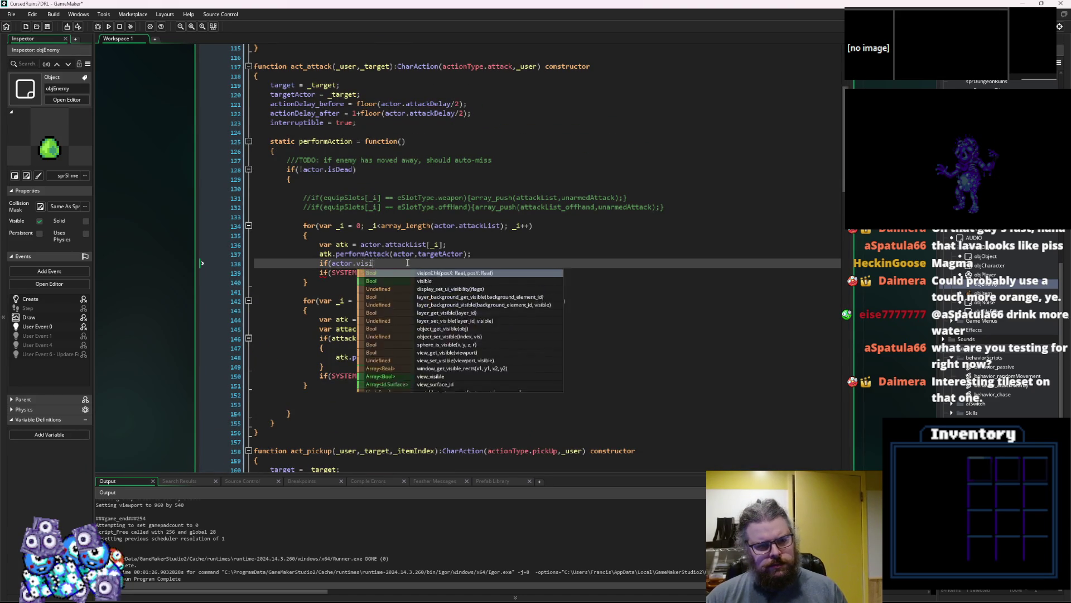
text(obje)
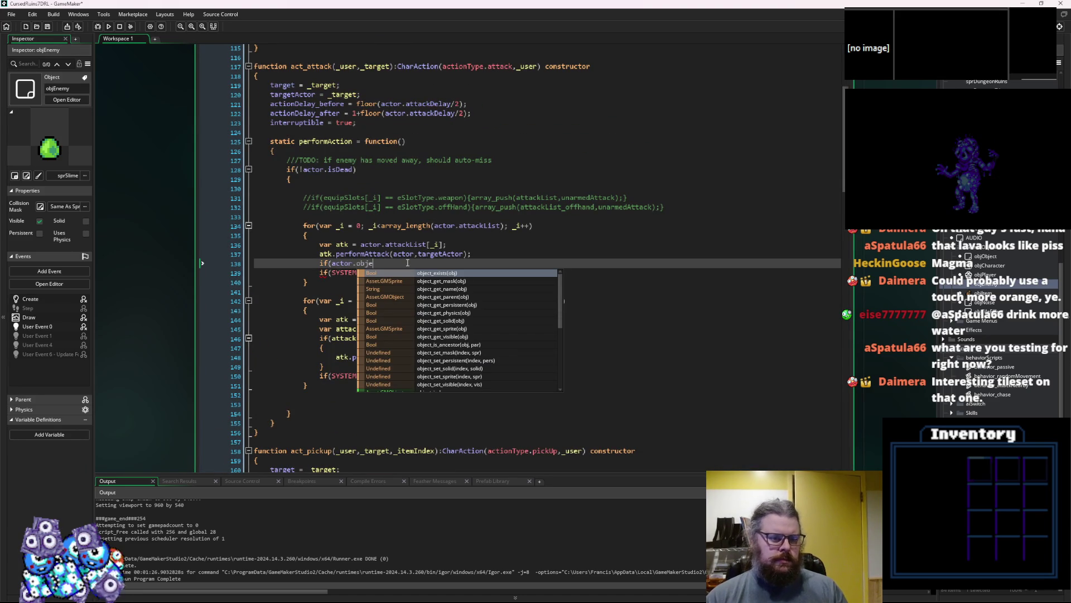
text(ct.visionMode)
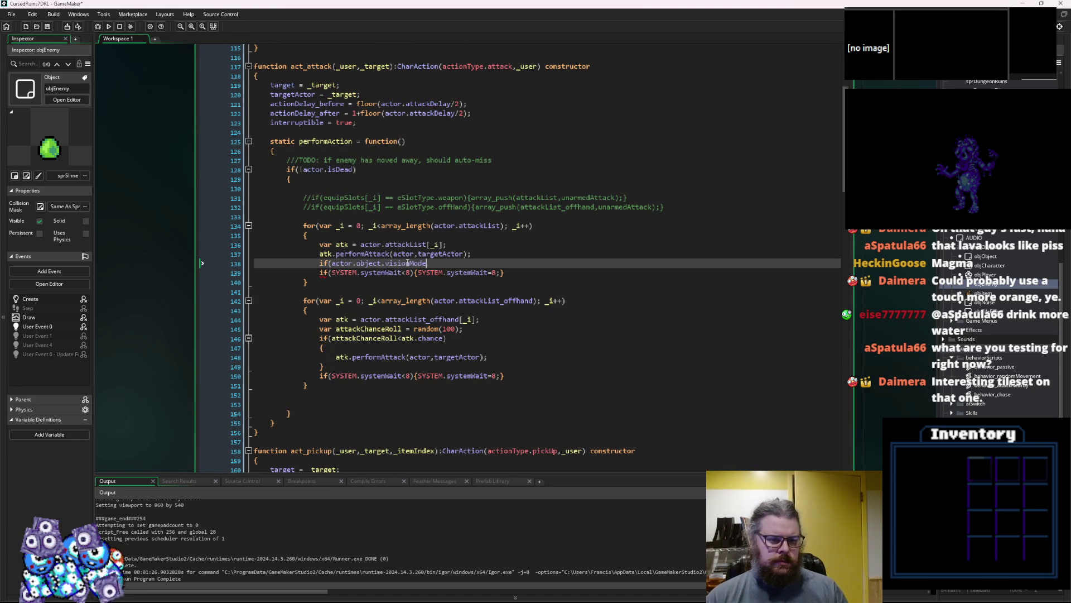
text(>=1 || )
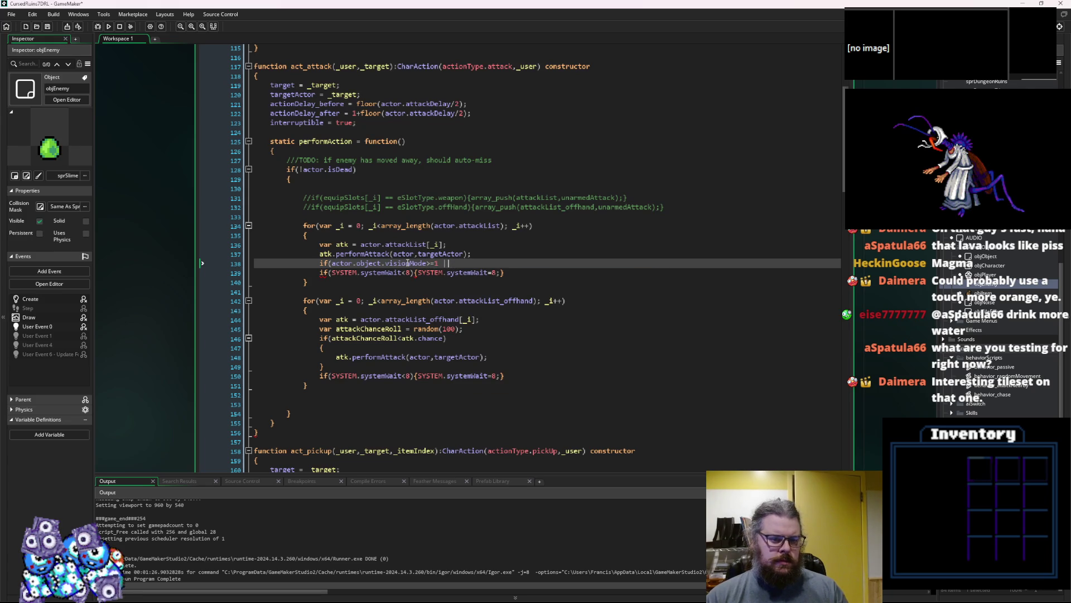
text(targetActor.ob)
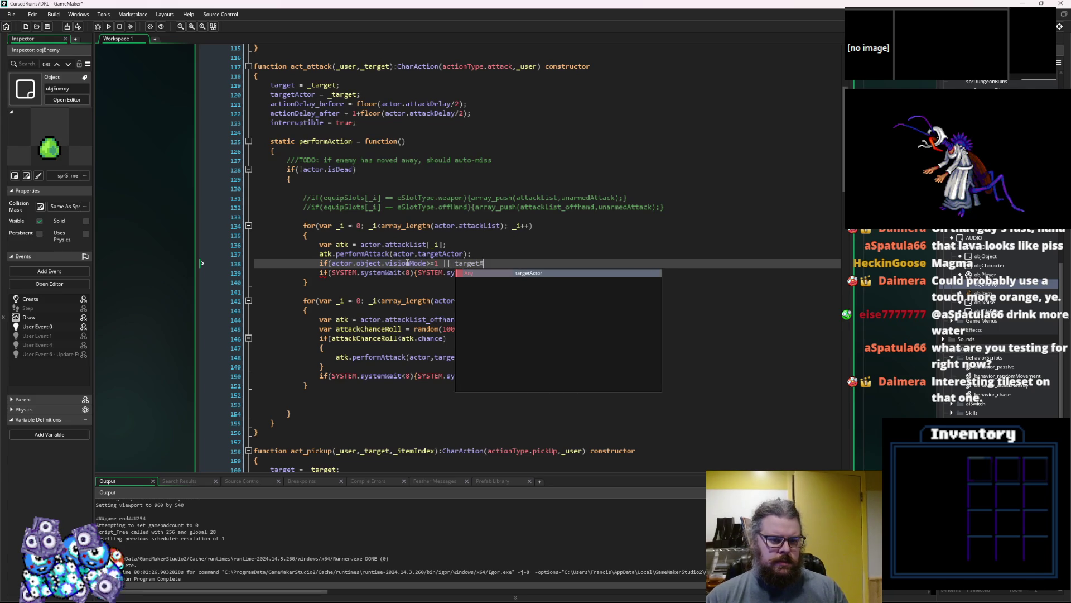
text(ject.visio)
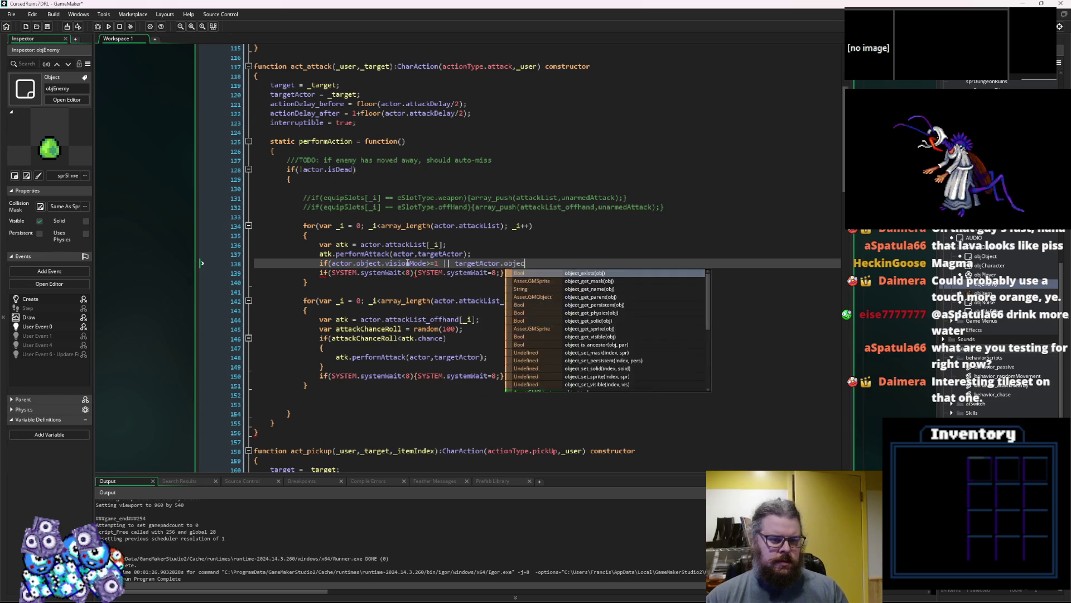
text(nMode)
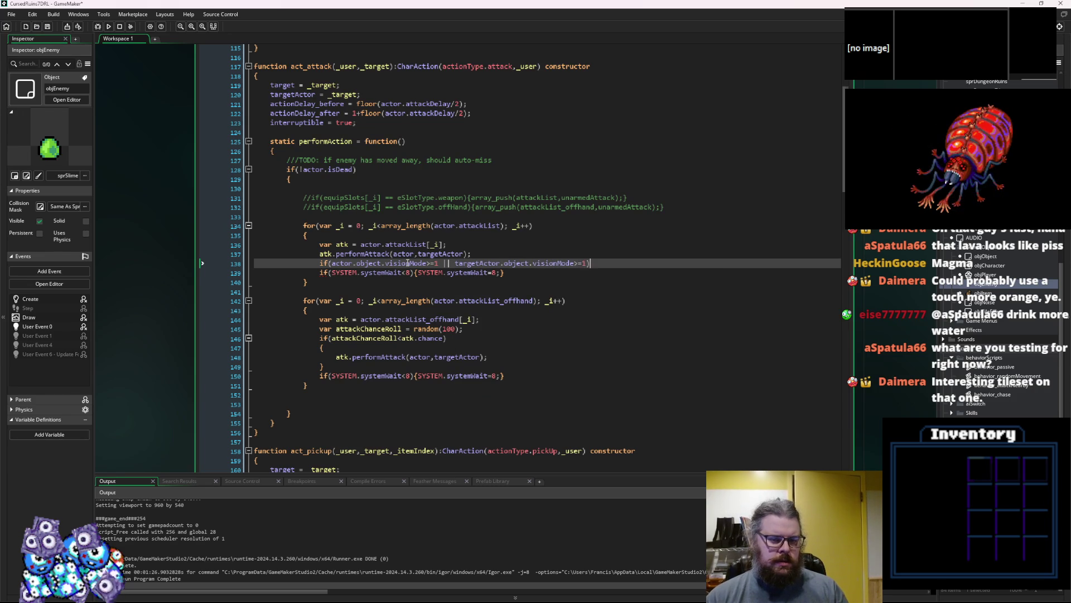
text(>=1))
key(Return)
text({)
- Indent the main-hand systemWait call inside the new visionMode block
click(517, 281)
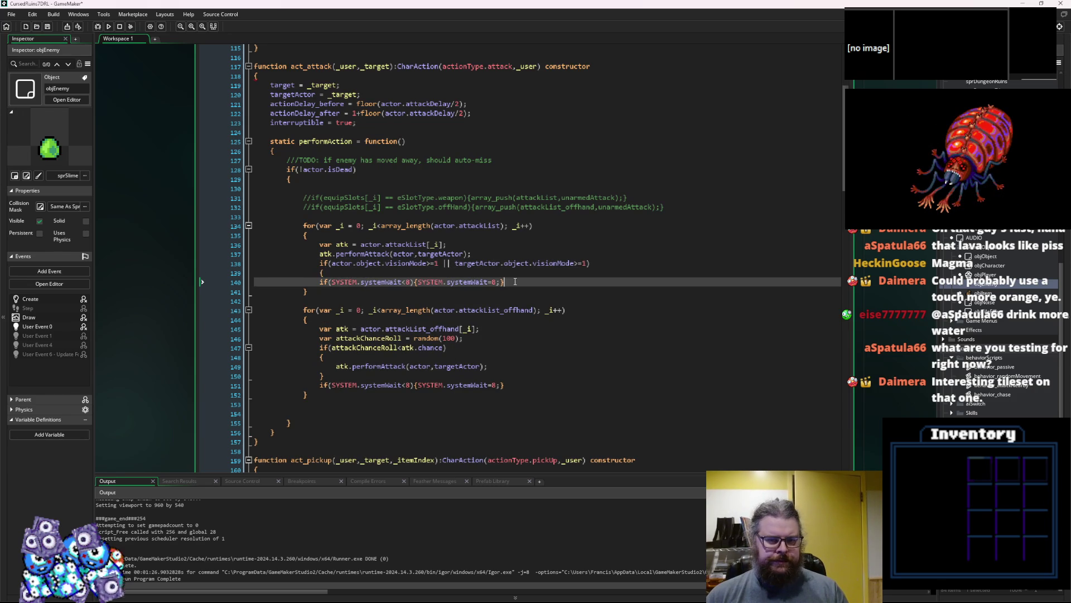
key(Return)
key(Up)
key(Home)
key(Tab)
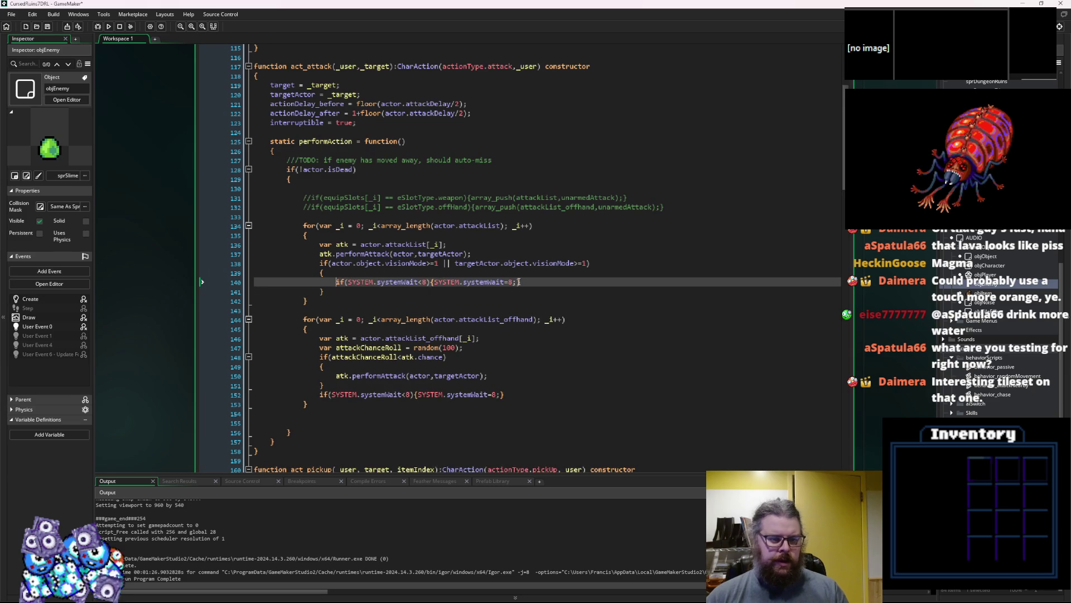
- Wrap the off-hand systemWait call in the pasted visionMode if-block with a closing brace
click(345, 269)
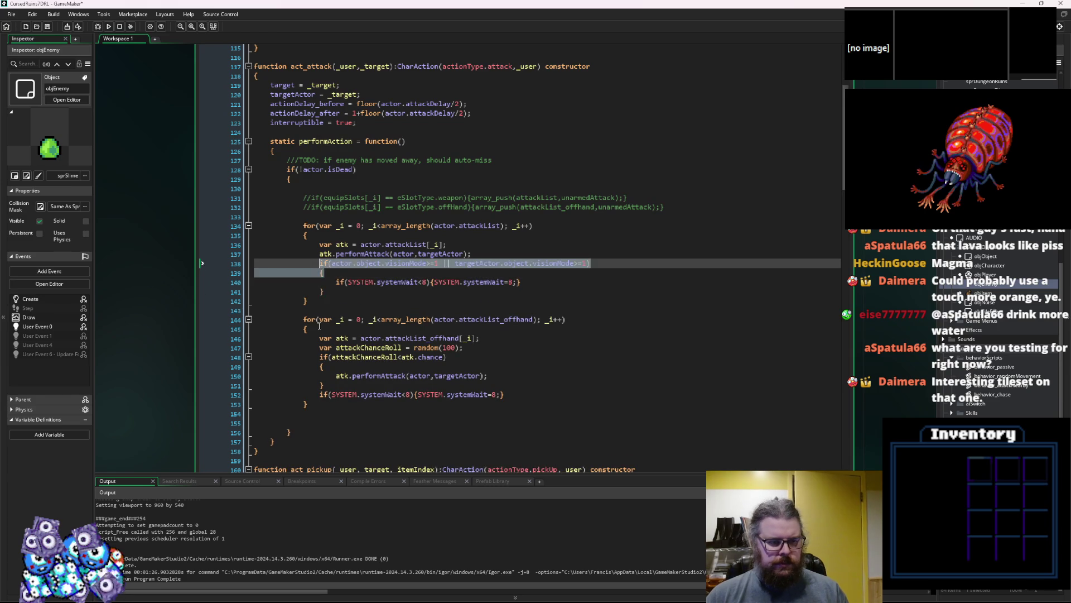
click(321, 394)
key(ctrl+v)
key(Return)
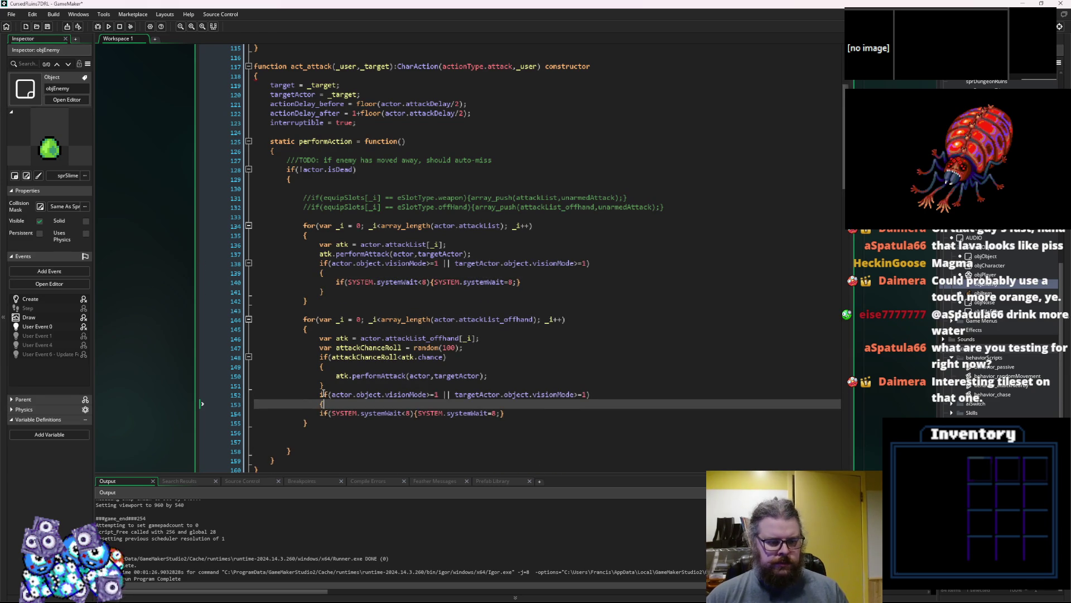
key(Down)
key(End)
key(Return)
text(})
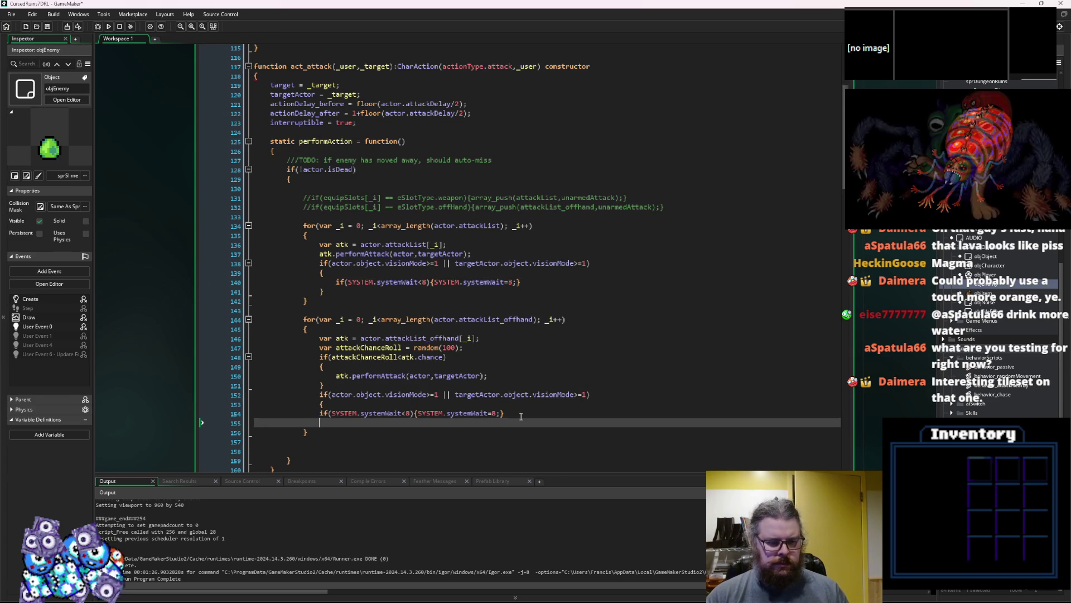
- Change the visionMode thresholds in both attack checks to >=2
click(584, 394)
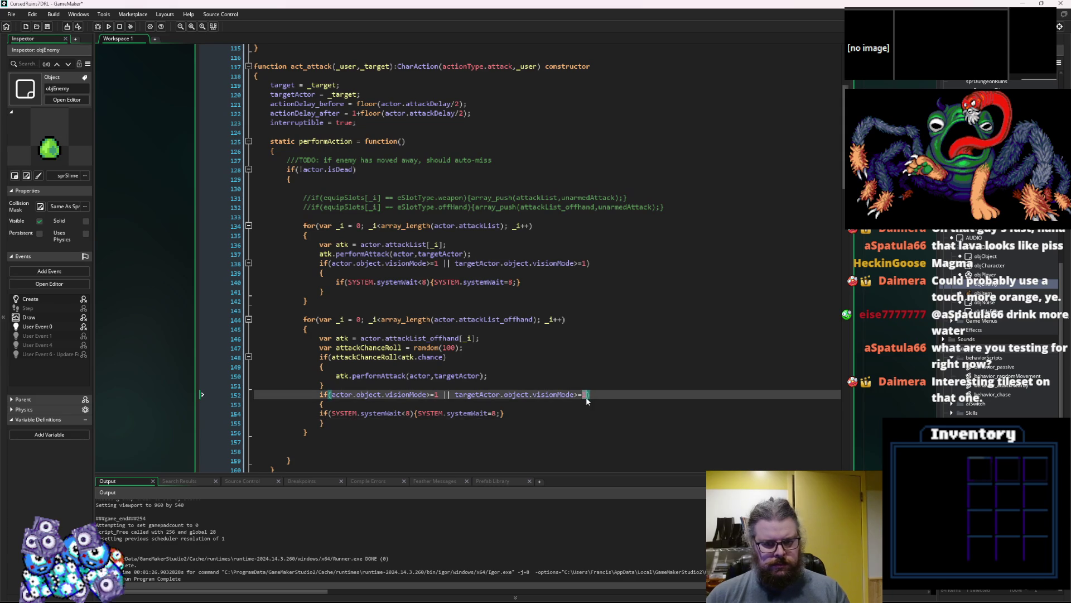
text(2)
double_click(436, 395)
text(2)
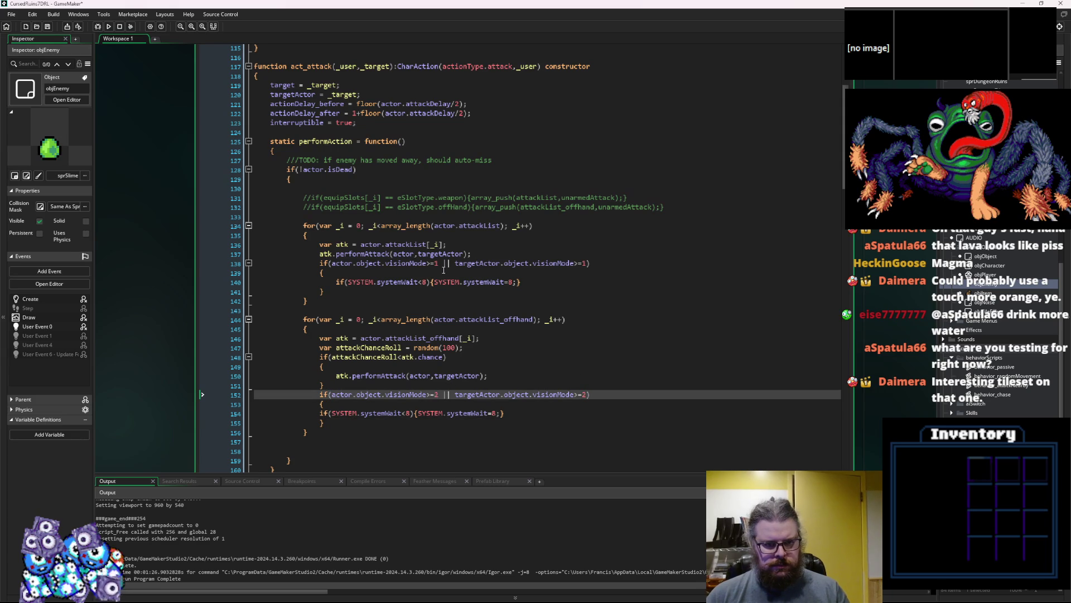
click(440, 263)
key(BackSpace)
key(BackSpace)
text(2)
key(BackSpace)
text(=2)
double_click(586, 263)
text(2)
- Remove the stray letter after if( and save the project
click(365, 374)
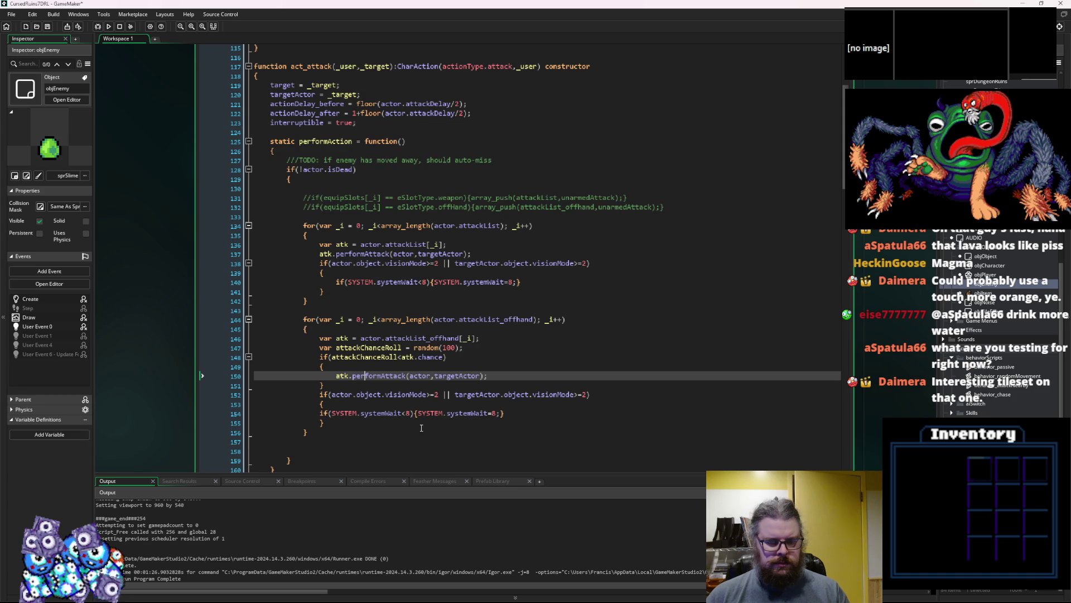
click(333, 263)
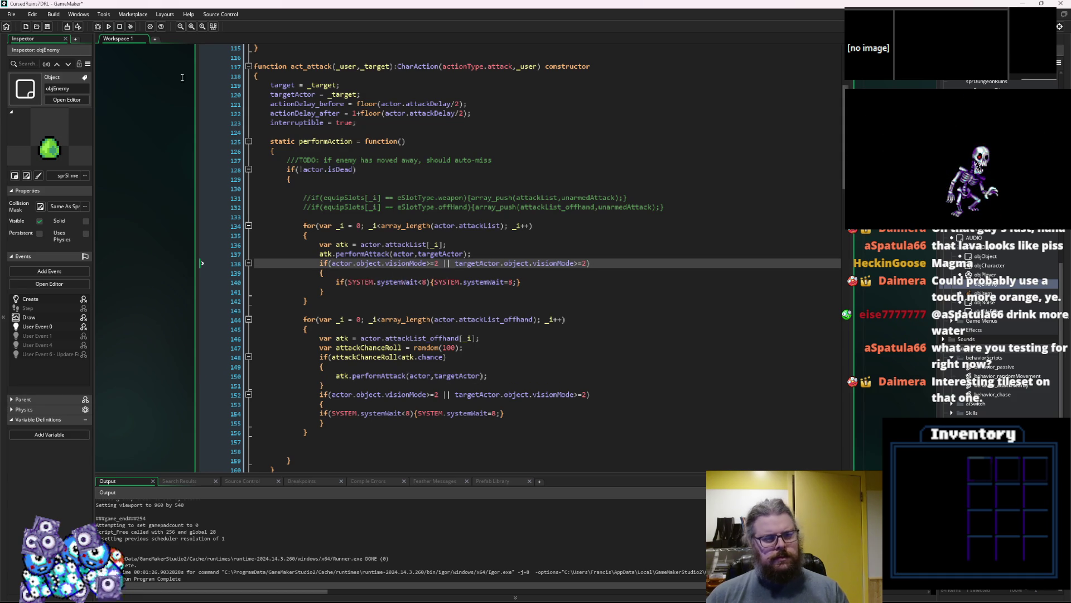
text(i)
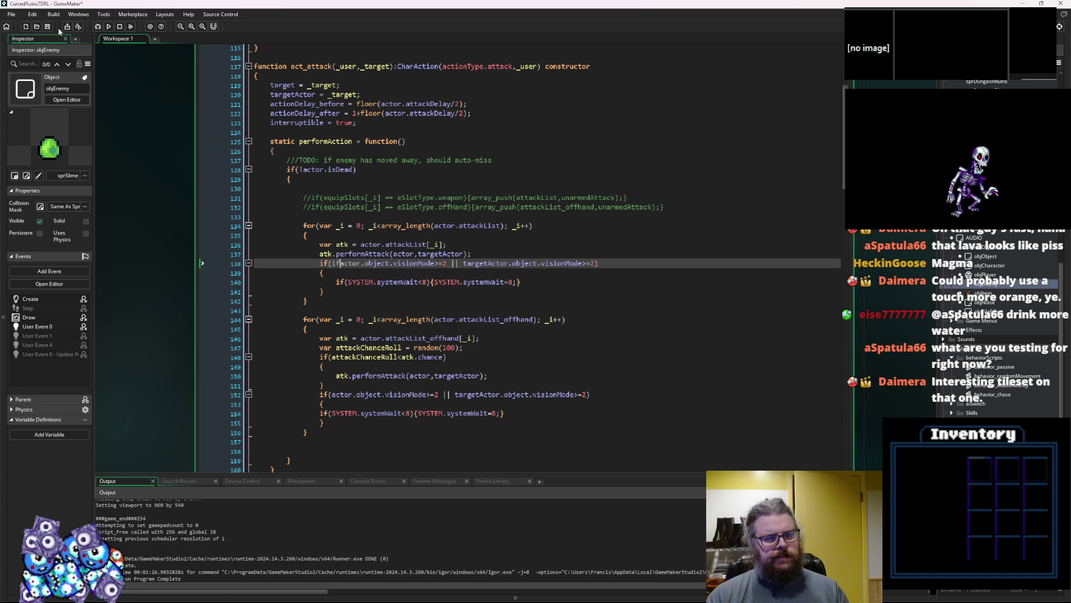
key(BackSpace)
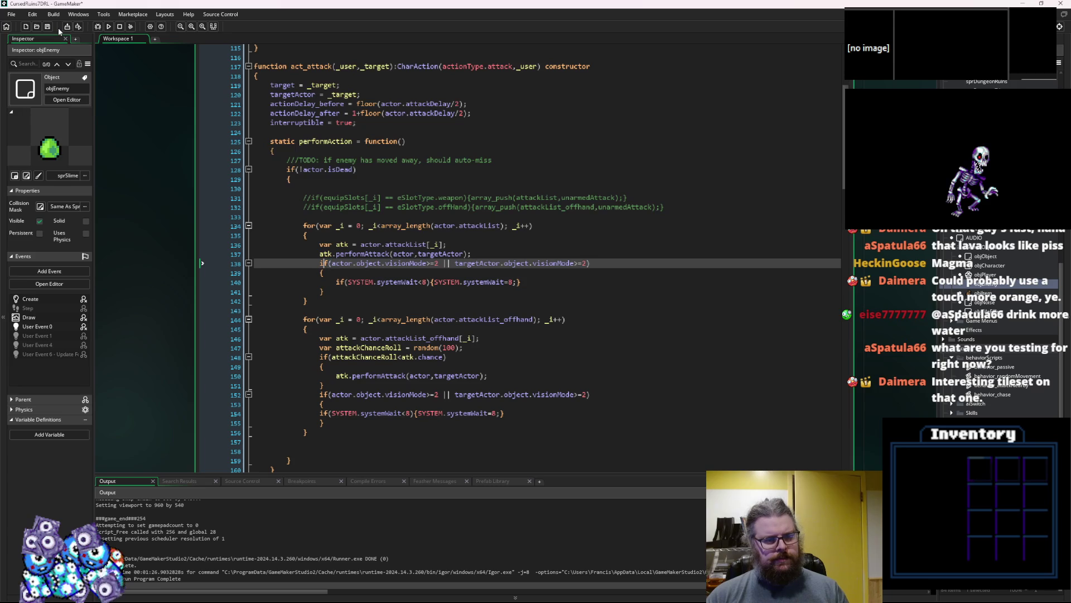
key(ctrl+s)
click(500, 255)
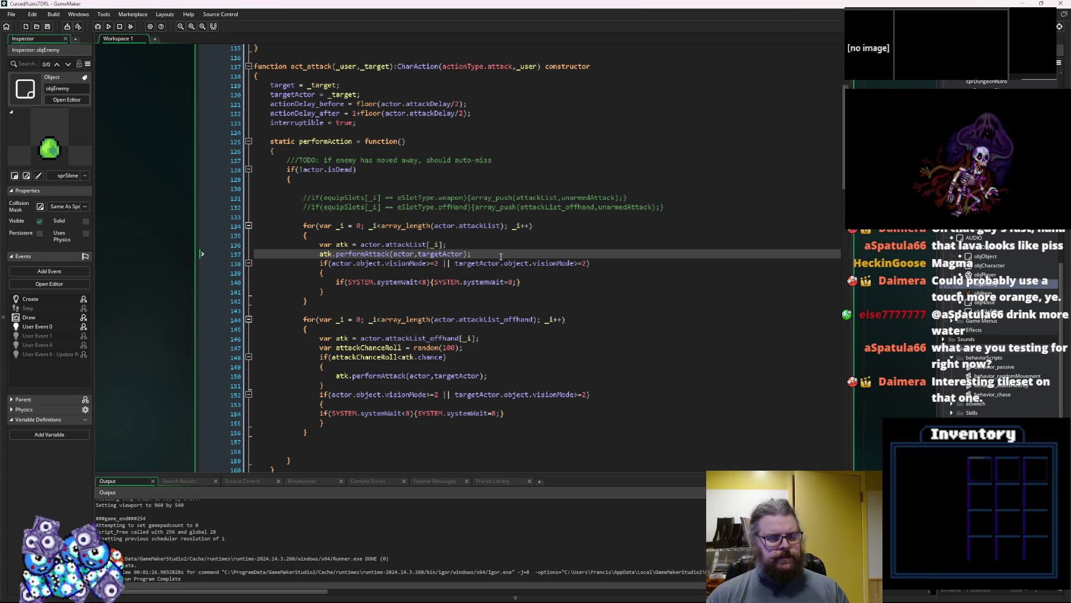
- Write the guard if(instance_exists(actor.object) && instance_exists(targetActor.object)) above the main-hand check
key(Return)
text(if(in)
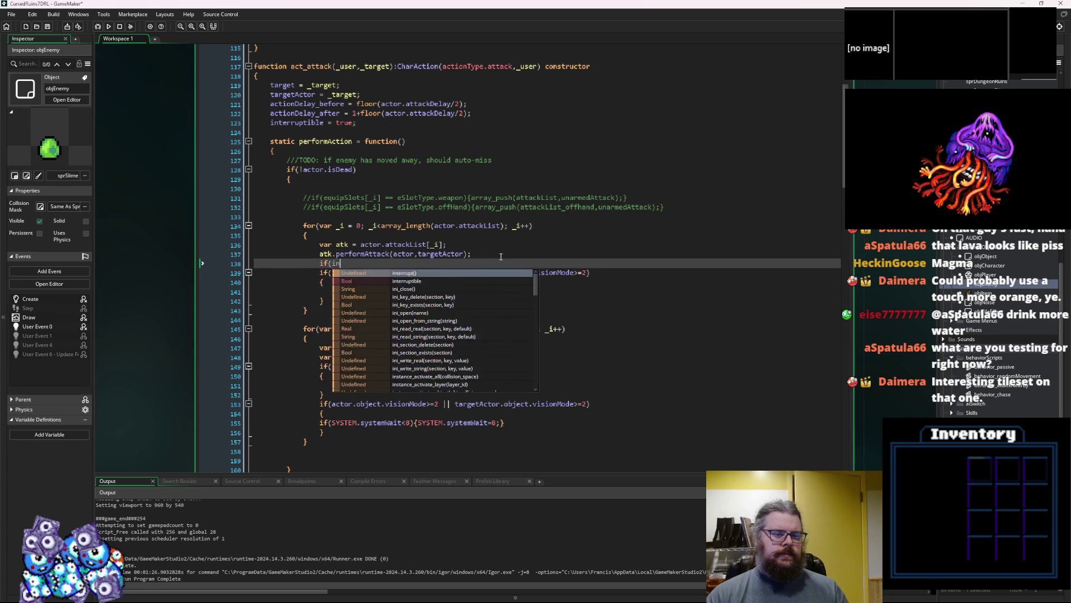
text(stanxe_exists()
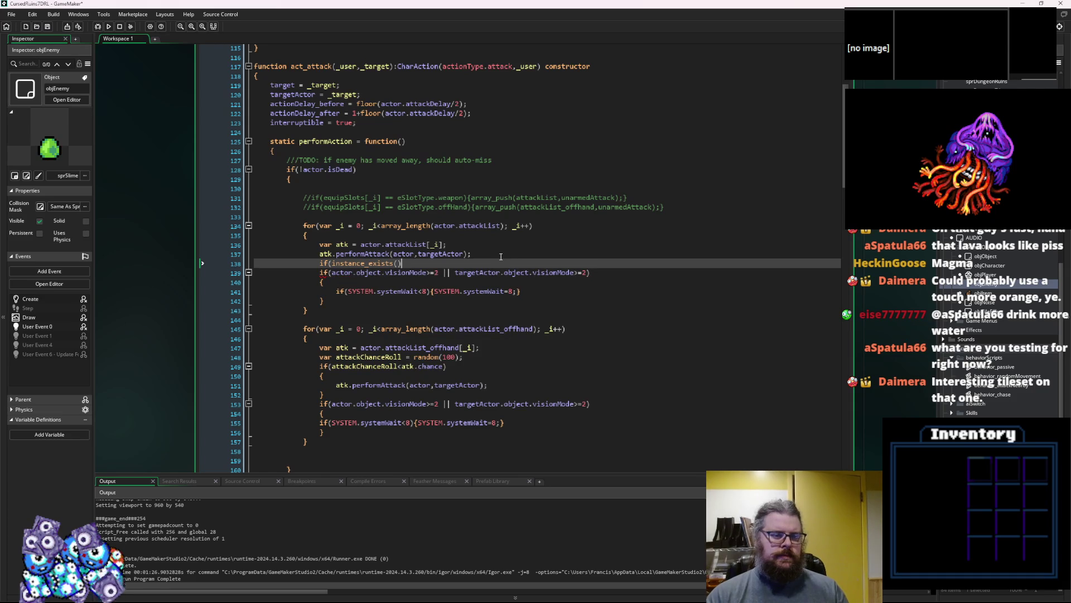
click(383, 272)
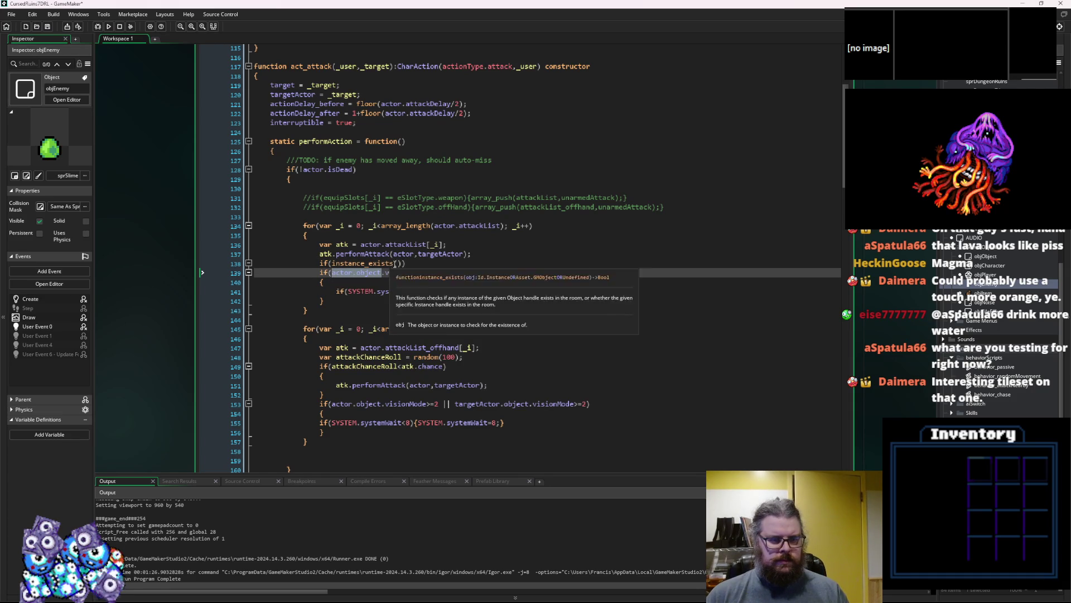
click(409, 262)
text(actor.object) )
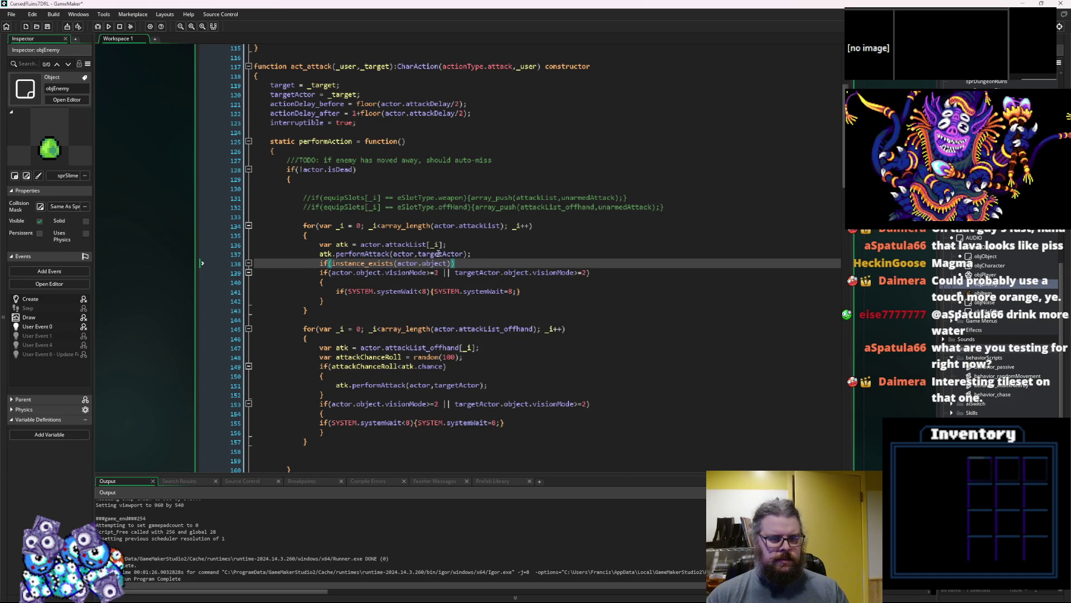
text(&&)
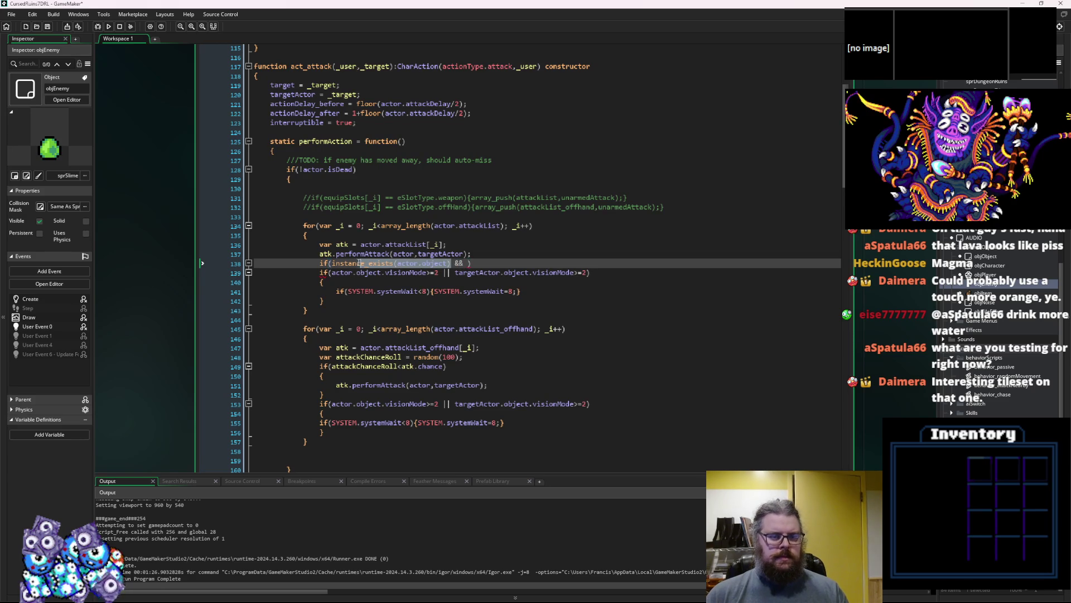
key(ctrl+c)
click(468, 263)
key(ctrl+v)
drag(528, 272, 456, 275)
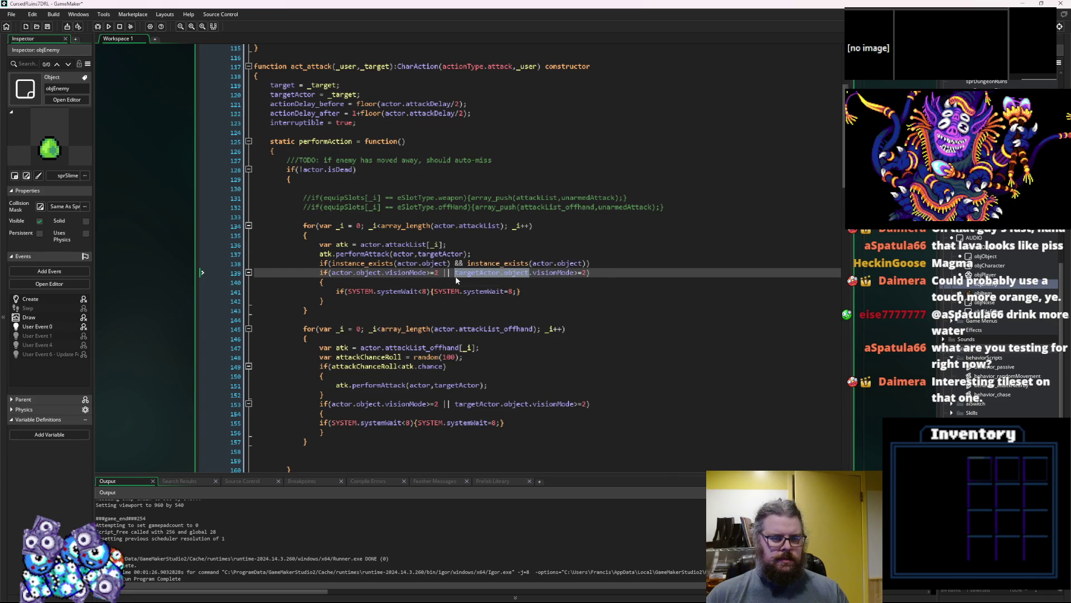
key(ctrl+c)
double_click(565, 264)
key(ctrl+v)
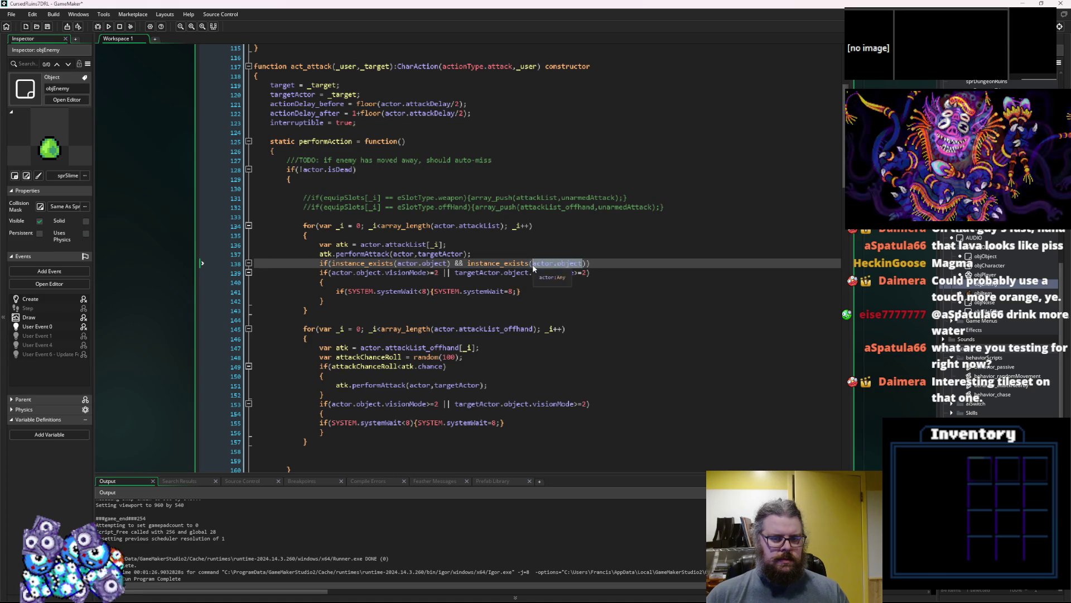
text(targetA)
- Add the guard's braces around the main-hand vision block and indent it
click(624, 263)
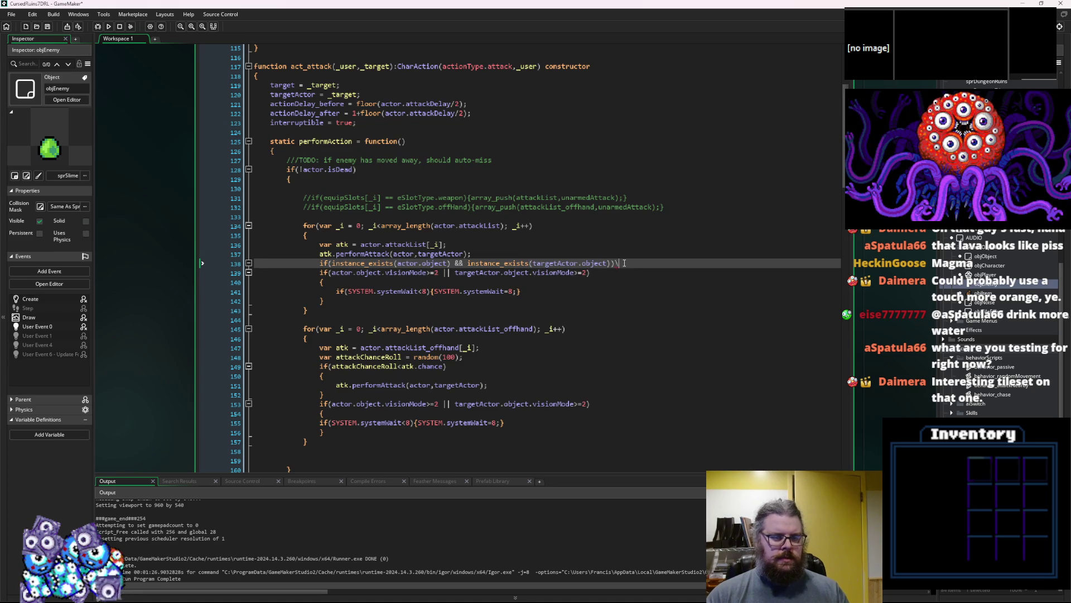
key(Return)
key(BackSpace)
key(BackSpace)
key(Return)
text({)
key(Down)
key(Down)
key(Down)
key(Down)
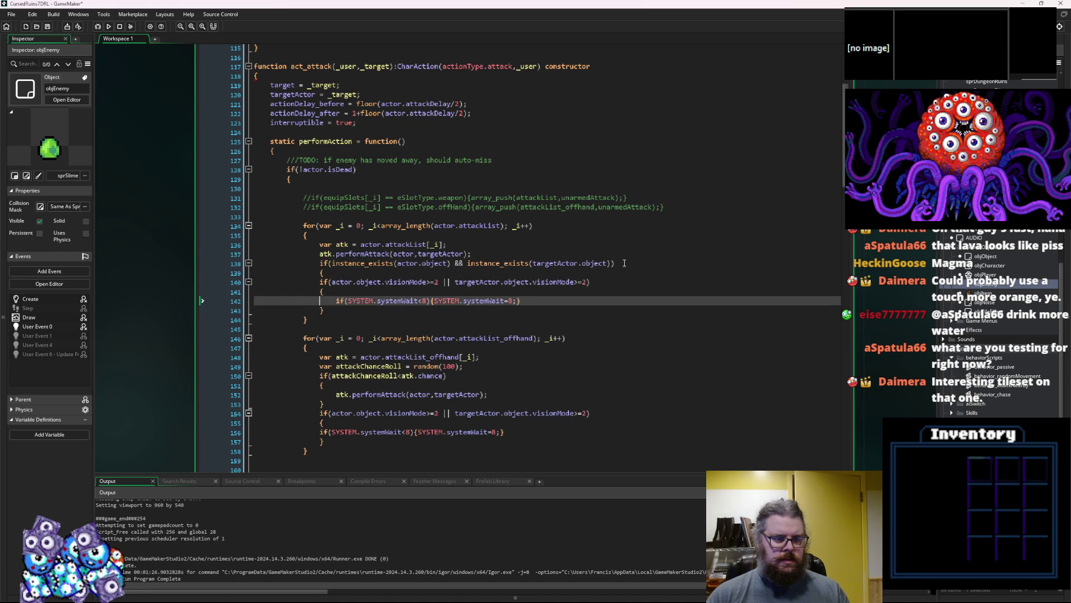
key(Return)
text(})
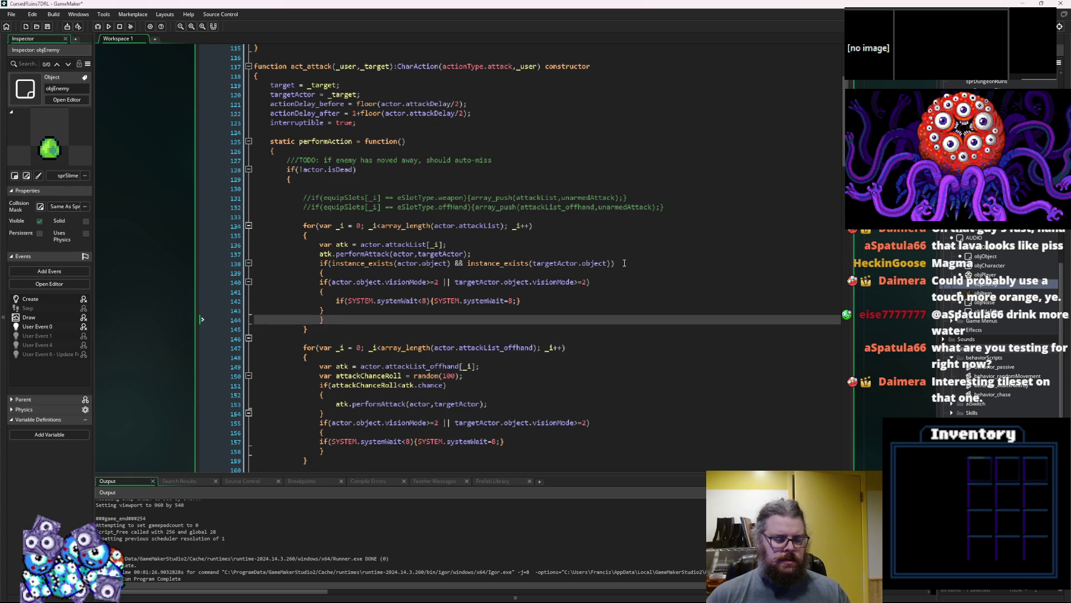
click(320, 270)
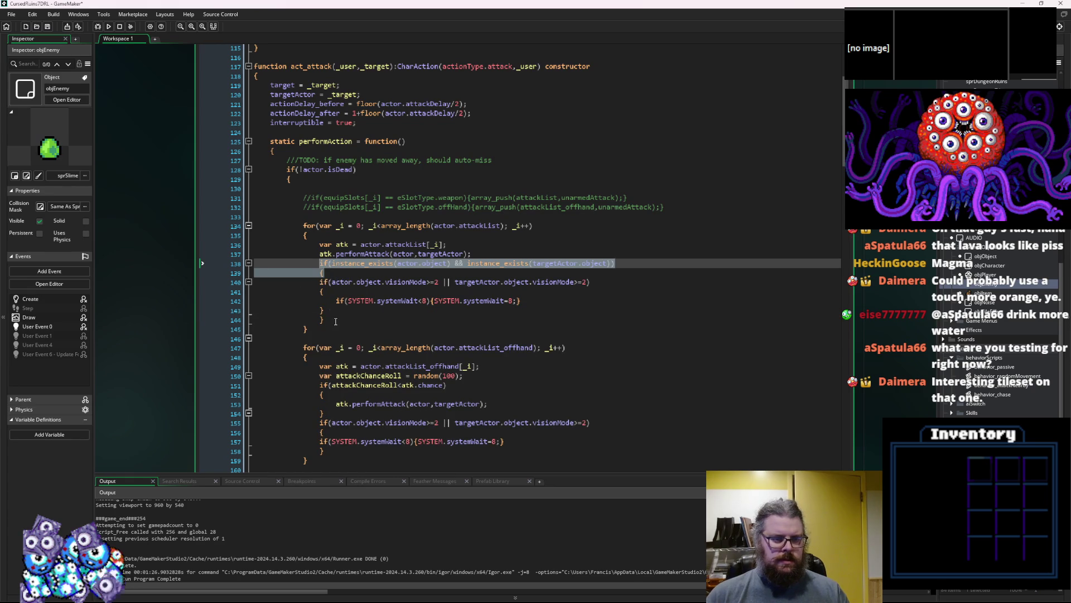
drag(284, 282, 296, 314)
key(Tab)
- Wrap the off-hand vision check in the same existence guard, then save and run with F5
click(320, 422)
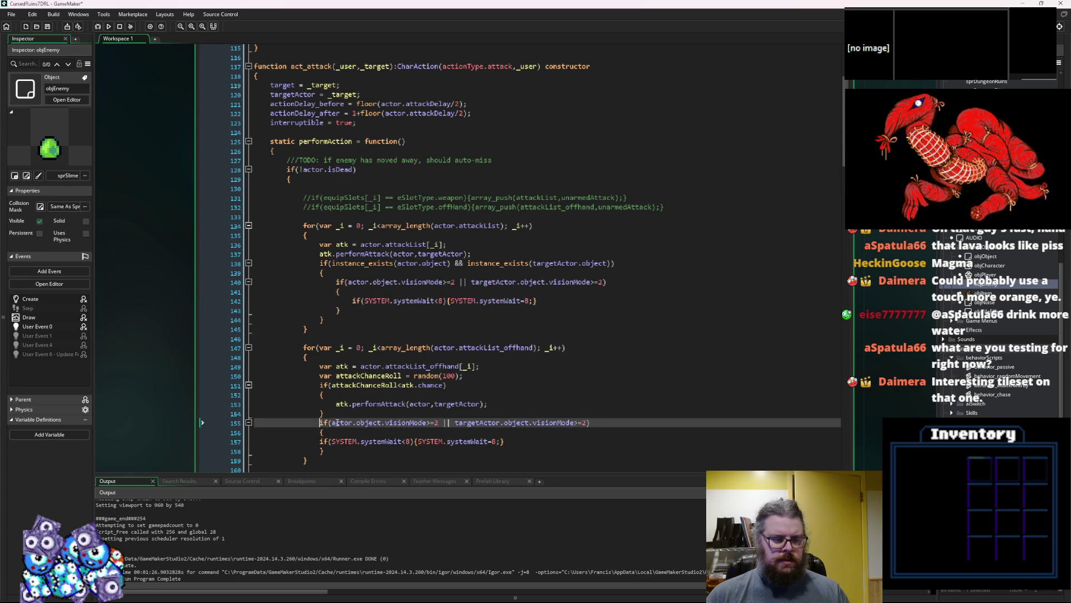
key(ctrl+v)
scroll(346, 396, down, 3)
click(332, 396)
key(Return)
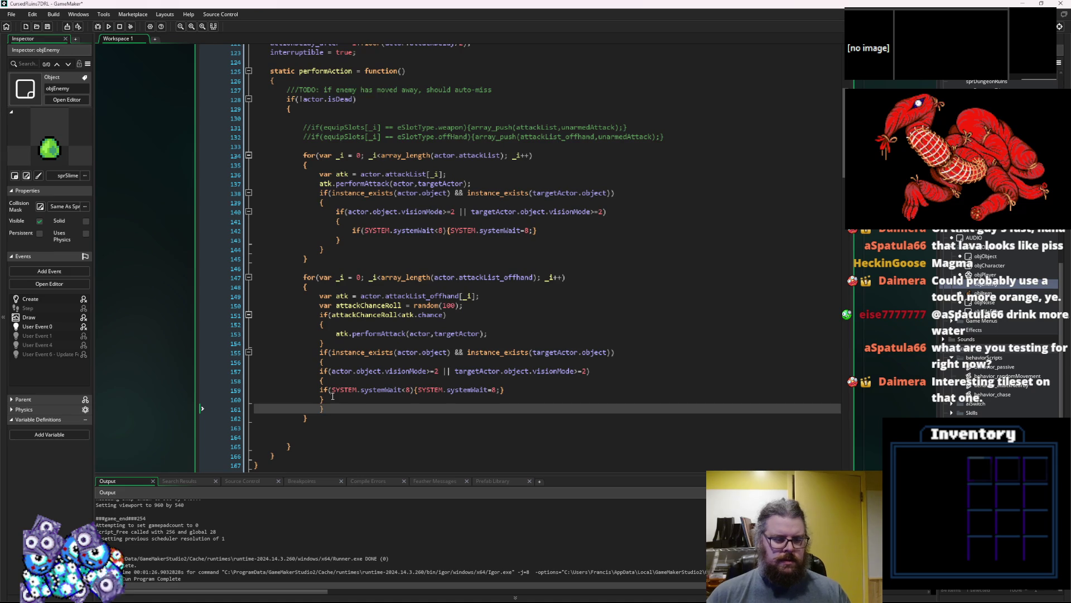
drag(332, 395, 256, 369)
key(Tab)
click(48, 28)
key(F5)
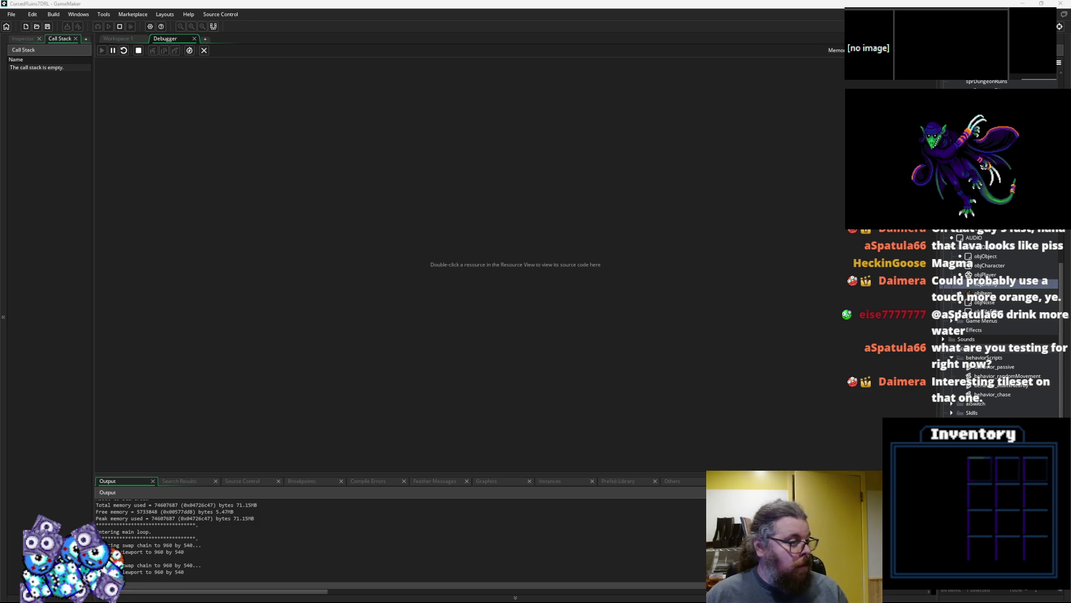
- Start a new game, walk a few tiles, and hide the distance debug numbers with F1
key(Return)
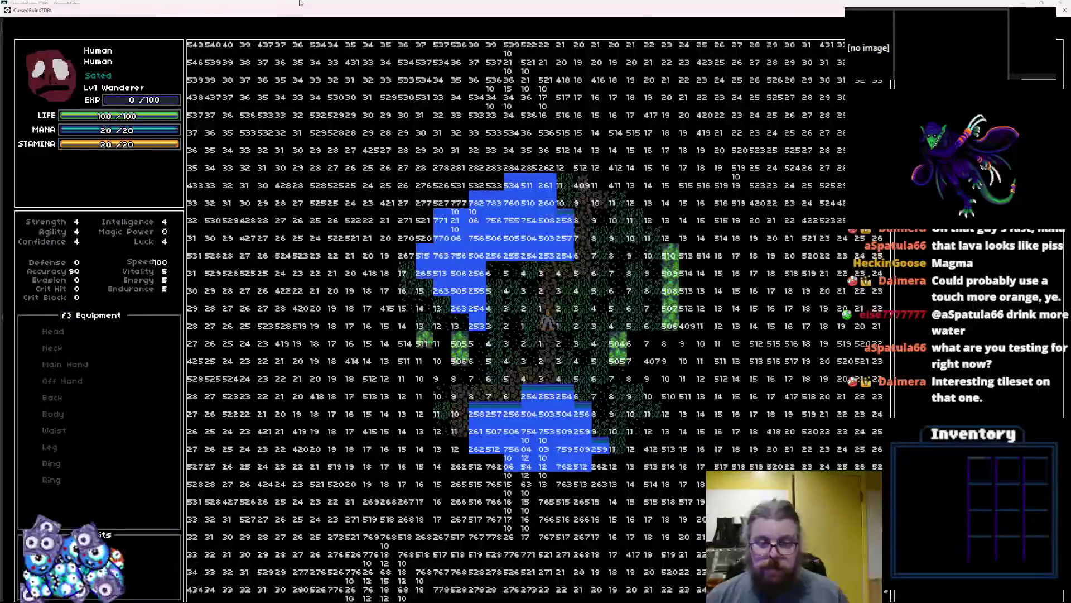
key(Right)
key(Right)
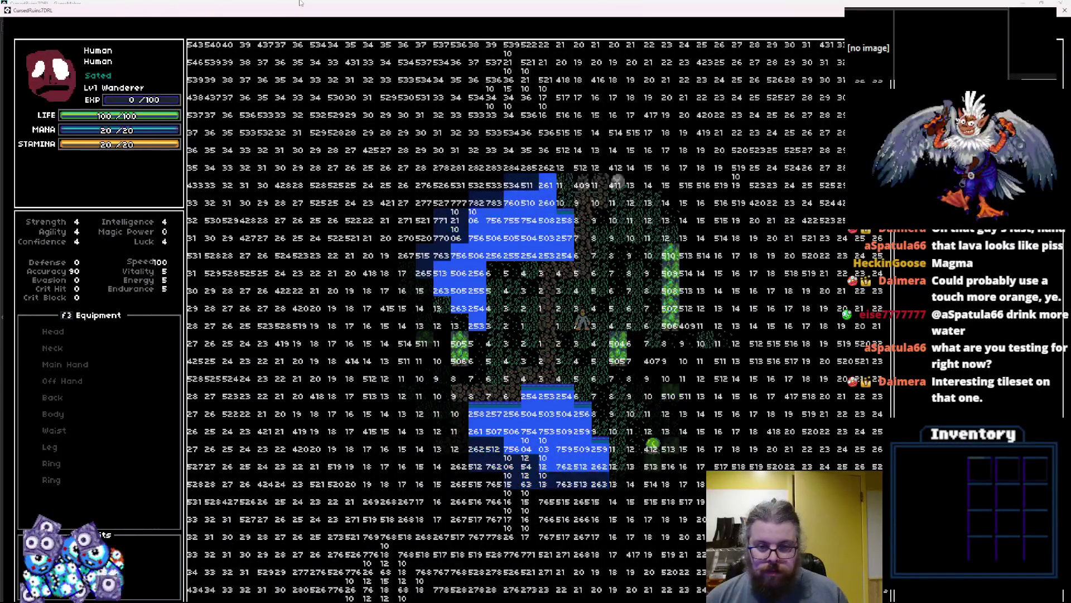
key(Up)
key(F1)
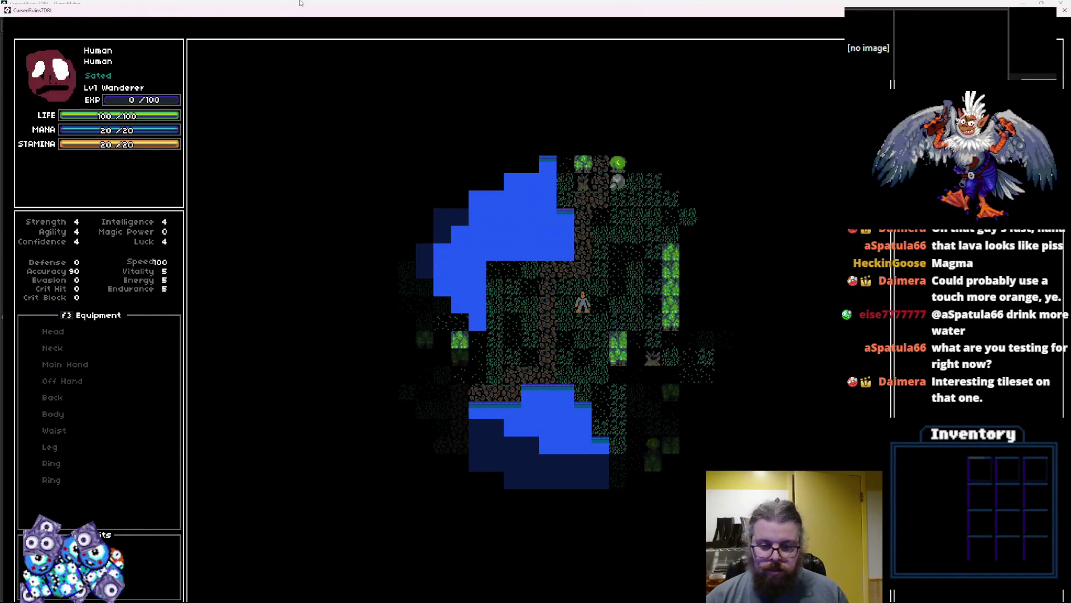
- Regenerate the level repeatedly with F2 until a red lava cave appears
key(F2)
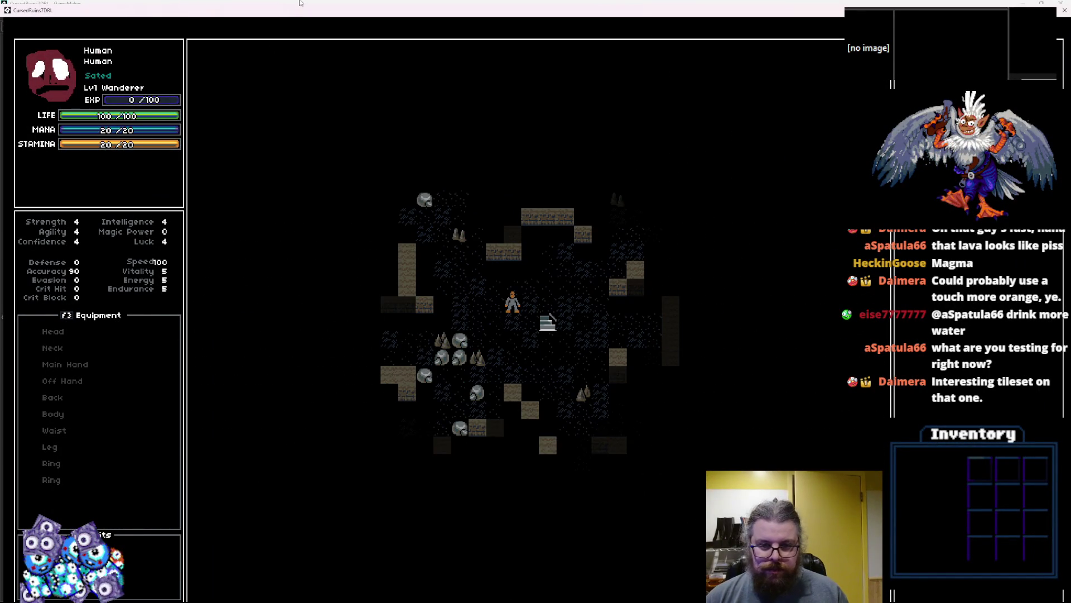
key(Up)
key(F2)
key(F2)
key(F2)
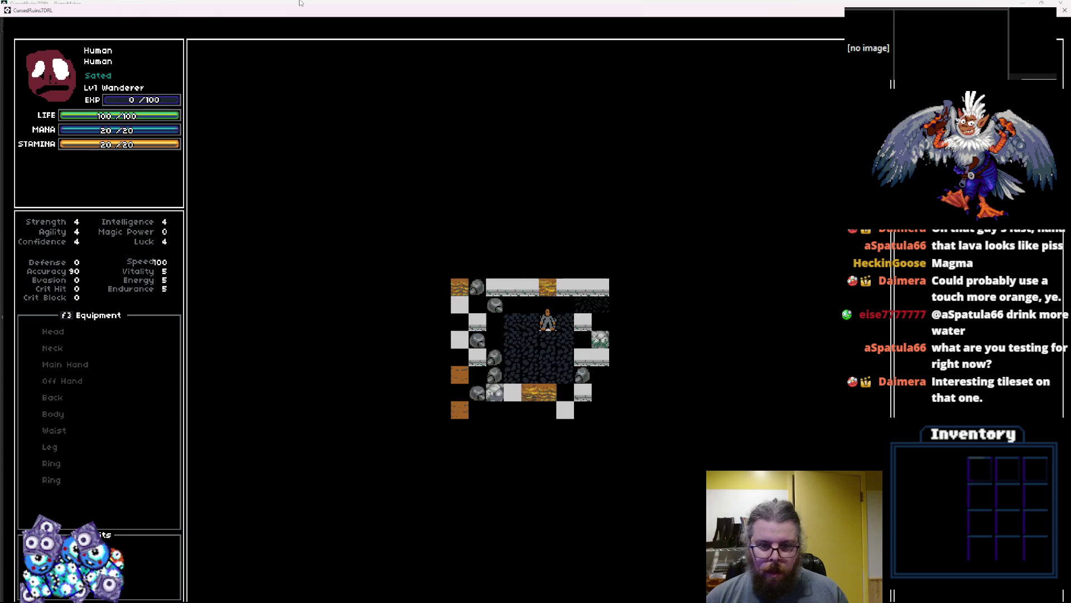
key(F2)
key(F2)
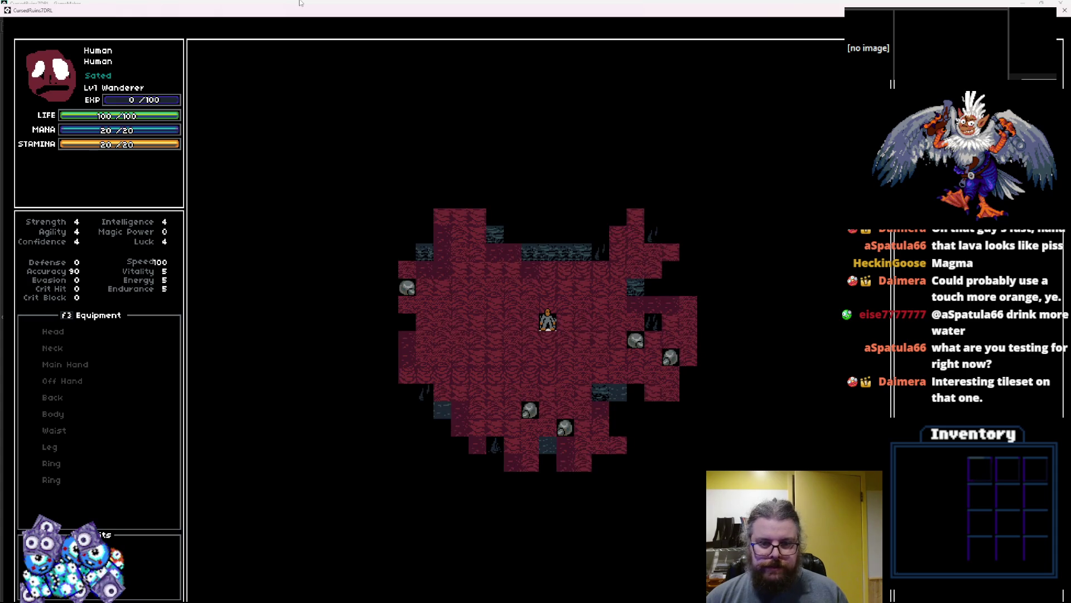
- Regenerate the level twice more, then fight and kill the nearby lava-cave enemy
key(F2)
key(F2)
key(F2)
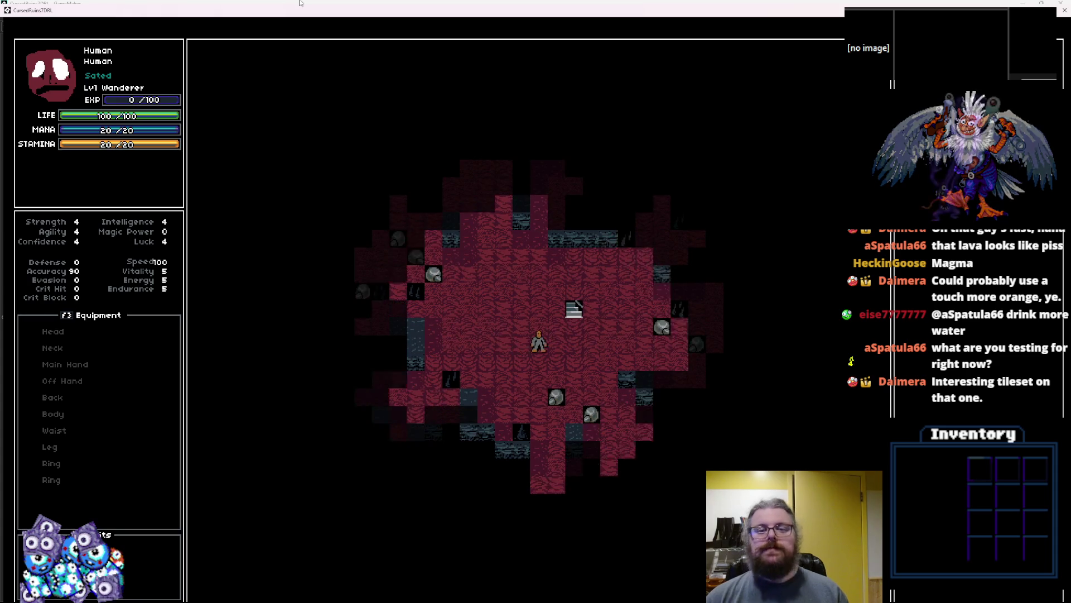
key(F2)
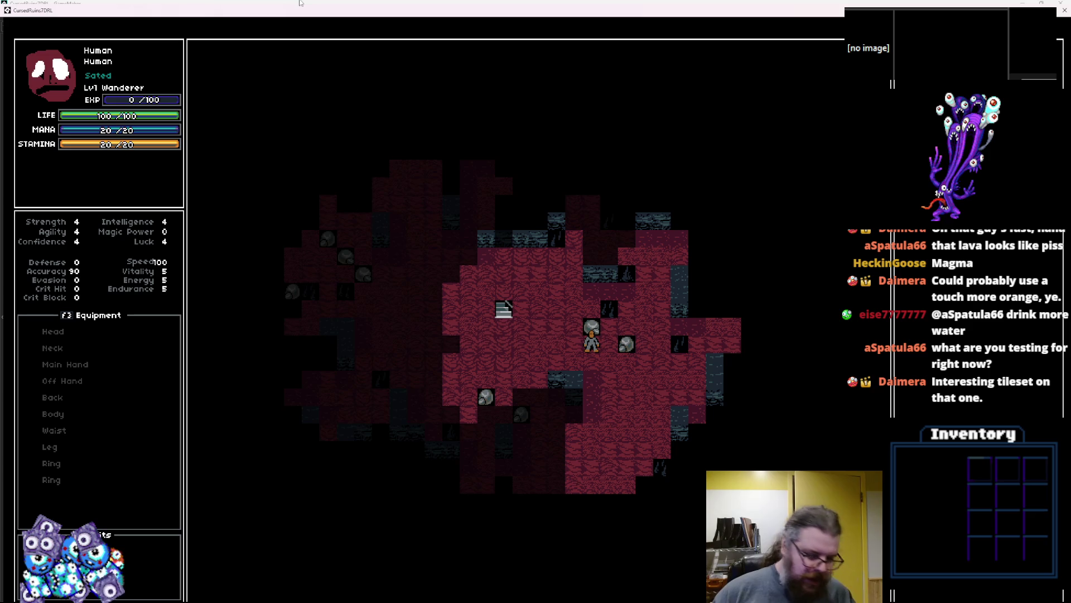
key(Down)
key(Down)
key(Right)
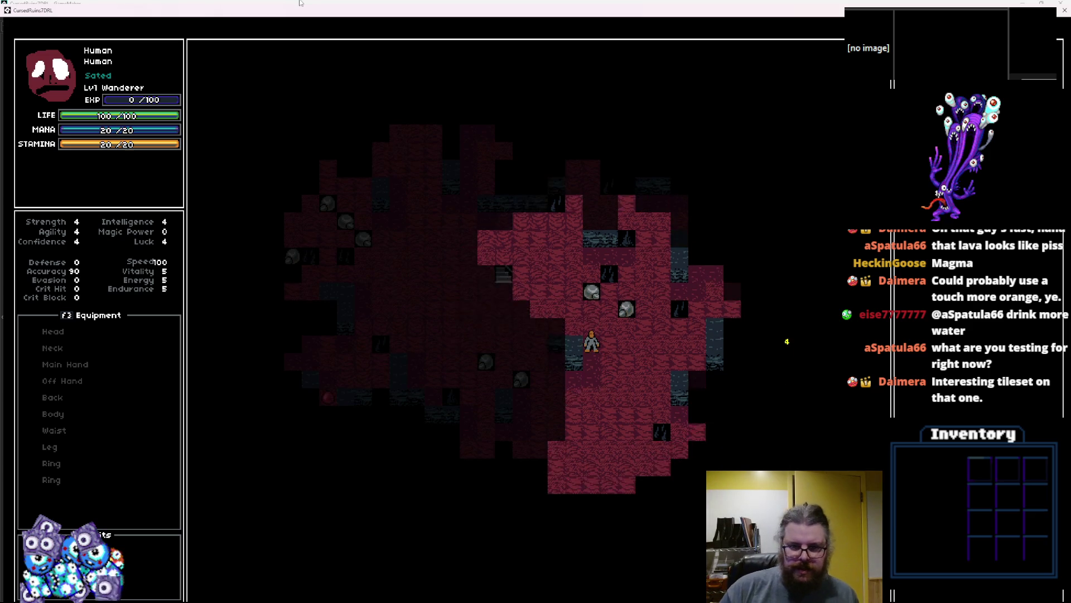
key(Up)
key(Right)
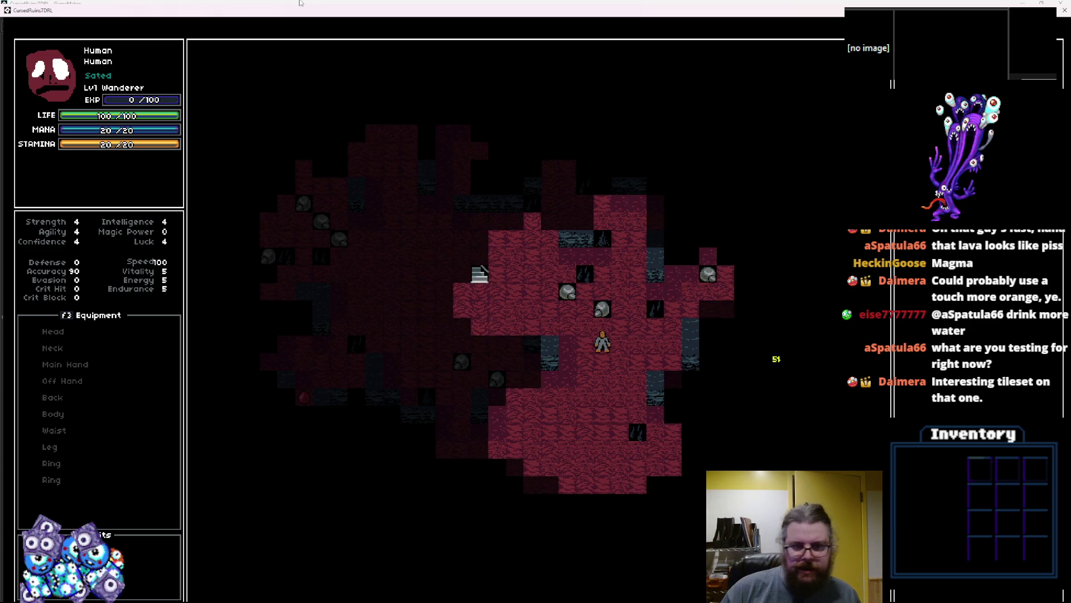
key(Right)
key(Right)
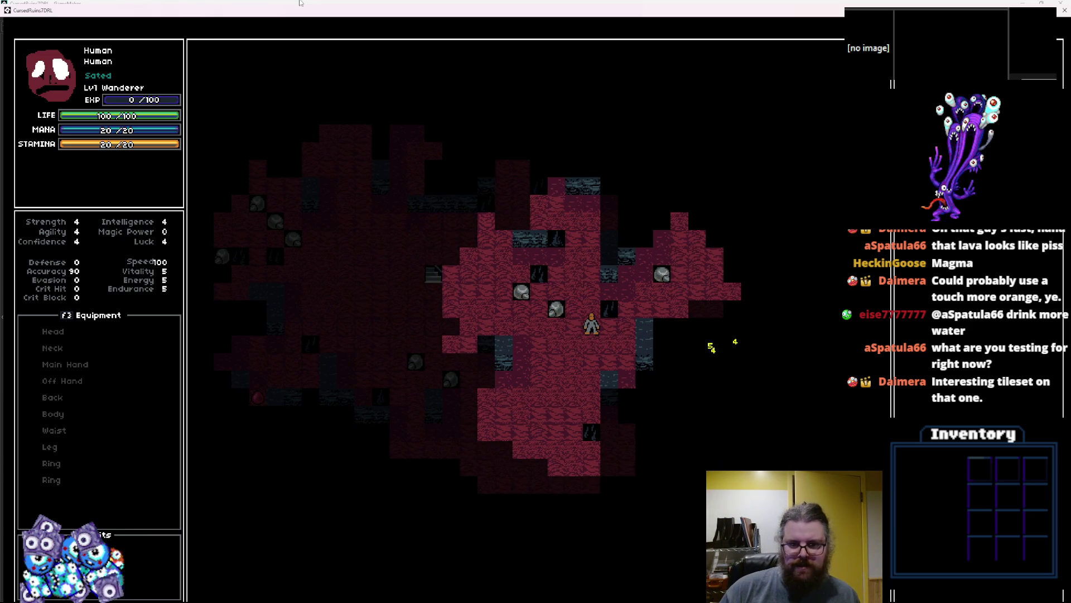
key(Right)
key(Up)
key(Right)
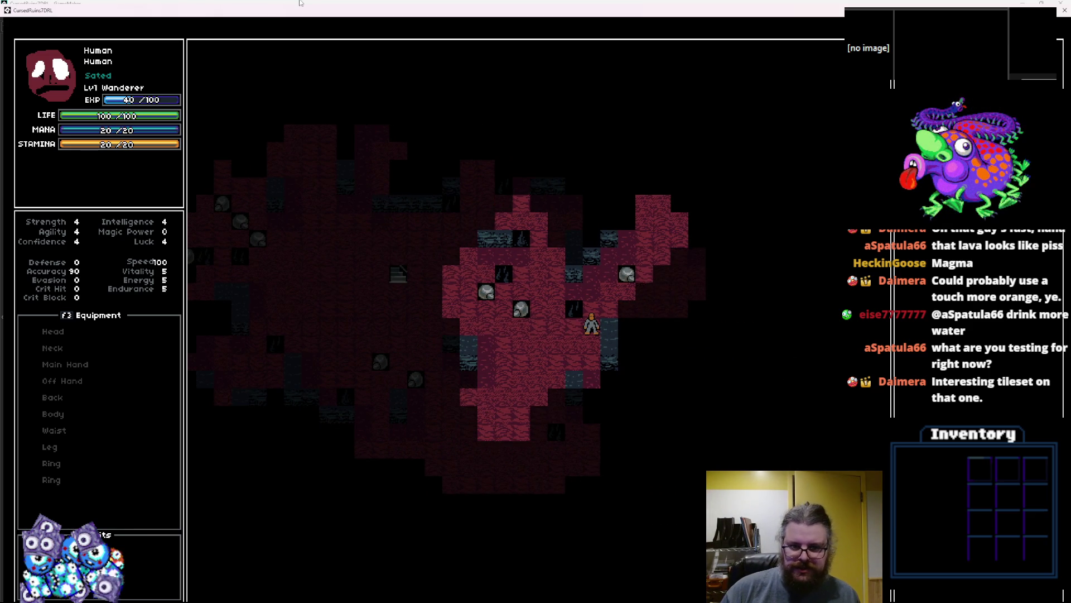
key(Right)
key(Right)
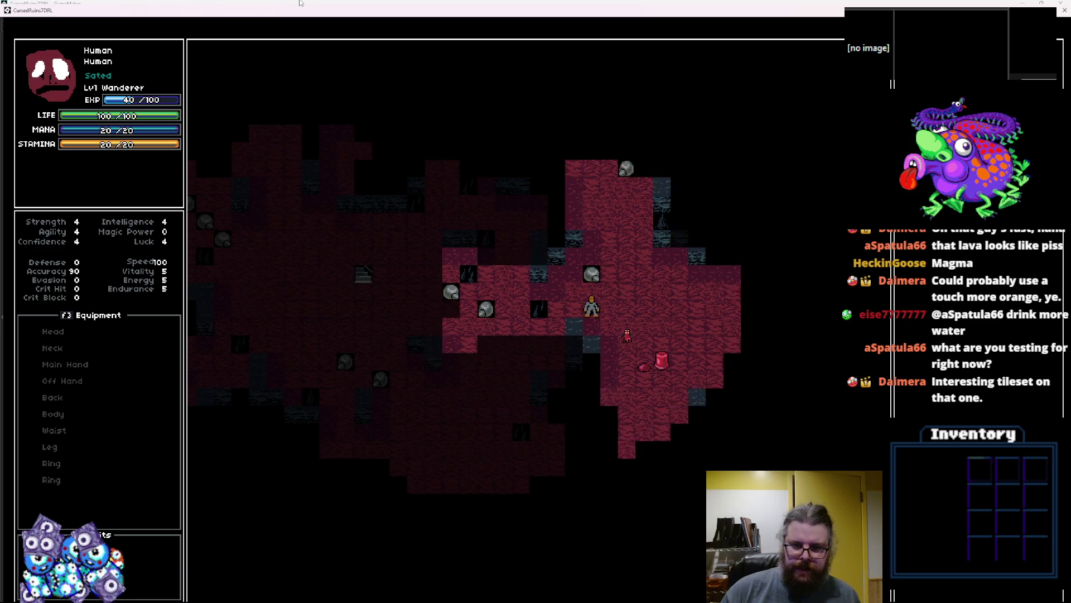
- Step back left and attack the next nearby enemy
key(Left)
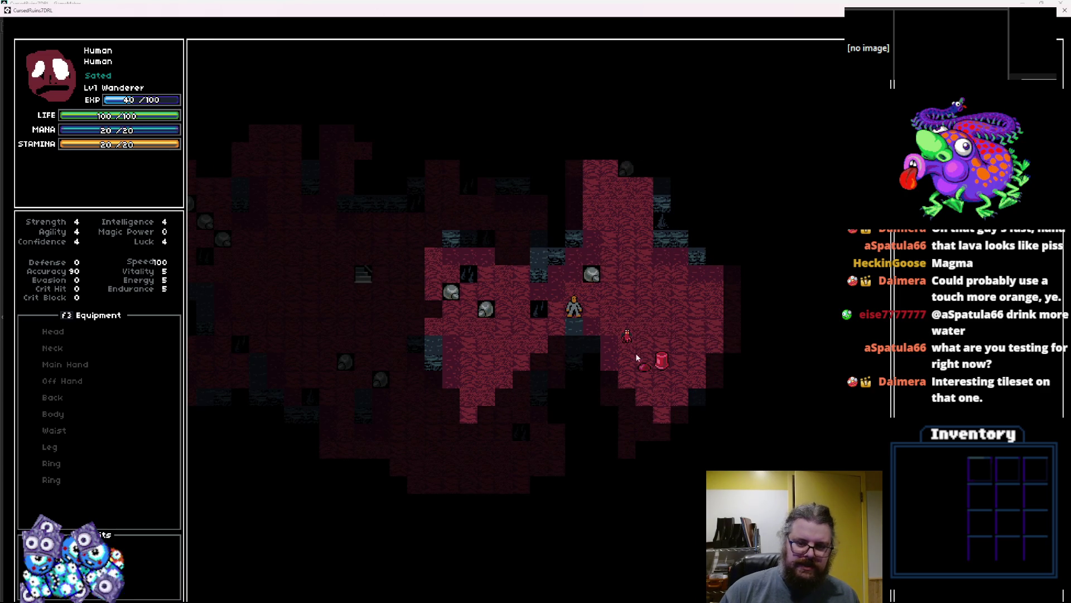
key(Left)
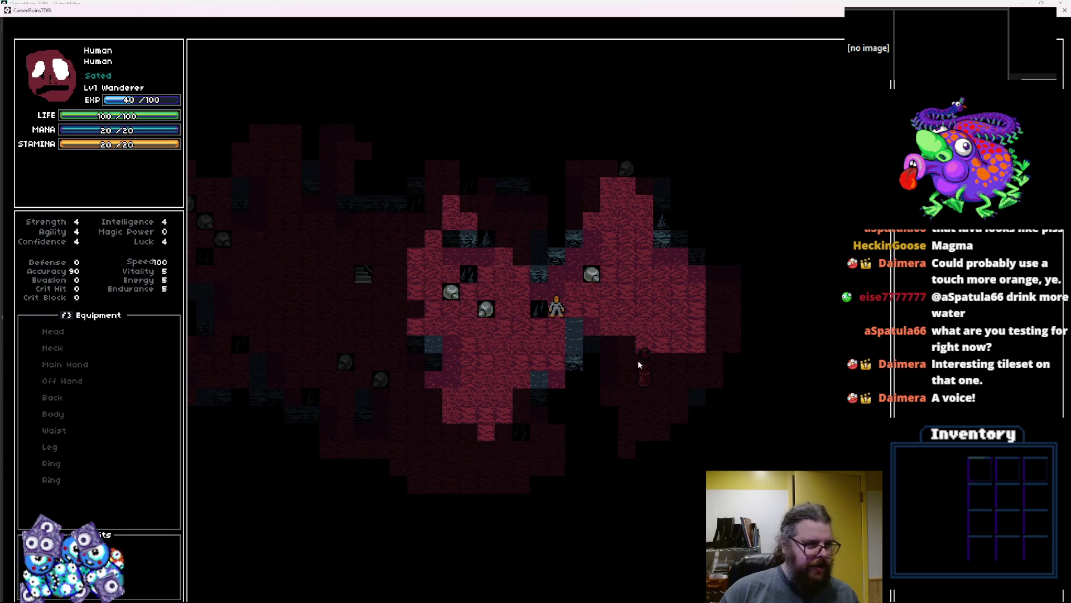
key(Down)
key(Left)
key(Down)
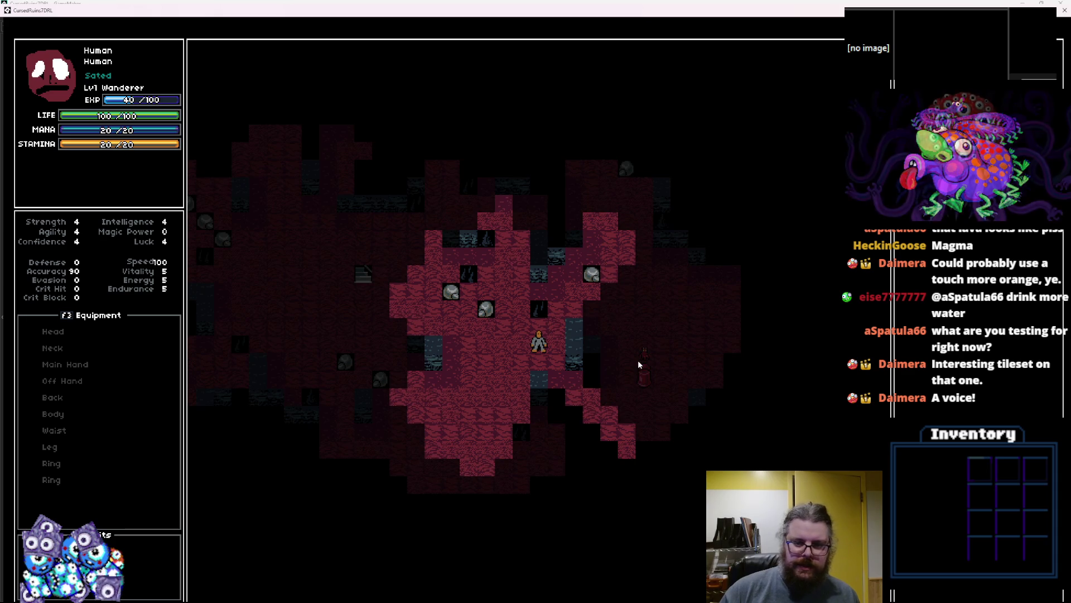
key(Left)
key(Left)
key(Left)
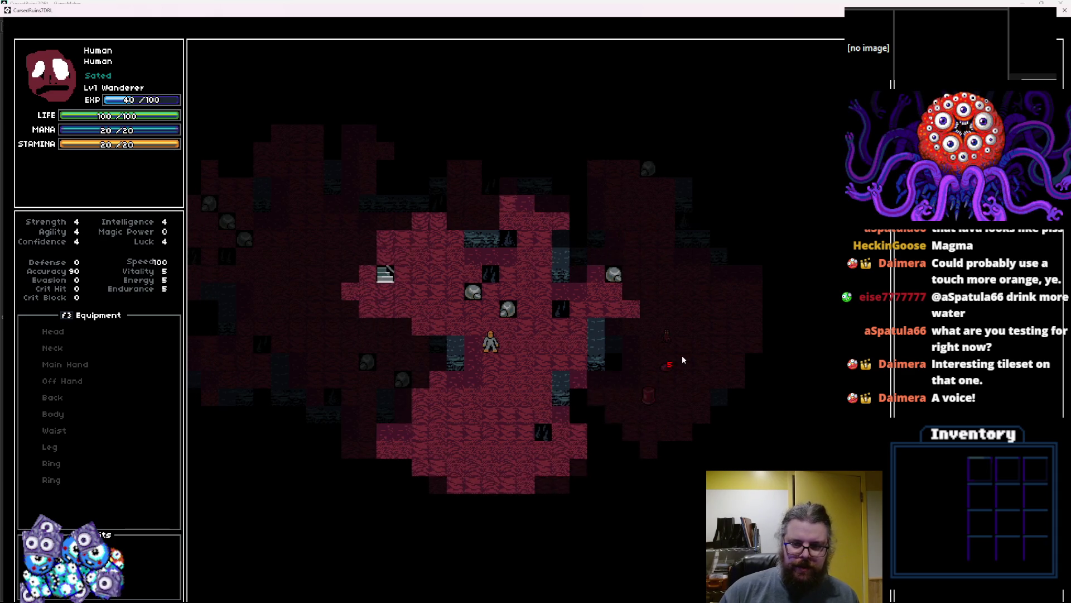
key(Right)
key(Right)
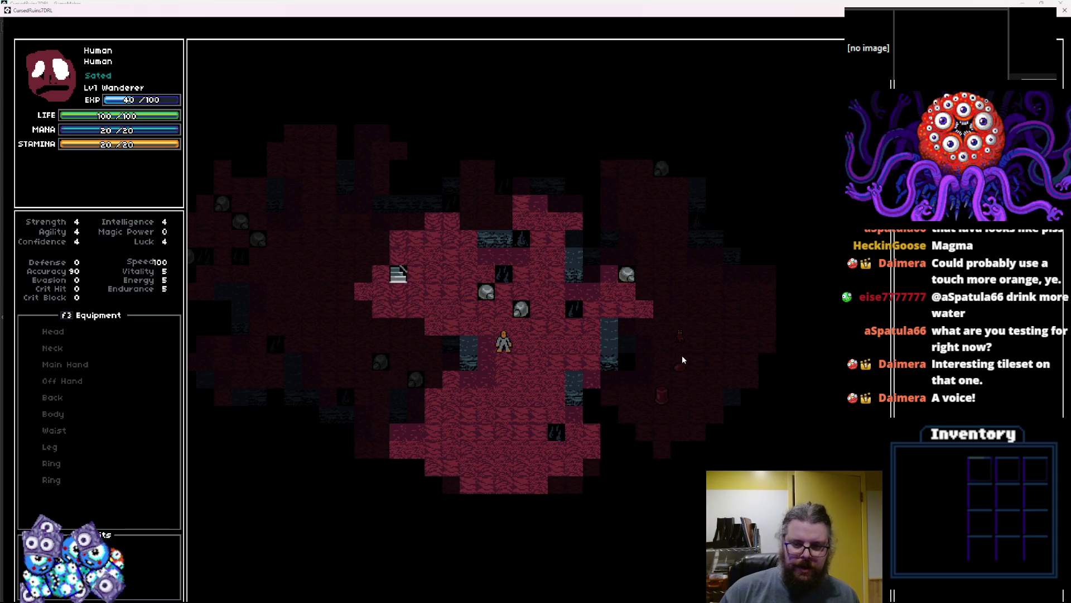
- Walk across the cave to the stairs and descend to the next level
key(Right)
key(Right)
key(Right)
key(Up)
key(Up)
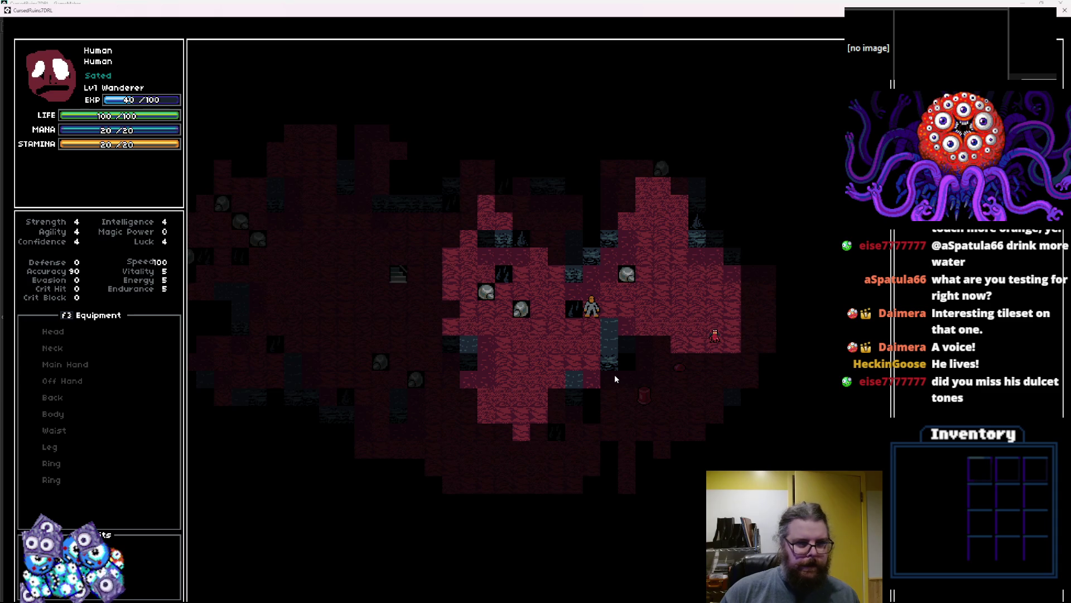
key(Right)
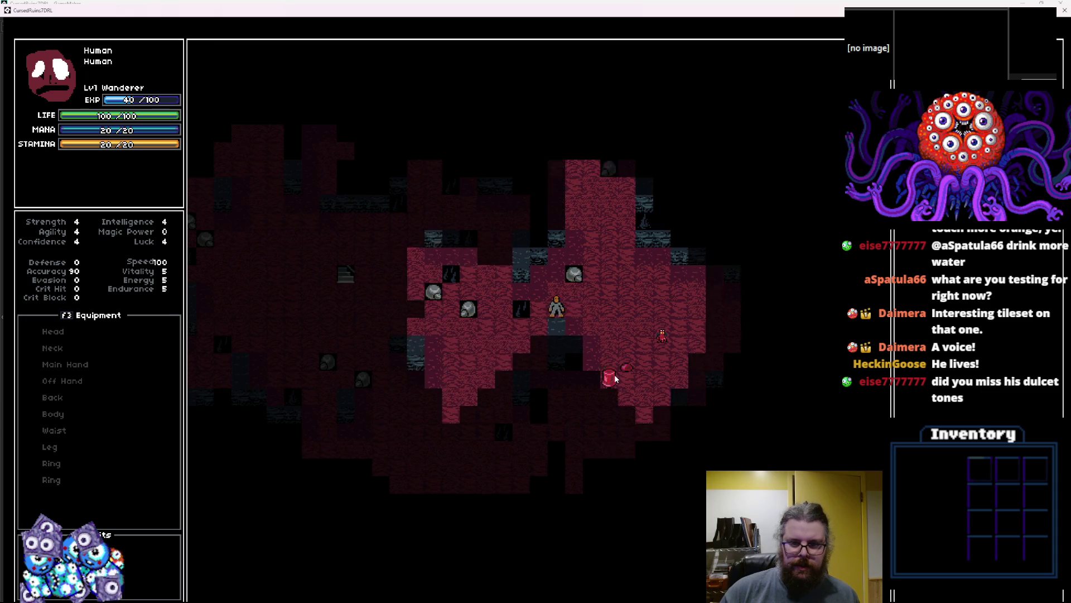
key(Down)
key(Down)
key(Down)
key(Left)
key(Left)
key(Left)
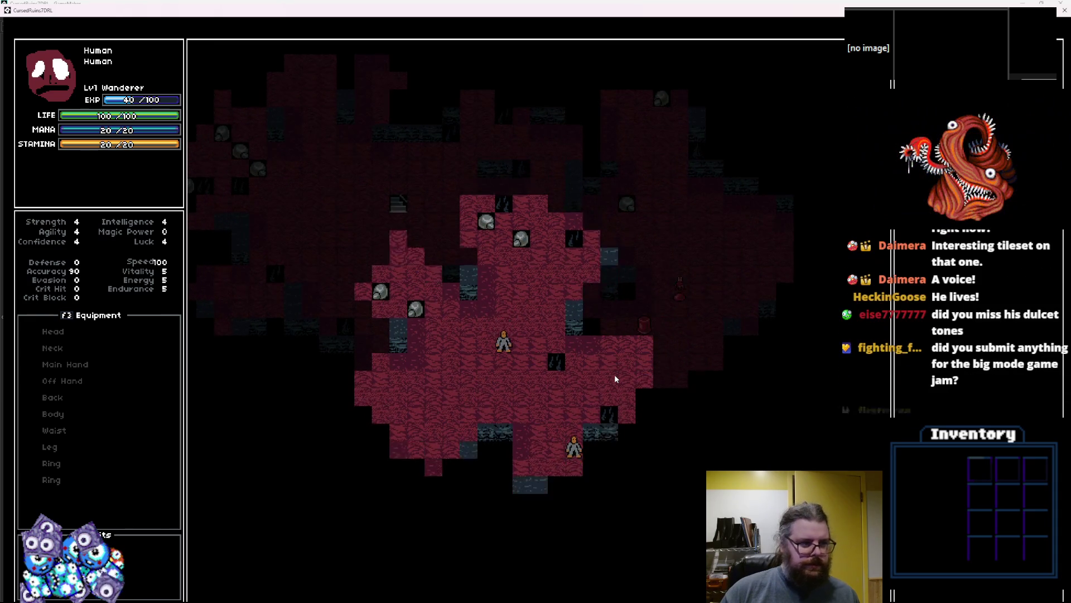
key(Down)
key(Down)
key(Down)
key(Left)
key(Left)
key(Left)
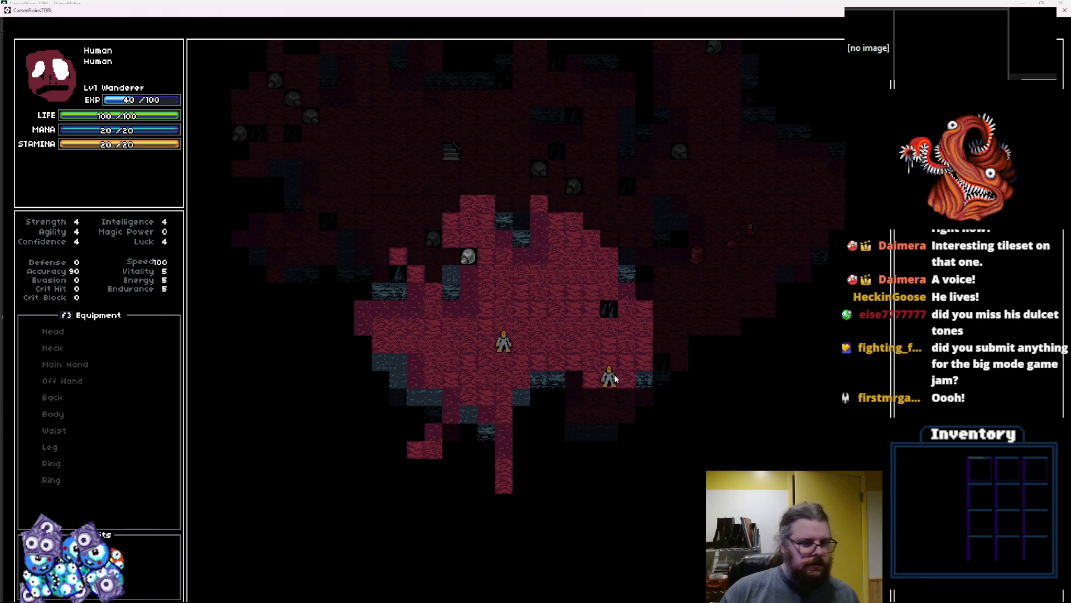
key(Down)
key(Down)
key(Down)
key(Left)
key(Left)
key(Left)
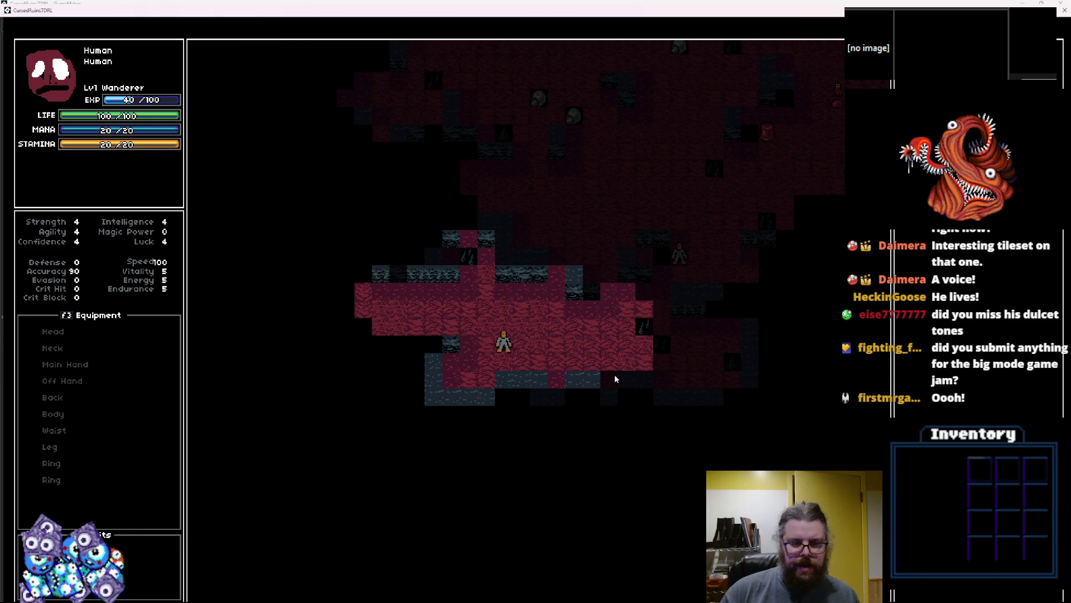
key(Up)
key(Up)
key(greater)
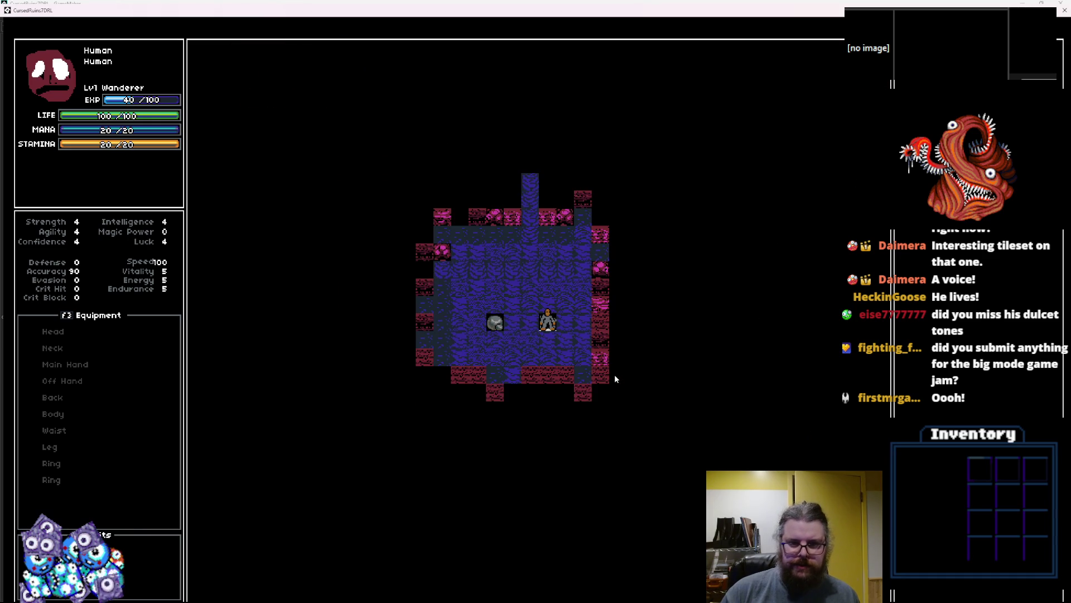
- Walk up the corridor, then regenerate with r until an icy blue-walled level appears
key(Up)
key(Up)
key(Up)
key(Left)
key(Up)
key(Up)
key(Up)
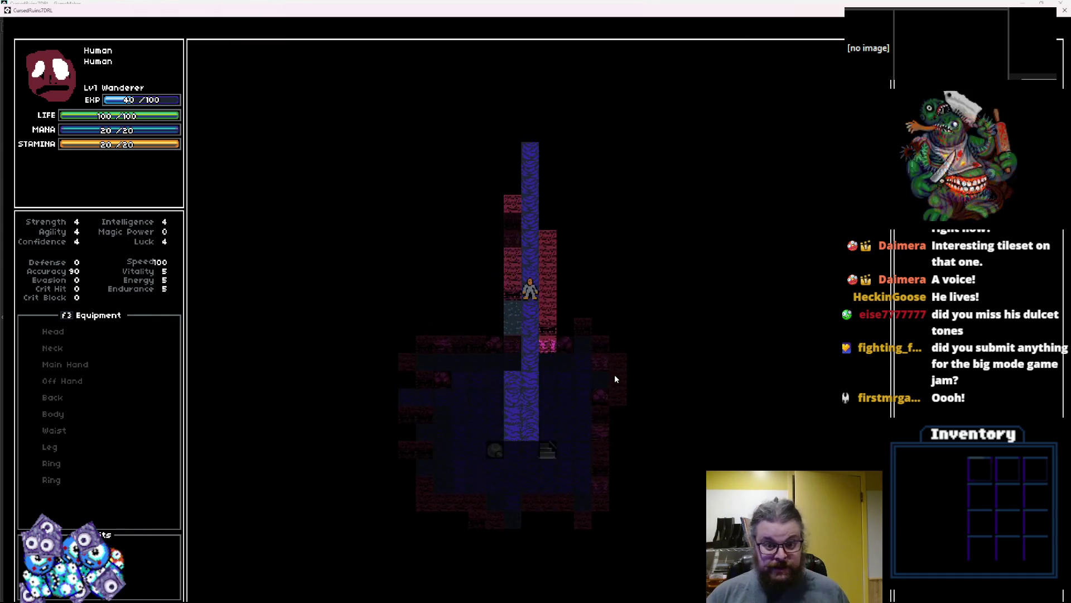
key(Up)
key(Up)
key(Up)
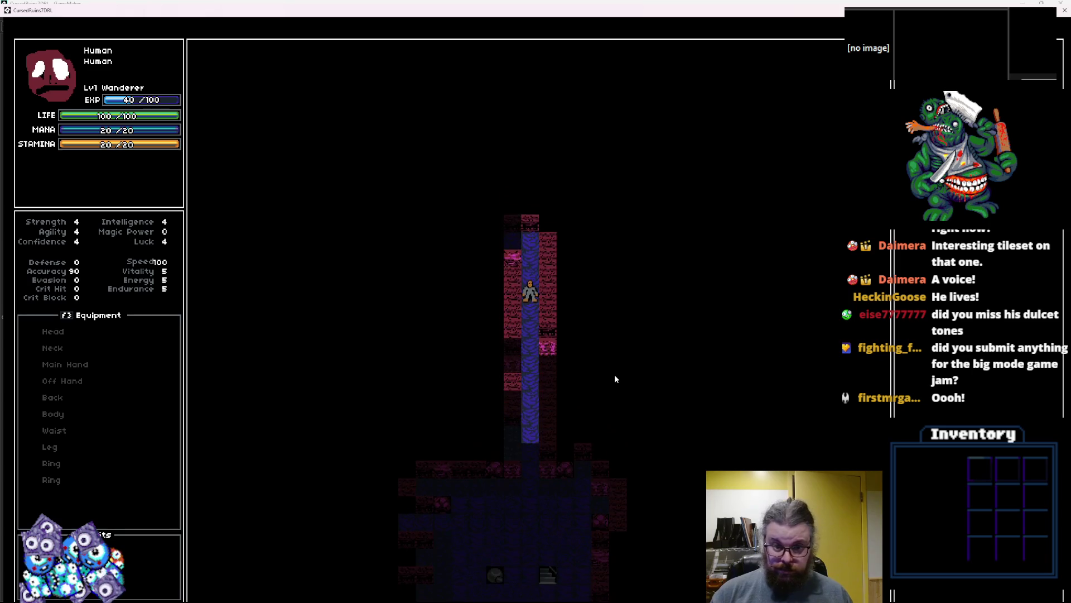
key(Left)
key(Left)
key(Left)
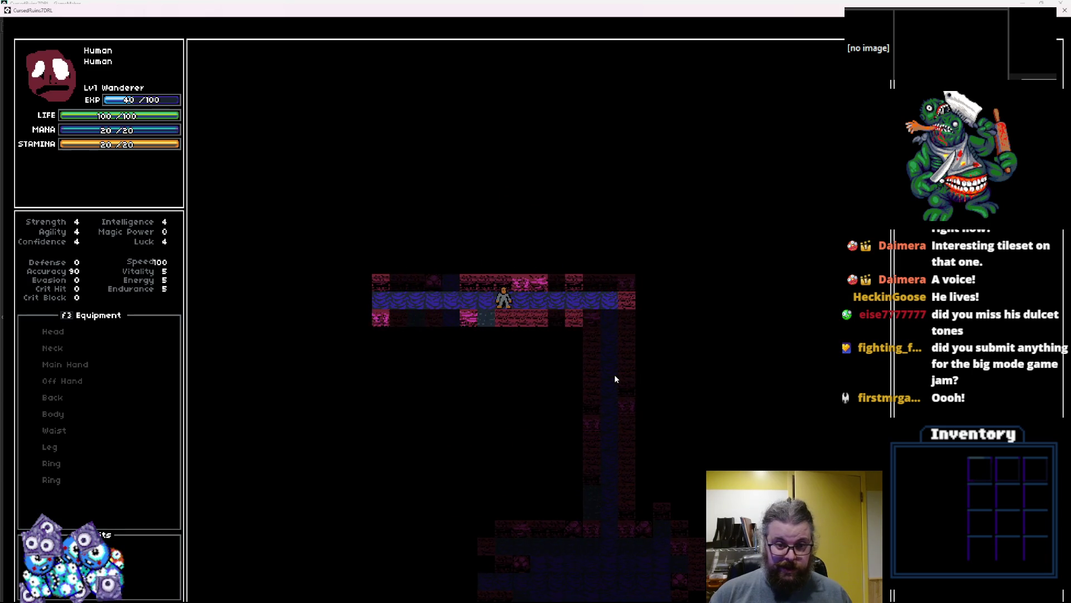
key(Left)
key(Up)
key(Up)
key(Up)
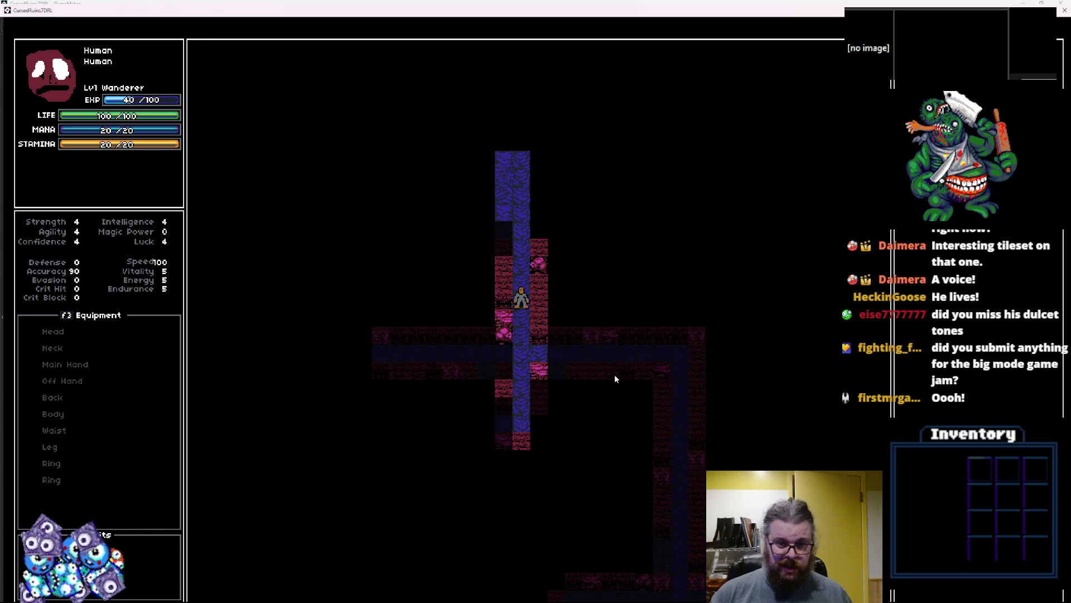
key(r)
key(Up)
key(Up)
key(Up)
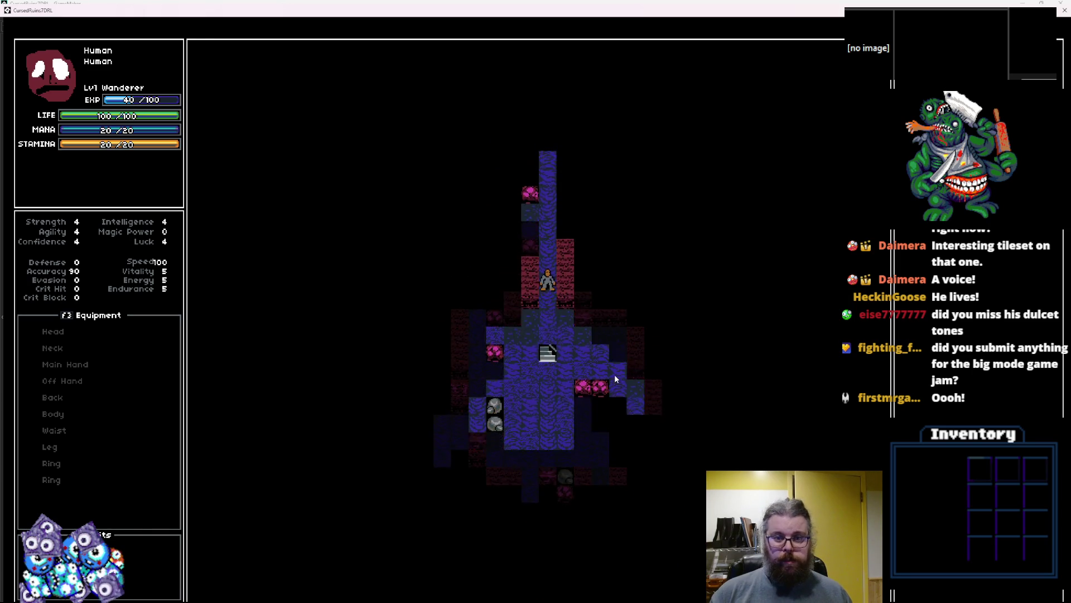
key(r)
key(r)
key(r)
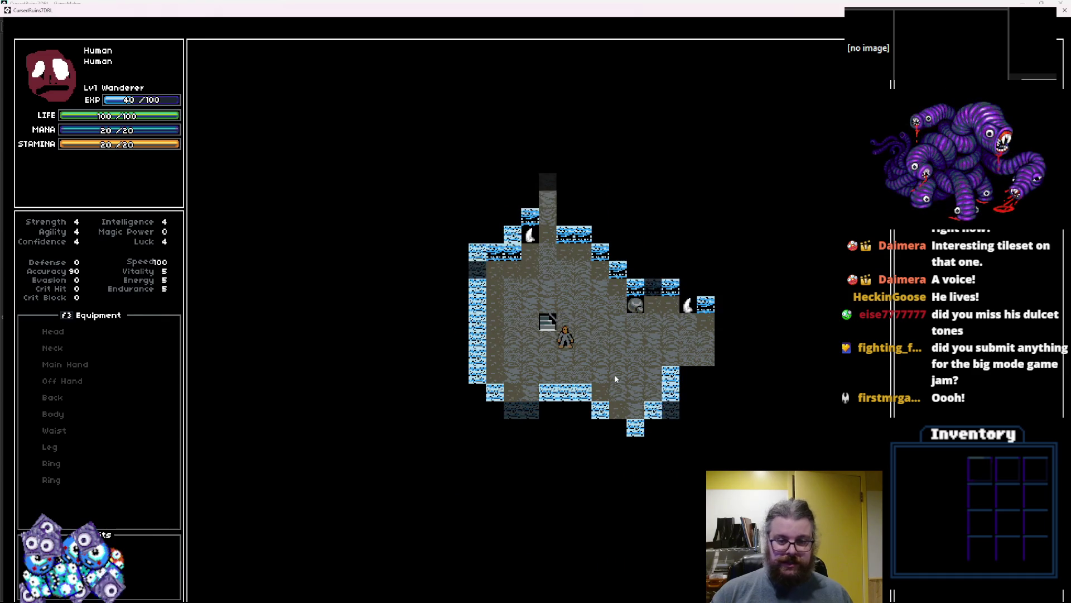
- Play the test run: cross the ice room, reach level 2, and lure the green monster into the cave
key(Down)
key(Right)
key(Right)
key(Right)
key(Right)
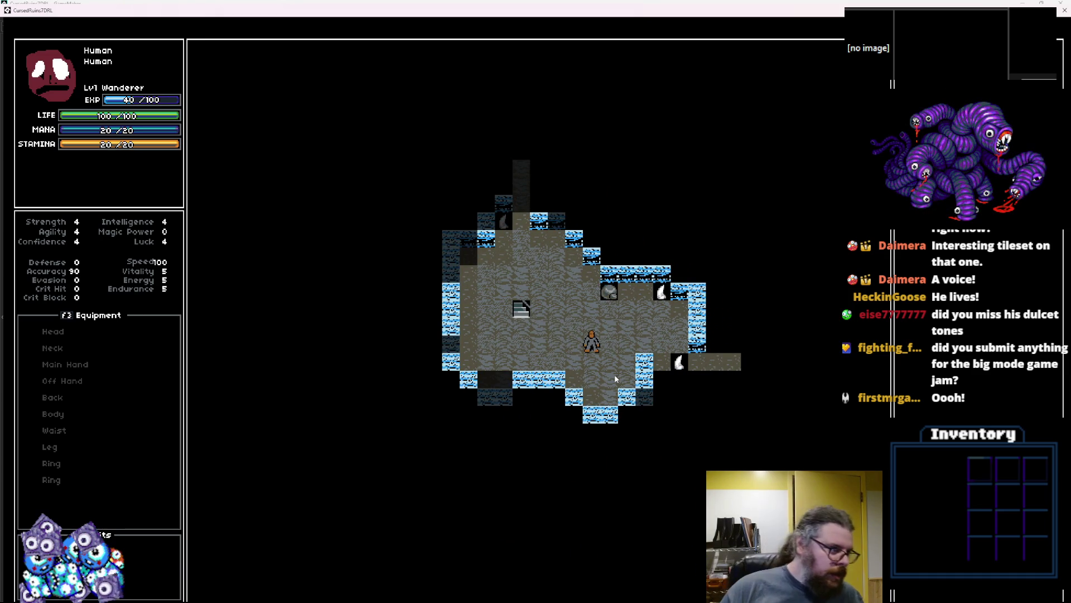
key(Right)
key(Right)
key(Right)
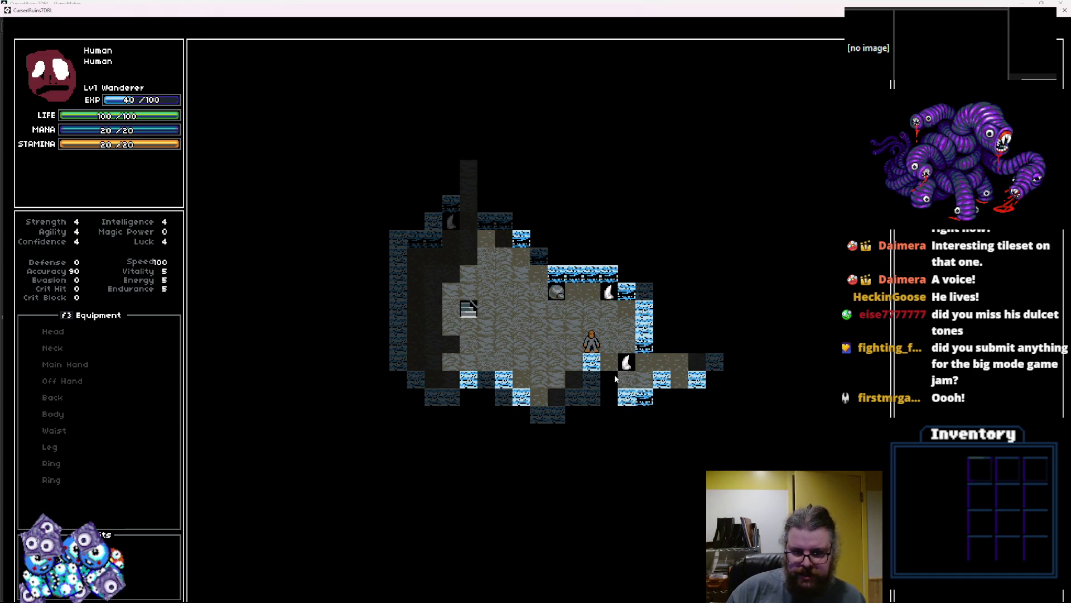
key(Right)
key(Down)
key(Right)
key(Right)
key(Right)
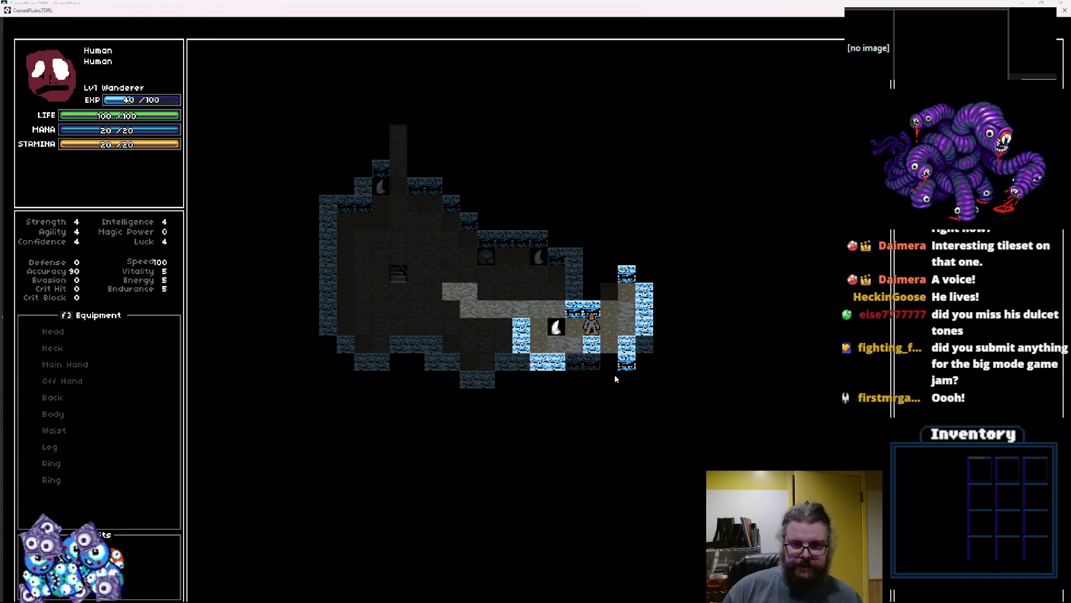
key(Left)
key(Left)
key(Down)
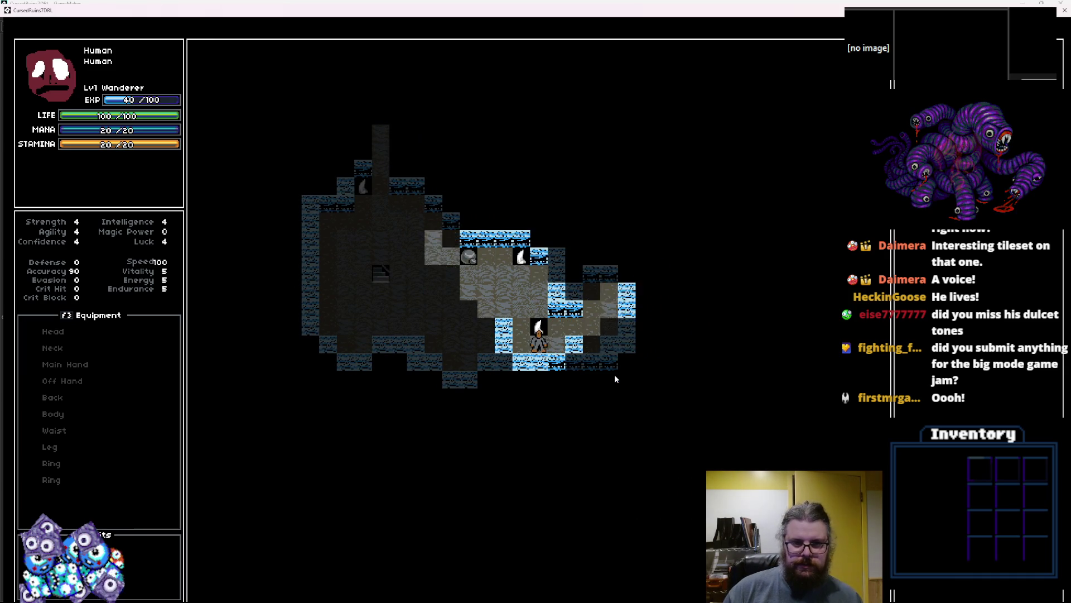
key(Left)
key(Up)
key(Left)
key(Up)
key(Left)
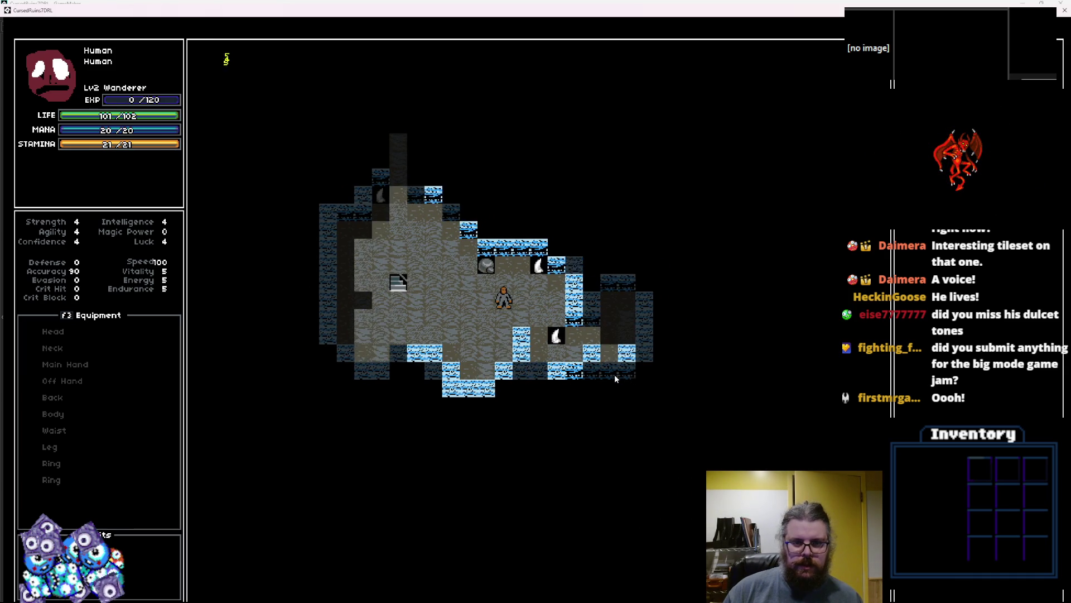
key(Left)
key(Up)
key(Left)
key(Up)
key(Left)
key(Up)
key(Left)
key(Up)
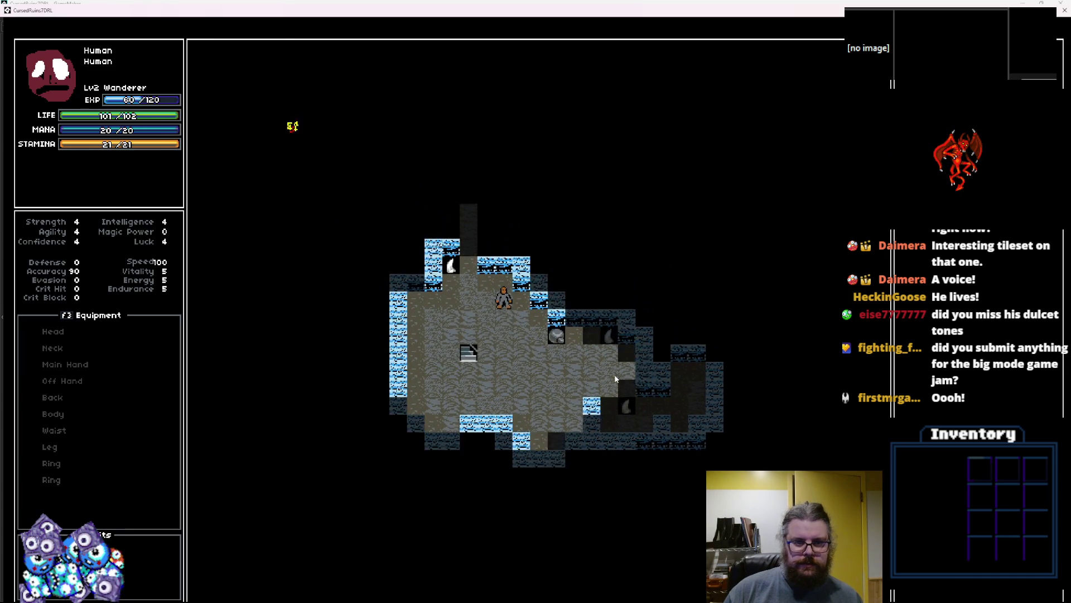
key(Left)
key(Up)
key(Left)
key(Up)
key(Up)
key(Up)
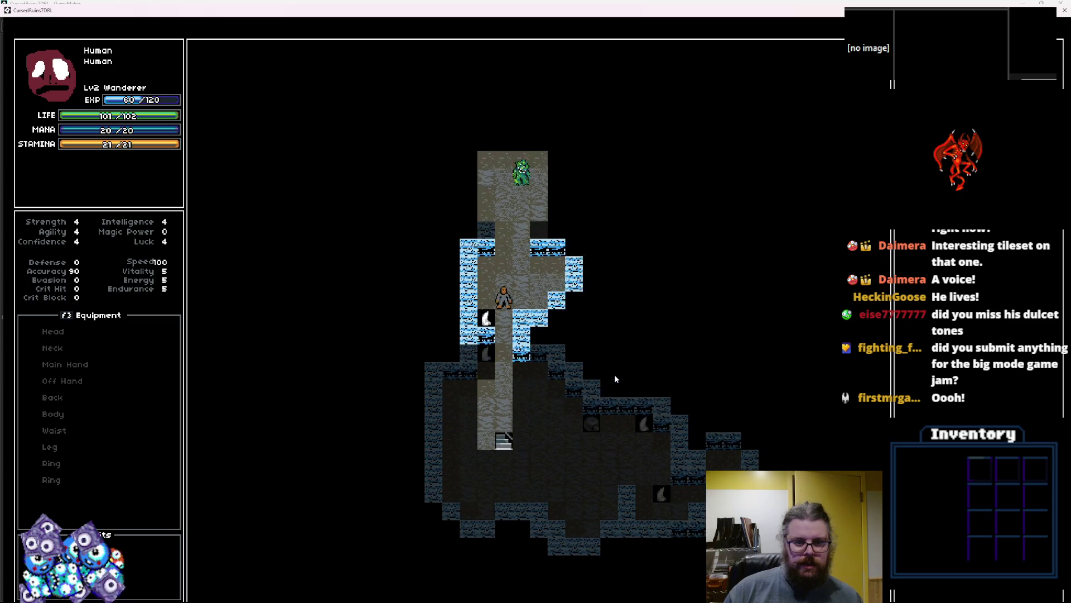
key(Up)
key(Up)
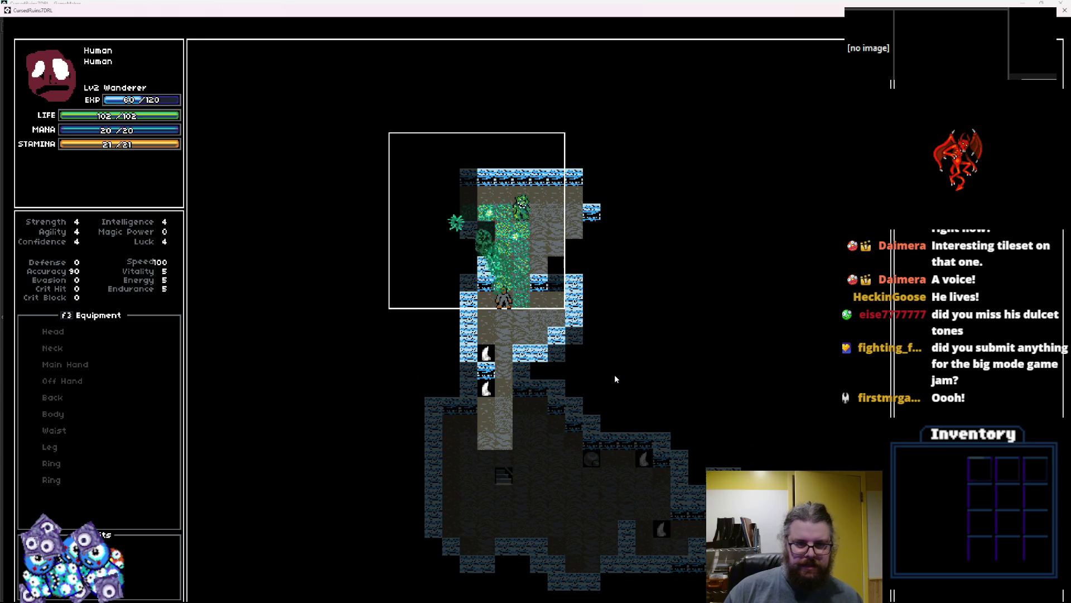
key(Down)
key(Down)
key(Down)
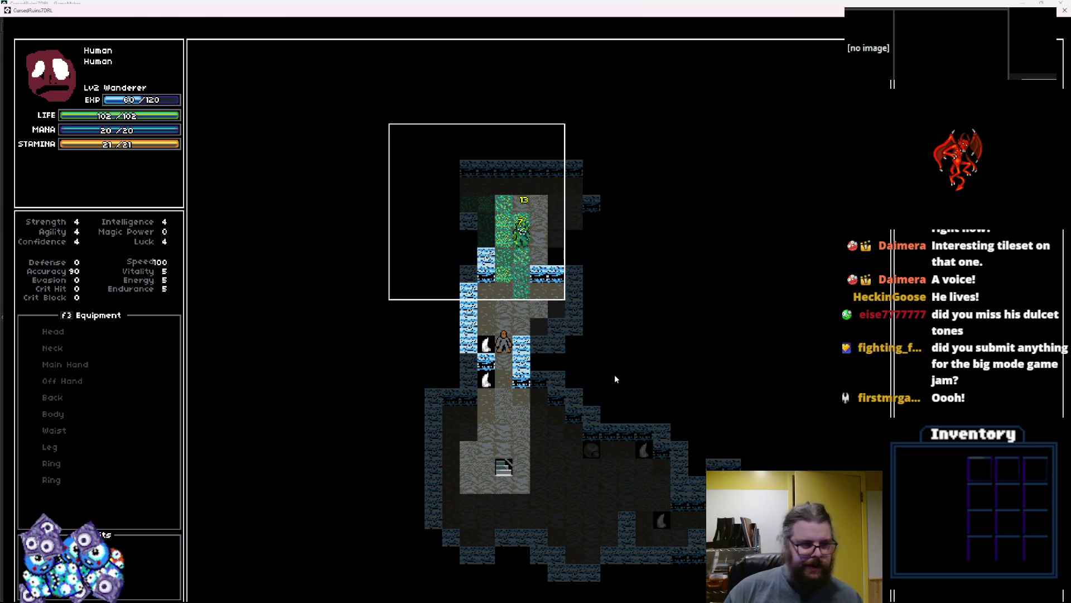
key(Down)
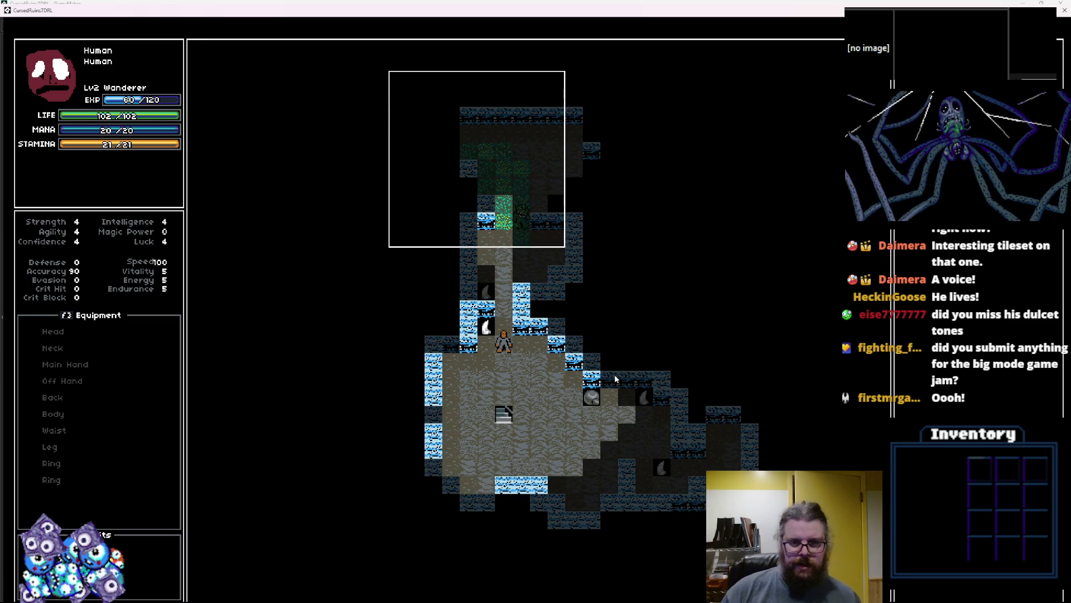
key(Down)
key(Up)
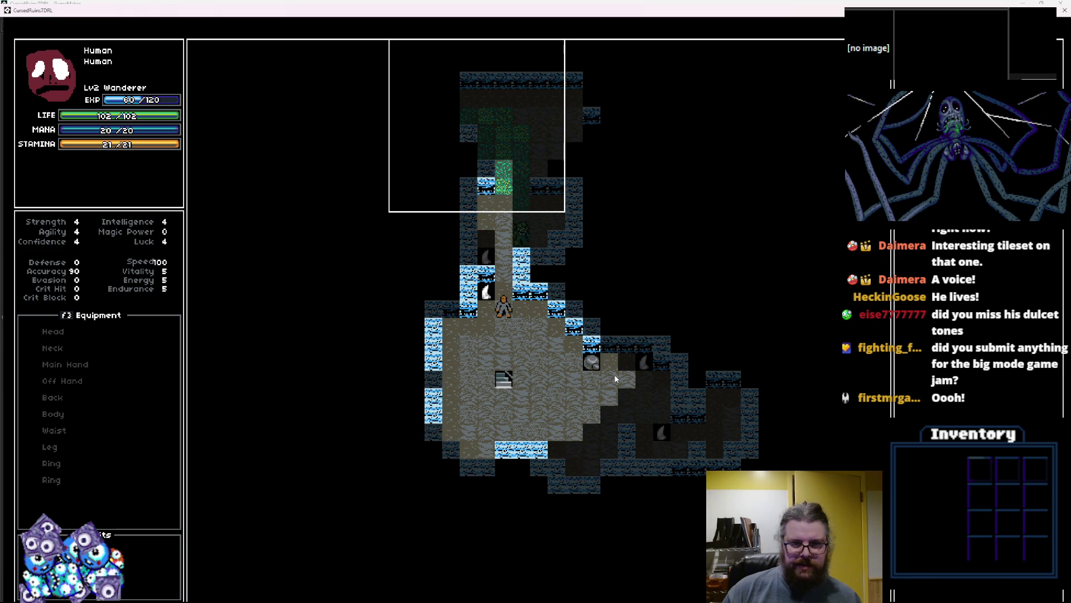
key(Left)
key(Down)
key(Down)
key(Down)
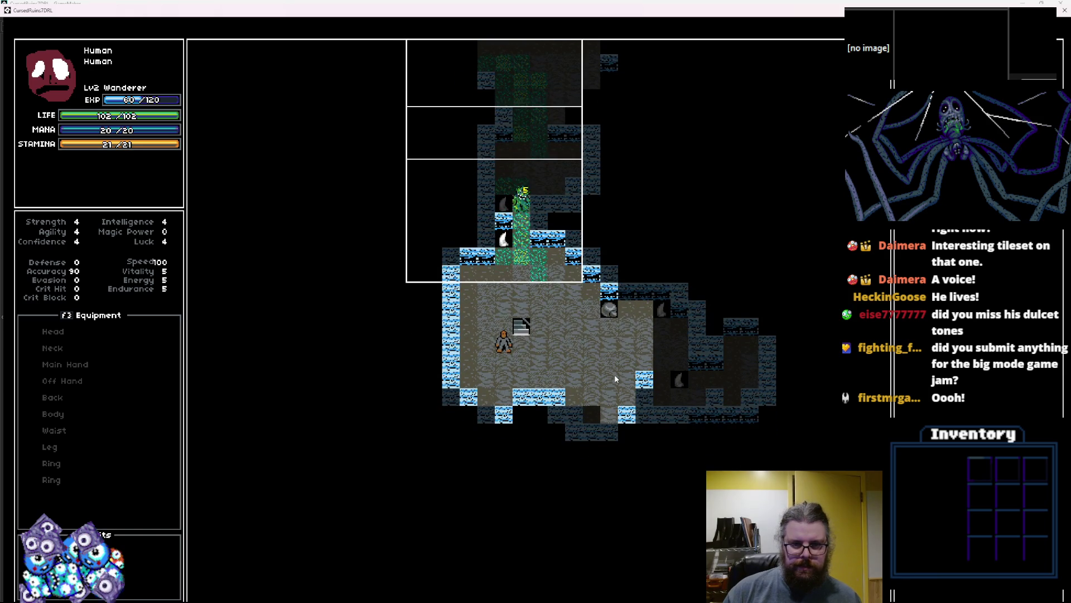
key(Right)
key(Right)
key(Right)
key(Down)
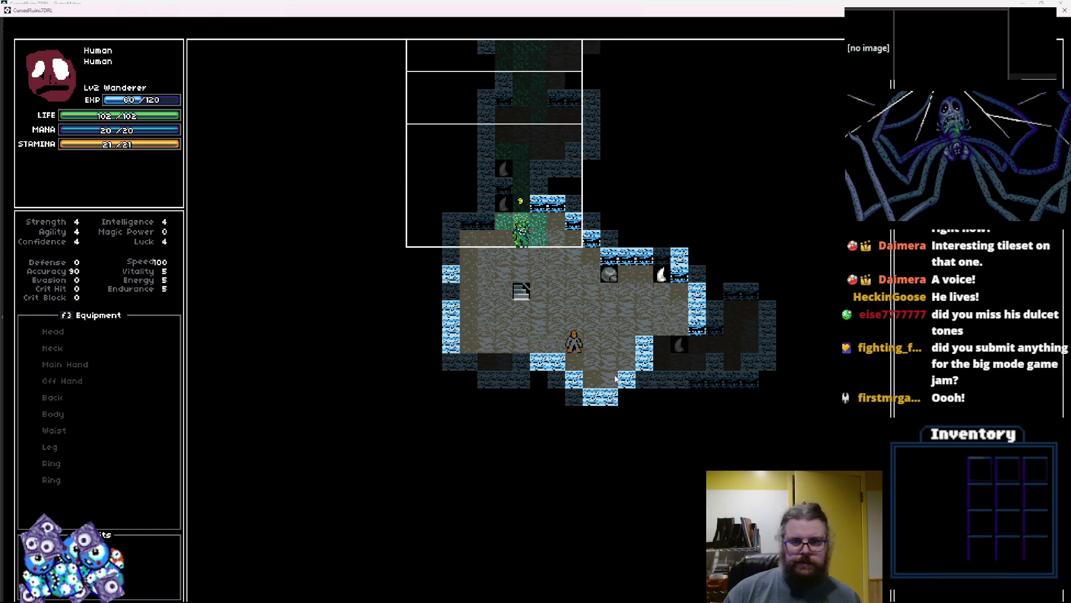
key(Up)
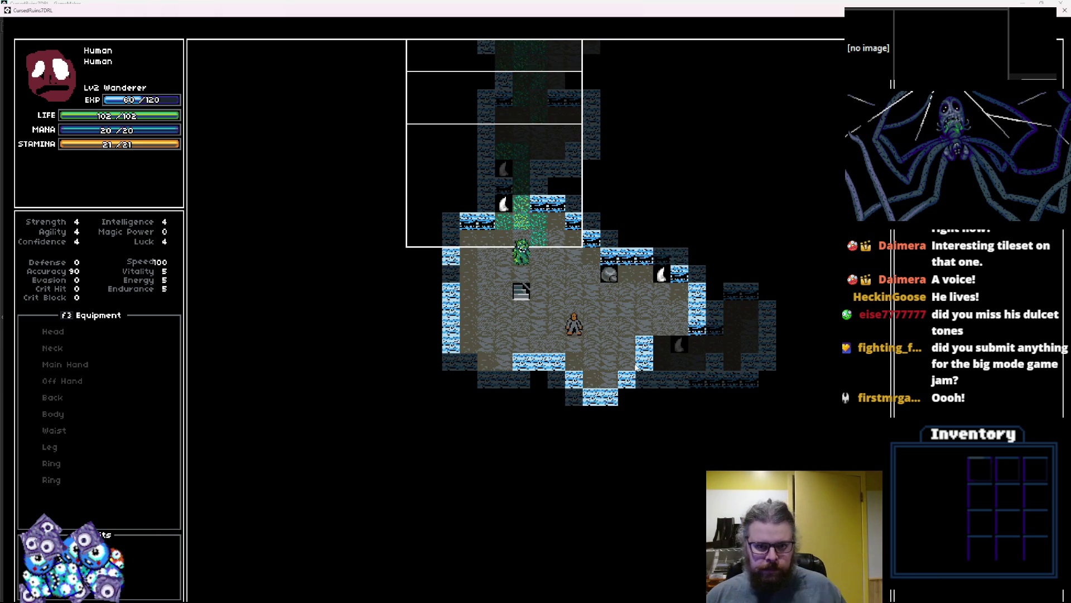
key(Up)
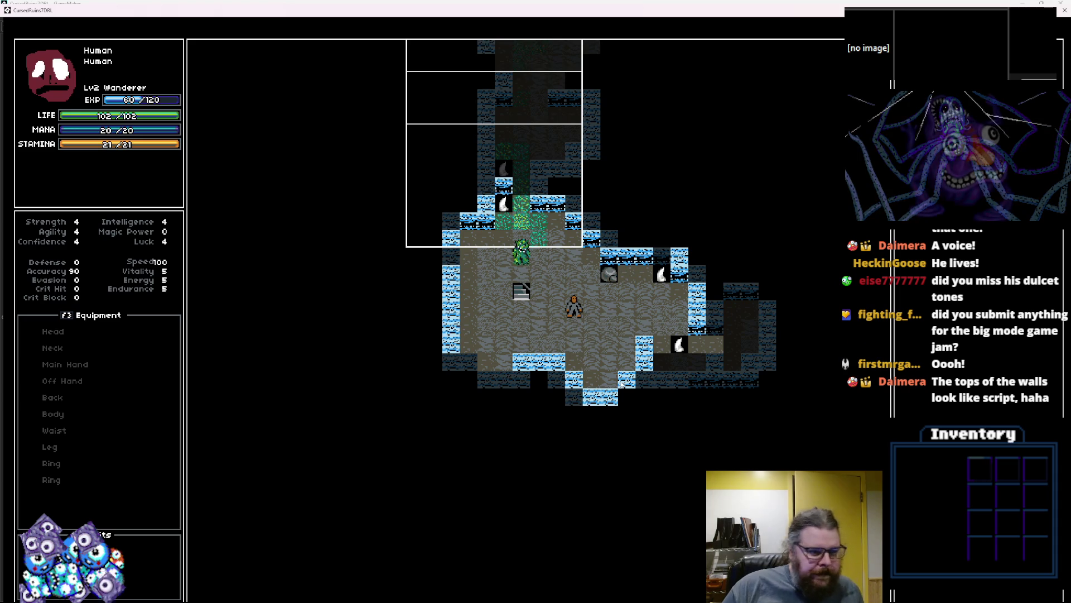
key(Down)
key(Left)
key(Left)
key(Left)
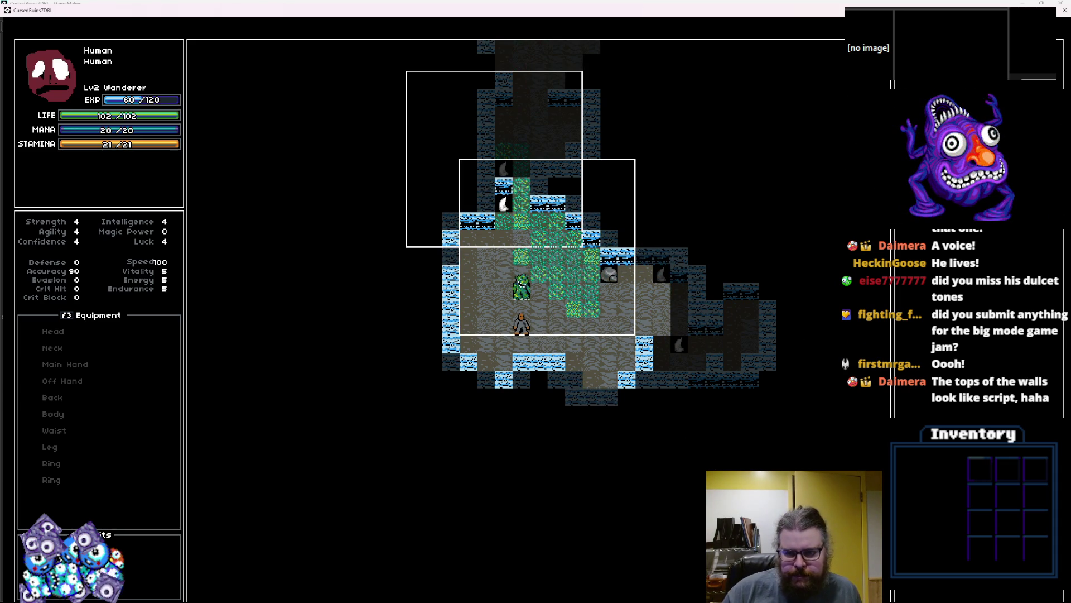
- Close the game window and the Debugger tab, then switch to IceTiles.gif in Aseprite
click(1064, 13)
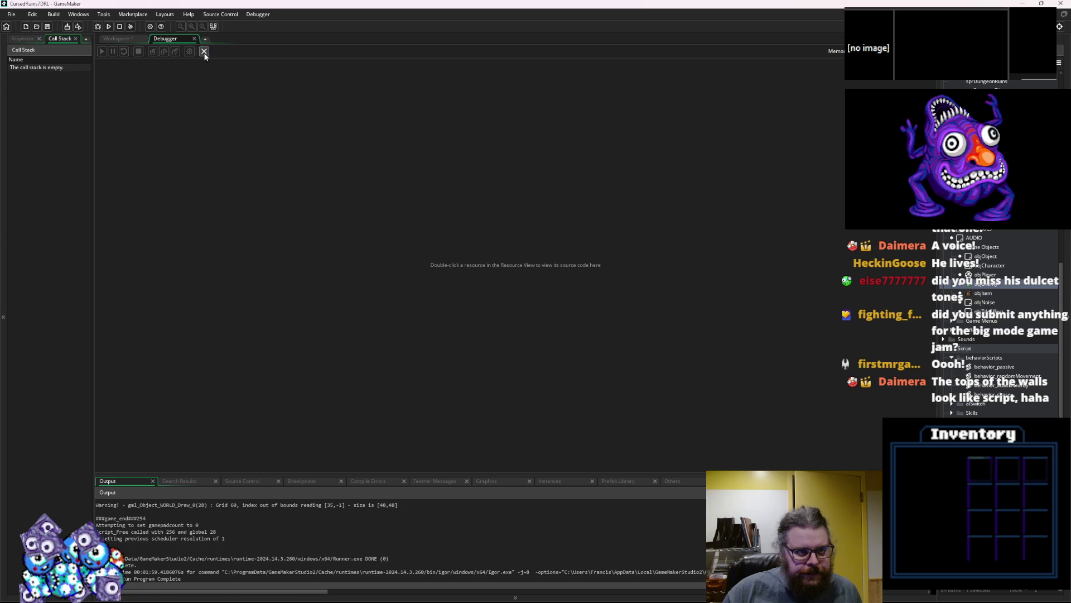
click(205, 52)
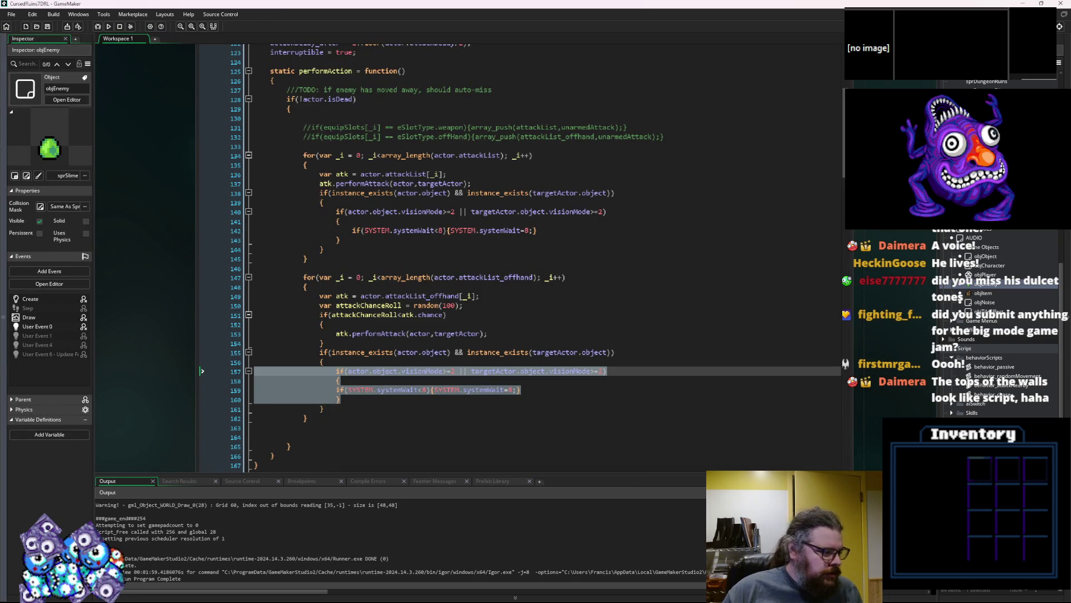
key(alt+Tab)
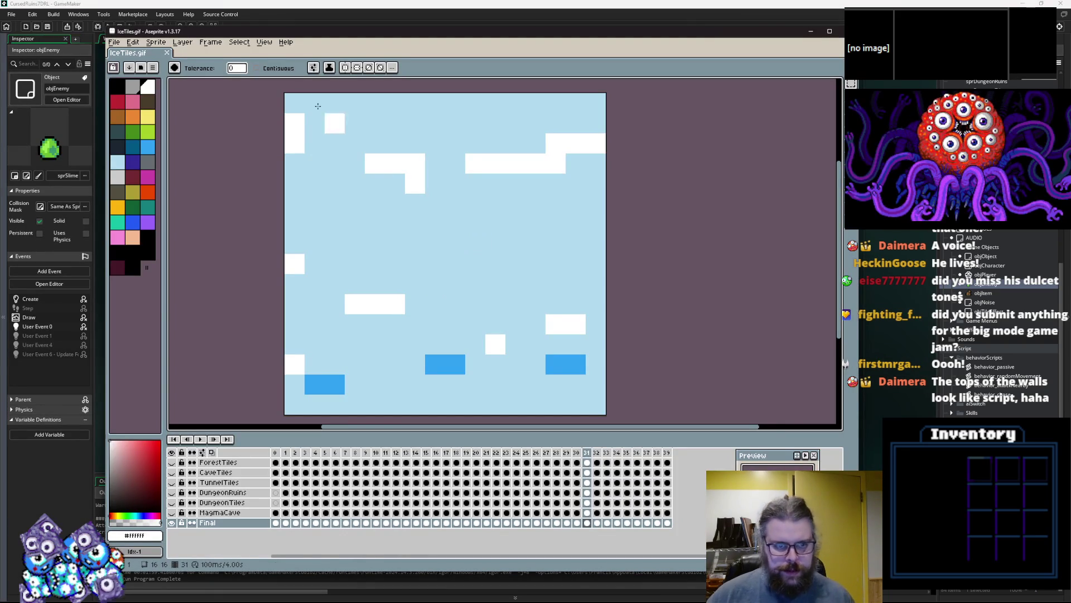
- On frame 30, pick the Paint Bucket with the dark purple swatch idx-16
key(z)
key(Right)
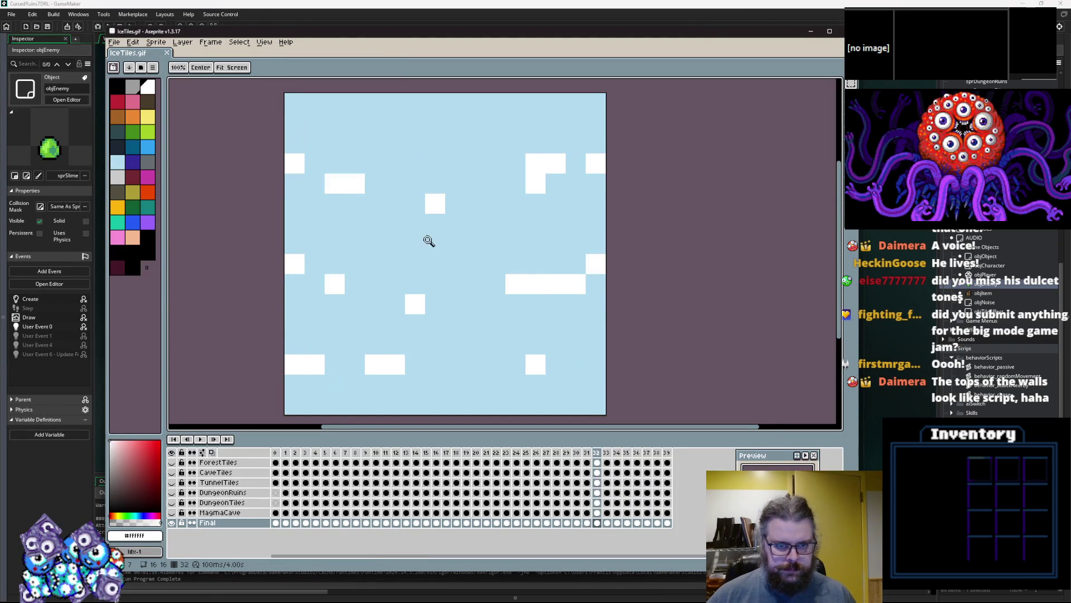
key(Right)
key(Left)
key(Left)
key(Left)
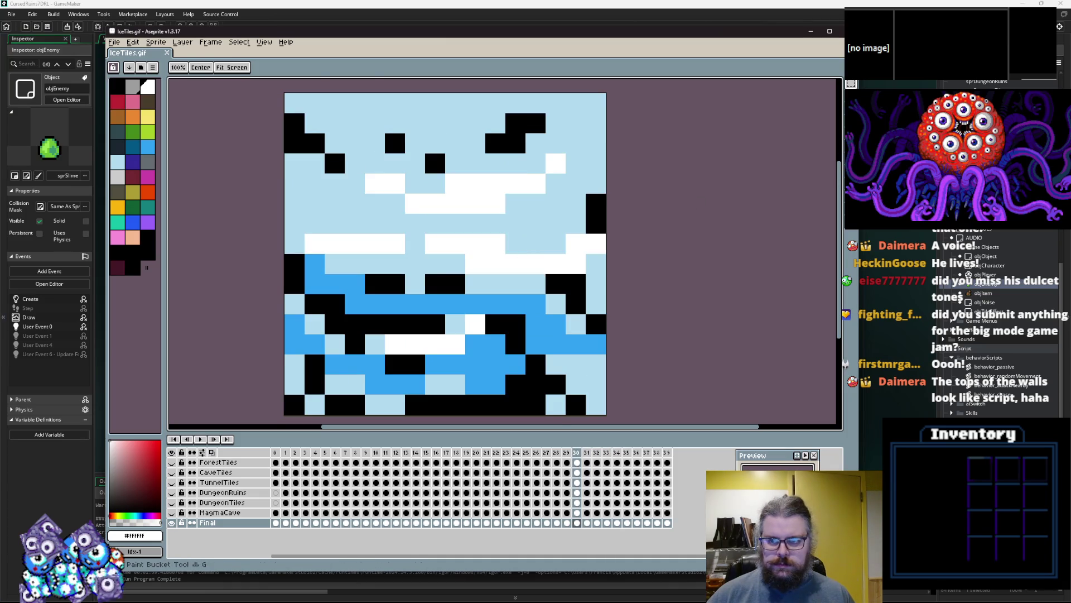
click(838, 161)
click(132, 161)
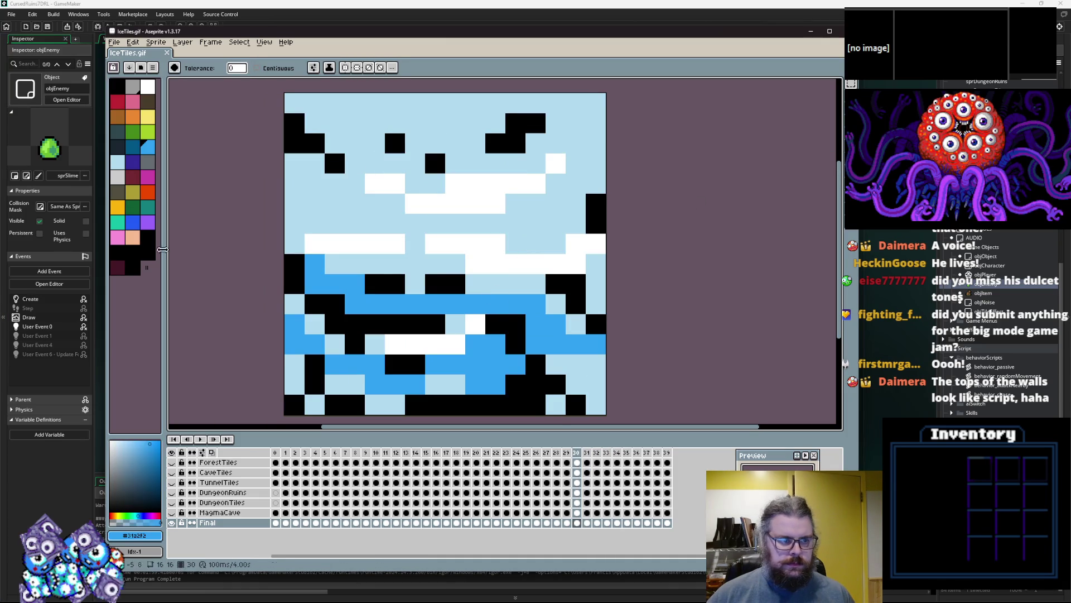
- Recolour the black pixels dark purple on frames 30, 29 and 28
click(363, 339)
click(363, 339)
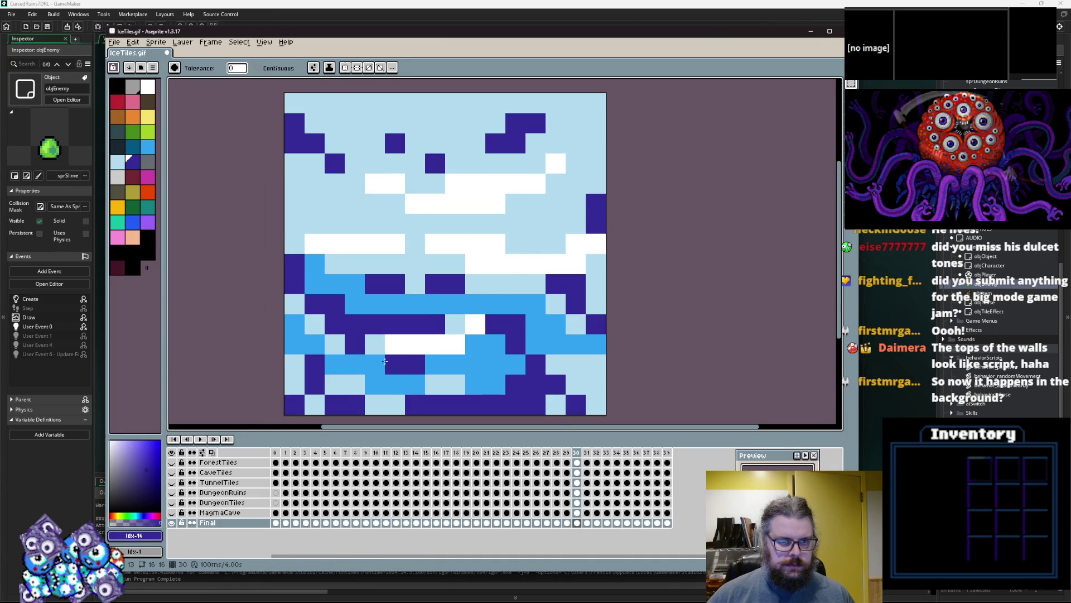
key(Left)
click(355, 309)
key(Left)
click(376, 339)
click(398, 290)
key(Left)
click(412, 320)
- Recolour black pixels purple on frames 27, 26 and 24, then step back to earlier frames
click(467, 287)
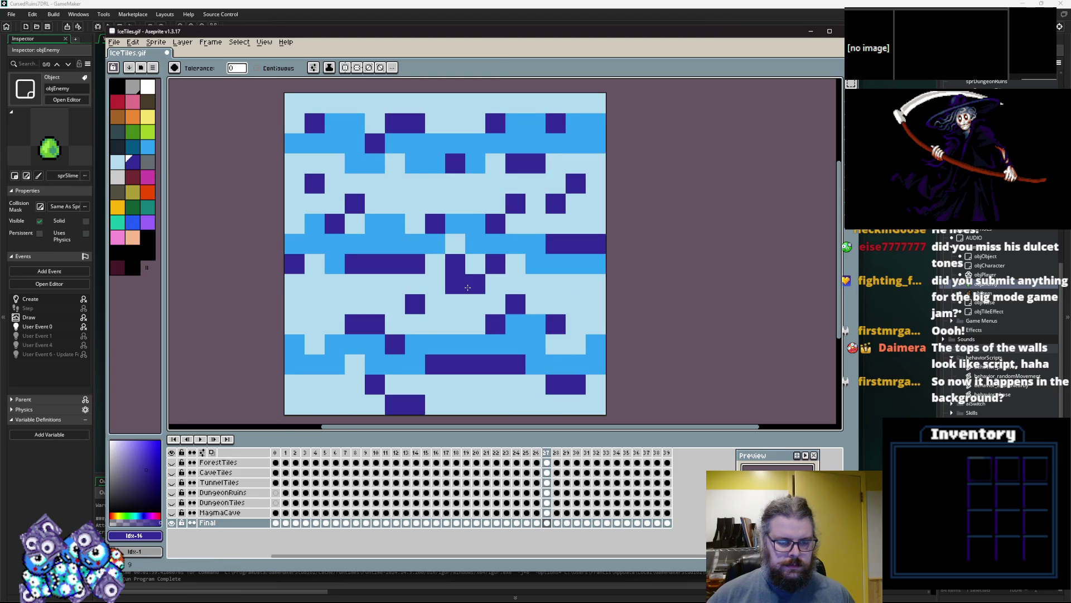
key(Left)
click(477, 308)
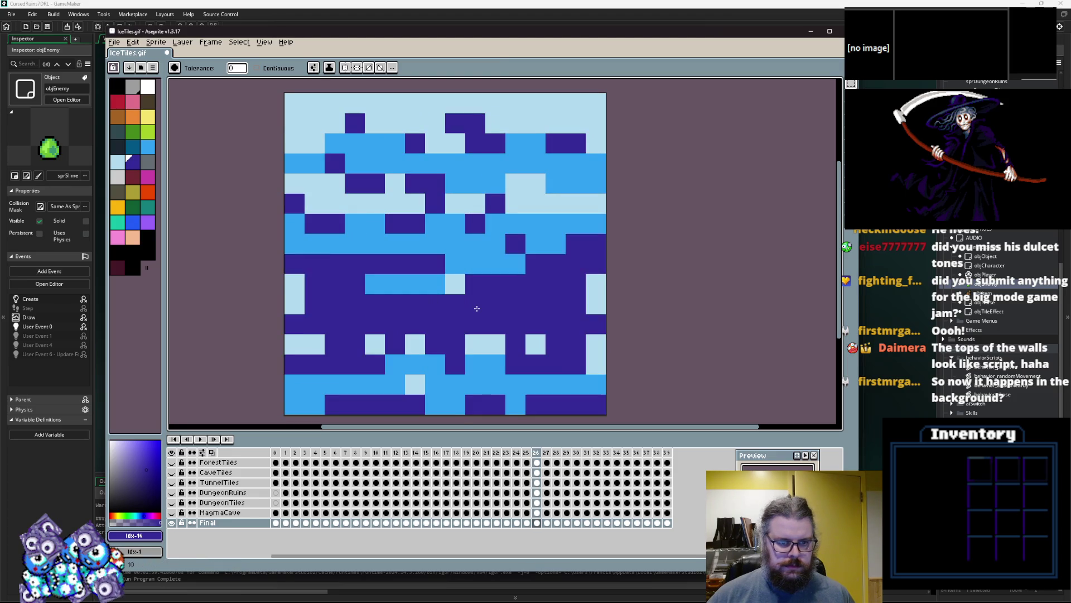
key(Left)
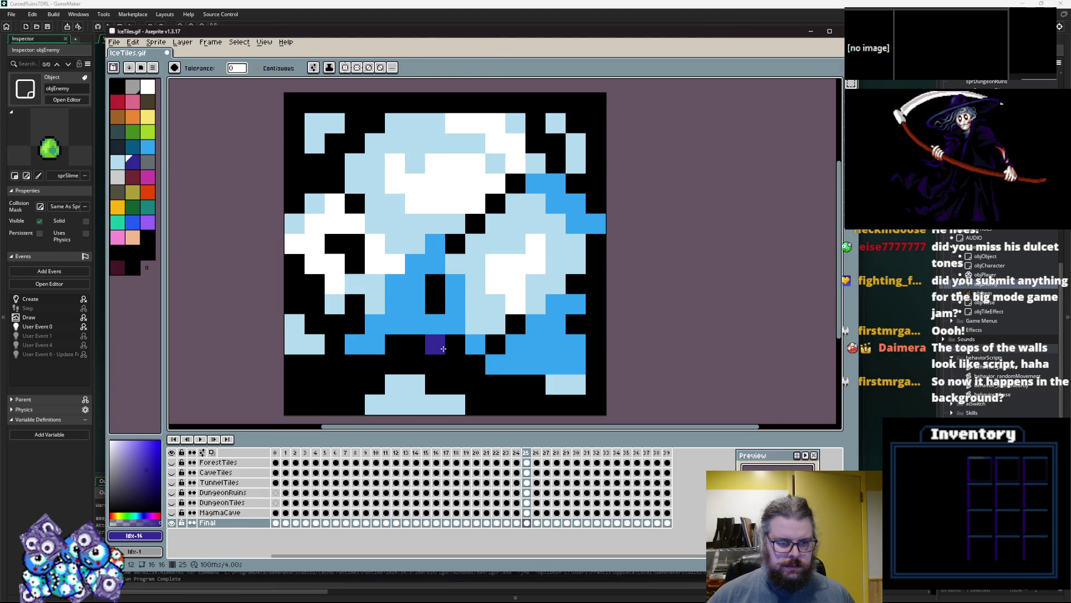
key(Left)
click(439, 352)
key(Left)
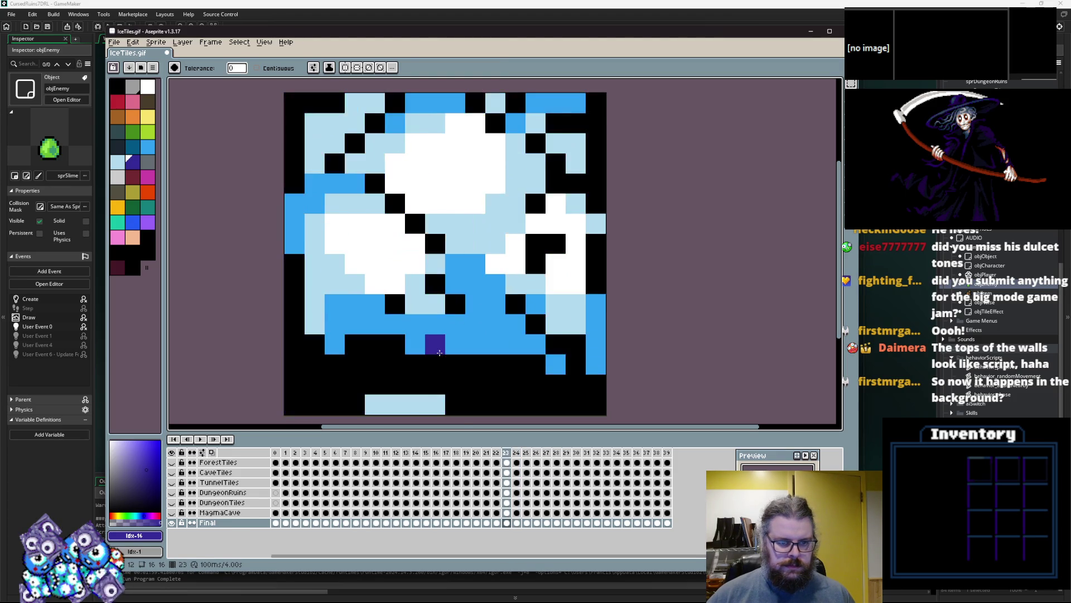
key(Left)
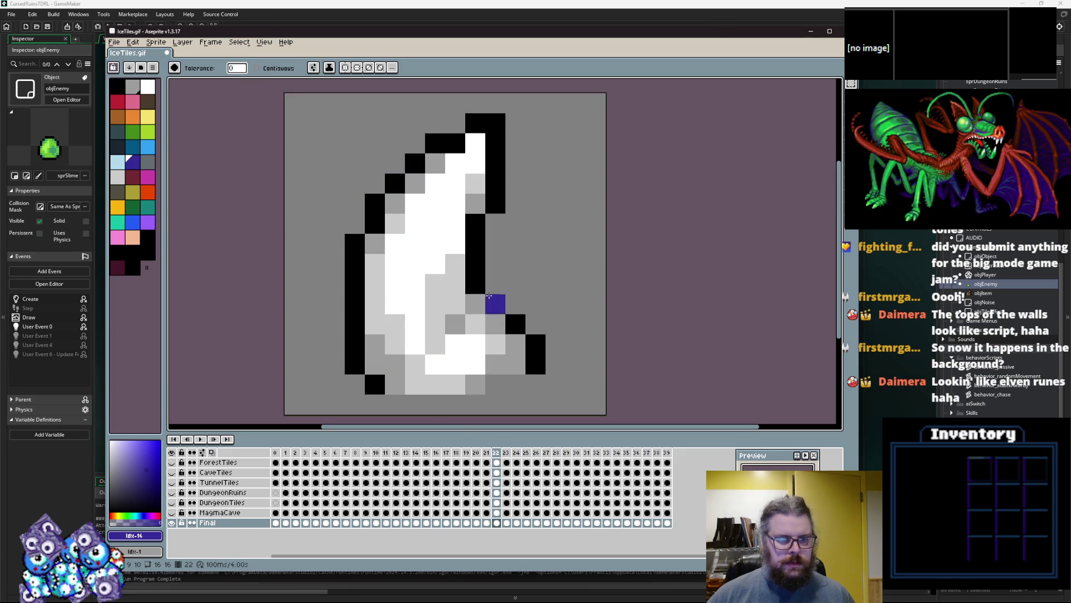
key(Left)
key(Left)
key(Left)
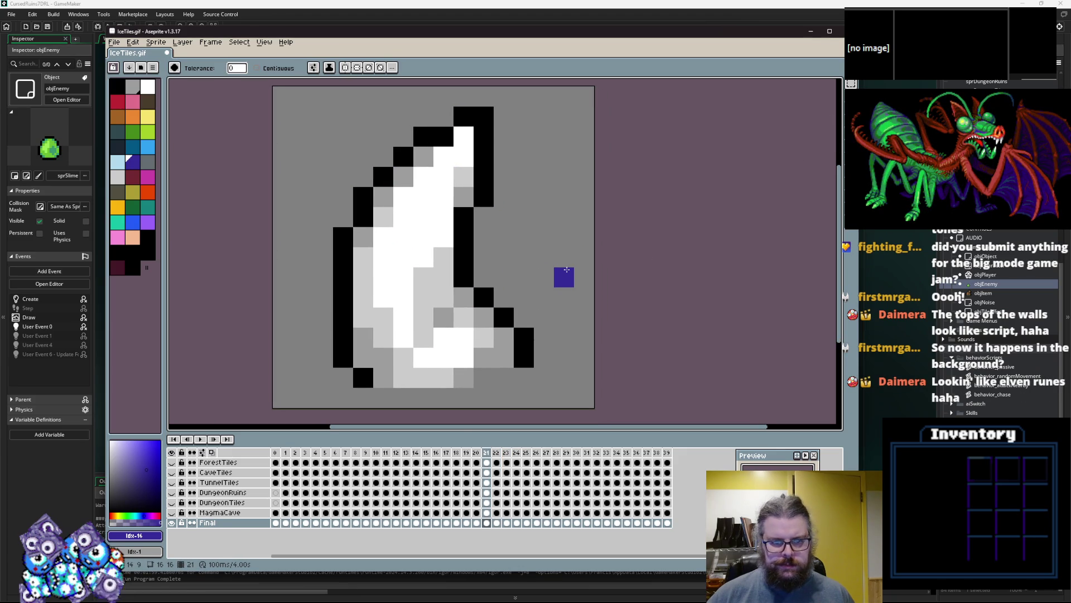
click(276, 482)
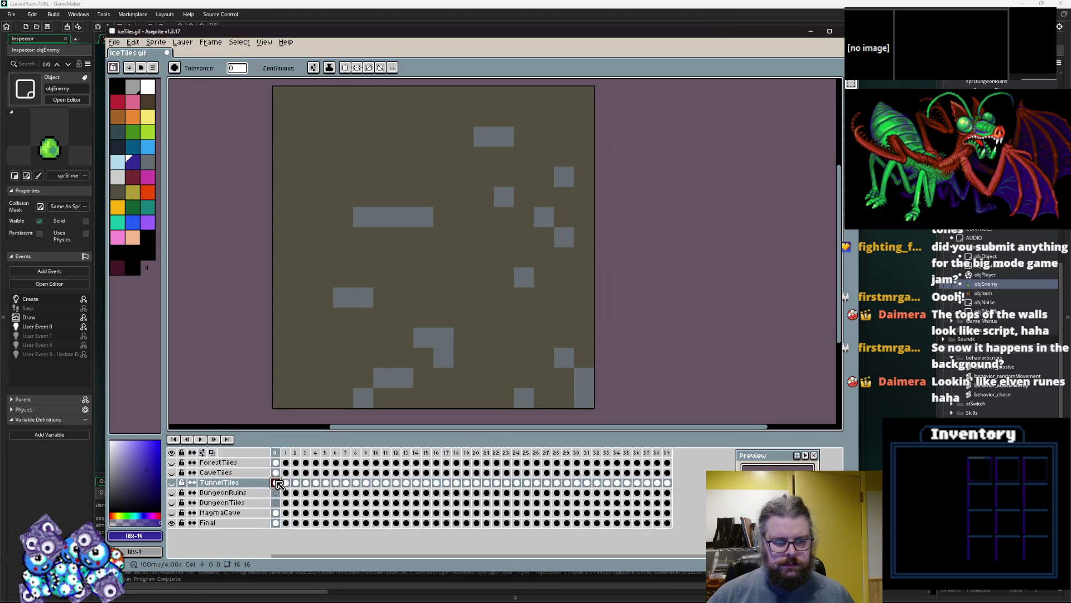
- Return to the Final layer and step forward through the frames toward frame 14
alt+click(480, 279)
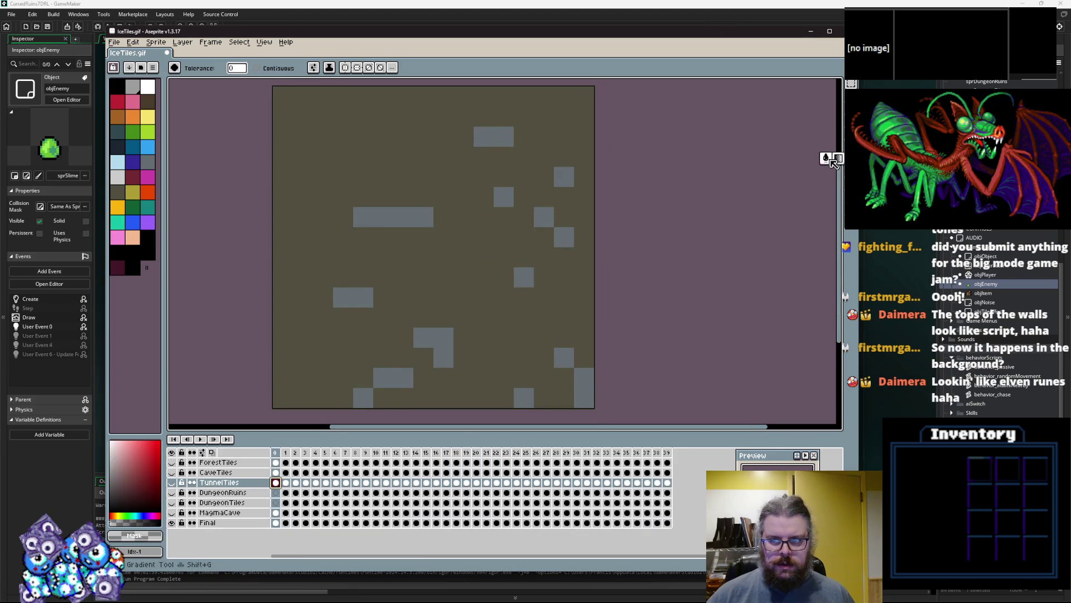
click(283, 525)
key(Right)
key(Right)
scroll(446, 362, down, 1)
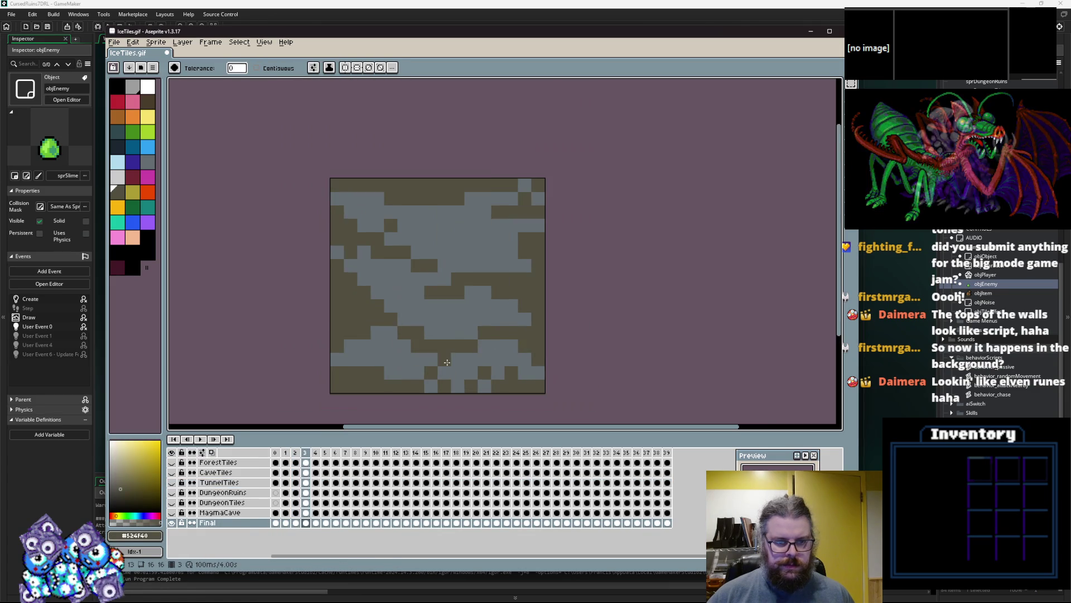
key(Right)
scroll(447, 362, up, 1)
key(Right)
key(Right)
key(Right)
key(Right)
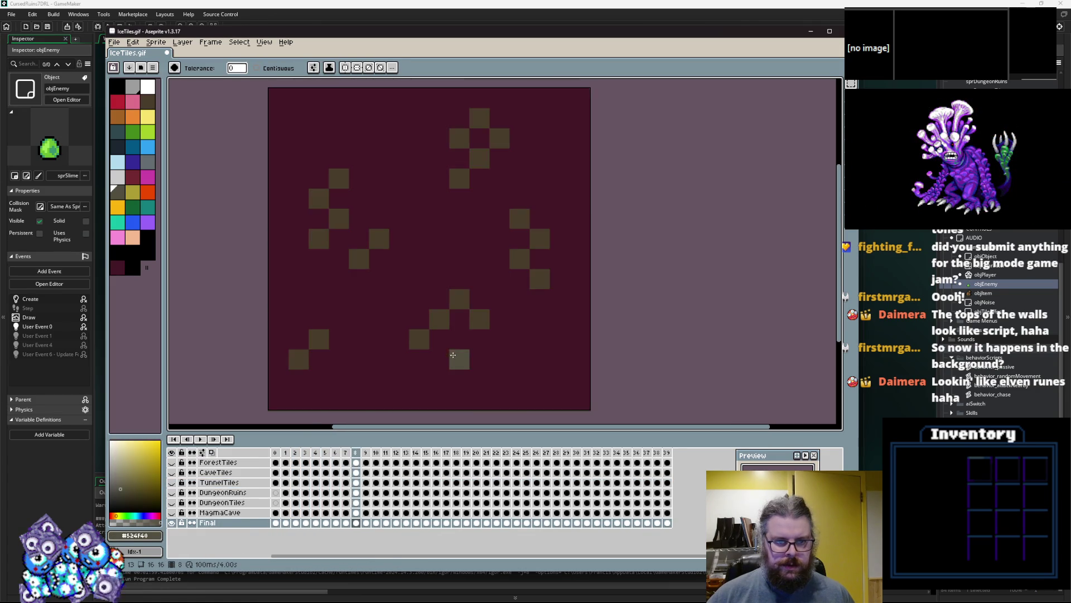
scroll(453, 356, down, 1)
key(Right)
key(Right)
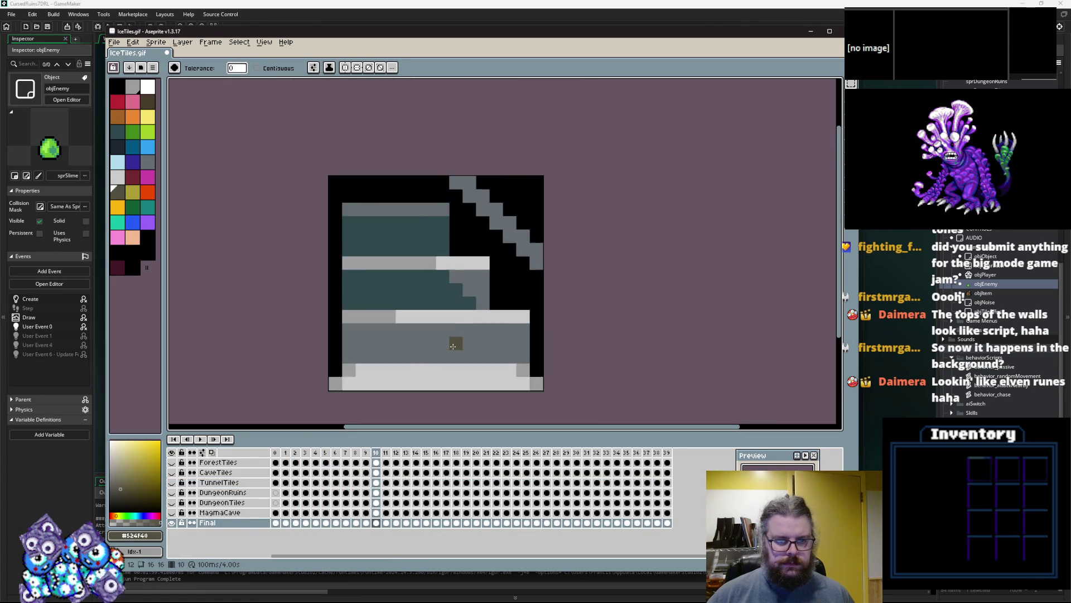
key(Right)
key(Right)
- Fill the grey background dark olive (#524F40) on each frame from 14 through 22
key(Right)
key(Right)
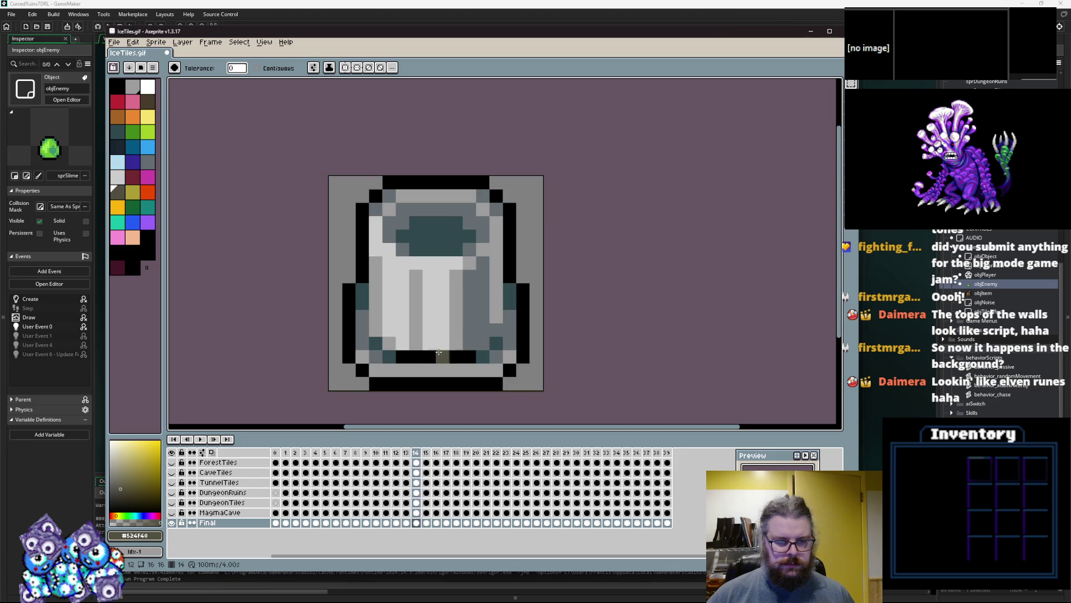
click(334, 386)
key(Right)
click(334, 387)
key(Right)
click(334, 387)
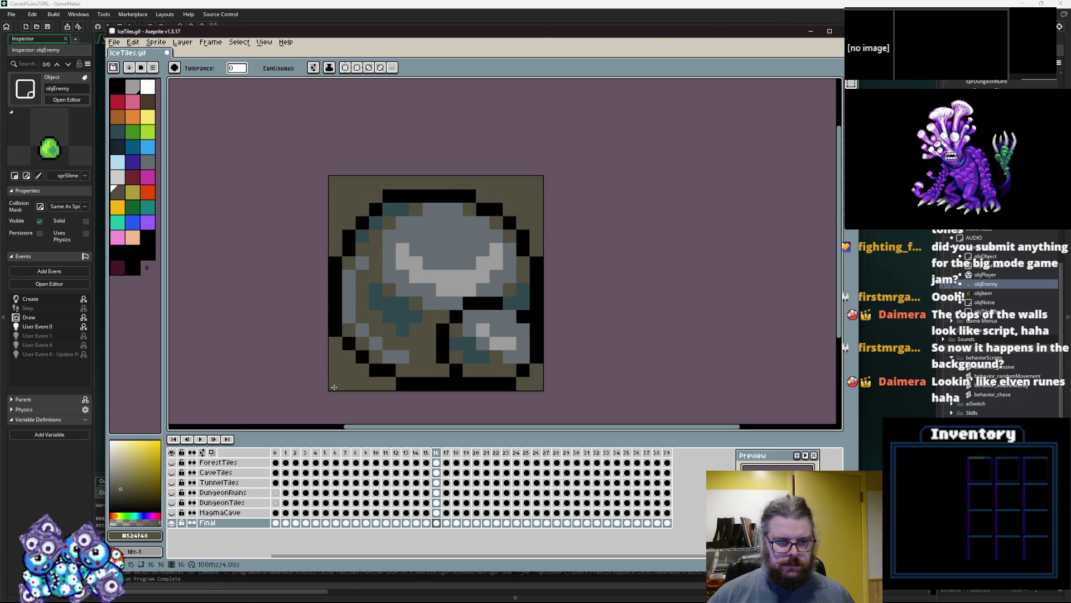
key(Right)
click(334, 387)
key(Right)
click(334, 387)
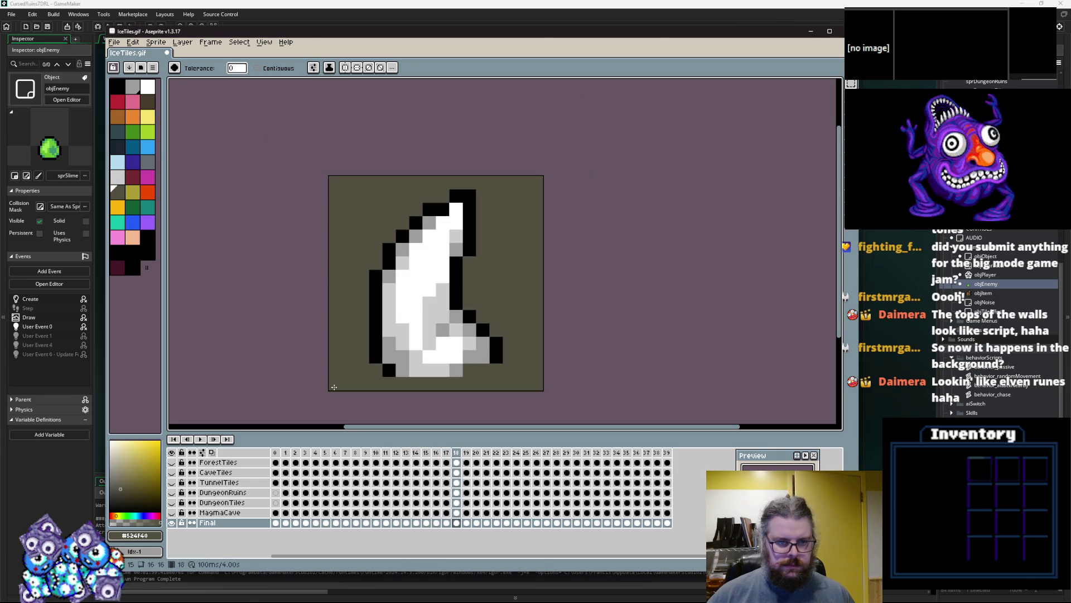
key(Right)
click(333, 387)
key(Right)
key(Right)
click(334, 387)
key(Right)
click(333, 387)
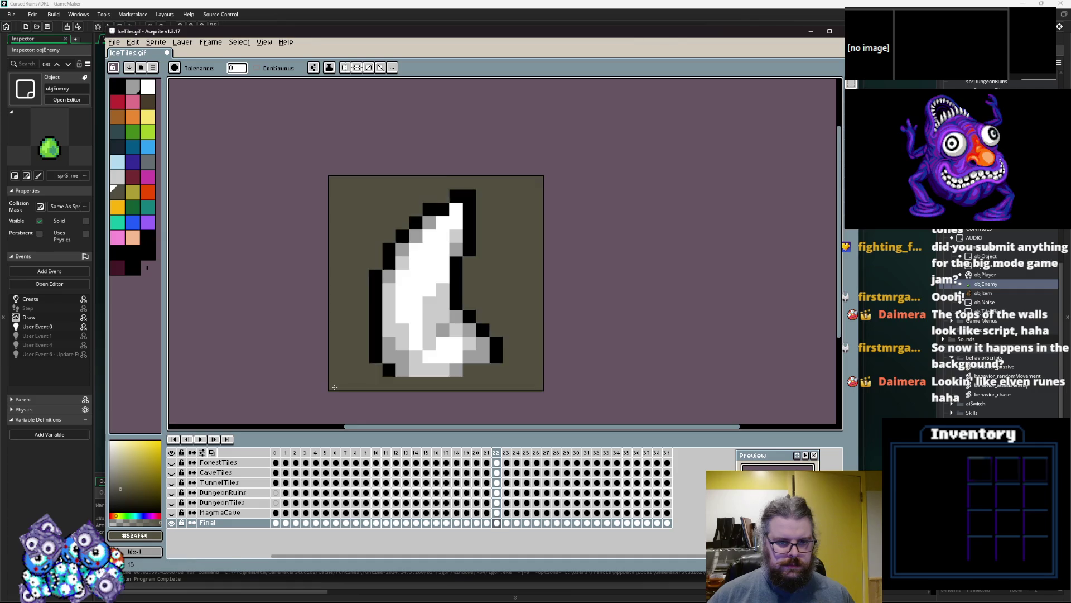
key(Right)
key(alt)
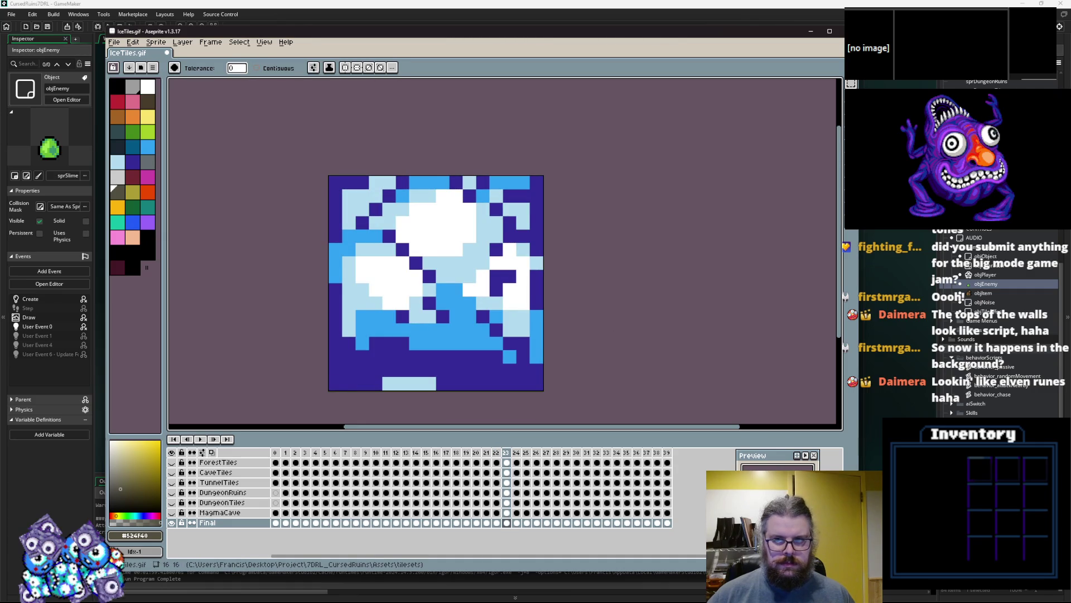
- With the Pencil, paint dark olive #524F40 pixels into the ice tile corners on frames 24 and 25
key(b)
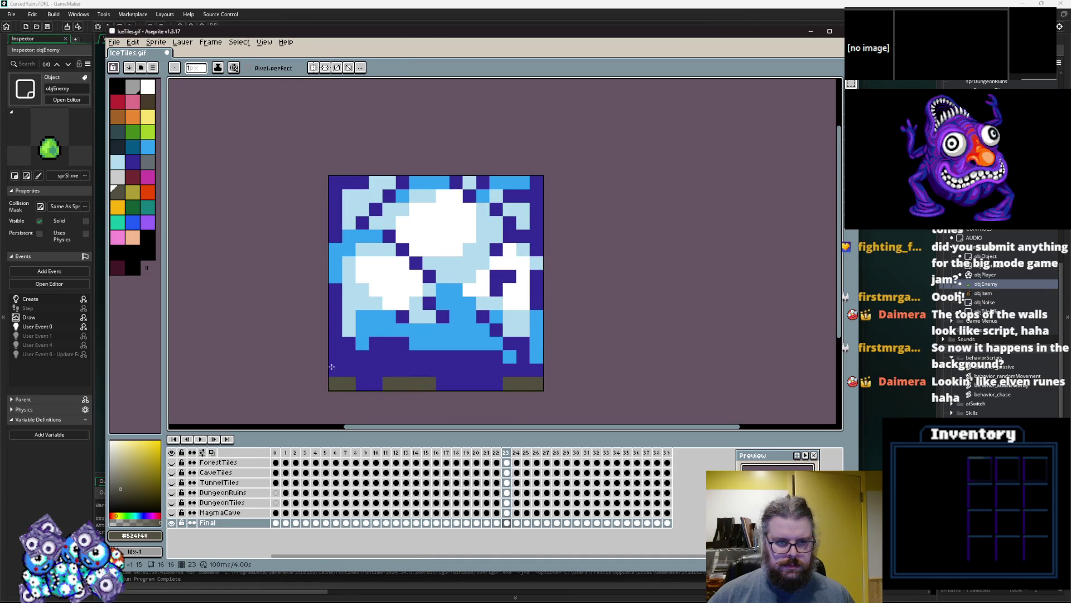
key(Right)
drag(523, 183, 537, 196)
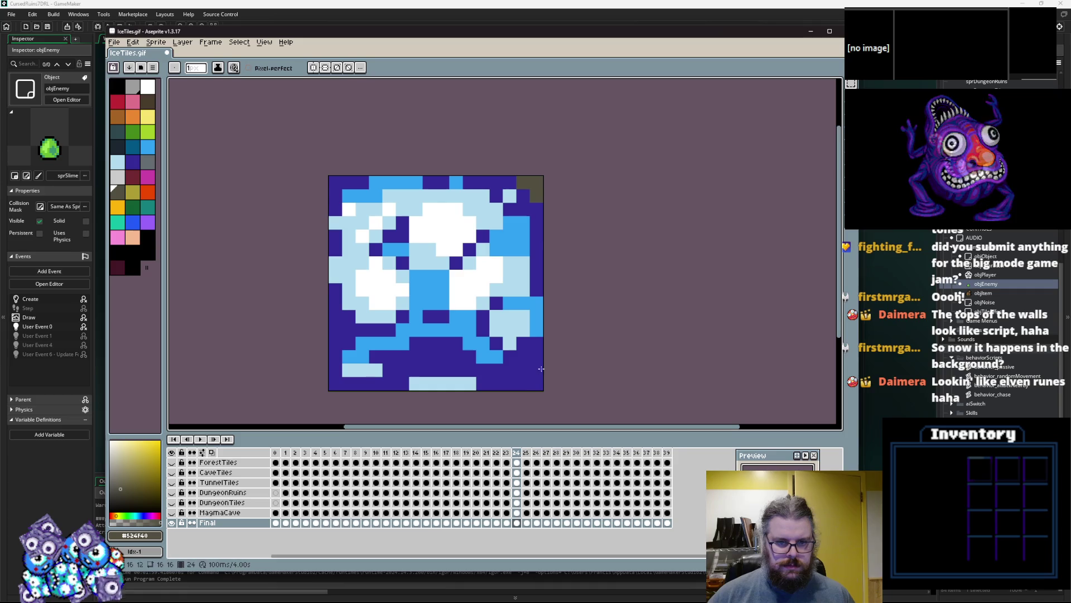
drag(536, 370, 510, 384)
key(Right)
click(334, 382)
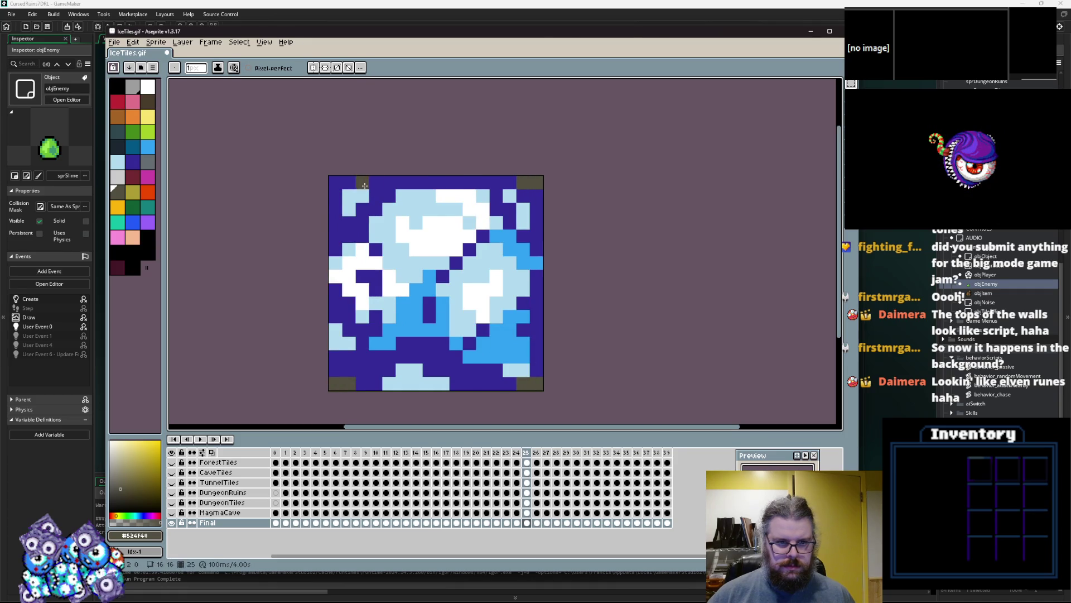
click(335, 183)
key(Right)
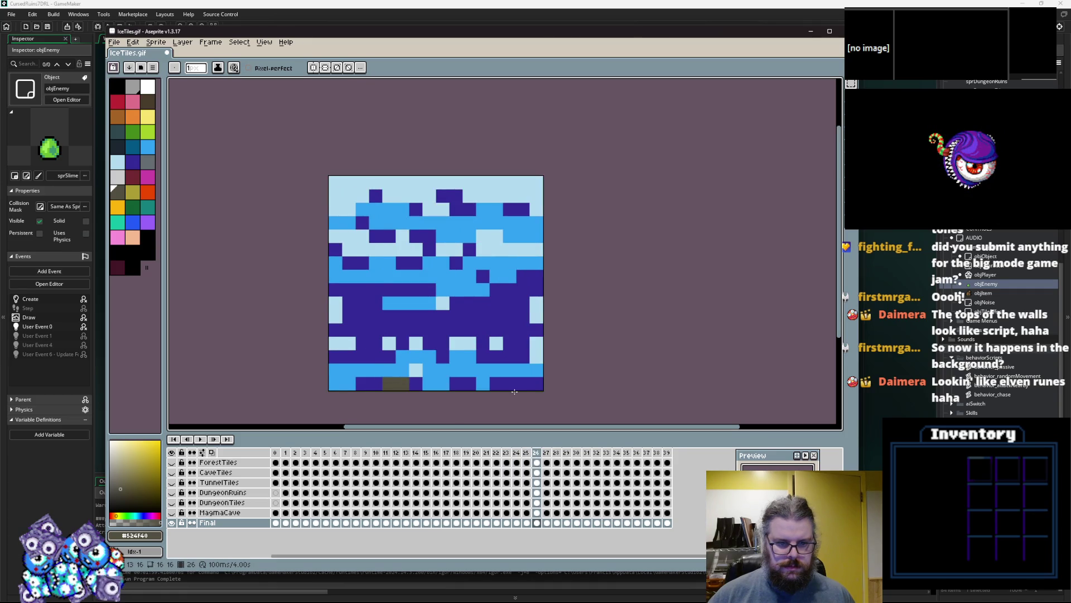
key(Right)
key(Right)
key(Right)
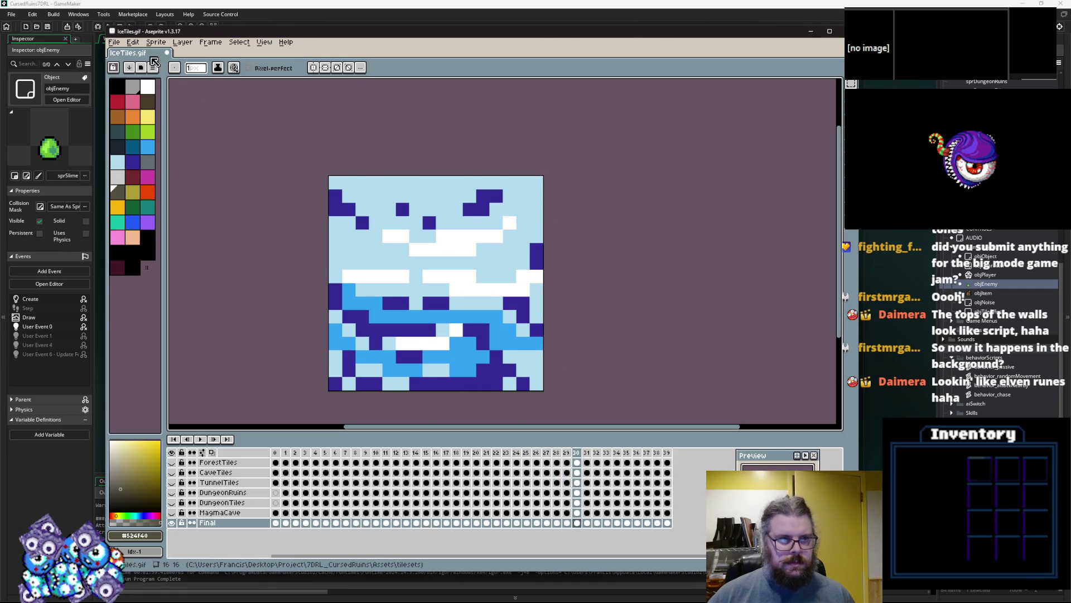
- Save IceTiles.gif, also save it over AllTiles.ase, and return to GameMaker
click(113, 44)
click(120, 88)
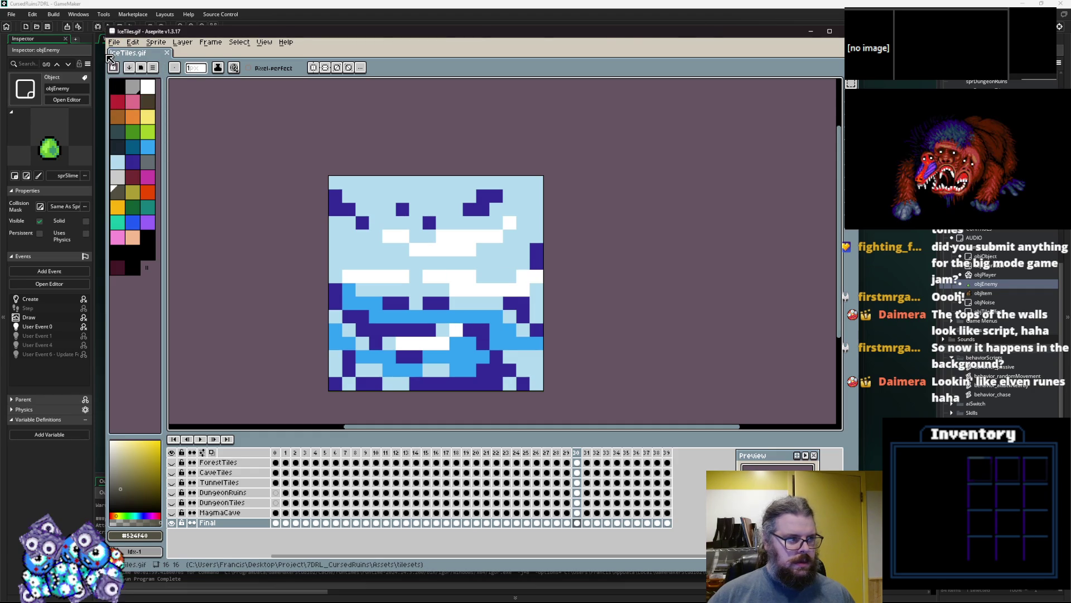
click(114, 44)
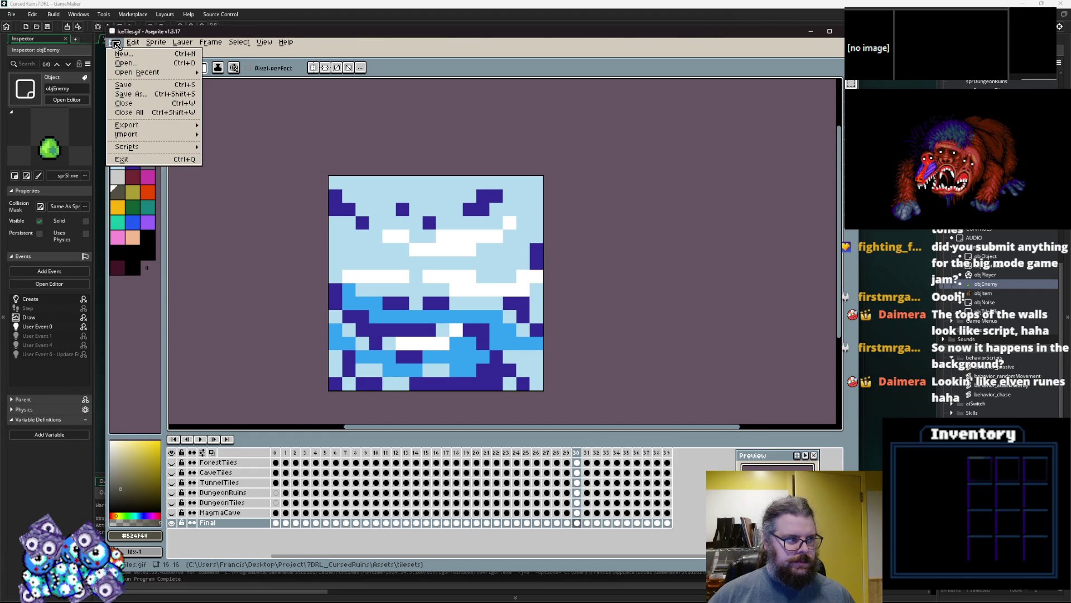
mouse_move(144, 73)
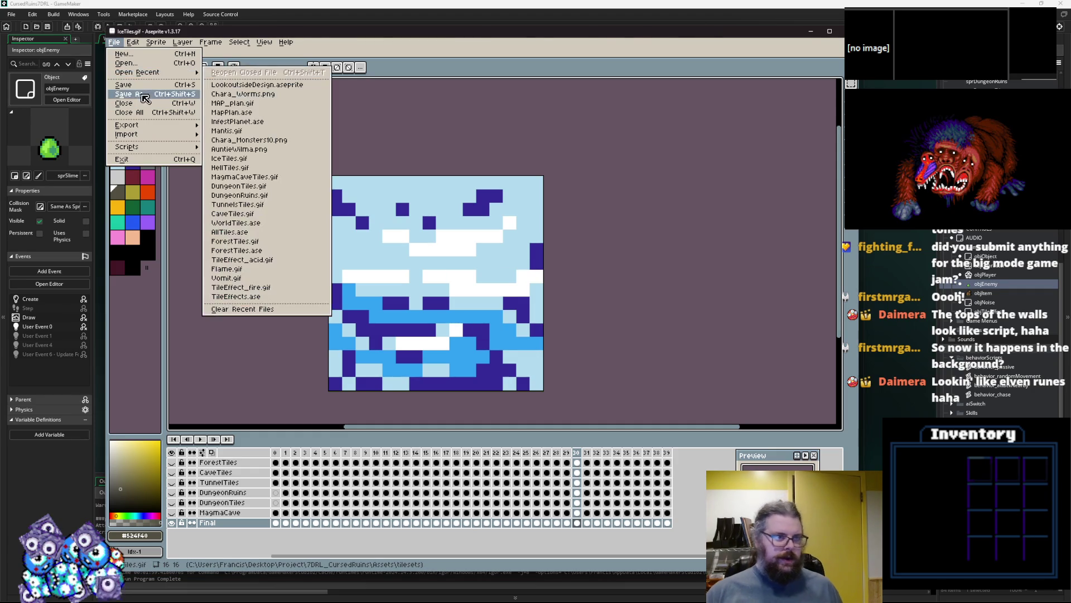
click(142, 95)
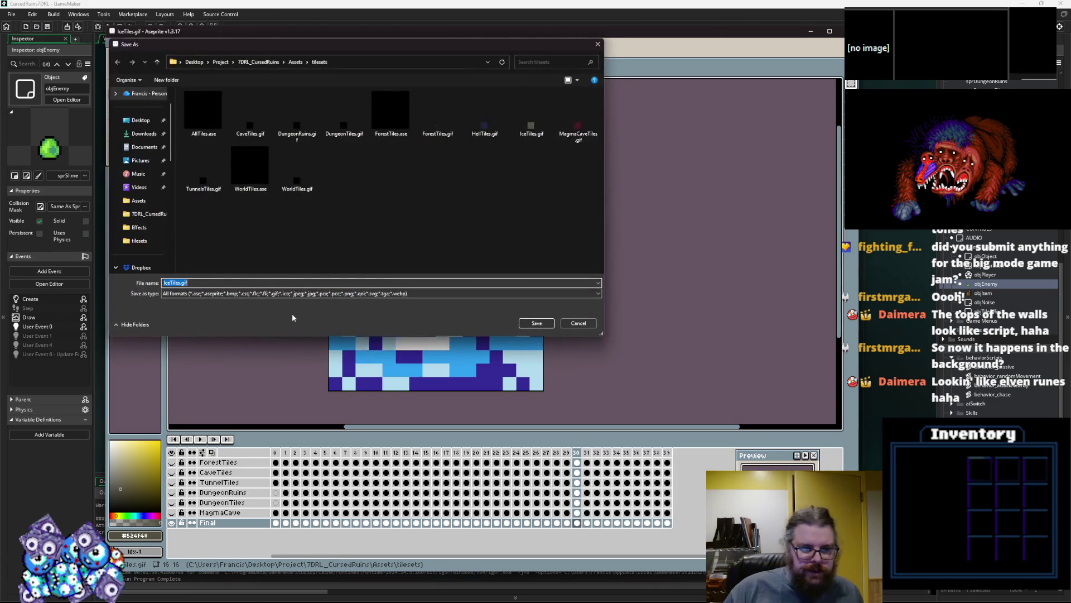
click(203, 110)
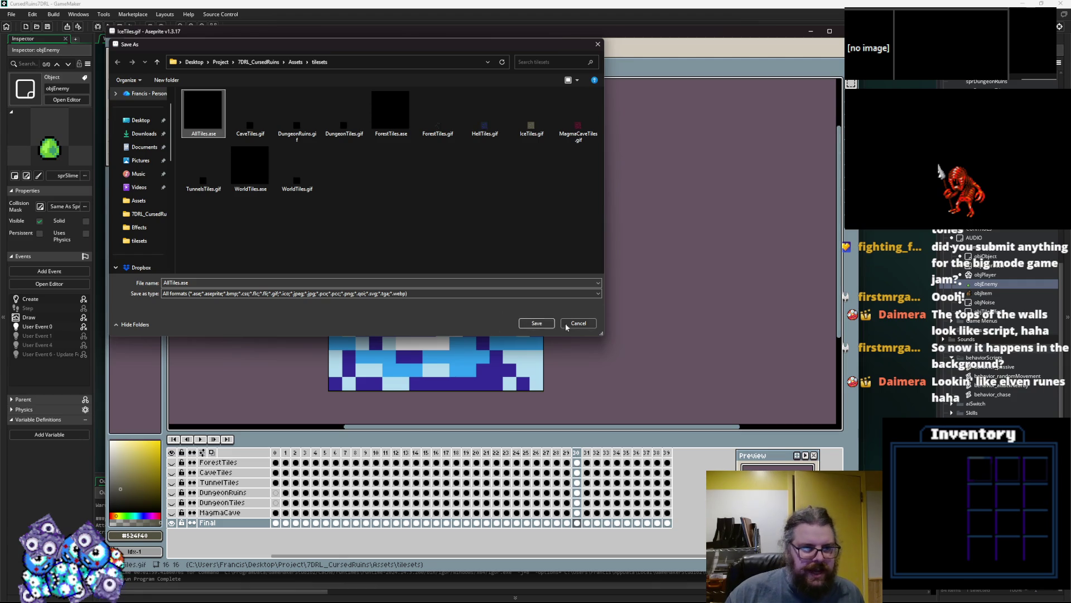
click(537, 323)
click(554, 305)
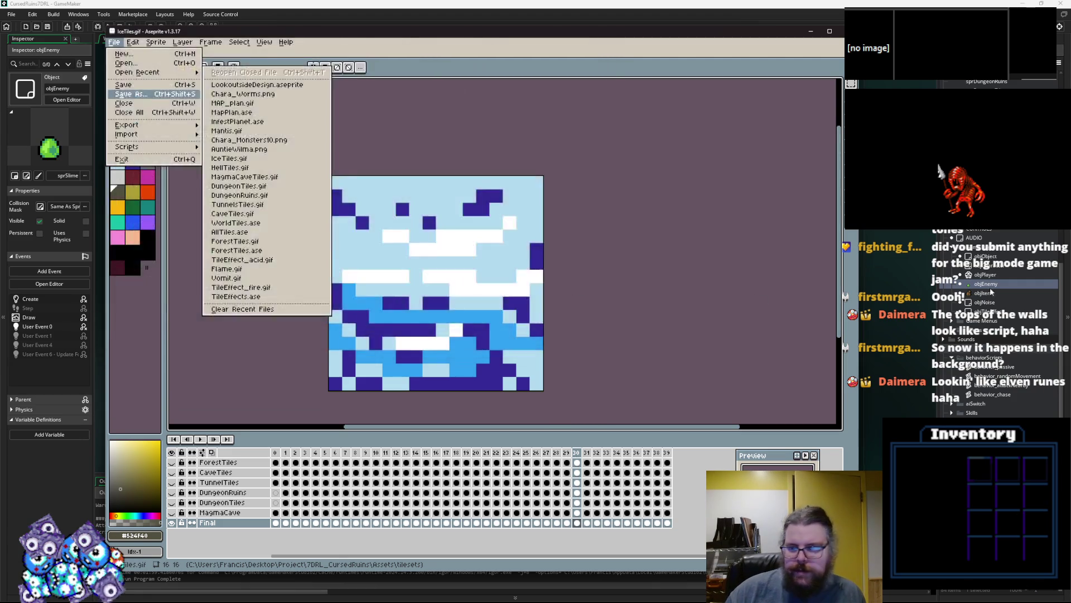
key(alt+Tab)
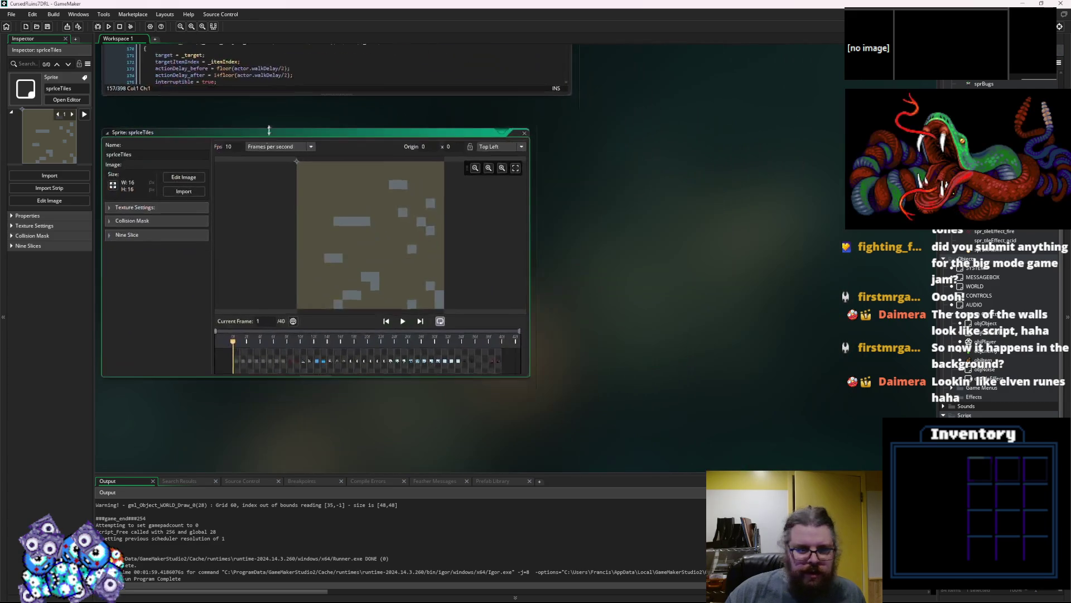
- Reimport IceTiles.gif into the sprIceTiles sprite and close its sprite editor
click(184, 192)
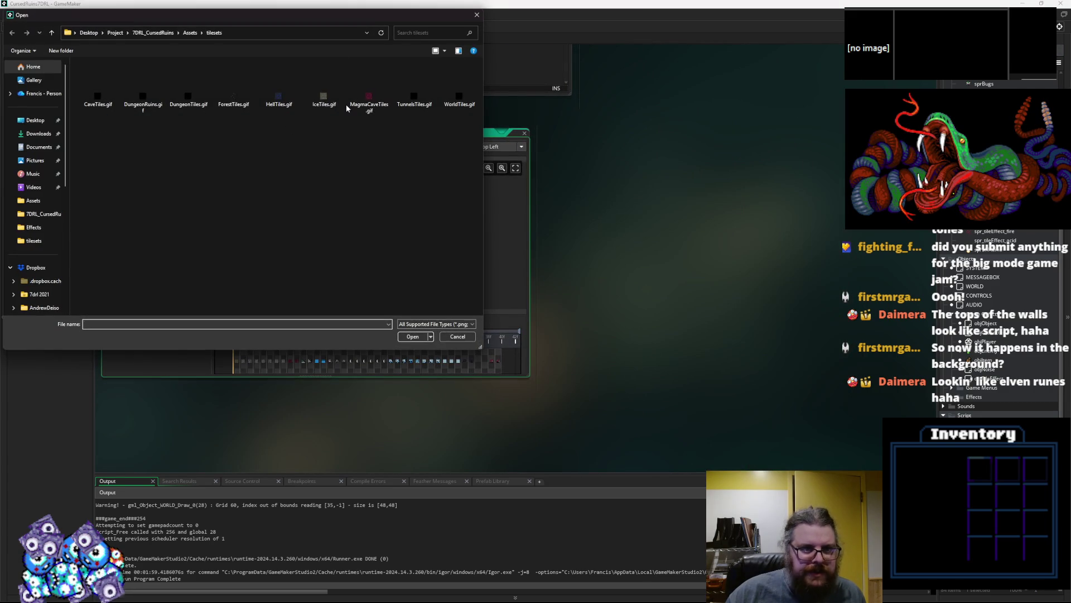
click(323, 99)
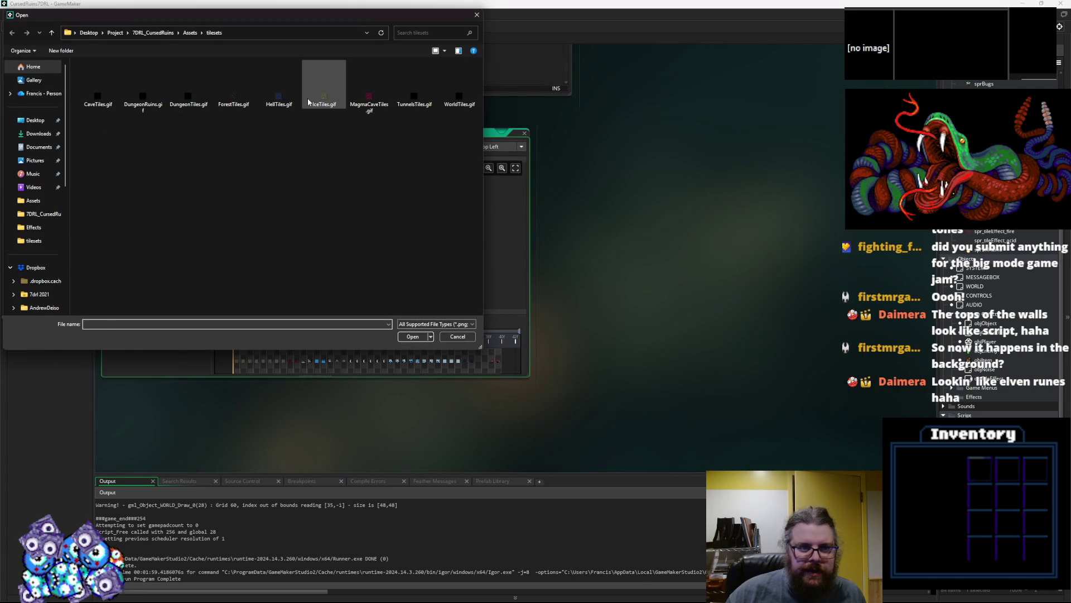
click(413, 336)
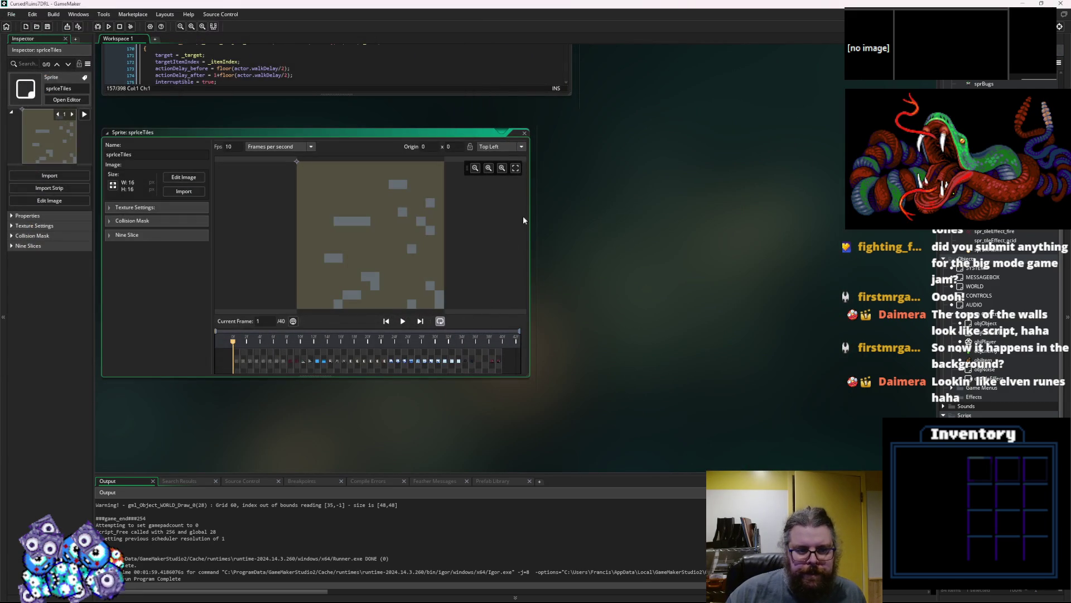
click(525, 133)
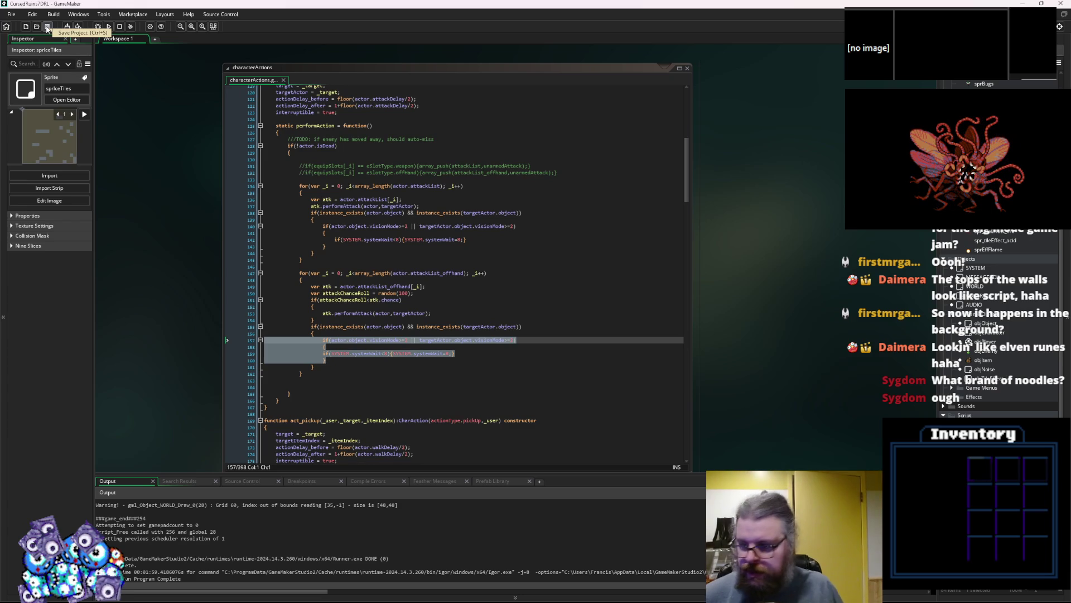
click(457, 255)
click(48, 26)
click(99, 29)
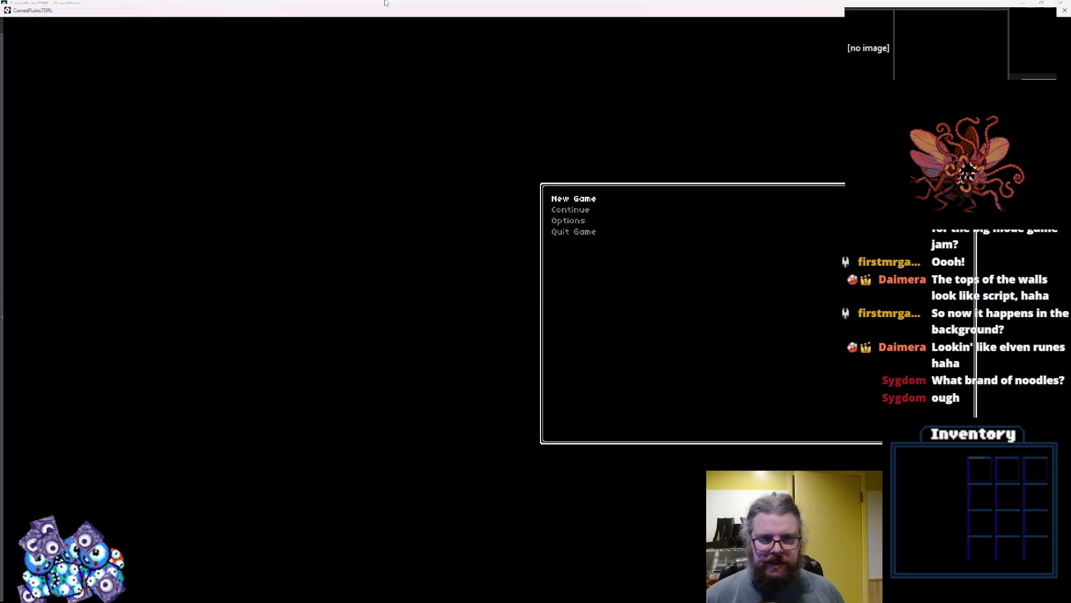
key(Return)
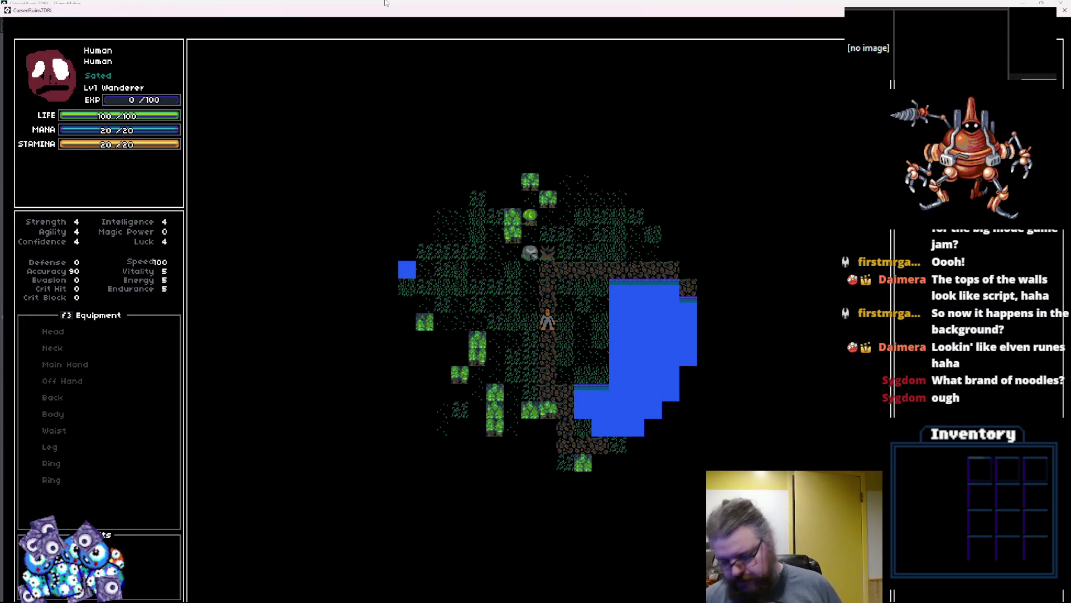
key(Right)
key(Down)
key(Down)
key(Down)
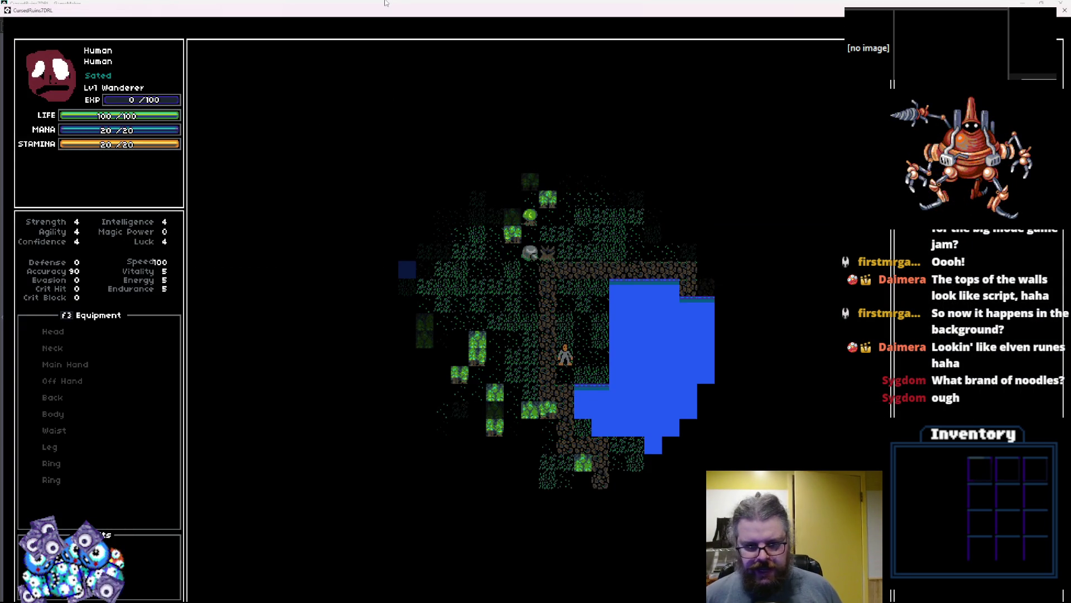
key(Right)
key(Down)
key(Down)
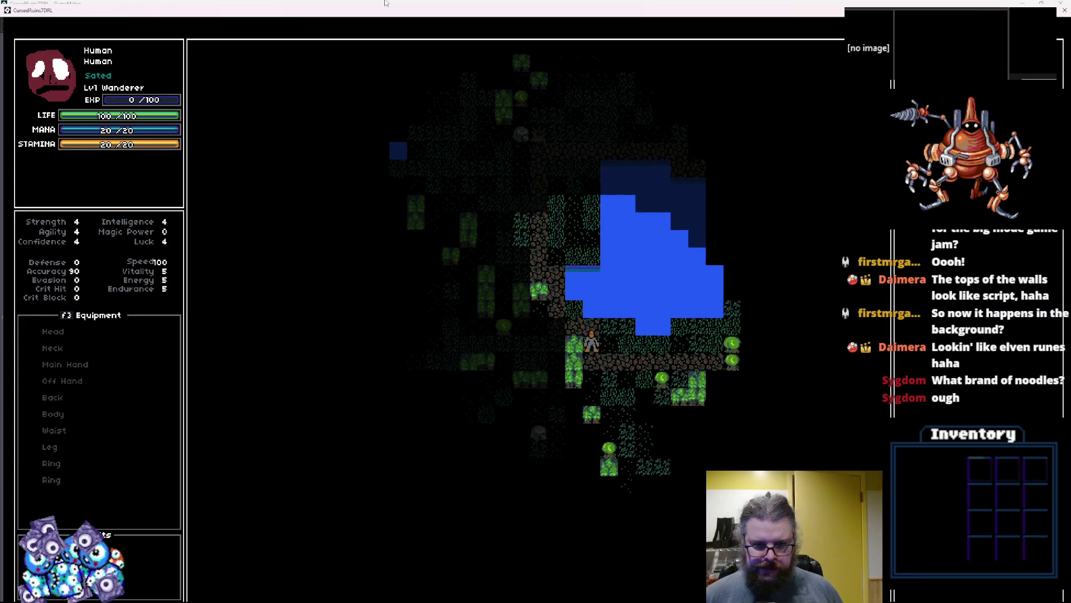
key(Right)
key(Right)
key(Right)
key(KP_3)
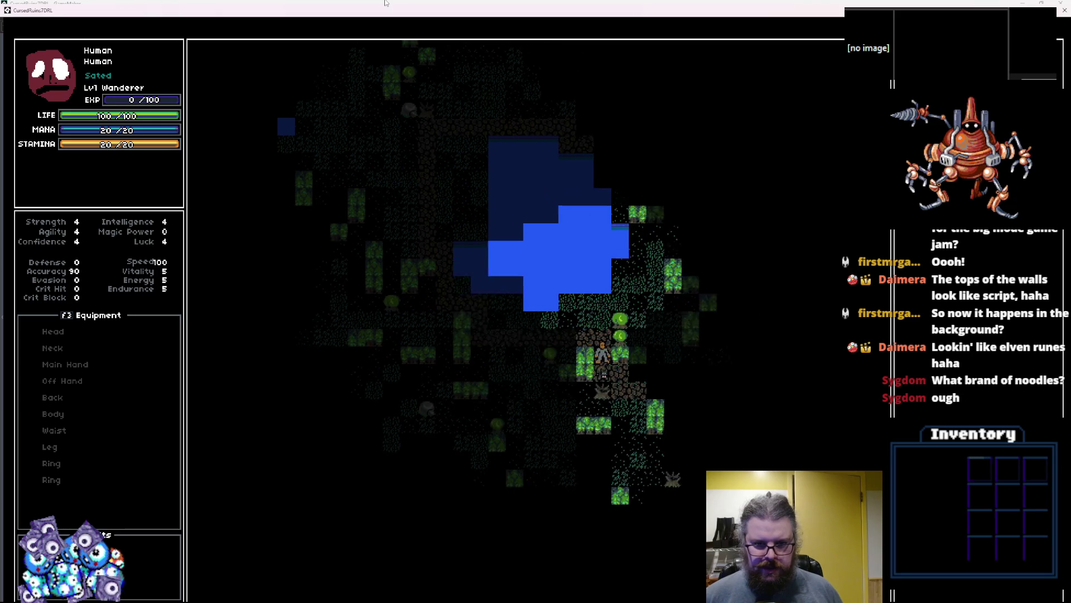
key(KP_2)
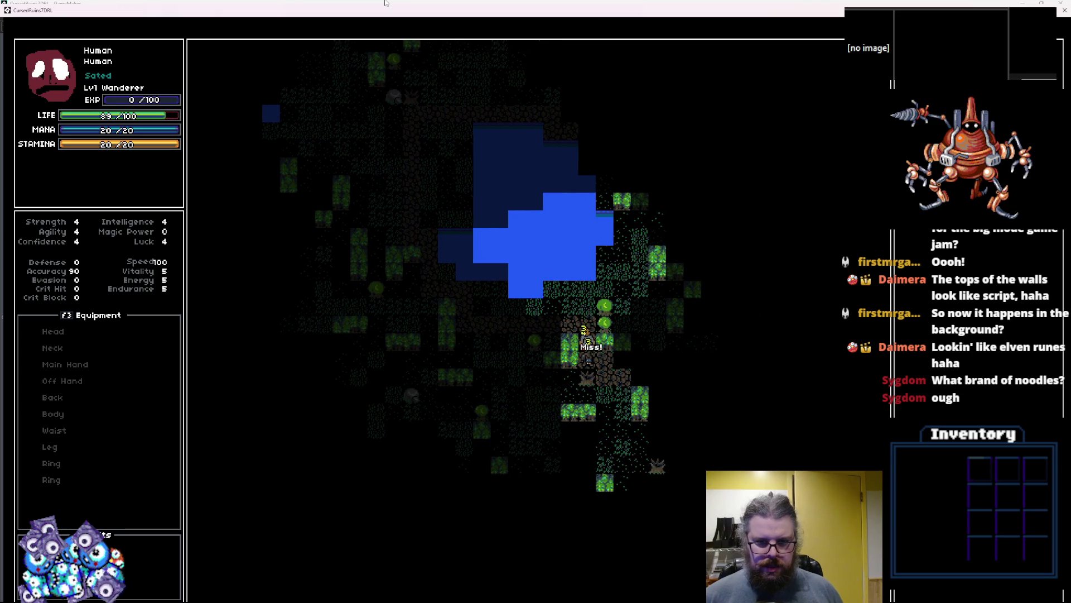
key(KP_2)
key(KP_2)
key(KP_8)
key(KP_8)
key(KP_8)
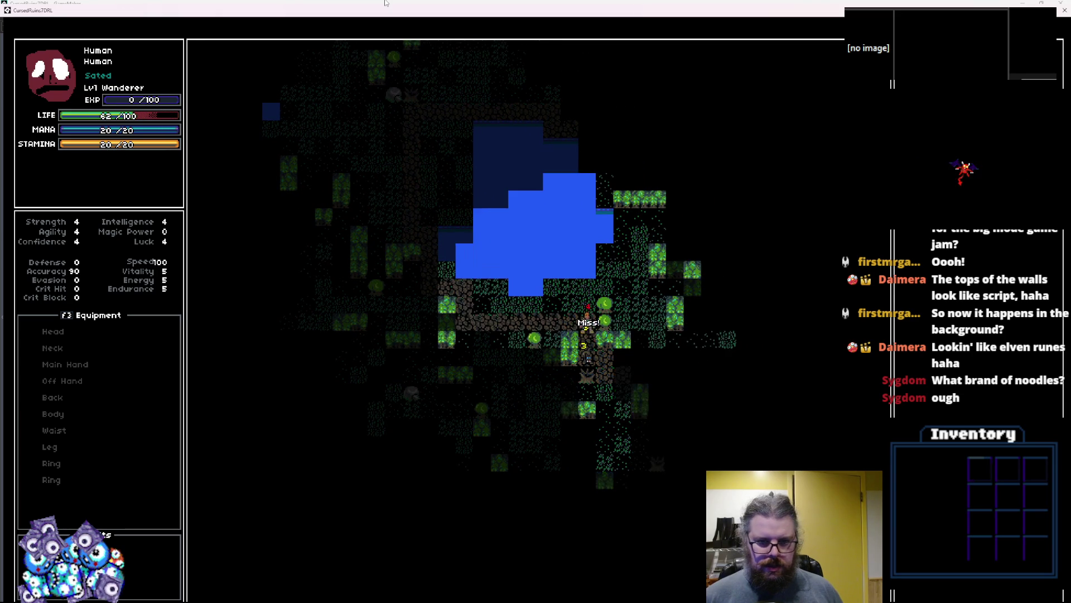
click(1065, 11)
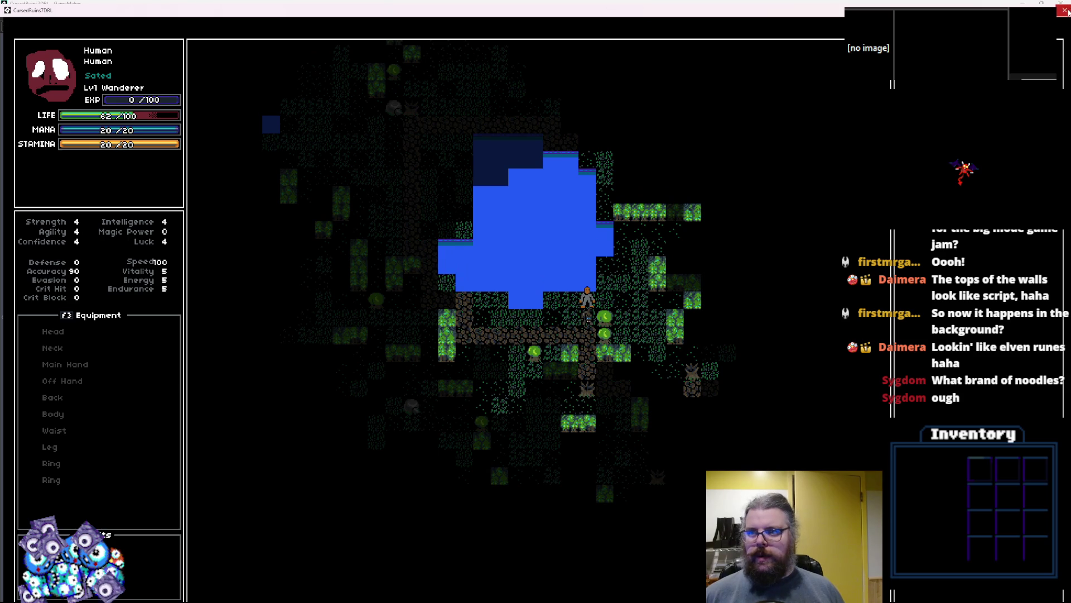
click(202, 51)
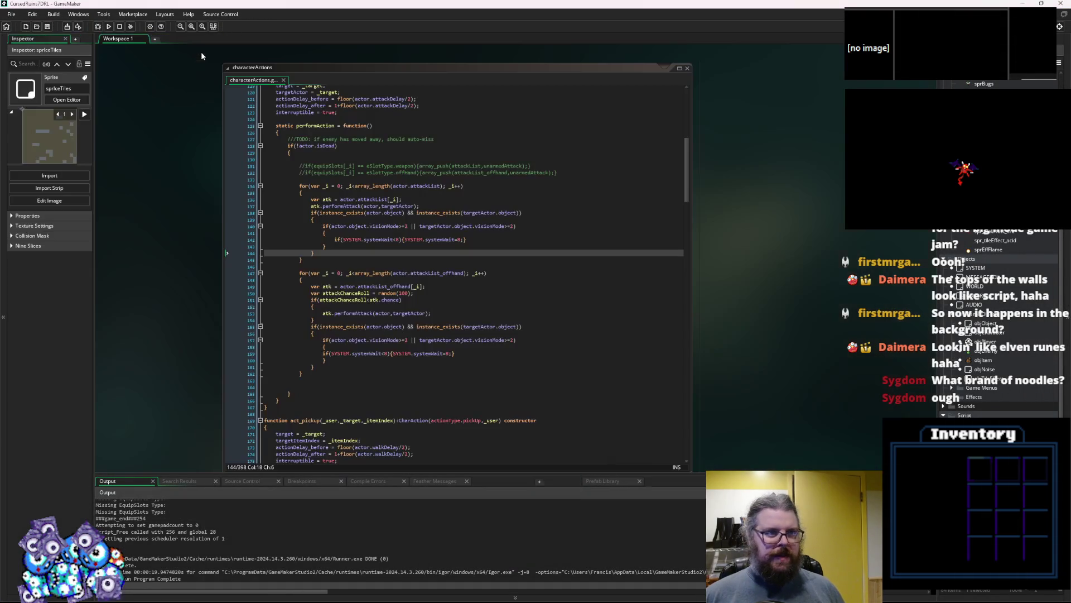
- Cycle through the open code editors and inspect the case 7 branch of levelData.gml
key(ctrl+Tab)
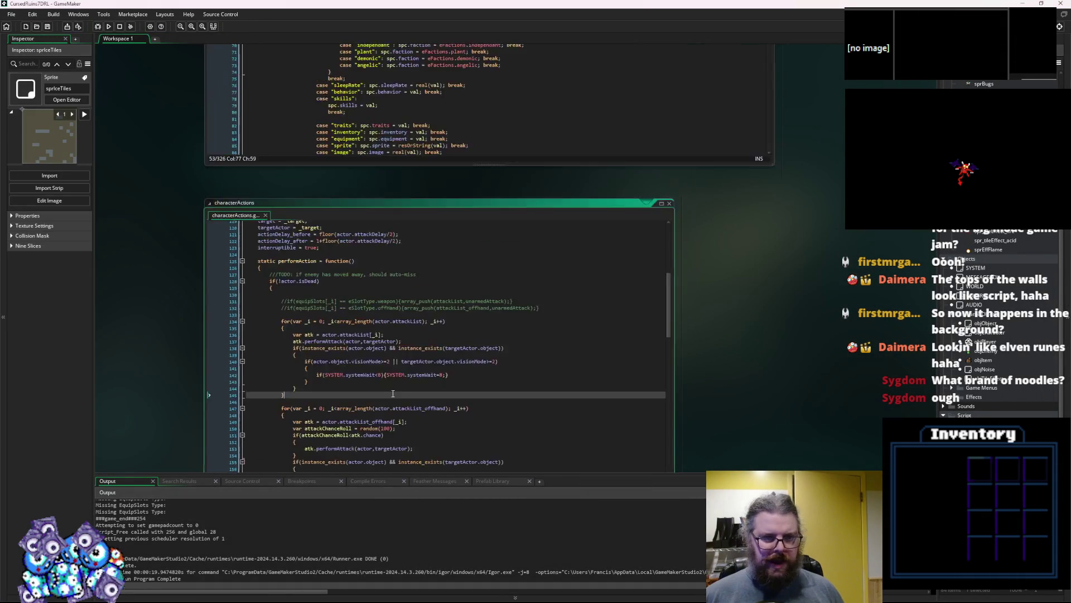
key(ctrl+Tab)
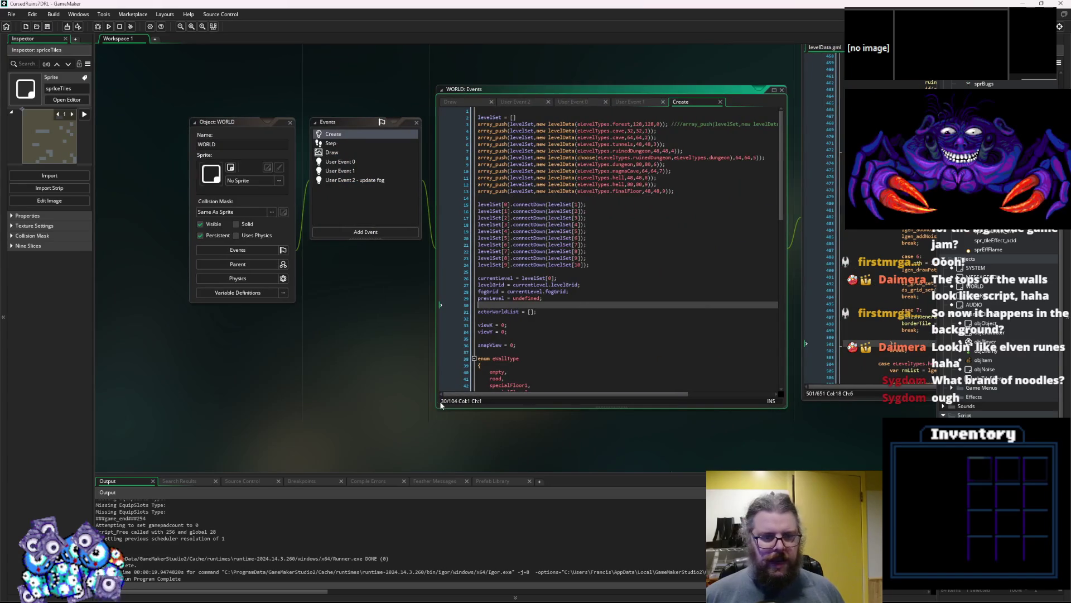
click(639, 340)
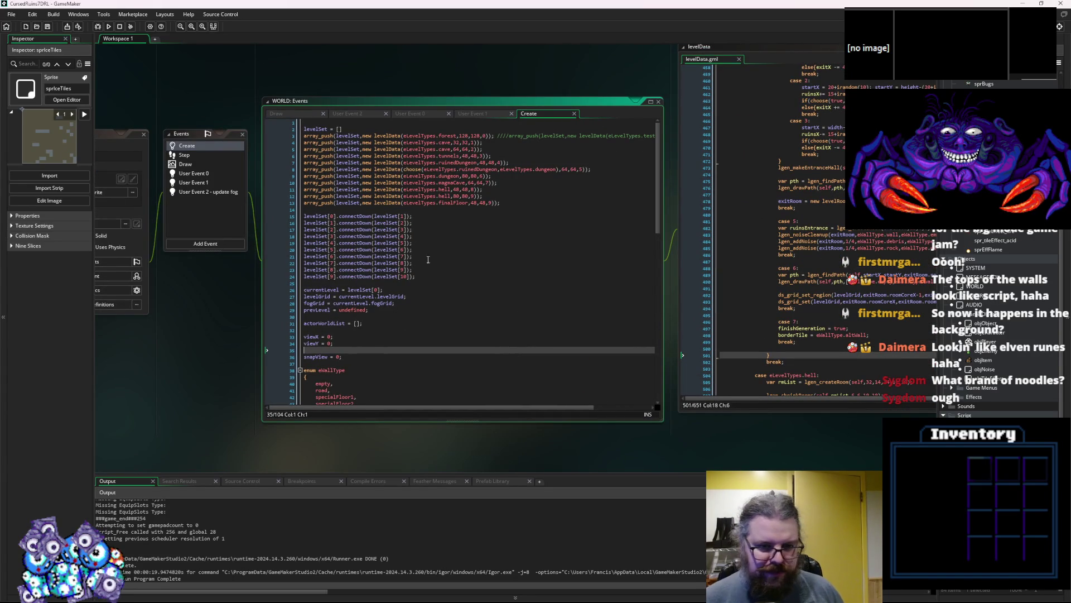
click(436, 313)
click(440, 350)
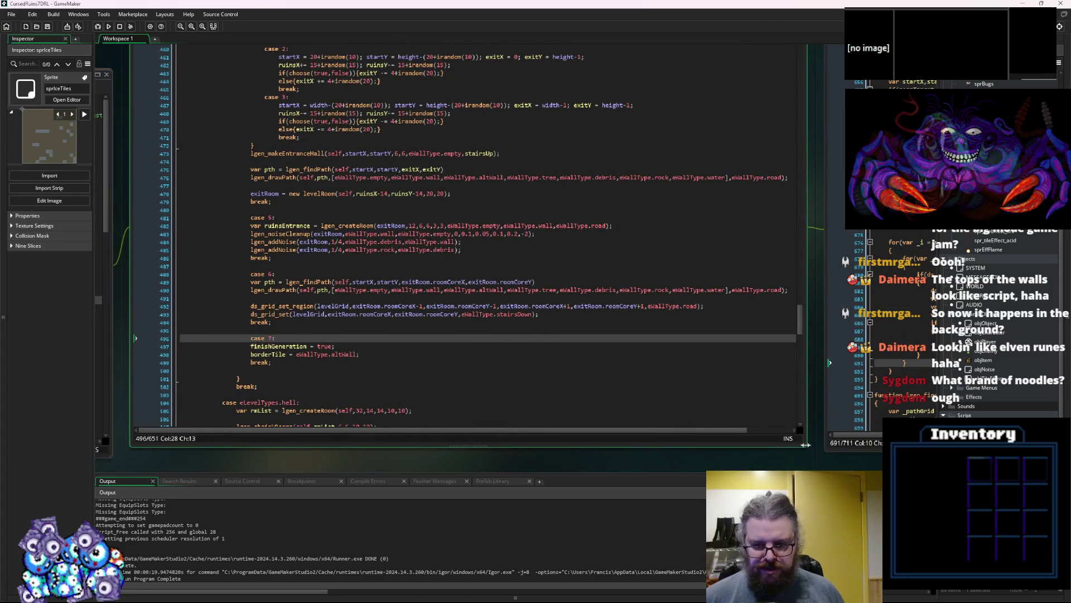
drag(806, 448, 700, 442)
key(Down)
key(Down)
key(End)
click(531, 357)
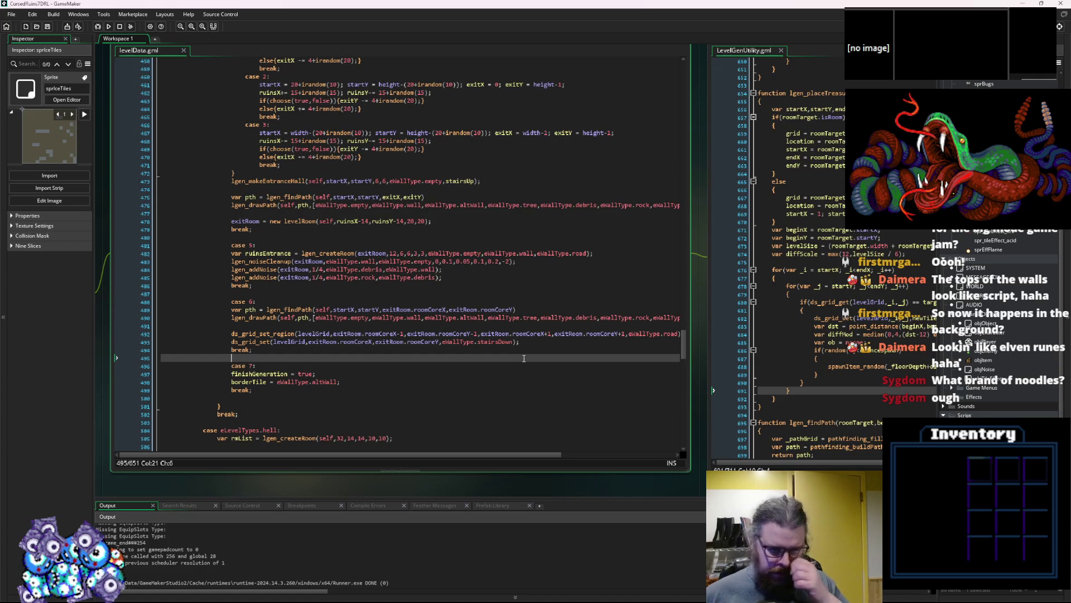
- Bring LevelGenUtility.gml into view and scroll up to the creature-spawning loop
click(871, 342)
scroll(420, 360, up, 11)
click(430, 349)
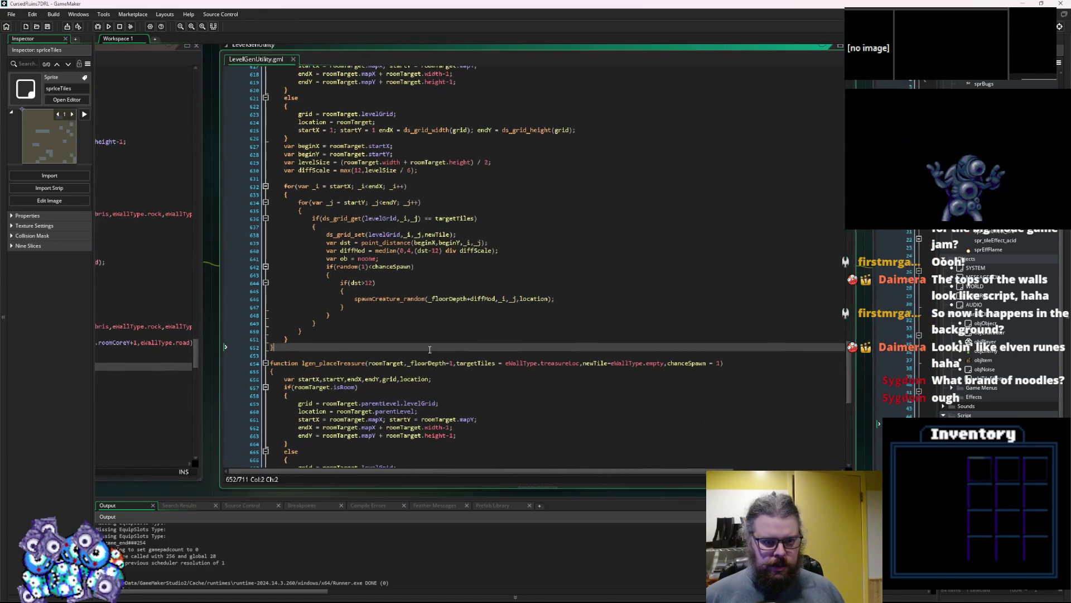
- Add 'var ch = chanceSpawn;' after the var ob line and use ch in the random spawn check
ctrl+scroll(429, 349, up, 2)
click(394, 249)
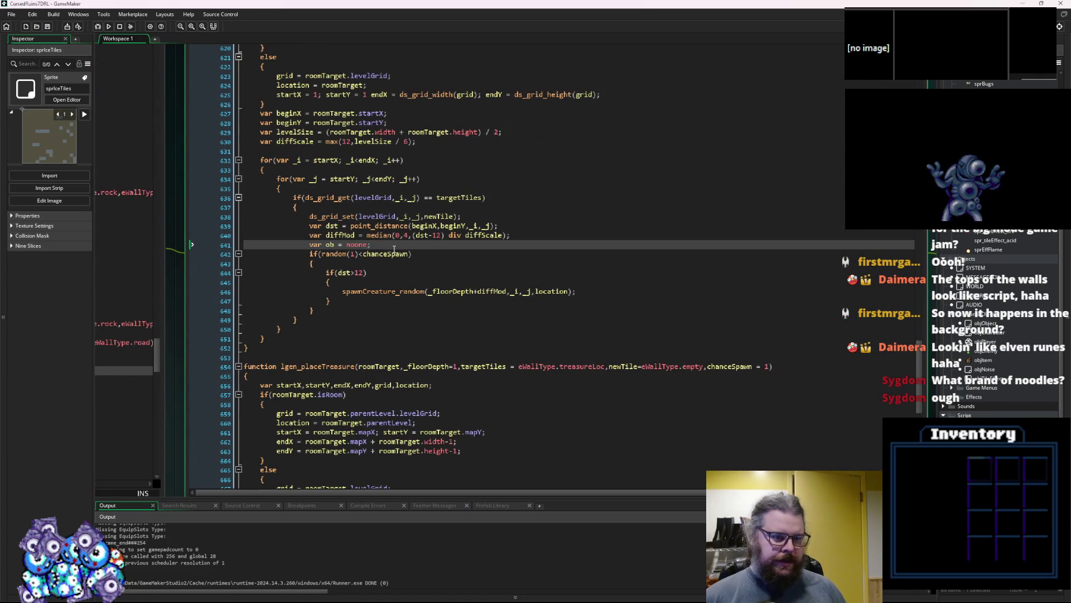
key(Return)
key(Return)
key(Up)
text(var ch = ch)
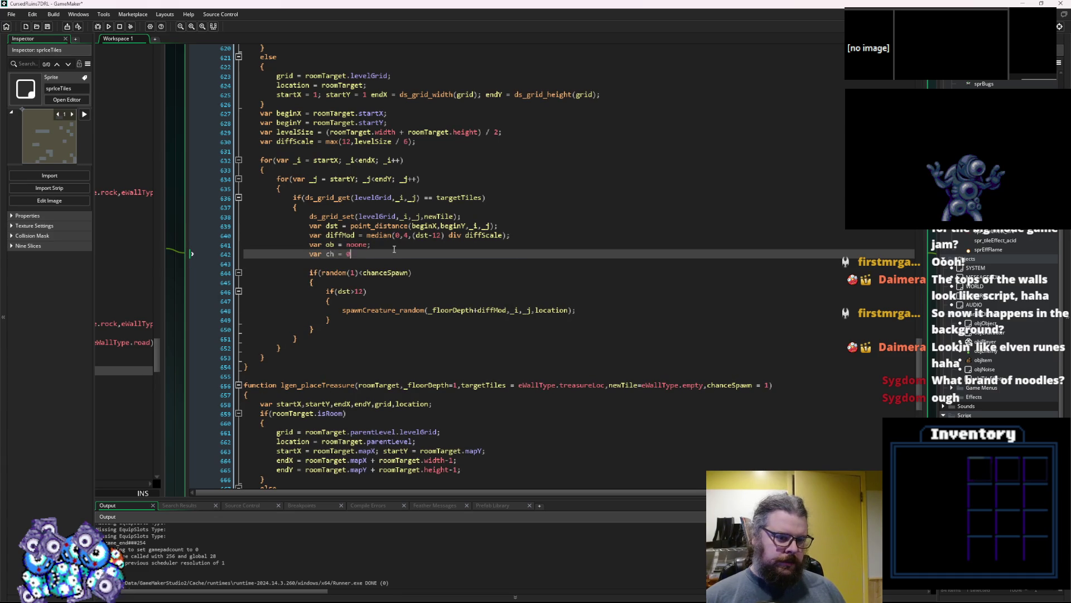
text(anceSpawn;)
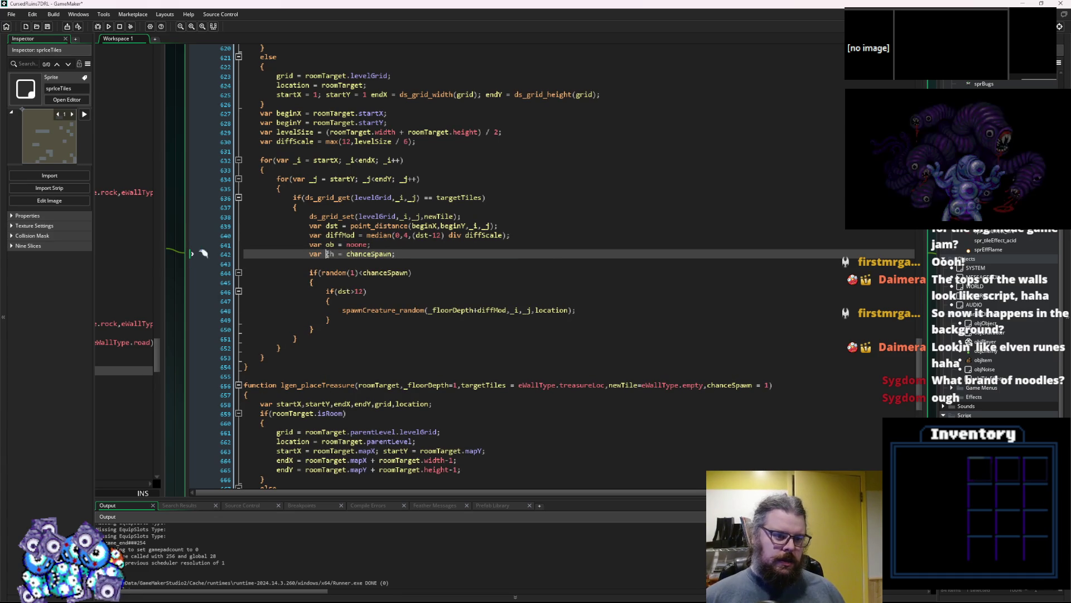
double_click(367, 254)
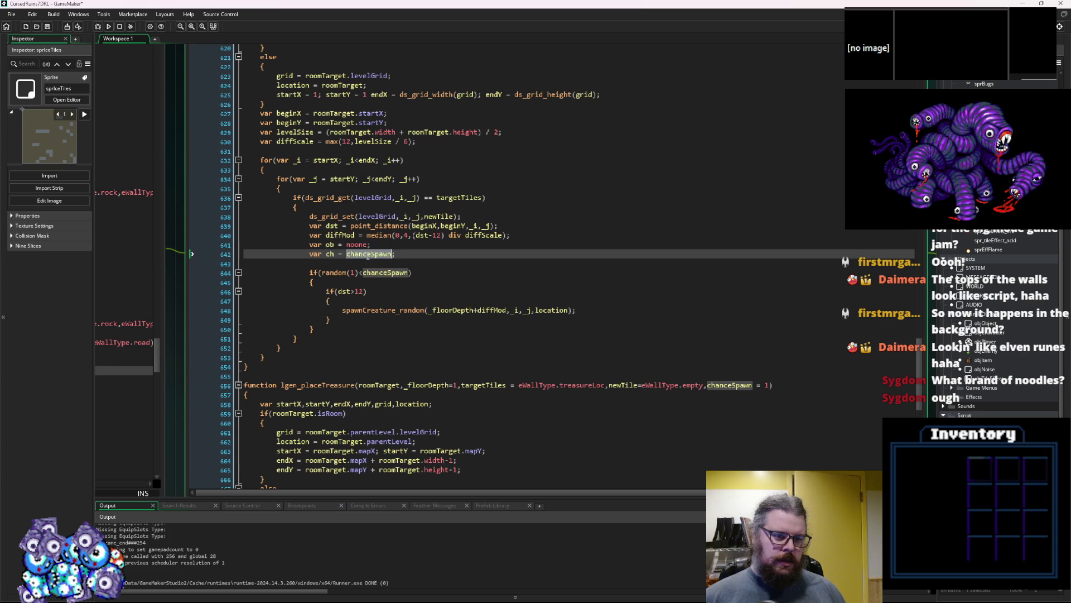
click(326, 254)
double_click(386, 273)
text(ch)
- Add 'if(dst<24){ch = ch*0.75;}' on the next line and duplicate that line
click(386, 265)
text(if(dst<2)
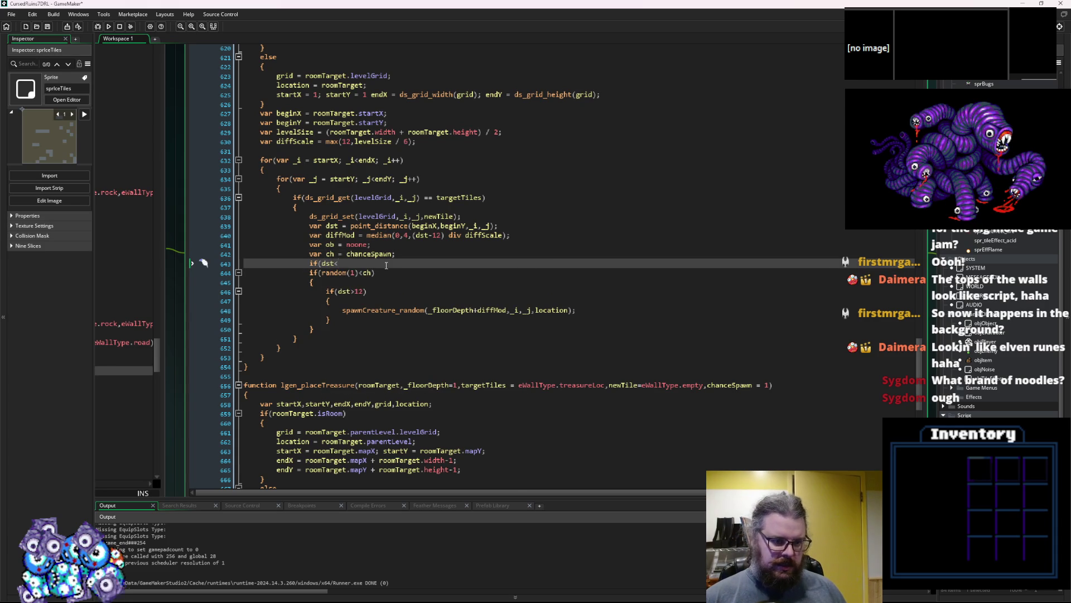
text(4)
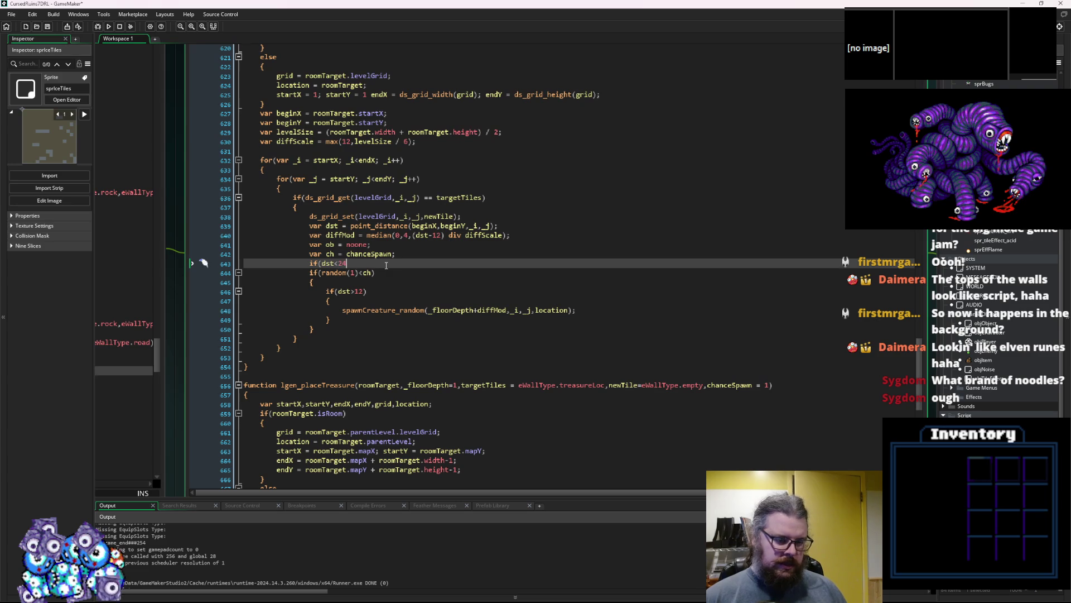
text(){ch = )
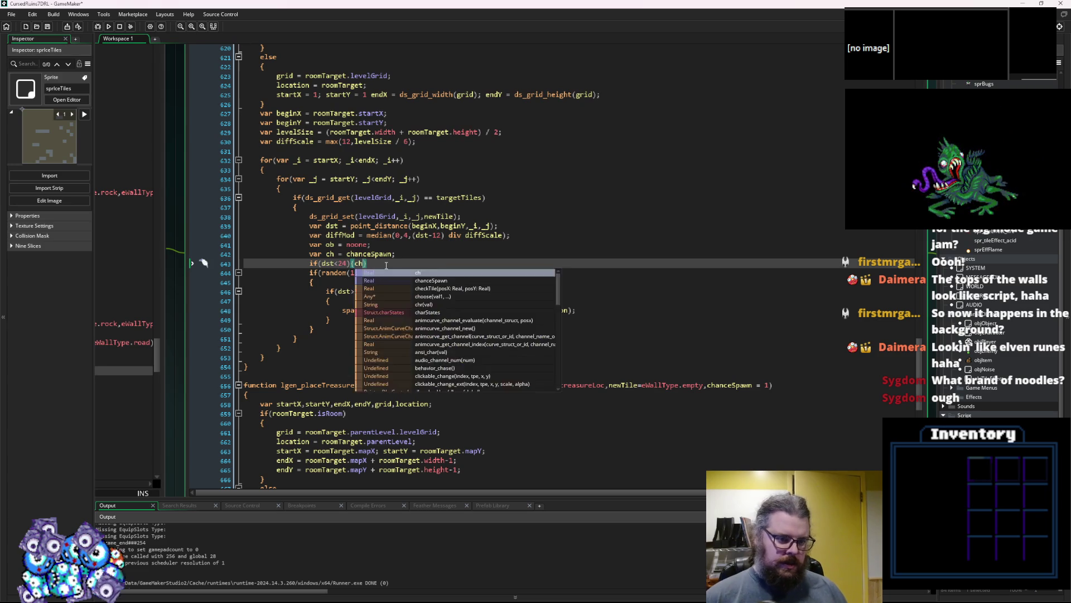
text(ch)
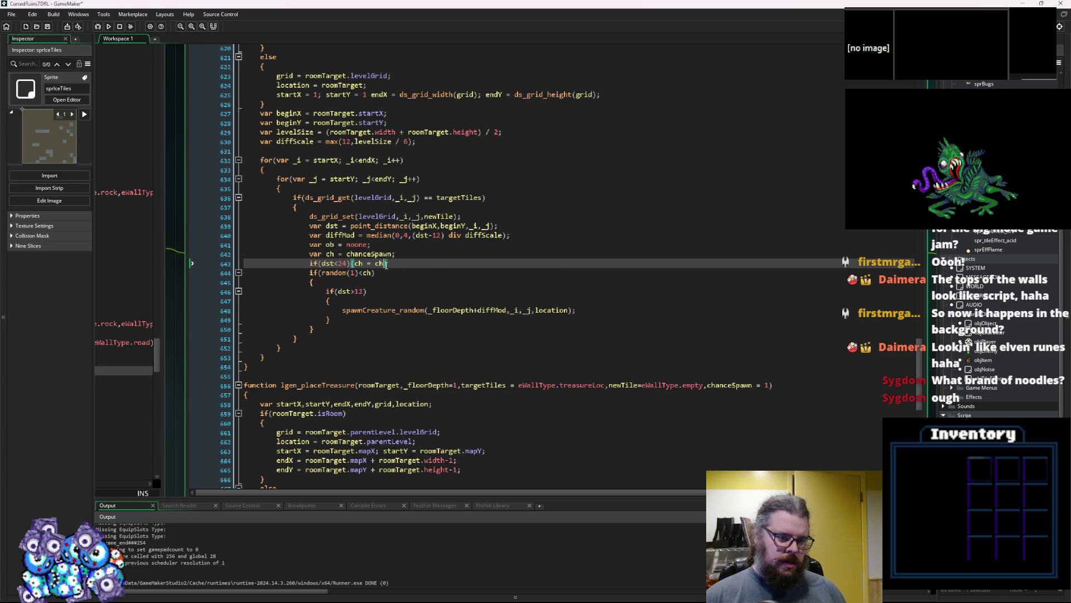
text(*0.)
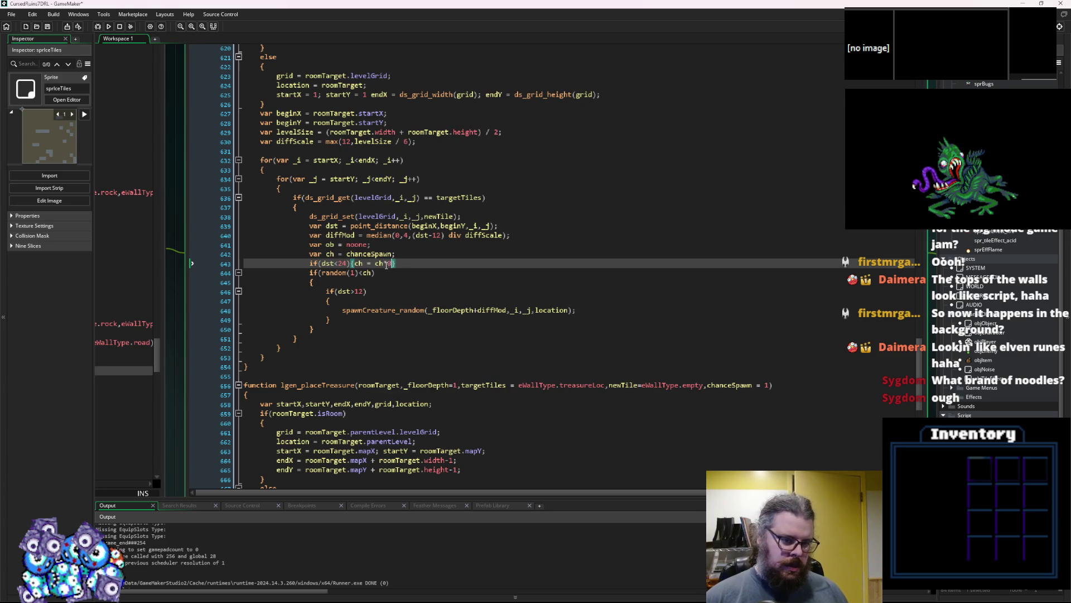
text(75)
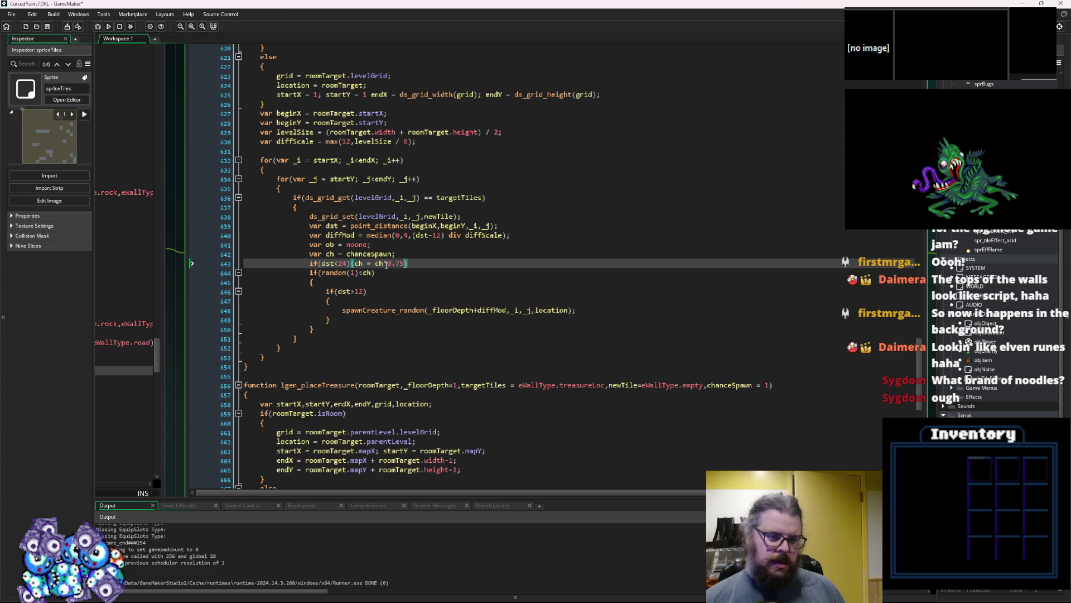
text(})
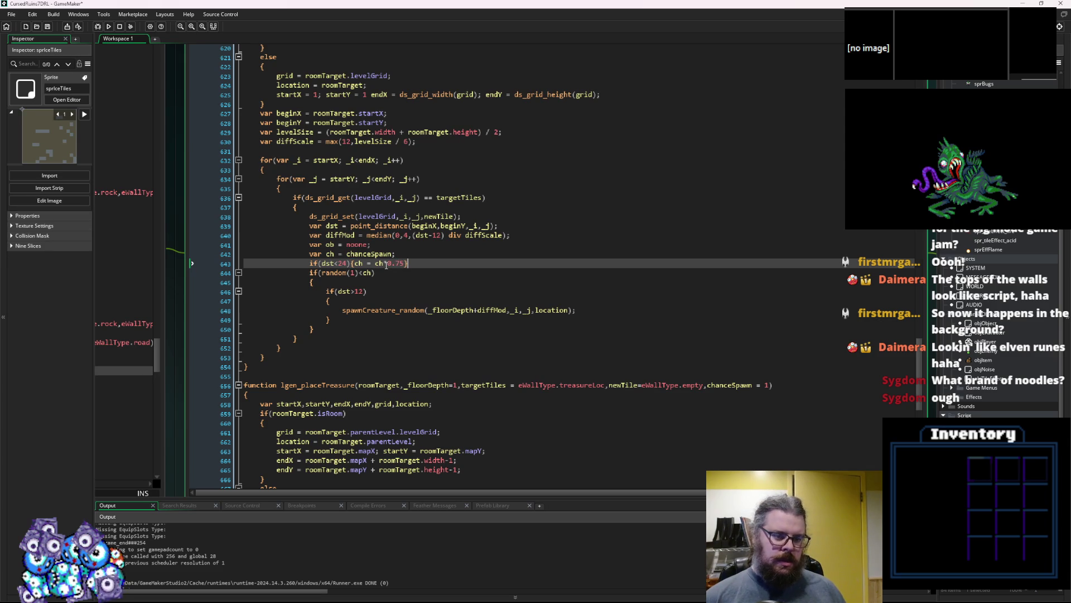
key(Left)
text(;)
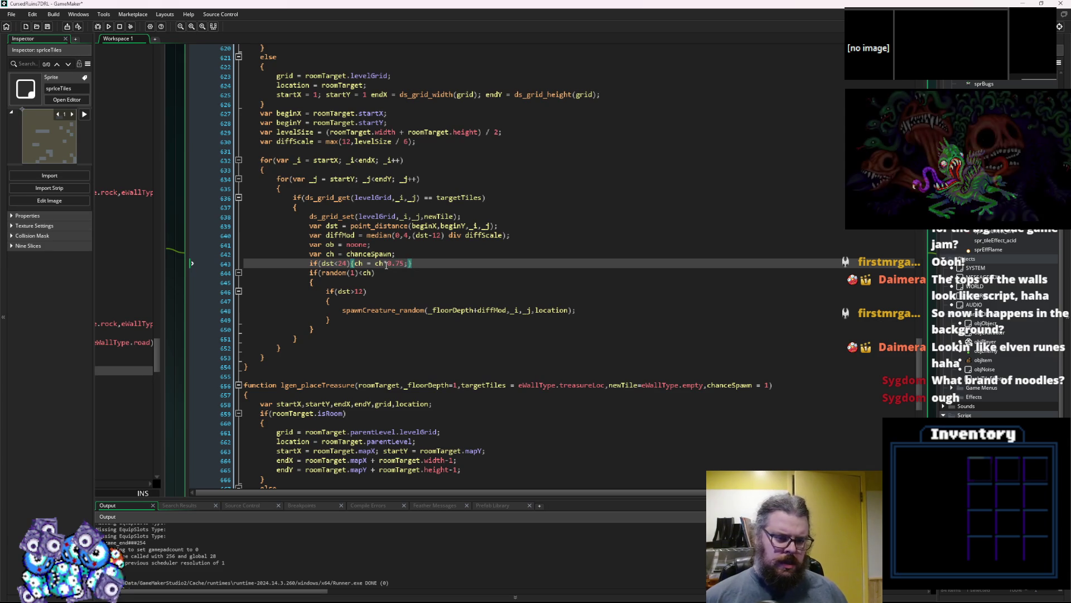
drag(412, 263, 306, 265)
click(307, 264)
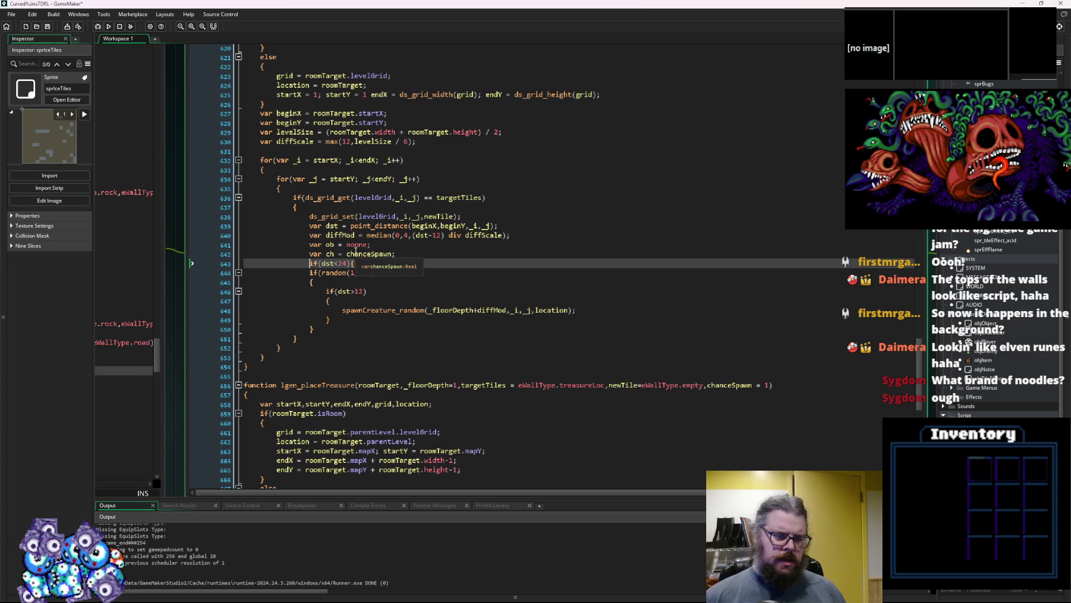
key(ctrl+d)
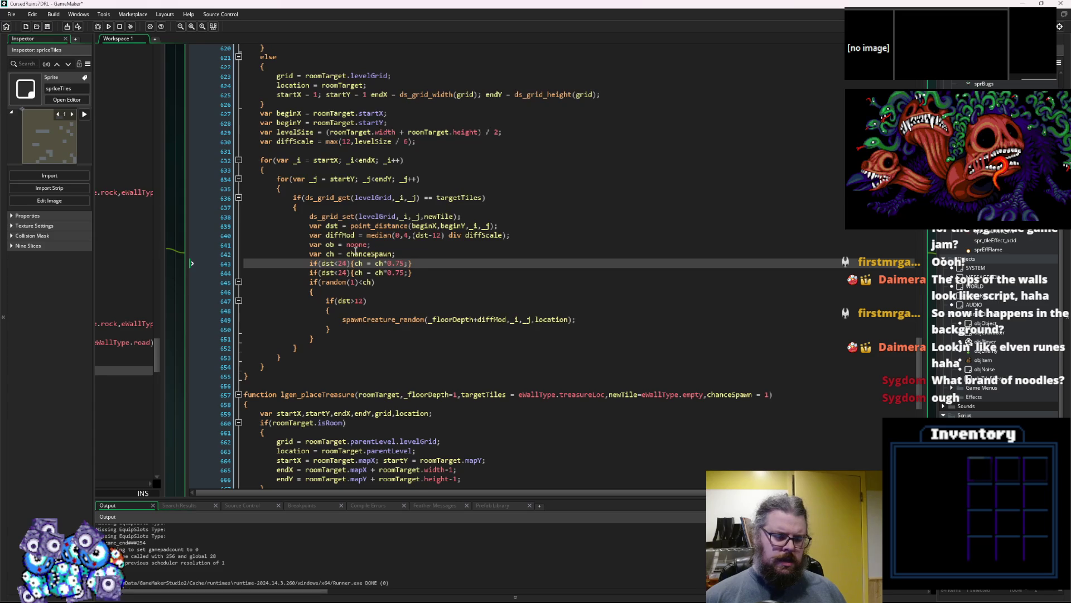
- Add a third distance check, making the first set chance to 0 and the second multiply it by 0.5
key(ctrl+d)
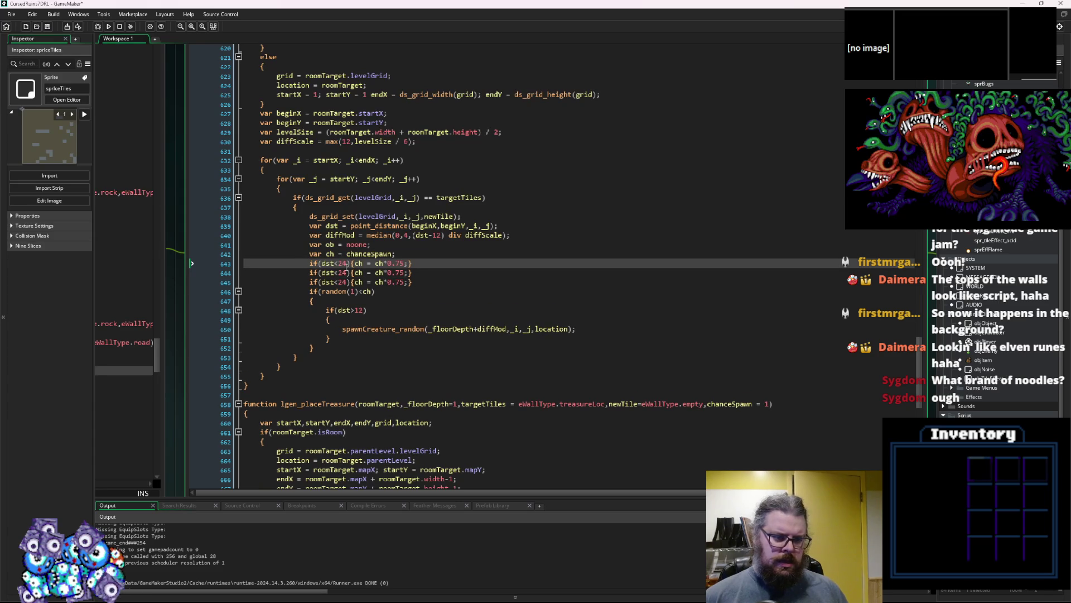
double_click(342, 273)
text(12)
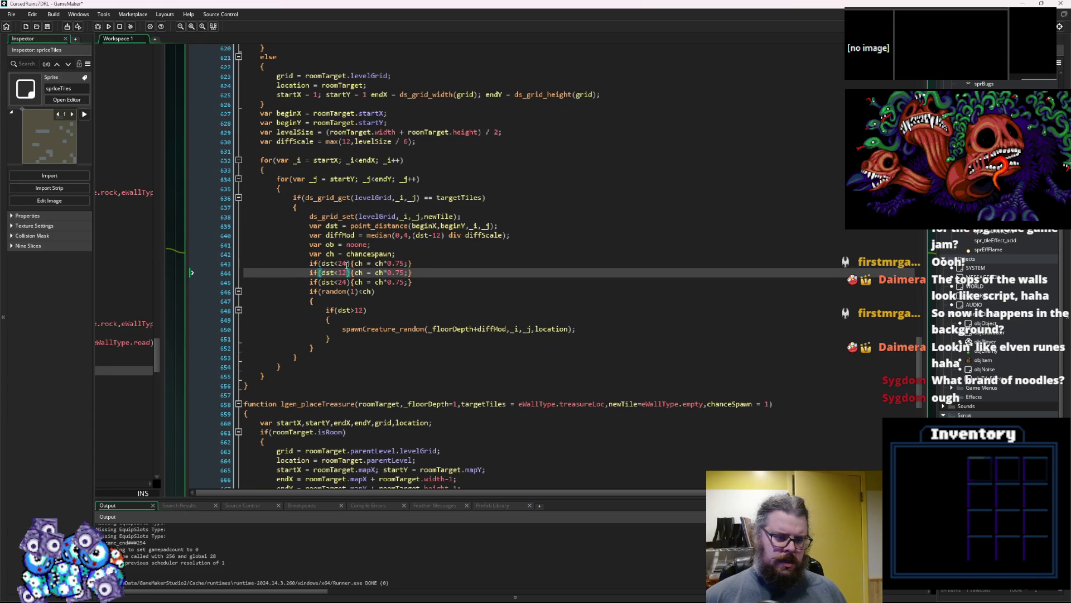
double_click(342, 263)
text(6)
drag(400, 262, 371, 263)
text(0)
key(Down)
key(BackSpace)
key(BackSpace)
key(BackSpace)
text(/2)
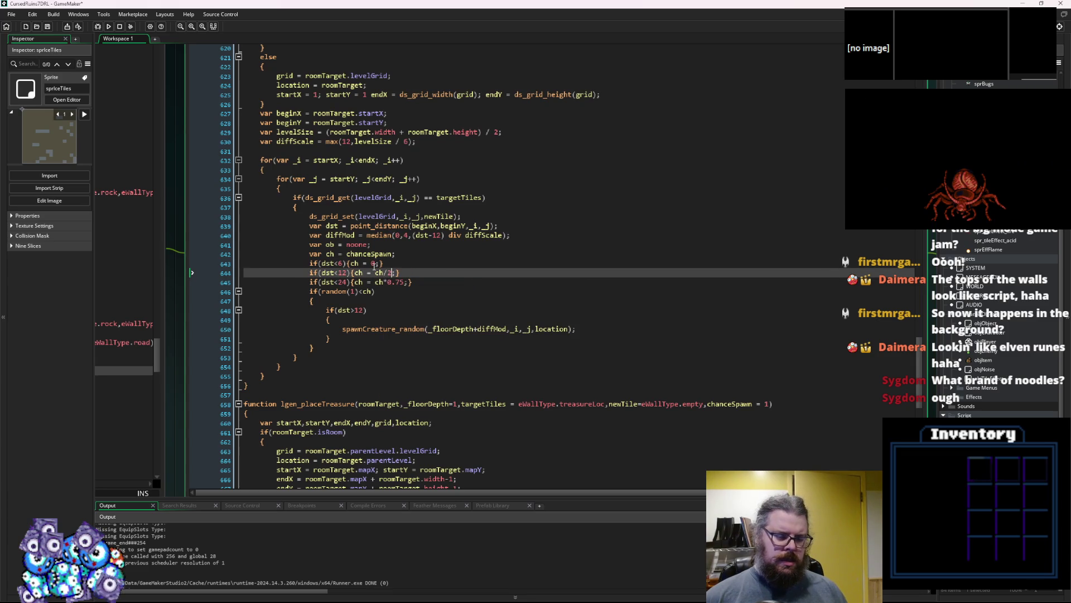
text(;)
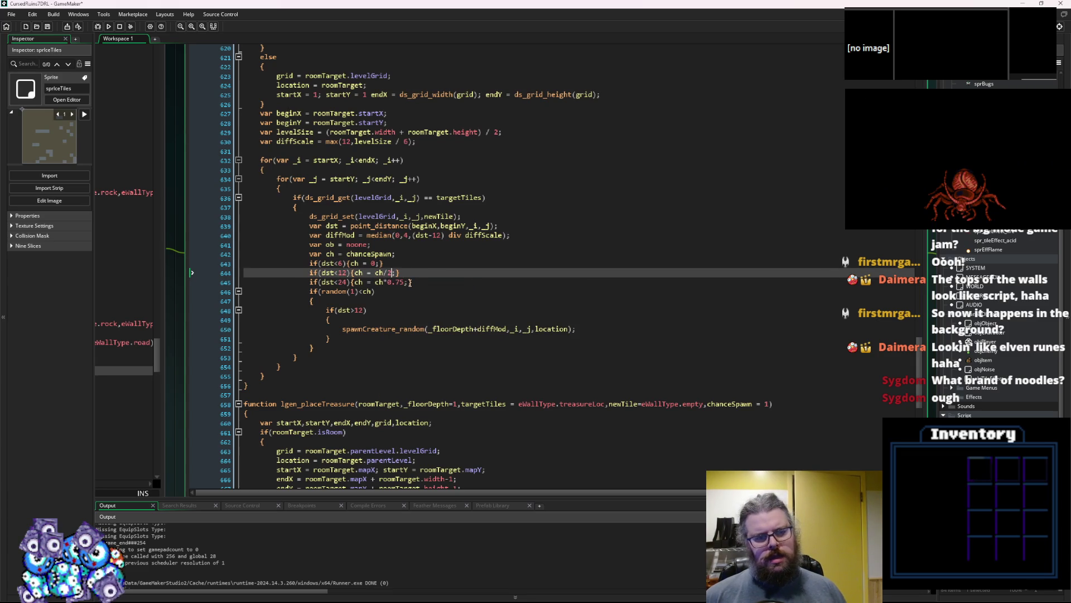
key(BackSpace)
key(BackSpace)
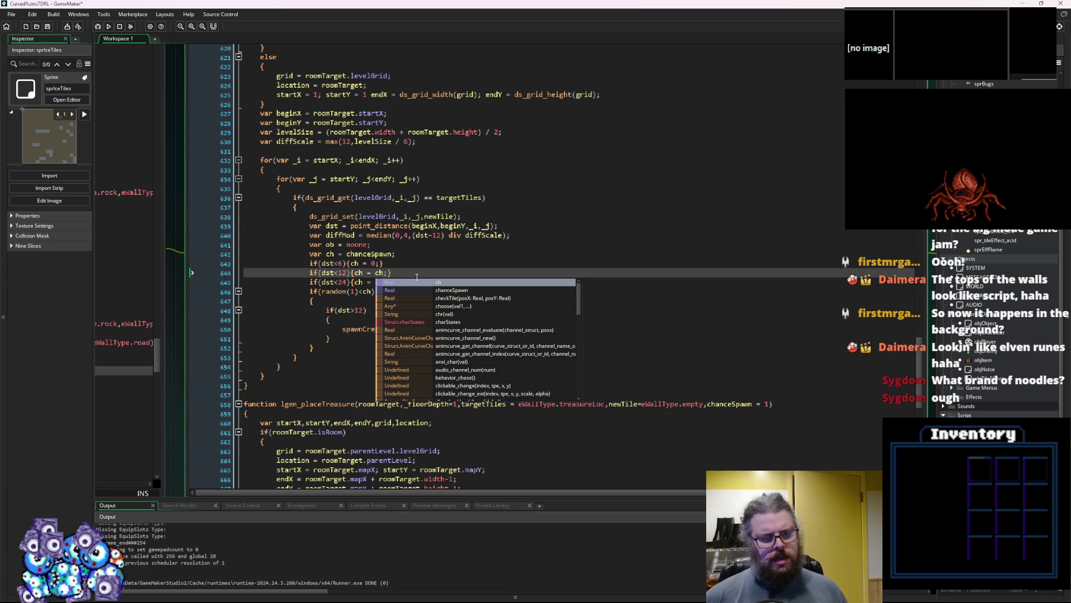
text(*0.5)
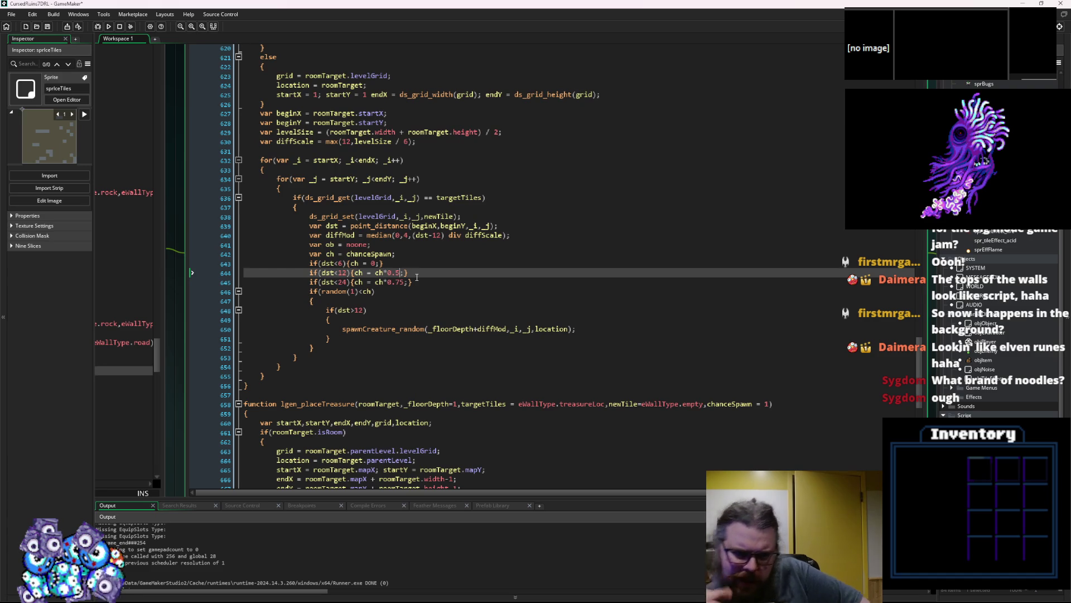
- Change the first distance check's threshold to dst<5
key(Down)
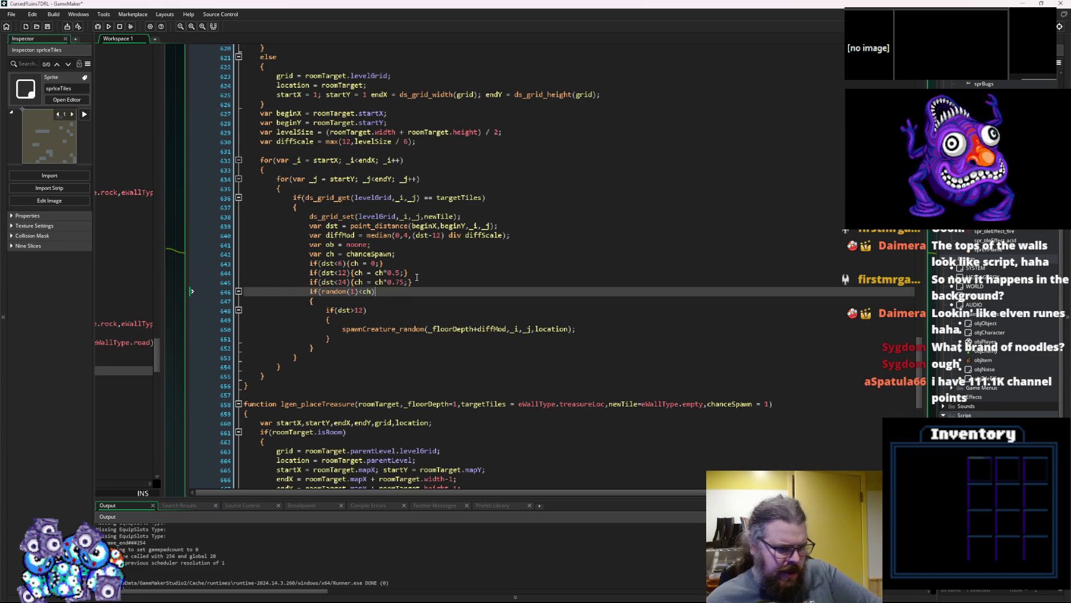
key(Up)
key(Up)
key(Down)
key(Down)
key(Up)
key(Up)
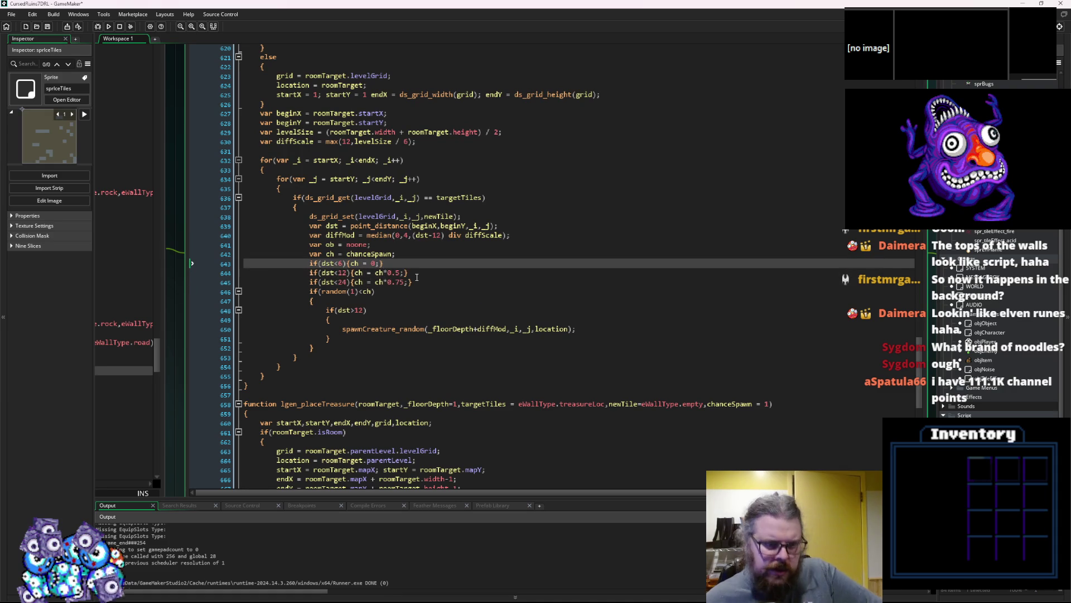
key(Up)
key(Down)
key(Left)
key(Left)
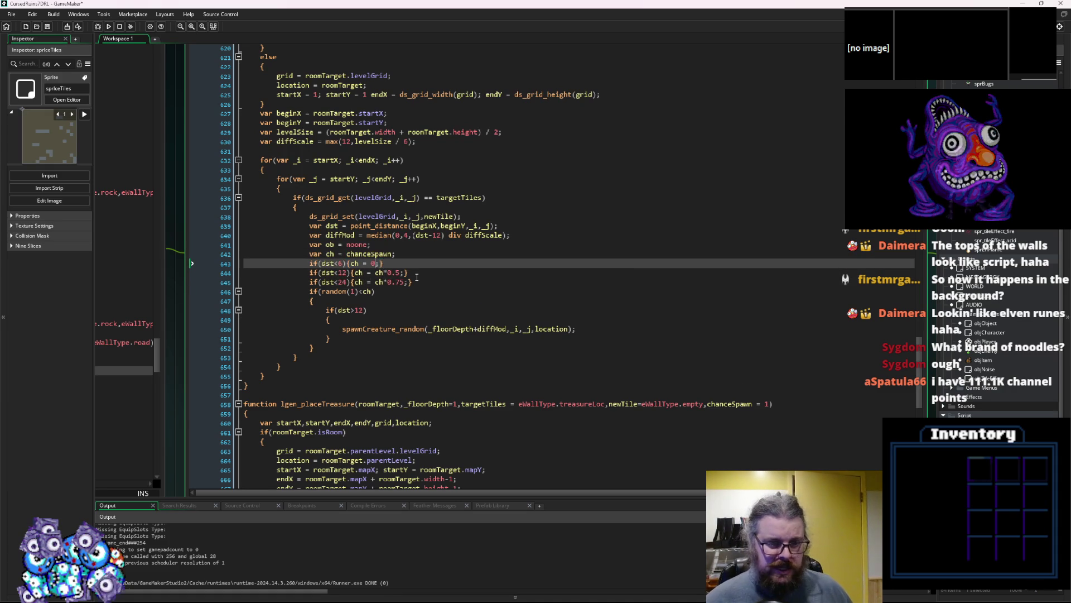
key(Left)
key(Left)
key(Left)
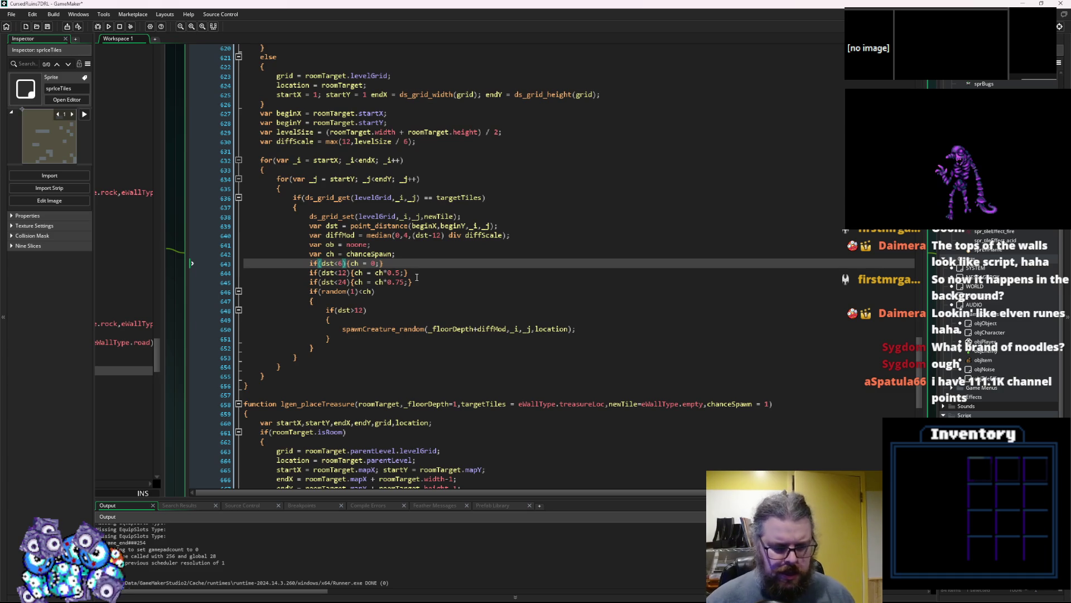
key(Left)
key(BackSpace)
text(5)
- Set the second and third distance thresholds to 10 and 20
key(Right)
key(Down)
key(Left)
key(BackSpace)
text(0)
key(Right)
key(Down)
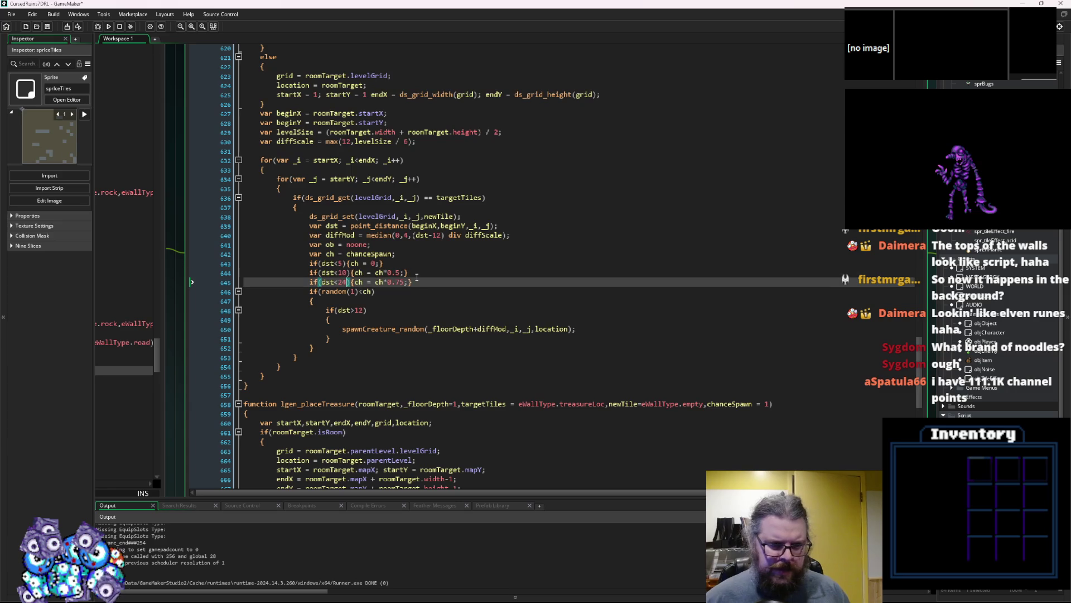
key(BackSpace)
text(0)
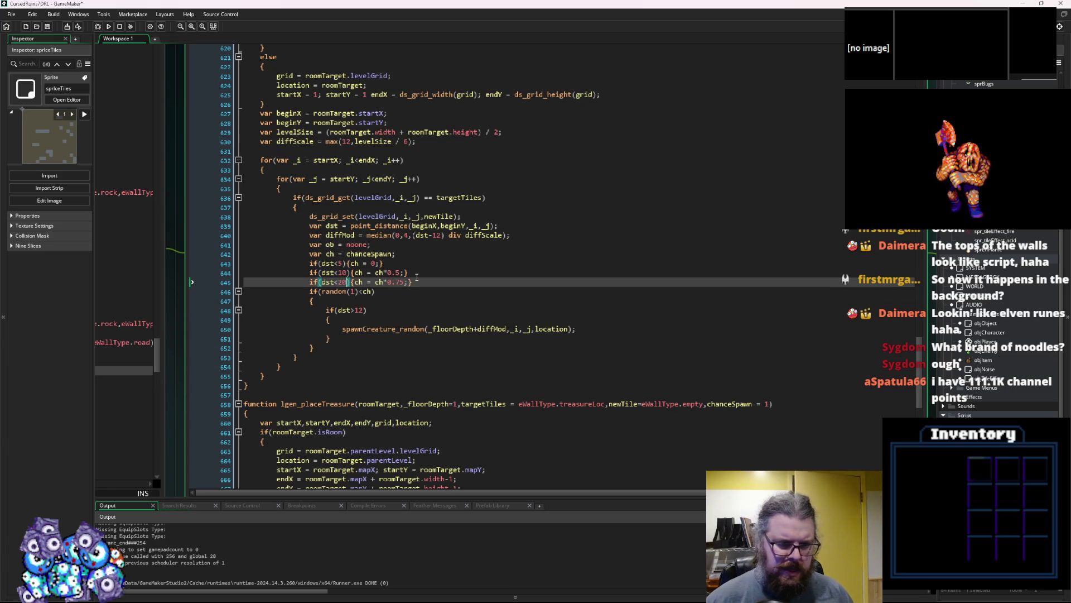
- Chain the second and third checks as else-ifs, save the script, and launch a debug run
drag(410, 273, 300, 273)
click(450, 285)
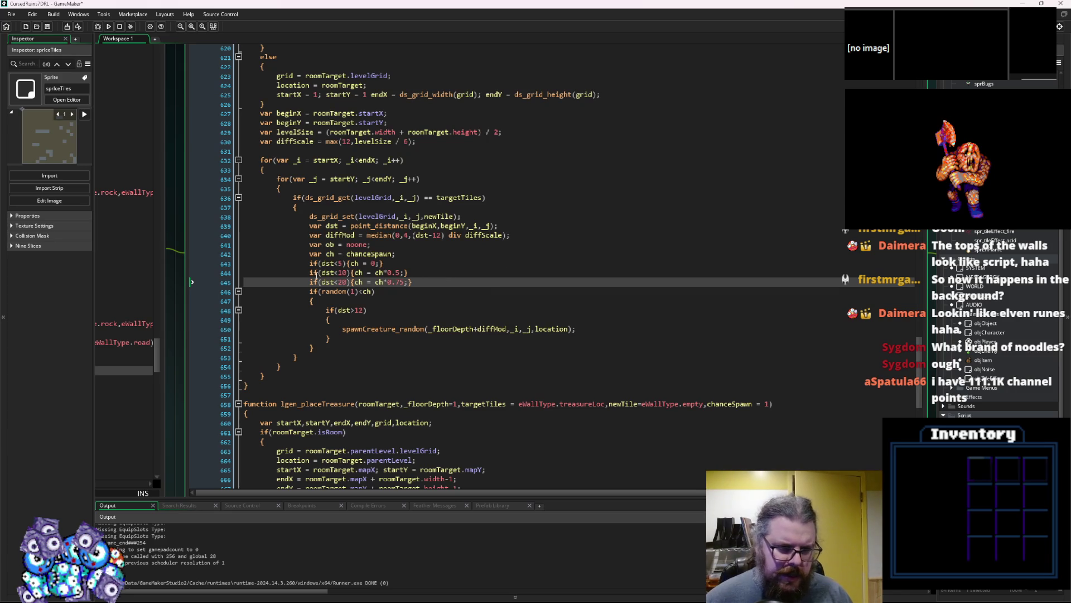
click(309, 273)
text(else)
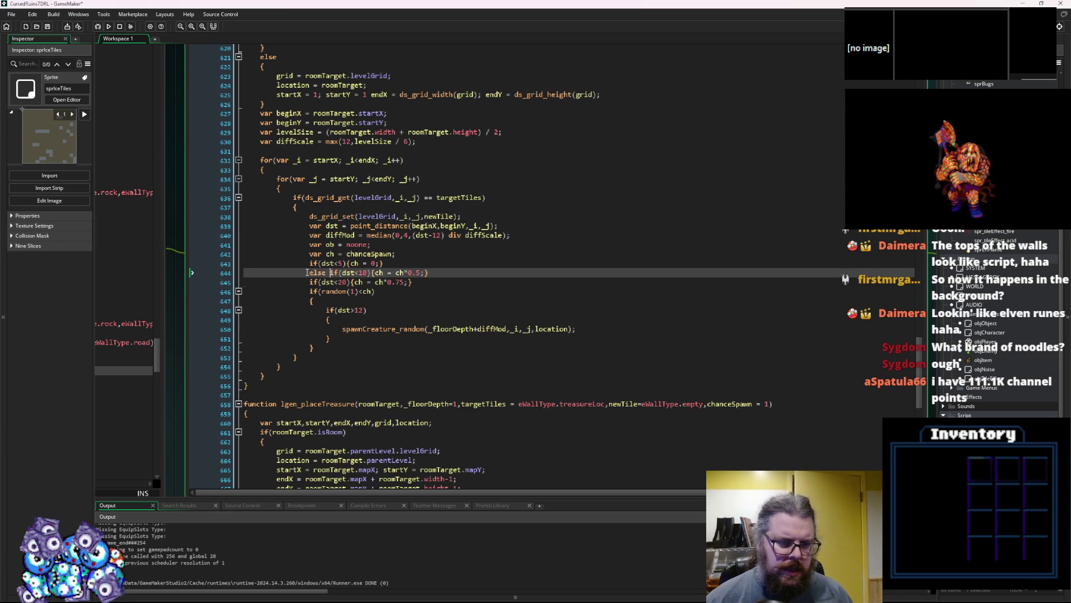
key(Down)
key(Home)
text(else)
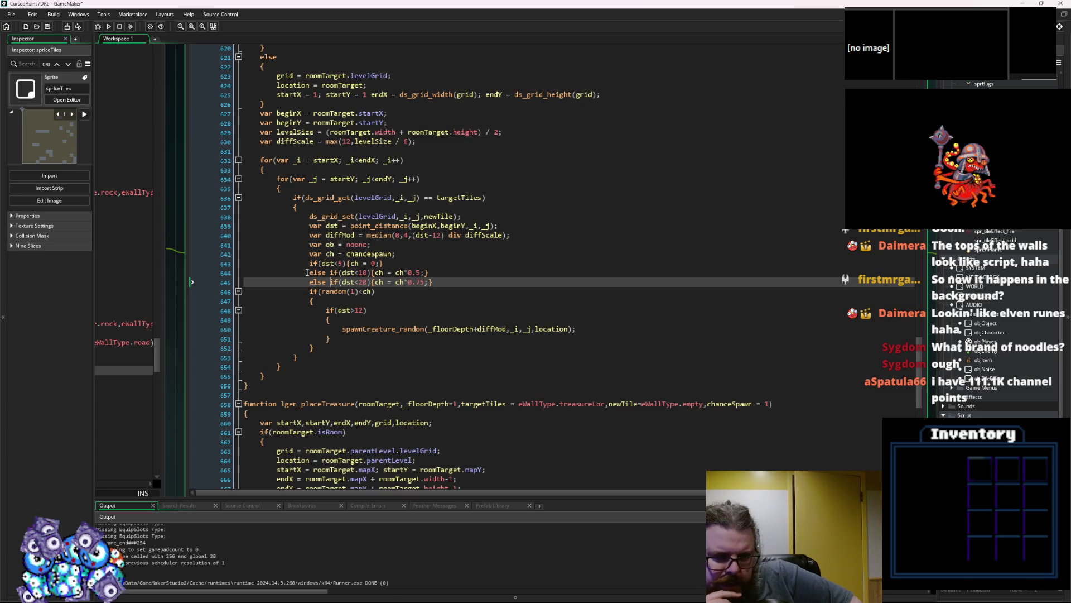
click(46, 31)
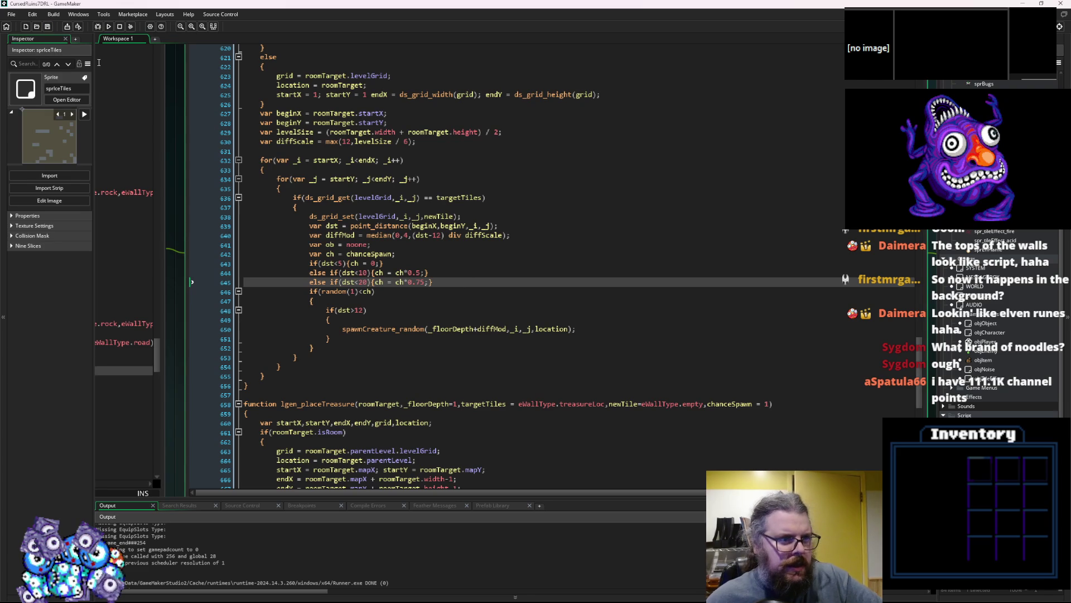
click(97, 28)
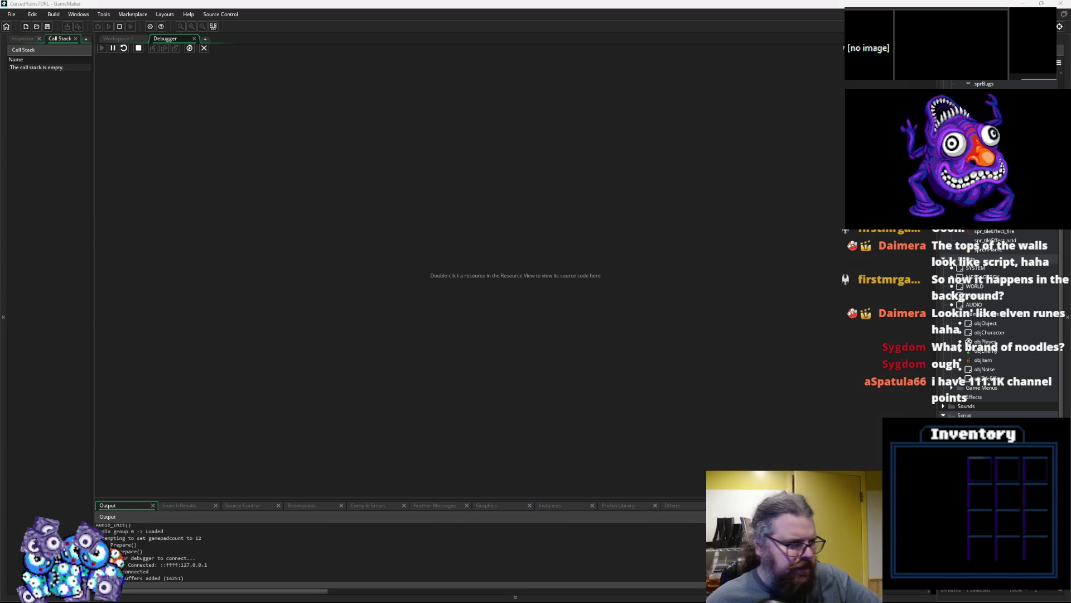
- Start a new game and walk the player south and west through the level
key(Return)
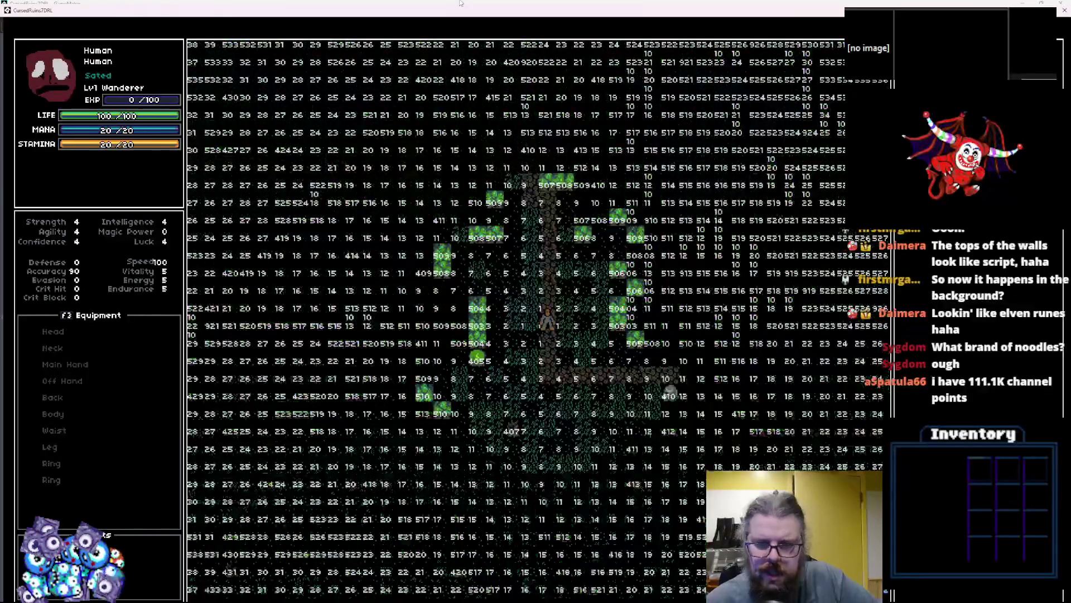
key(Down)
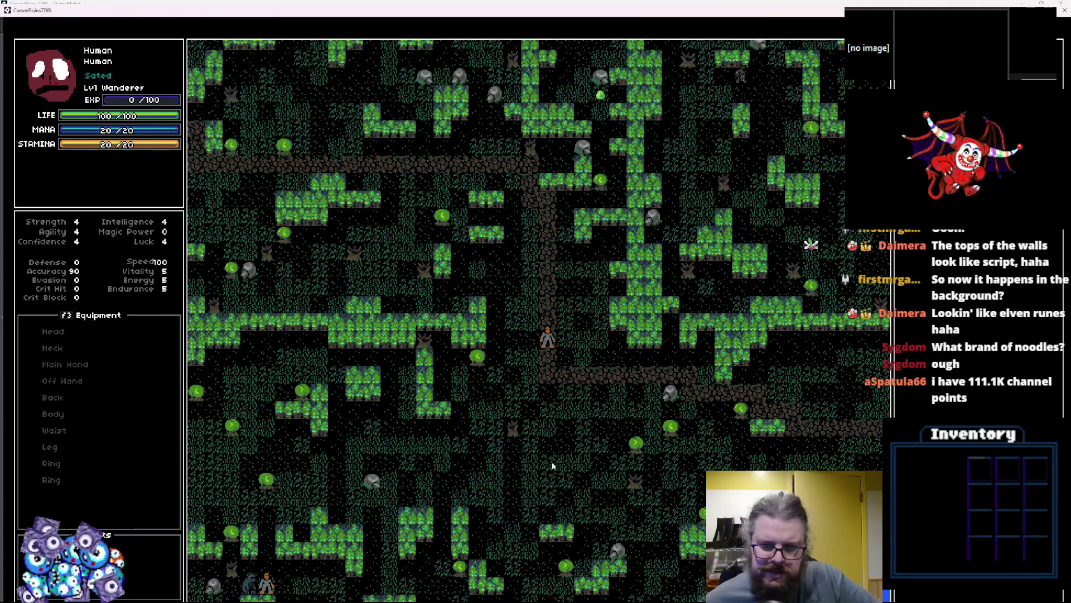
key(Down)
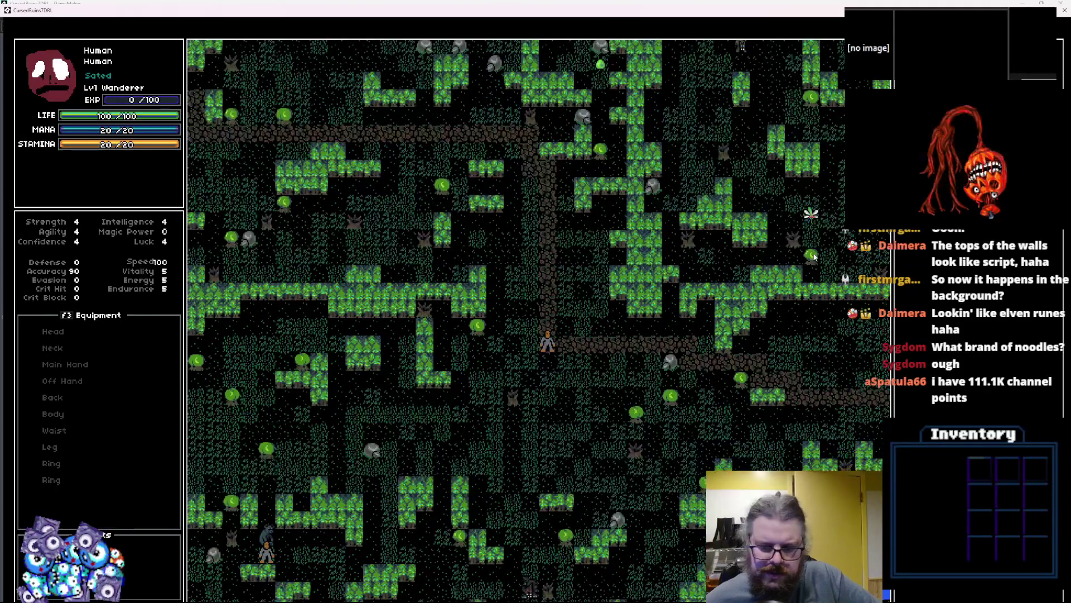
key(Up)
key(Up)
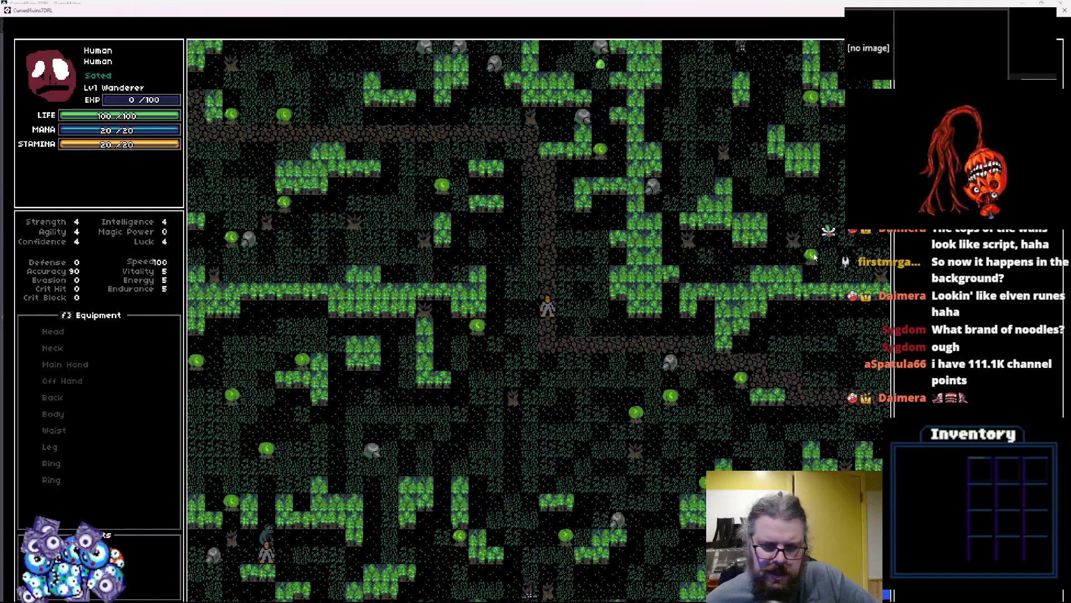
key(Down)
key(Down)
key(Down)
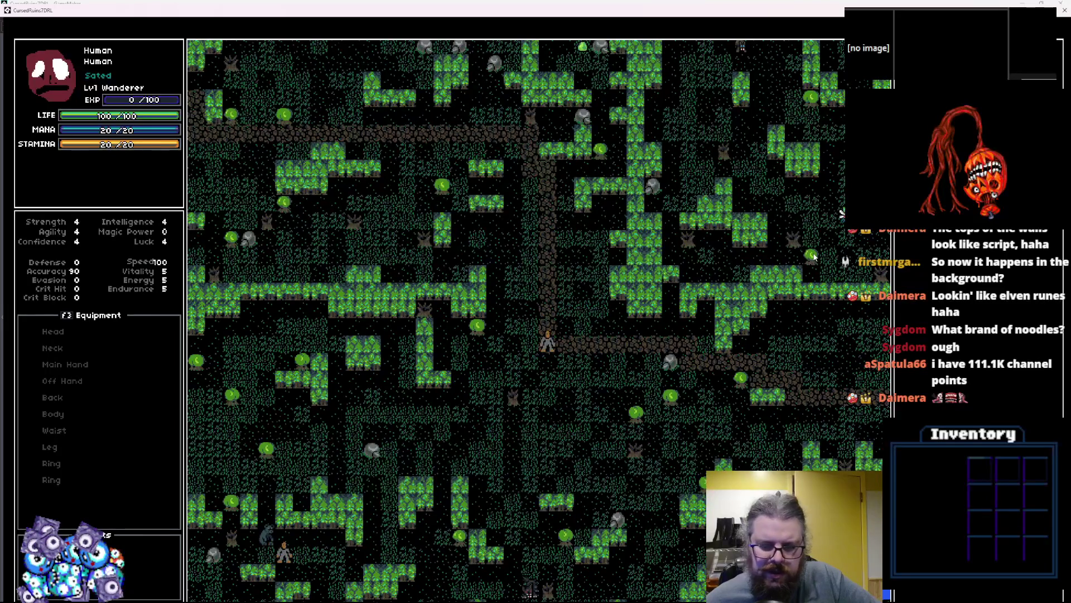
key(Left)
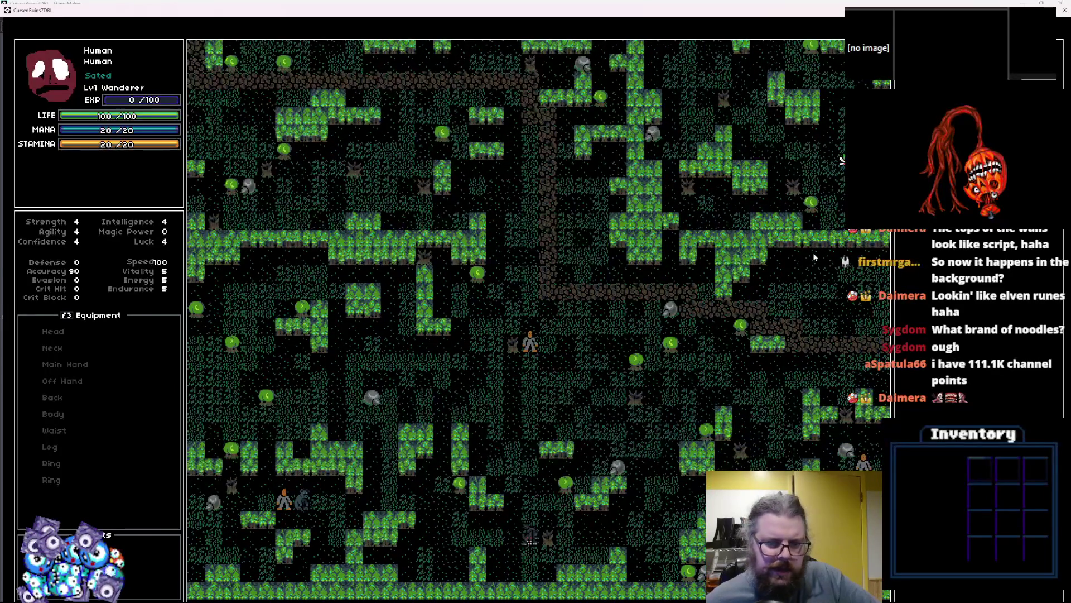
key(Down)
key(Left)
key(Left)
key(Left)
key(Left)
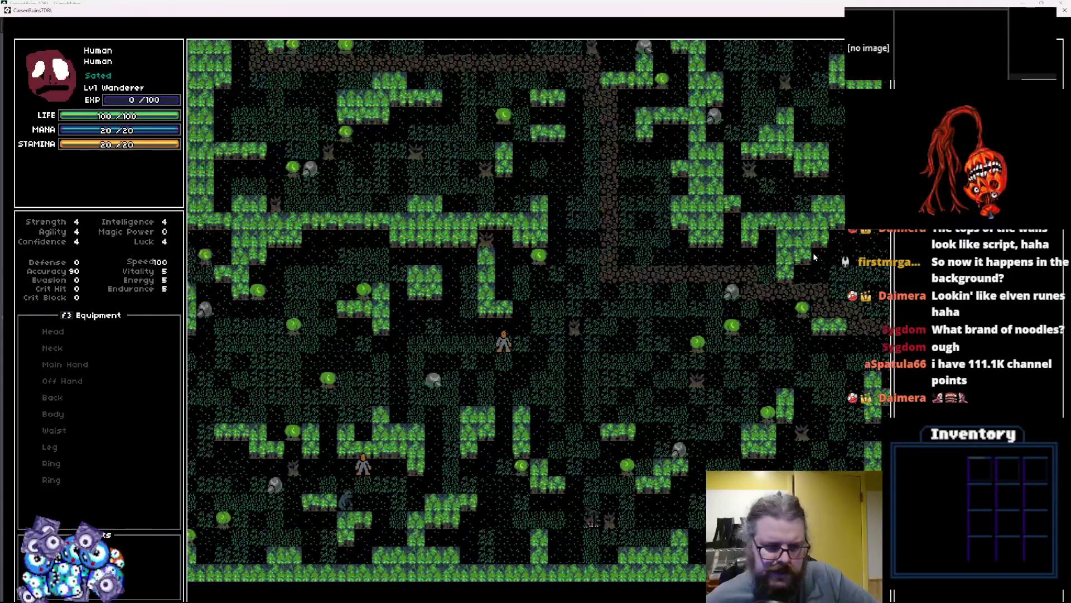
key(Left)
key(Left)
key(Left)
key(Down)
key(Right)
key(Right)
key(Right)
key(Right)
- Head north-west to a monster, attack it, and take the stairs down to a new level
key(Up)
key(Up)
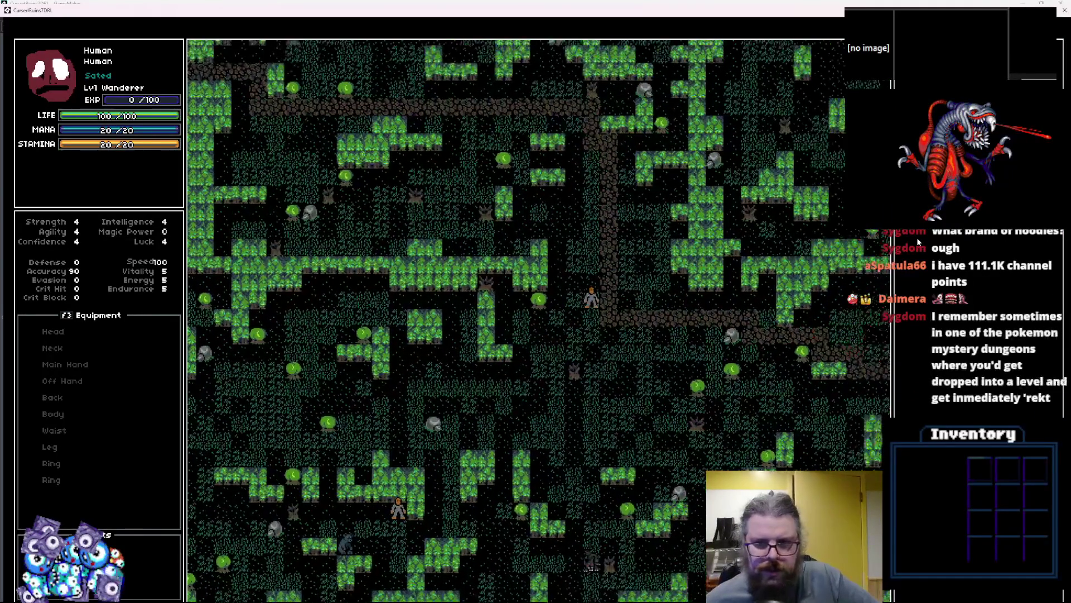
key(Up)
key(Up)
key(Up)
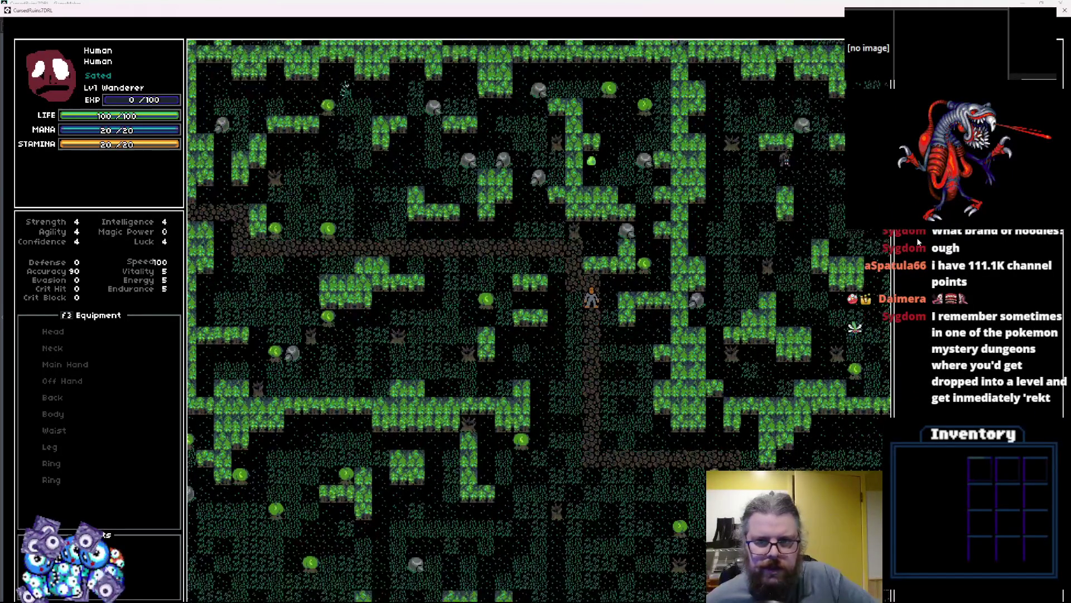
key(Left)
key(Left)
key(Left)
key(Left)
key(Left)
key(Left)
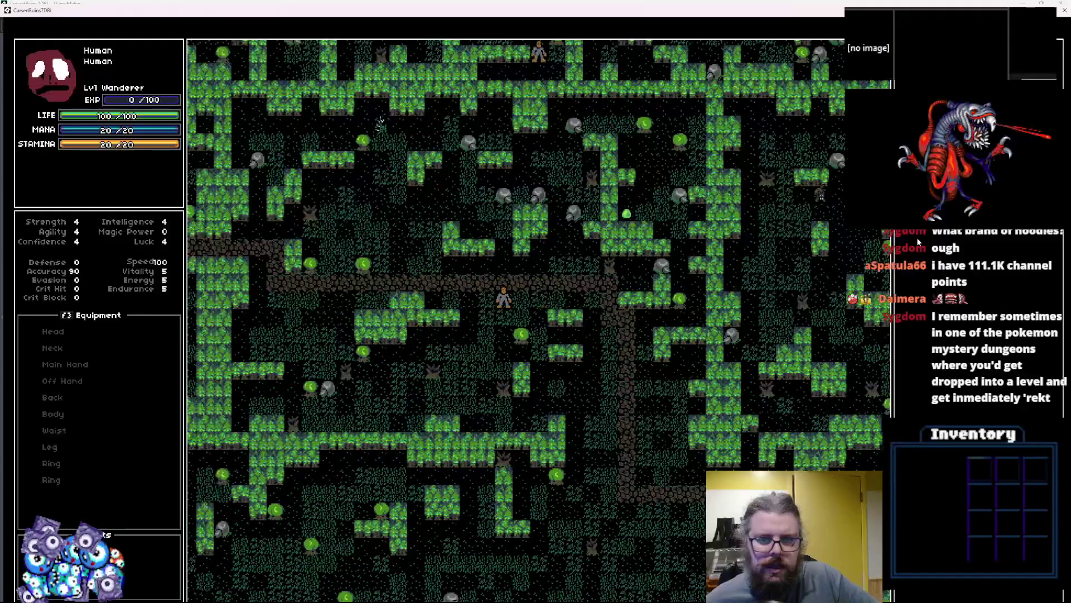
key(Up)
key(Up)
key(Left)
key(Left)
key(Left)
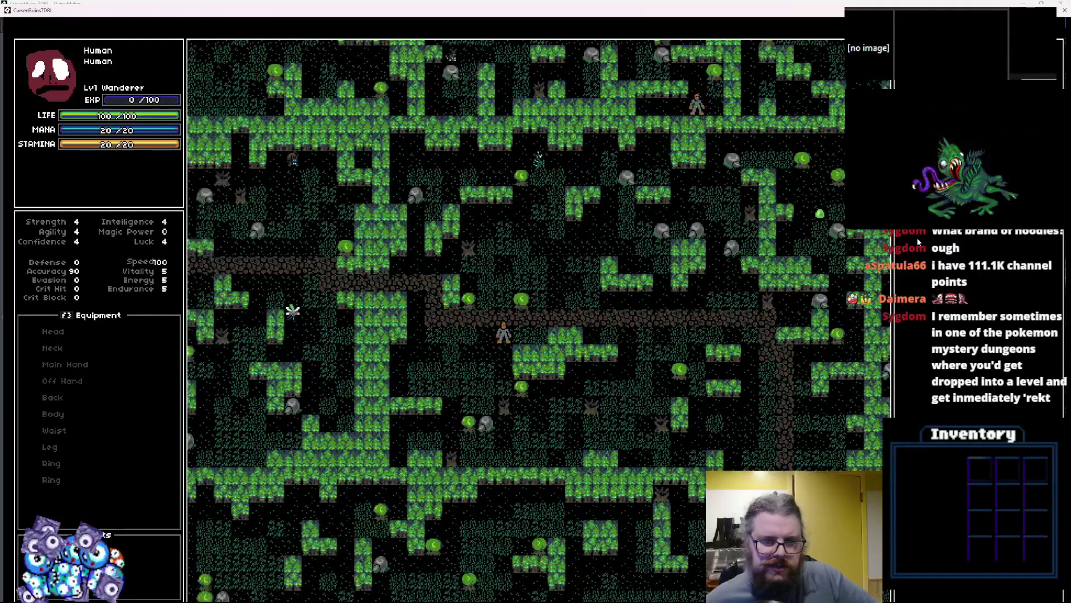
key(Down)
key(Down)
key(Down)
key(Left)
key(Left)
key(Up)
key(Up)
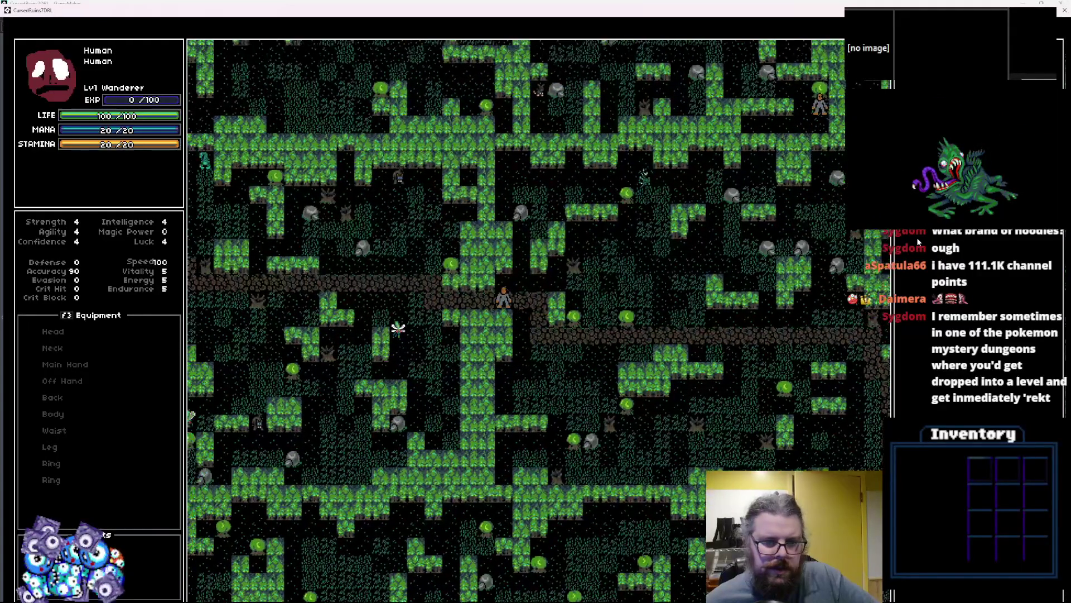
key(Left)
key(Left)
key(Left)
key(Up)
key(Up)
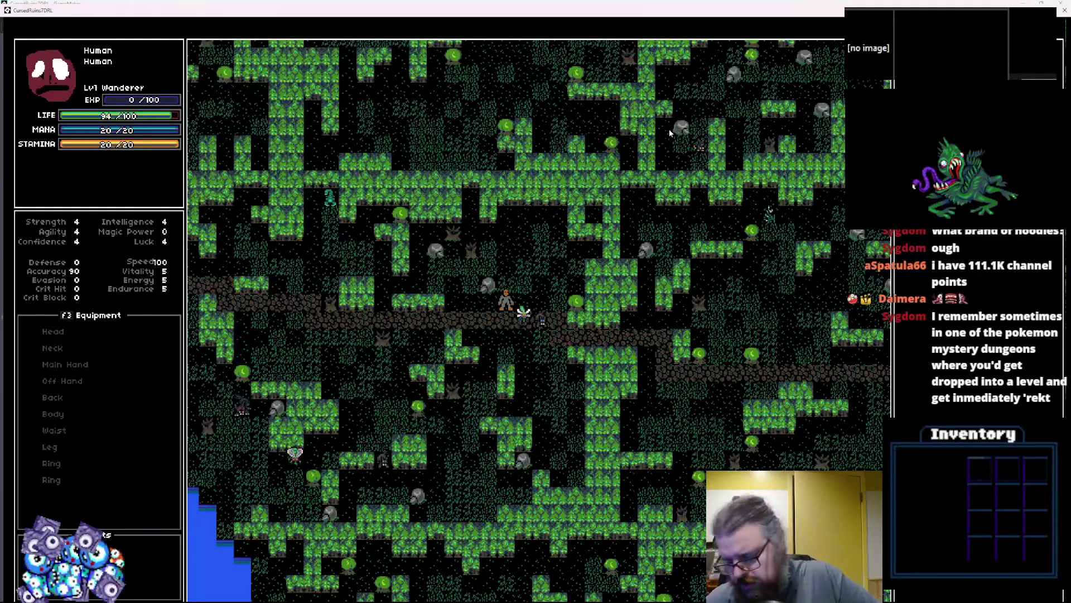
key(greater)
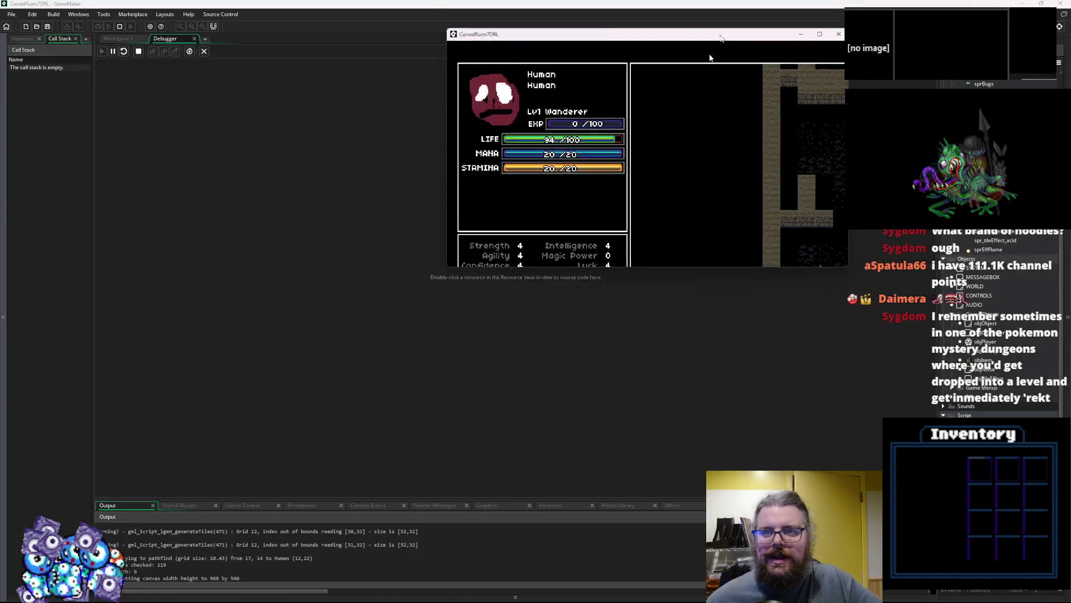
- Stop the game, close the Debugger, and inspect the lgen_placeTreasure function's parameters
click(190, 51)
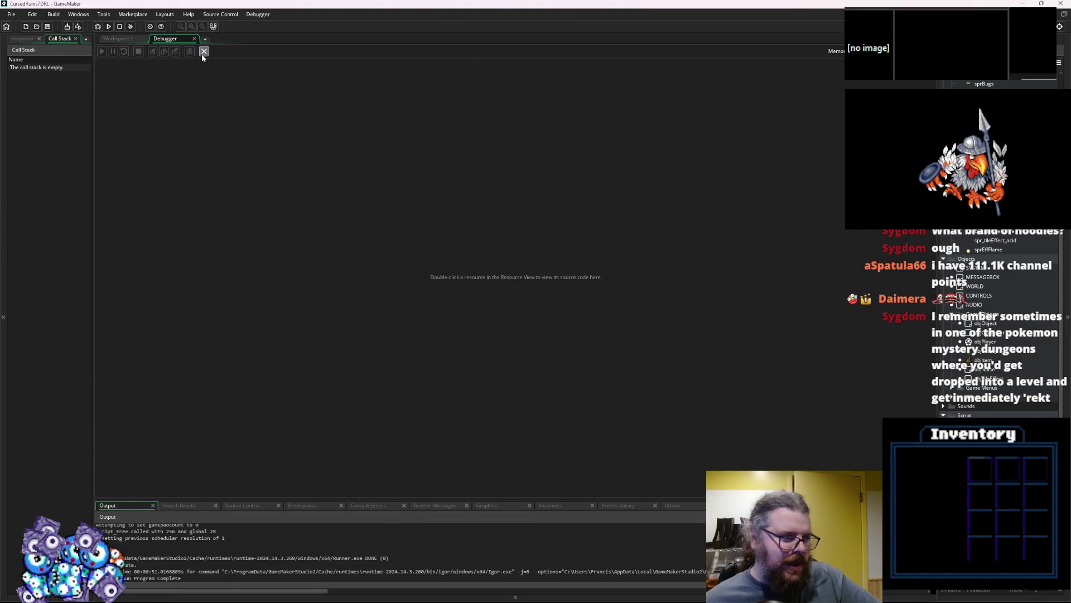
click(204, 51)
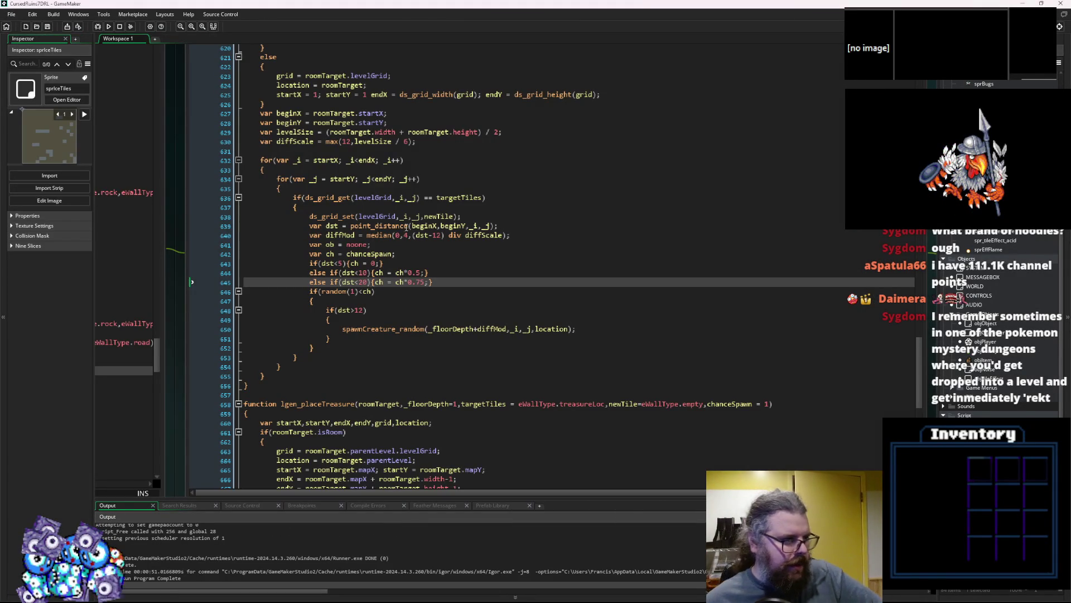
click(414, 294)
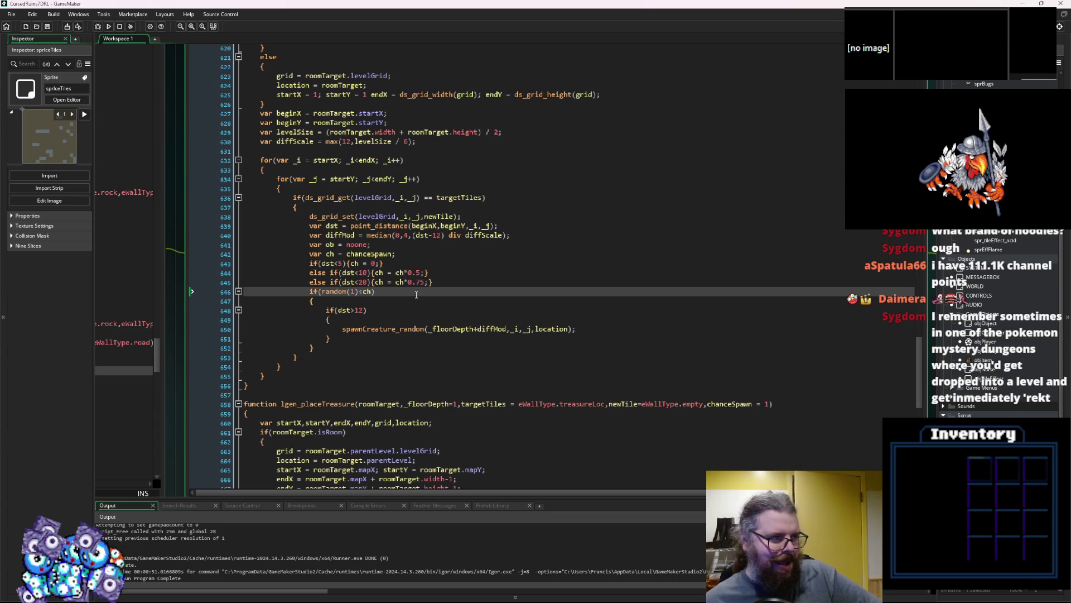
scroll(416, 294, up, 5)
scroll(413, 297, down, 3)
scroll(409, 297, down, 10)
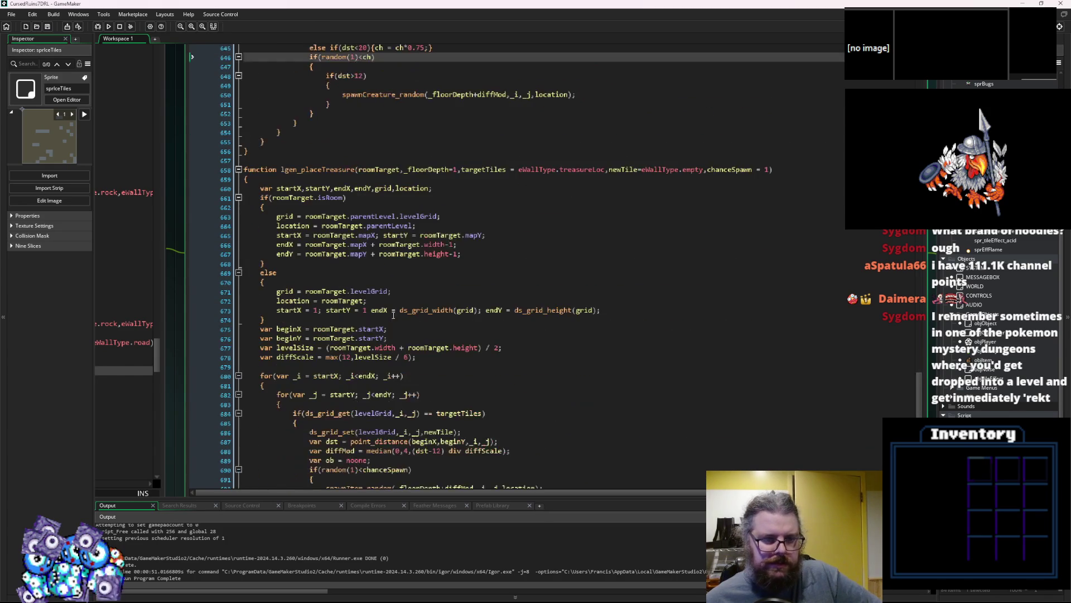
scroll(393, 315, down, 3)
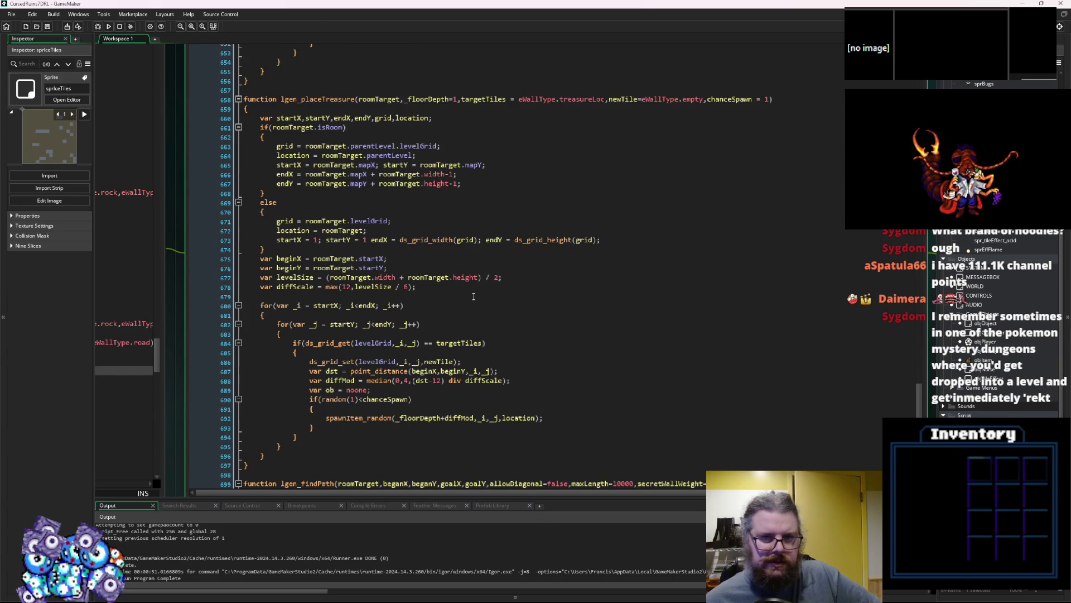
click(485, 99)
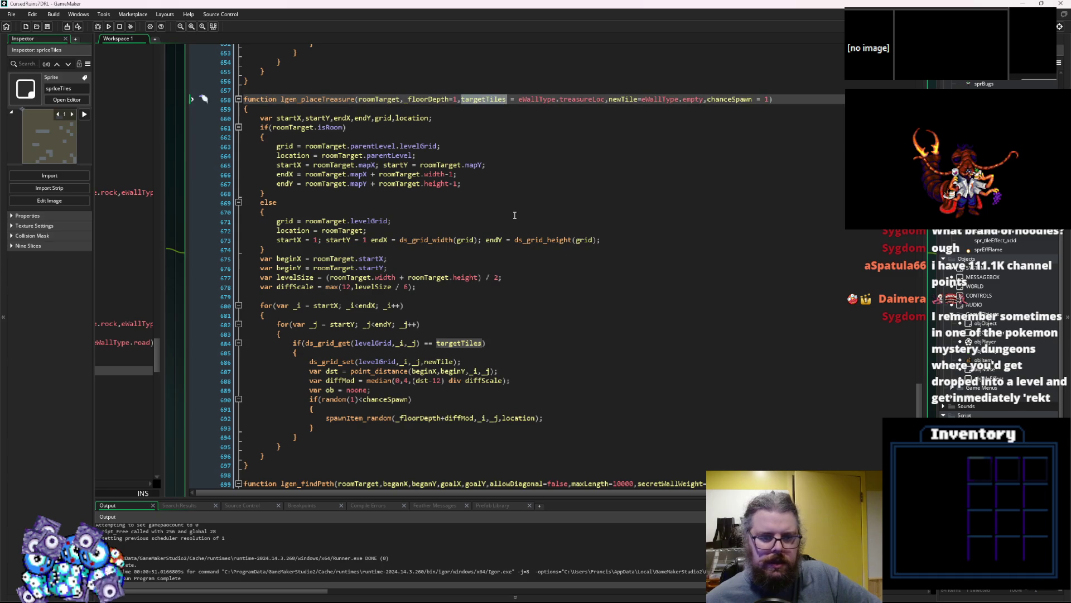
- Replace the second lgen_placeEnemies call on line 632 with lgen_placeTreasure
key(ctrl+Tab)
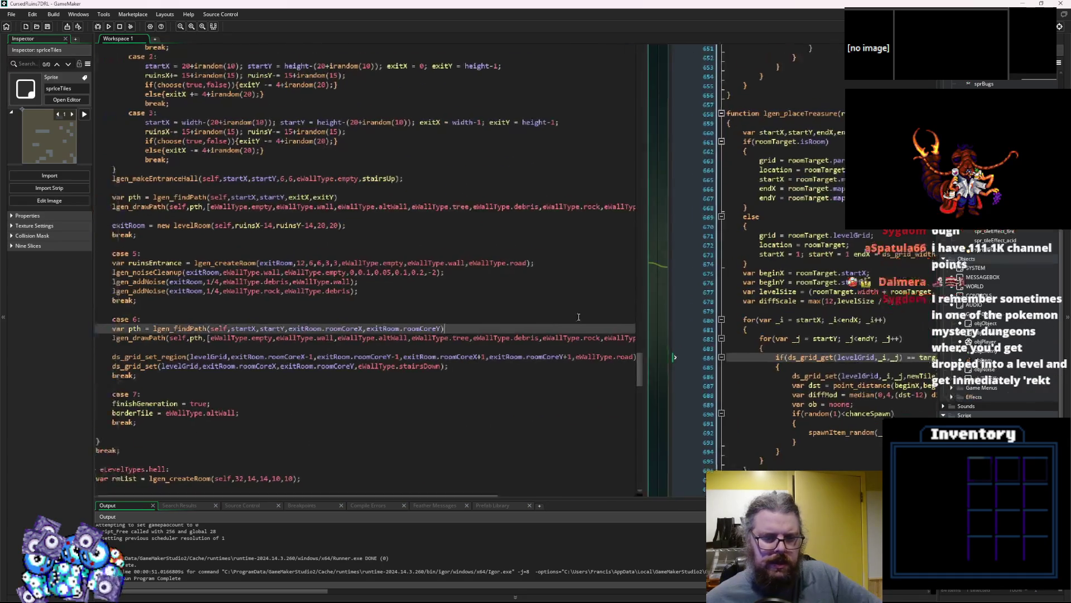
click(640, 308)
scroll(566, 340, down, 20)
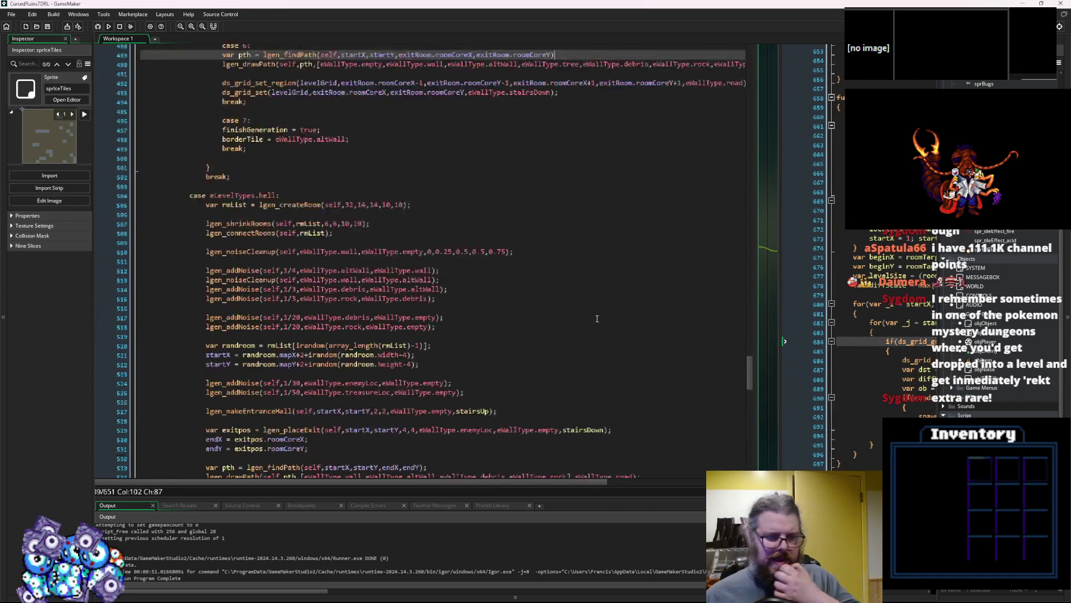
scroll(567, 340, down, 20)
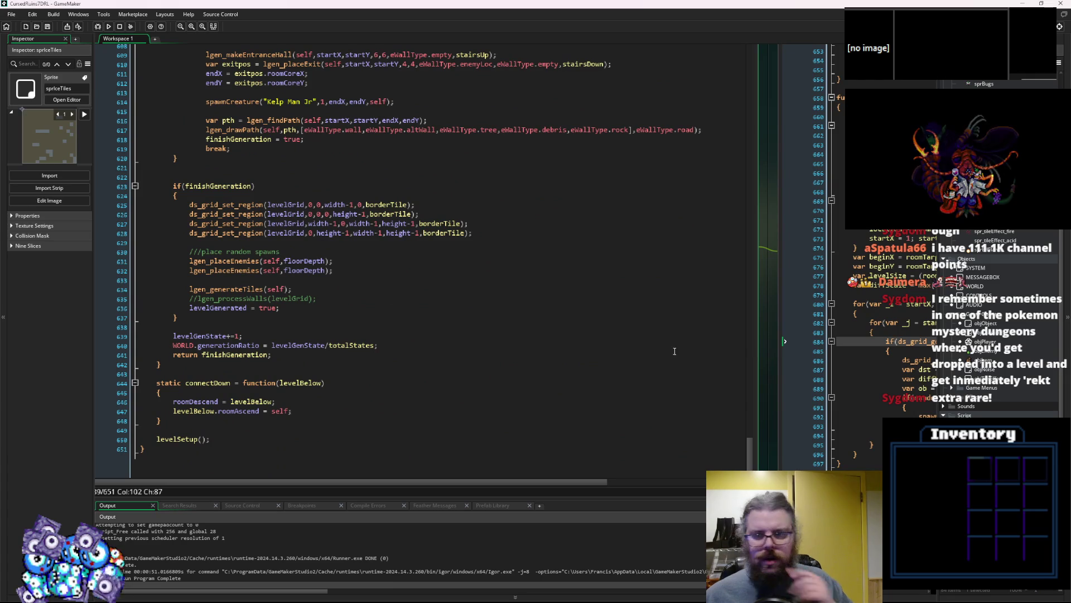
key(ctrl+Tab)
click(727, 125)
key(ctrl+Tab)
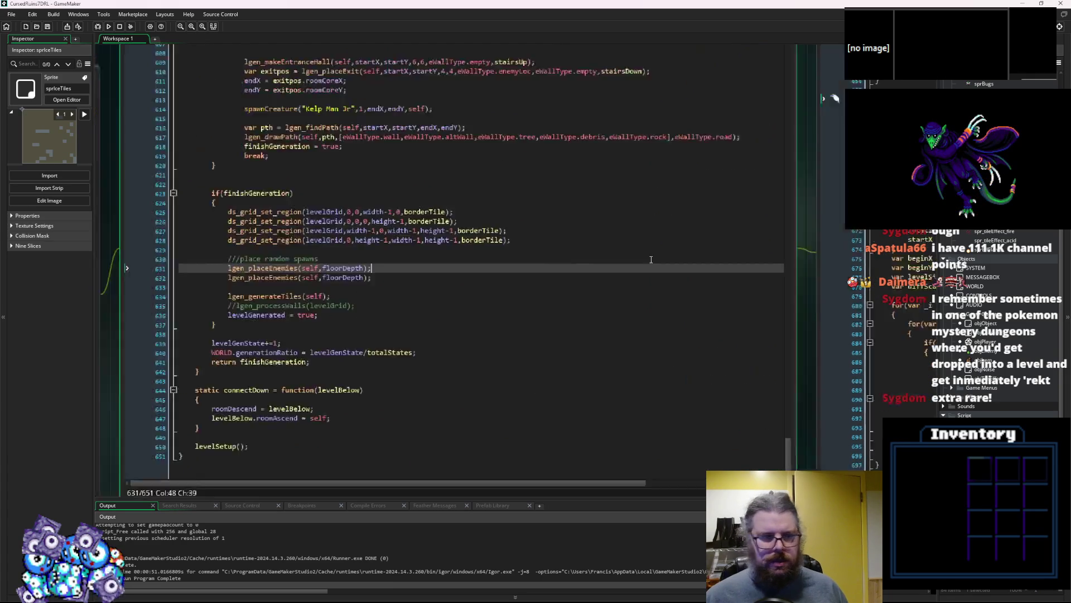
double_click(336, 258)
double_click(337, 267)
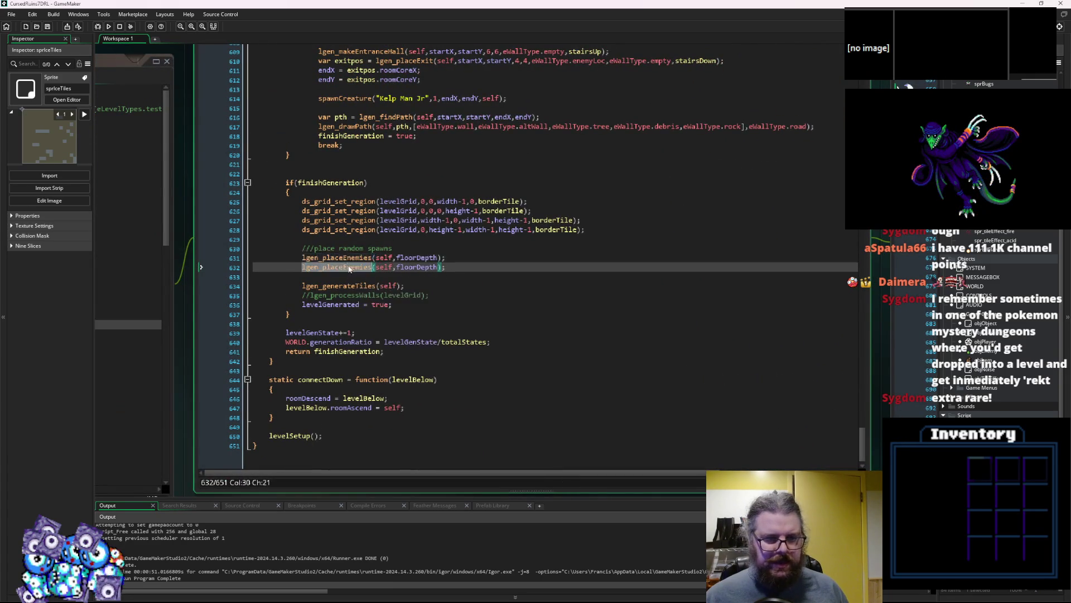
key(ctrl+v)
click(359, 291)
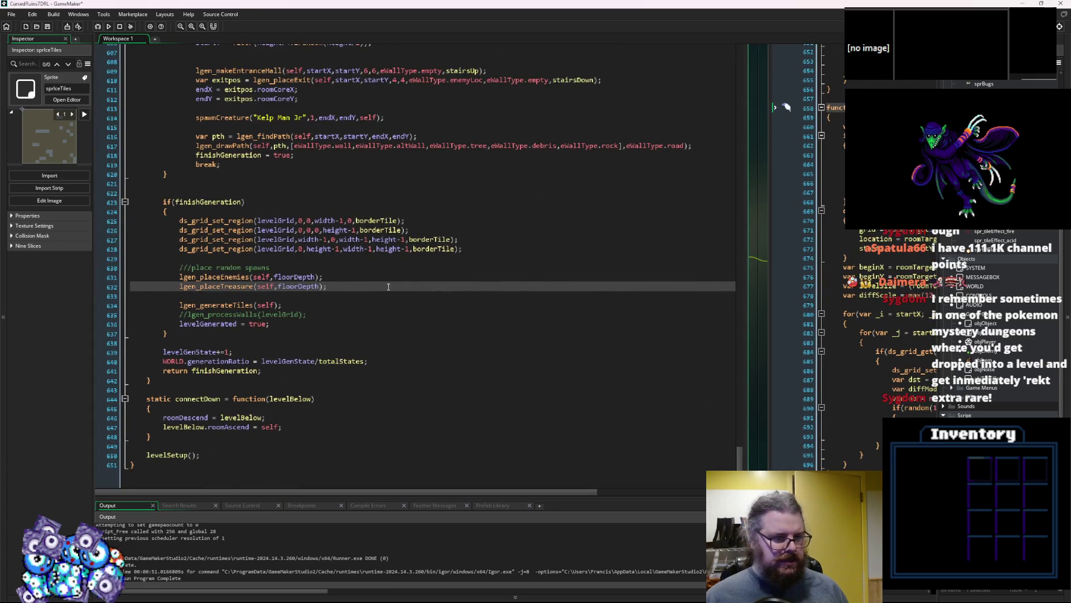
scroll(387, 290, up, 20)
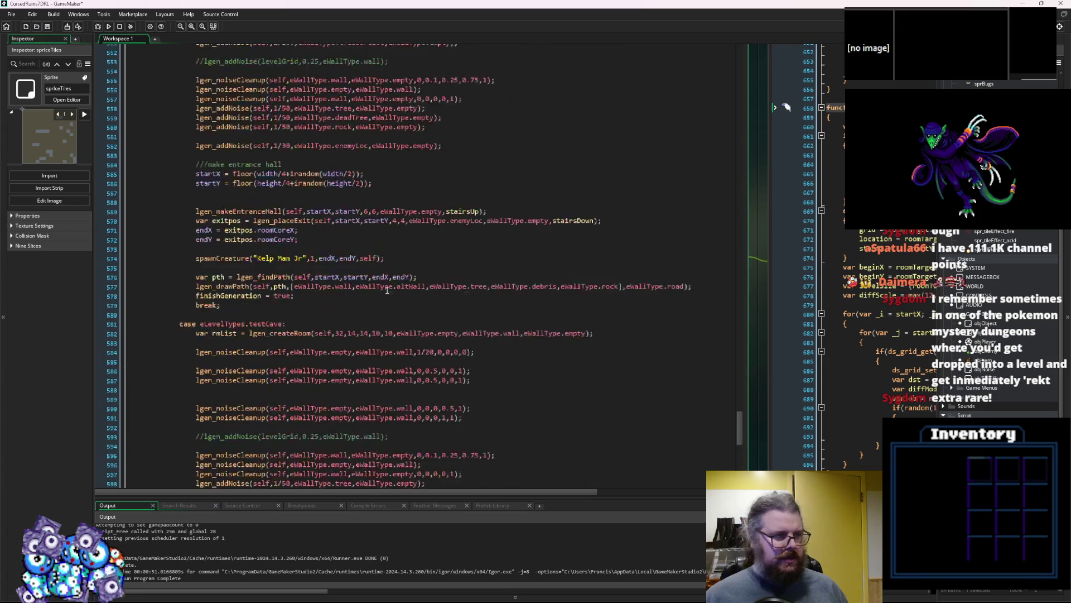
scroll(387, 290, up, 20)
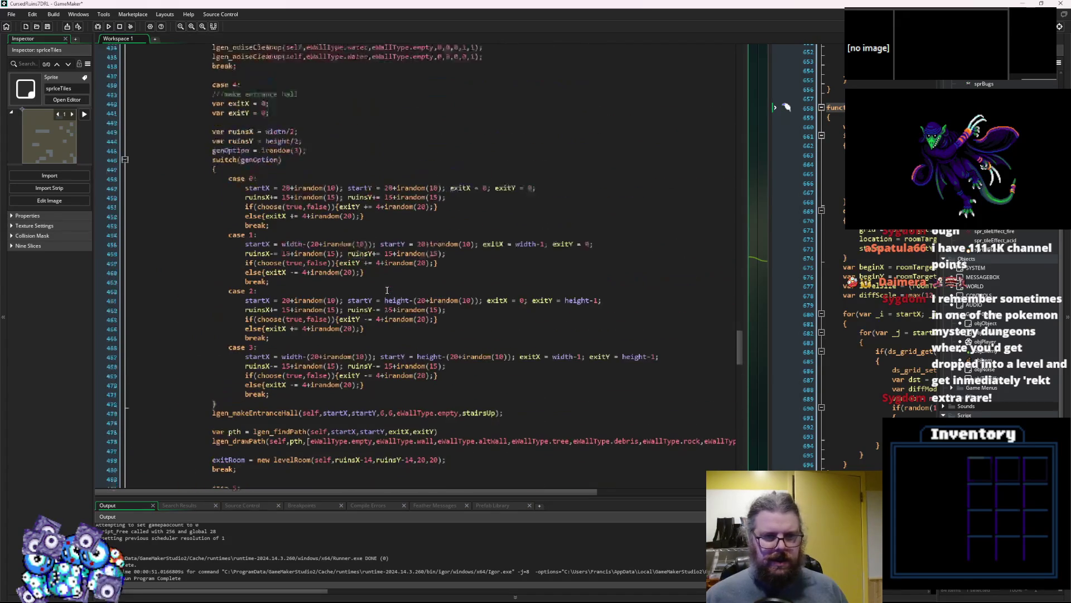
scroll(387, 290, up, 20)
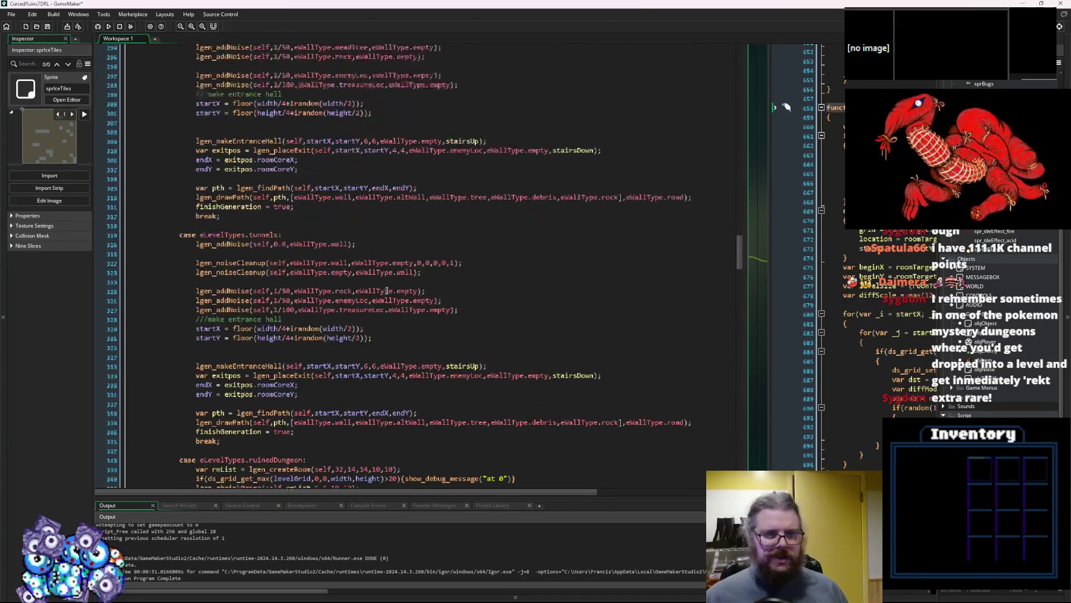
scroll(387, 290, up, 20)
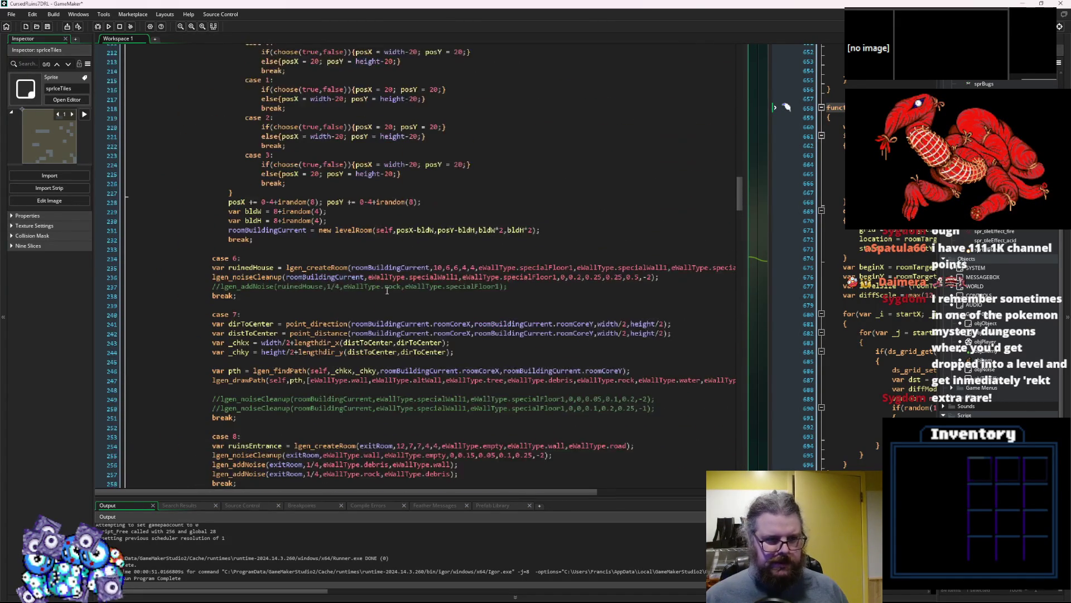
scroll(387, 290, up, 16)
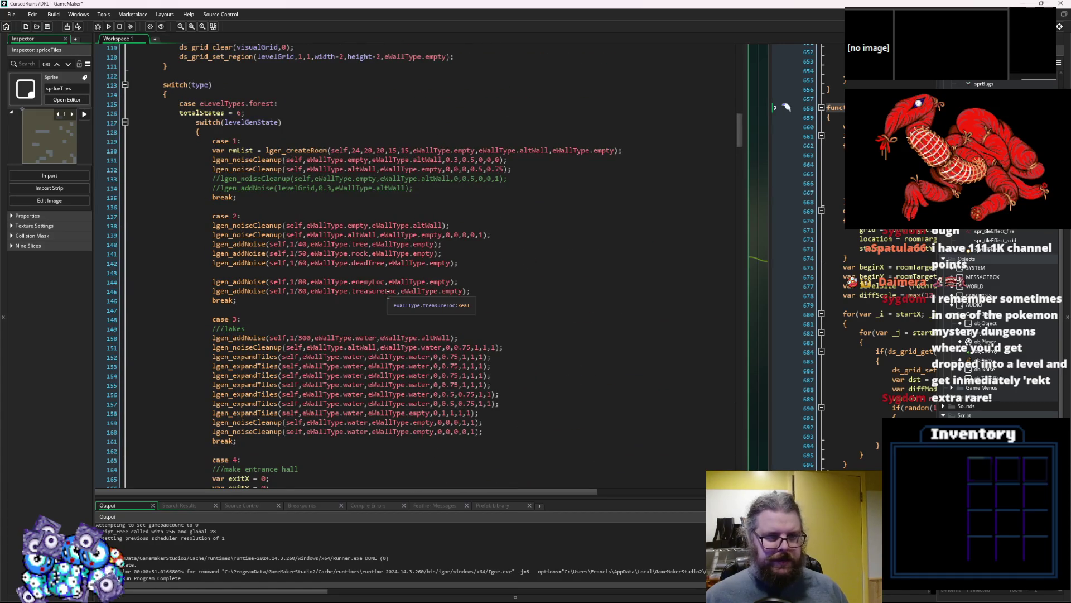
scroll(388, 294, down, 13)
scroll(384, 295, down, 5)
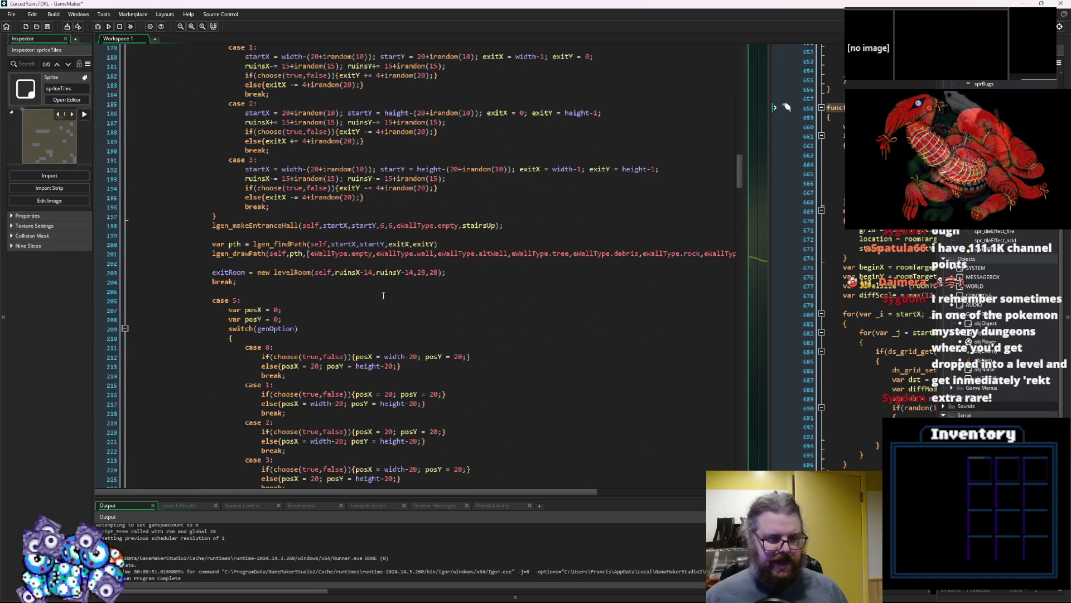
click(391, 292)
click(396, 283)
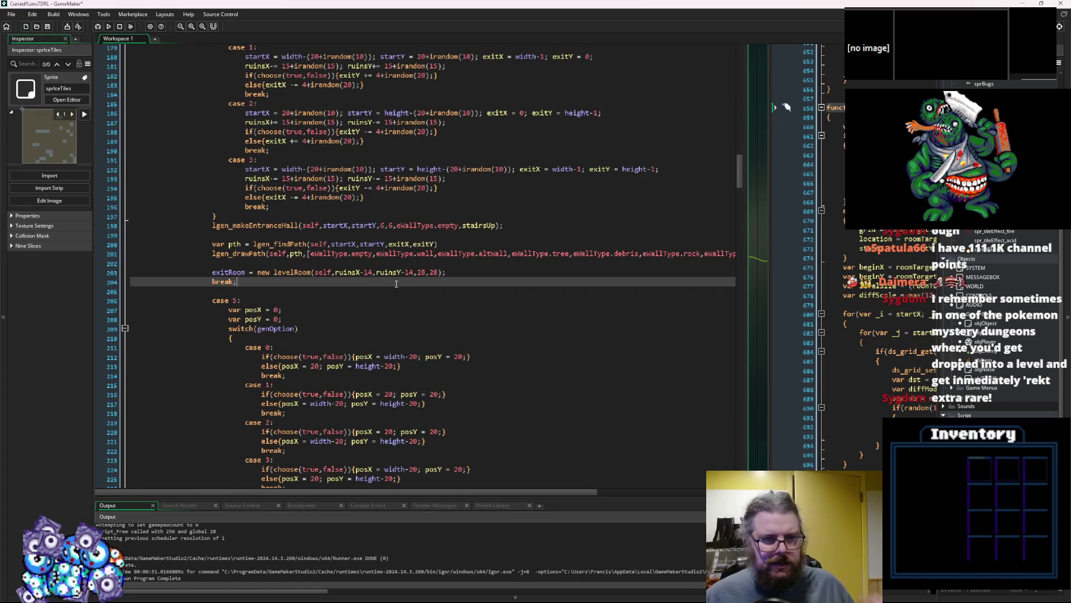
scroll(396, 283, up, 17)
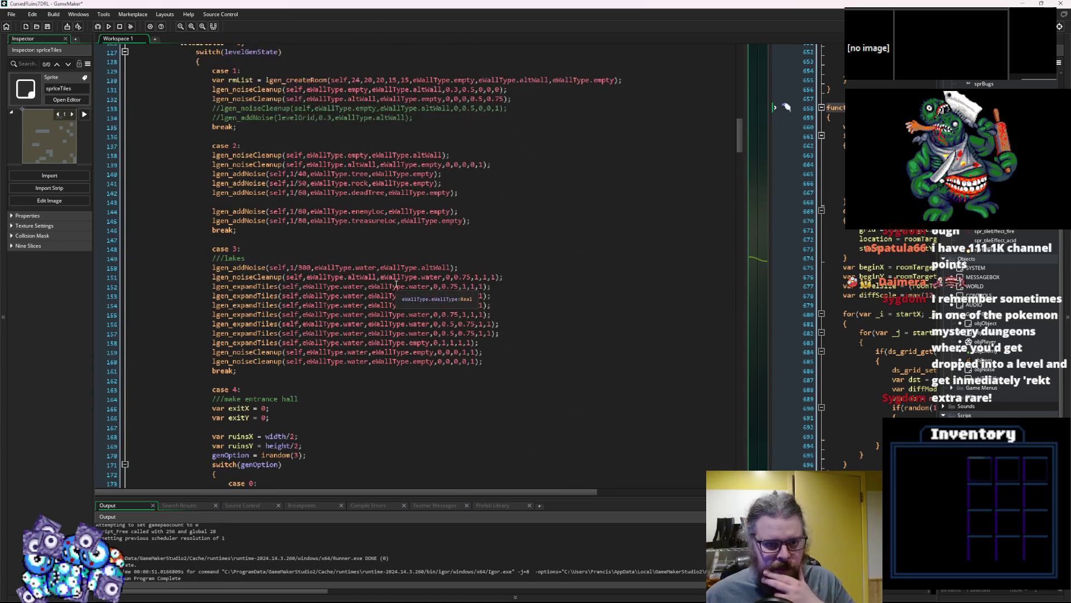
scroll(344, 266, up, 2)
click(301, 259)
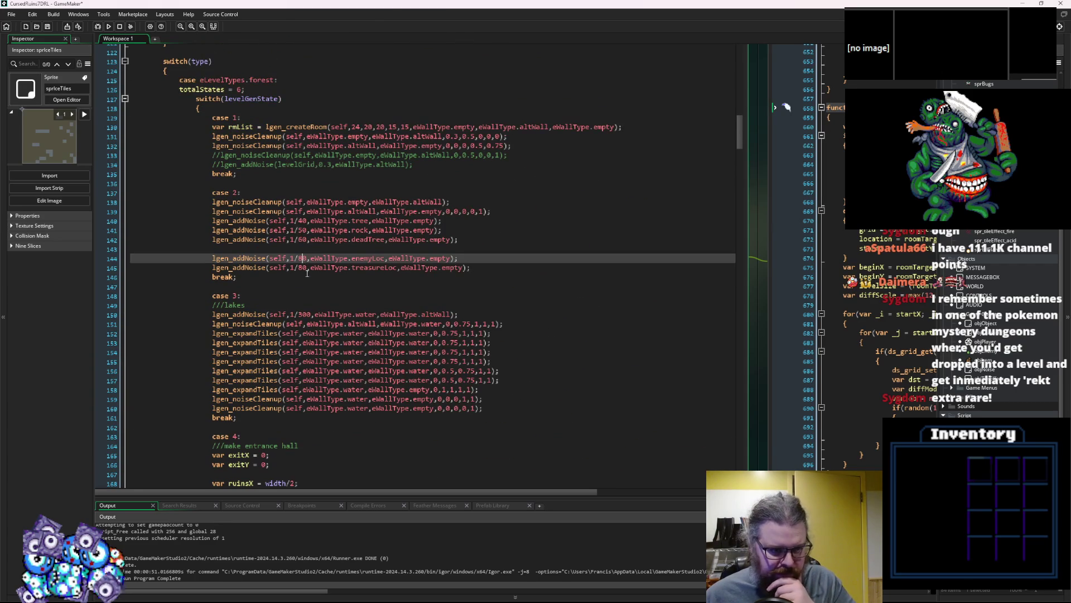
click(303, 268)
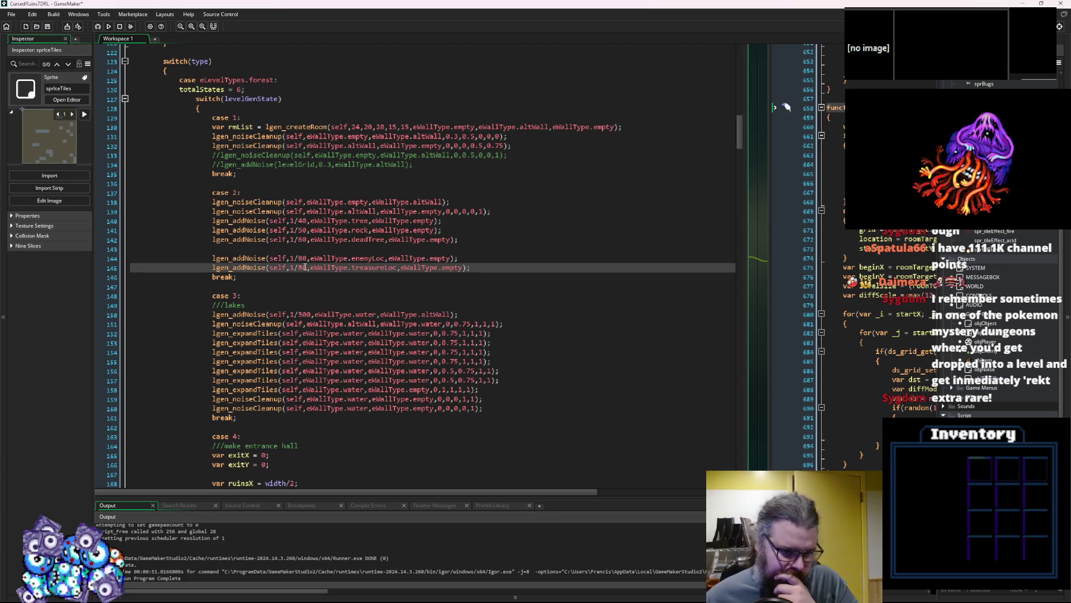
key(Up)
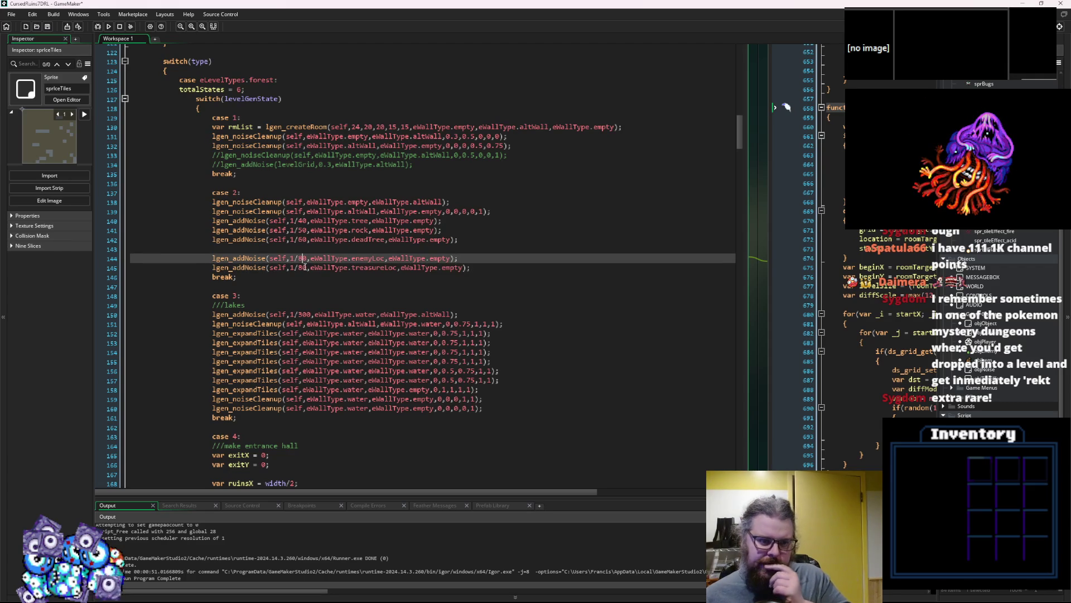
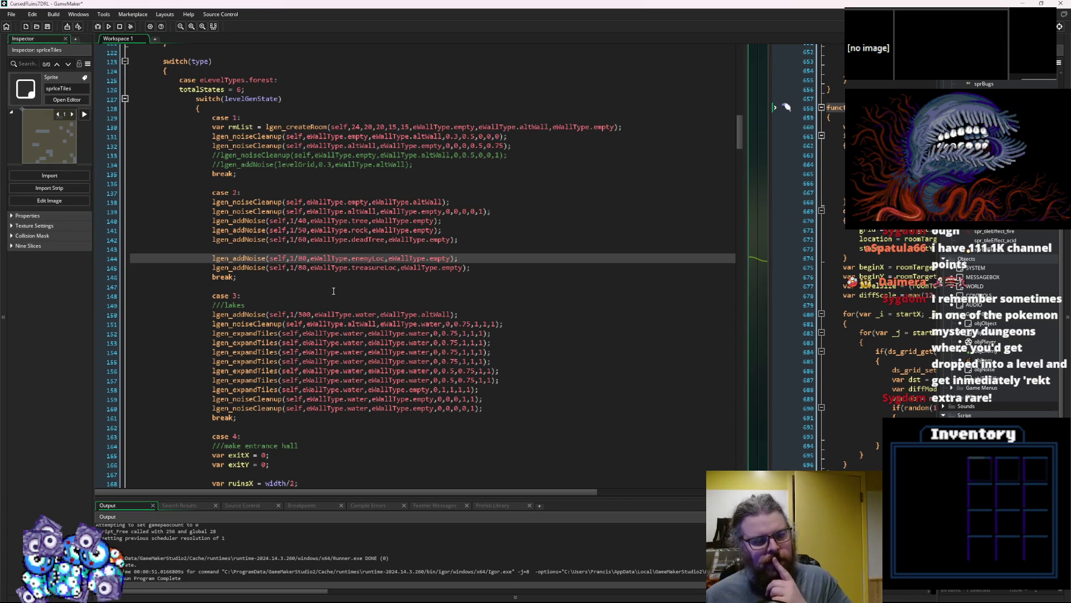
- Collapse the forest switch(levelGenState) block at line 127
click(473, 268)
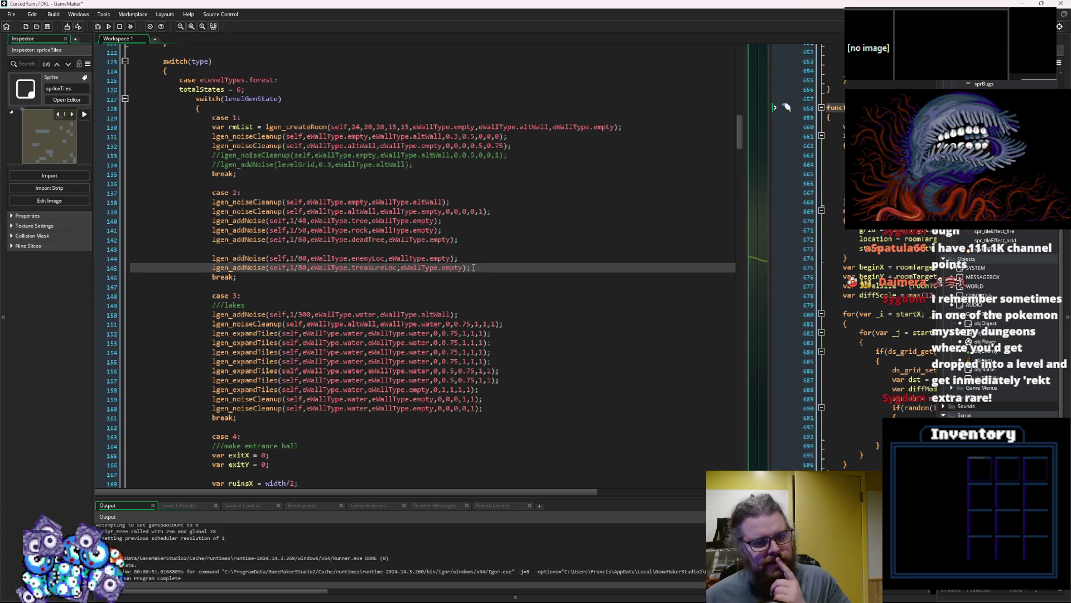
scroll(474, 268, down, 3)
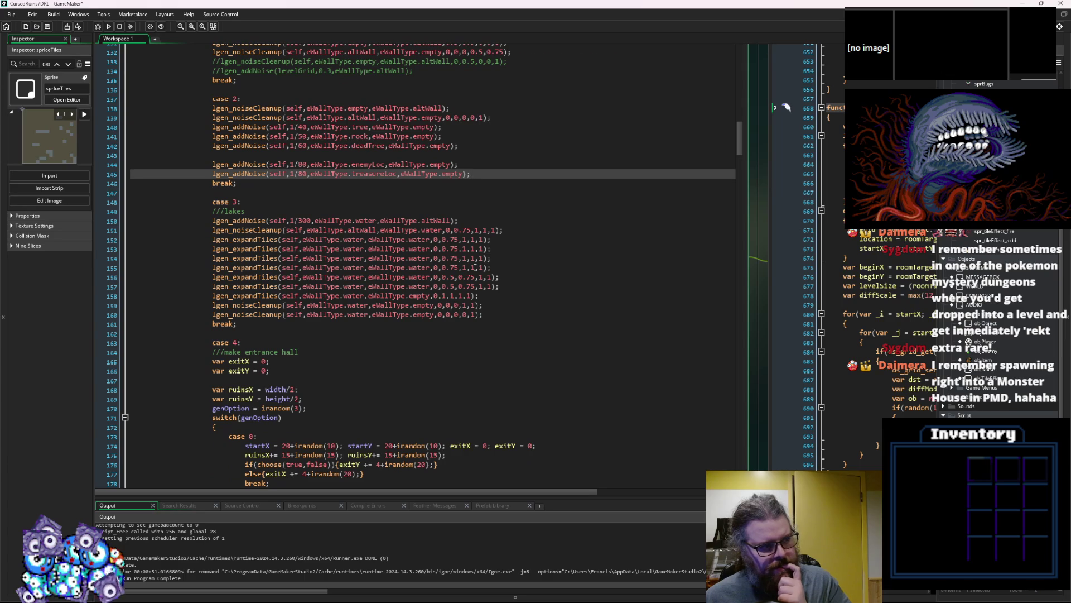
scroll(474, 268, up, 3)
scroll(473, 268, down, 6)
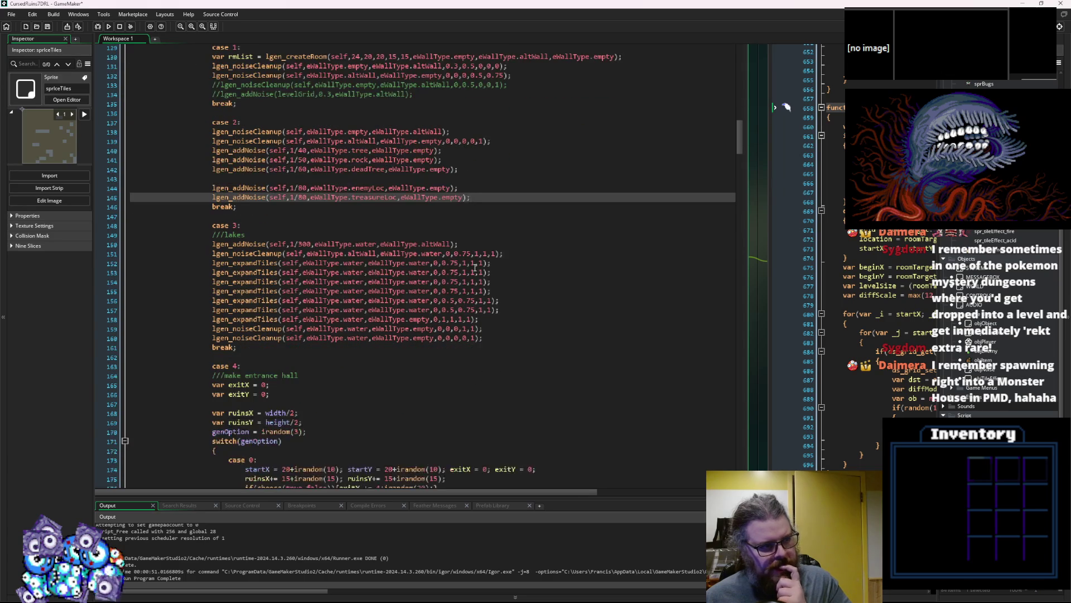
scroll(473, 268, up, 12)
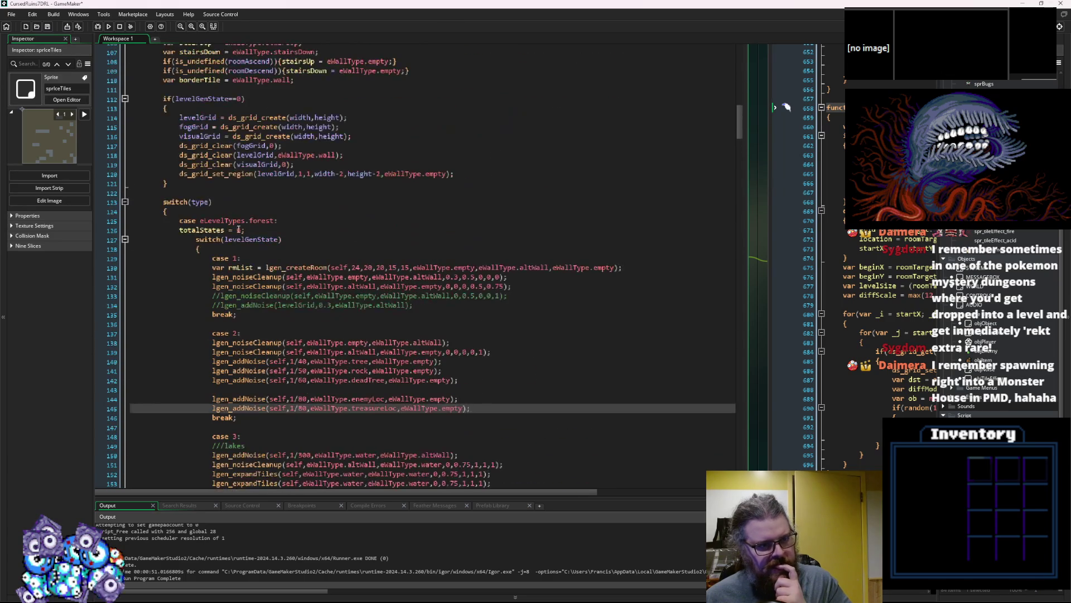
click(125, 238)
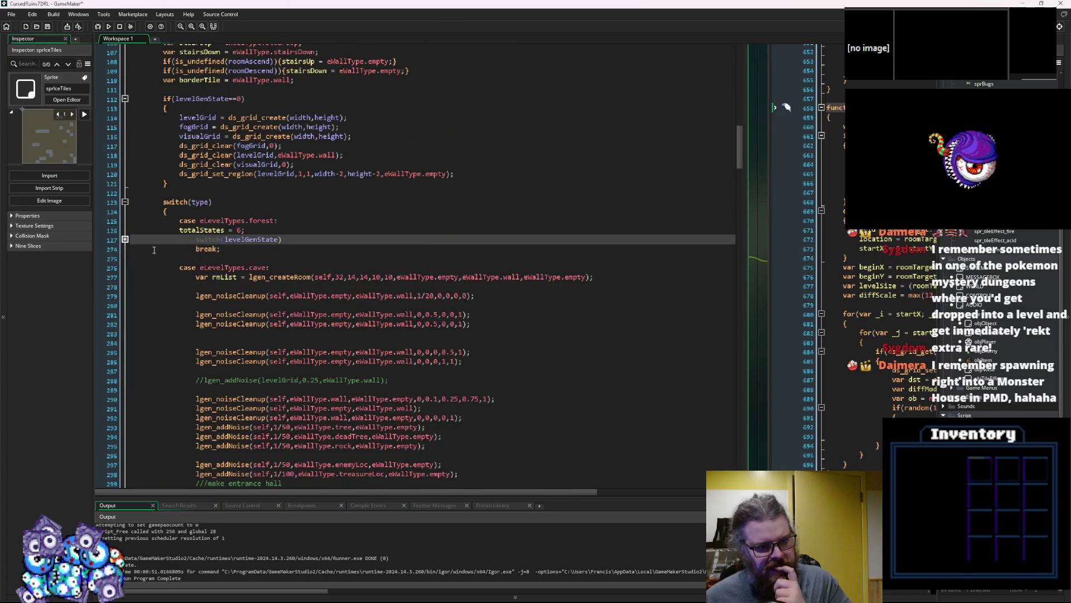
scroll(510, 332, down, 3)
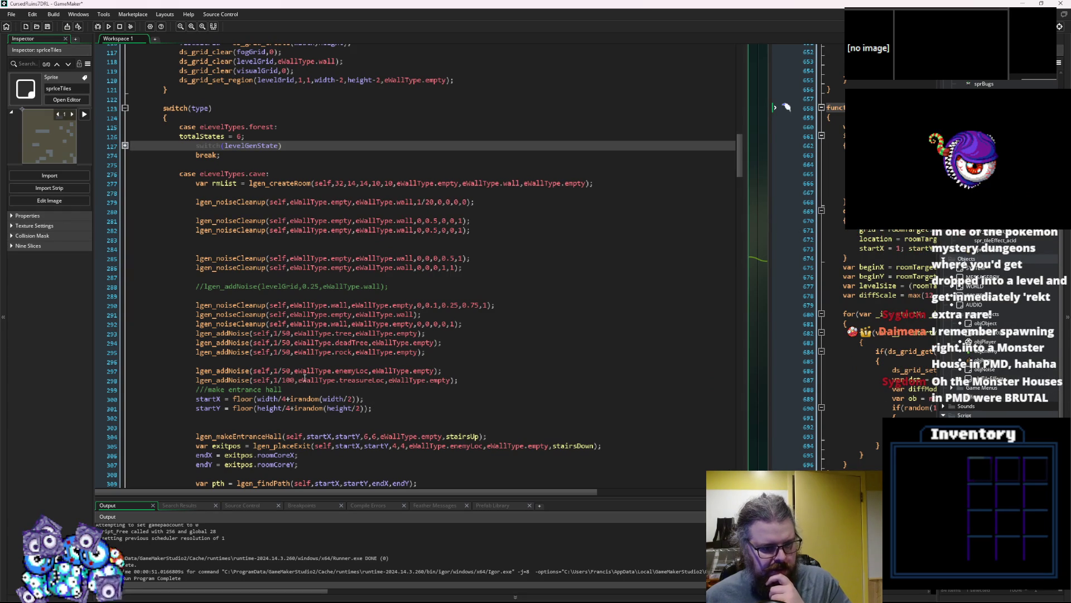
scroll(298, 378, down, 3)
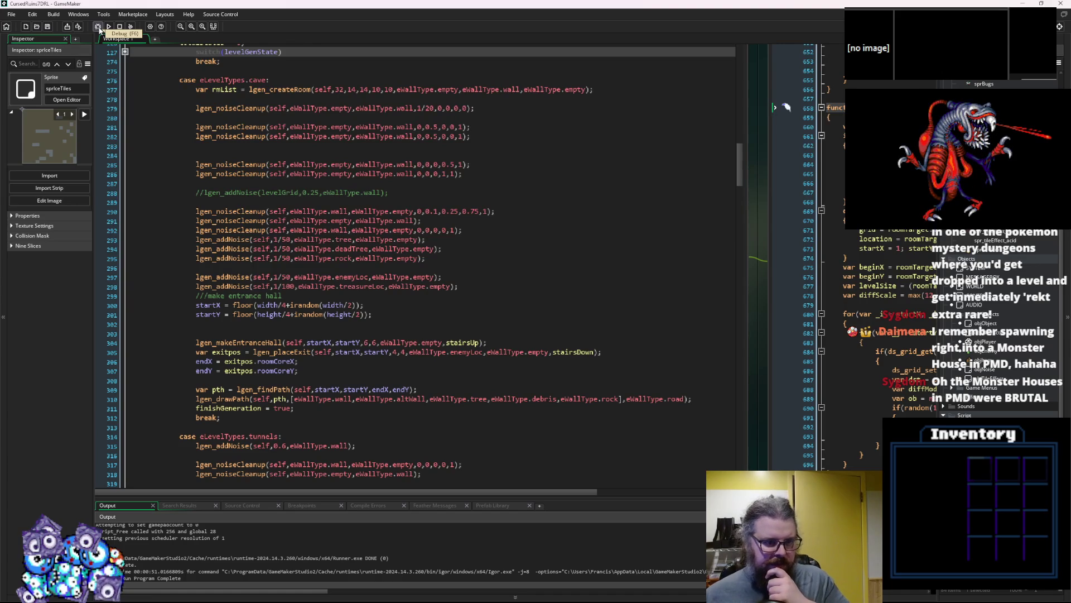
- Run the game in debug mode, maximize its window and start a new game
click(98, 28)
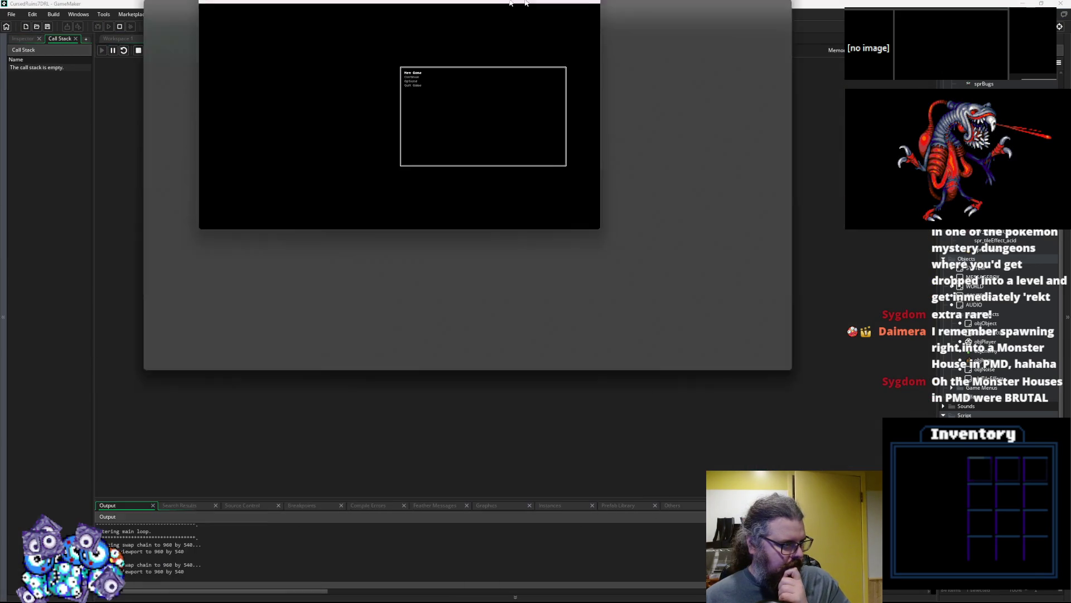
double_click(524, 3)
key(Return)
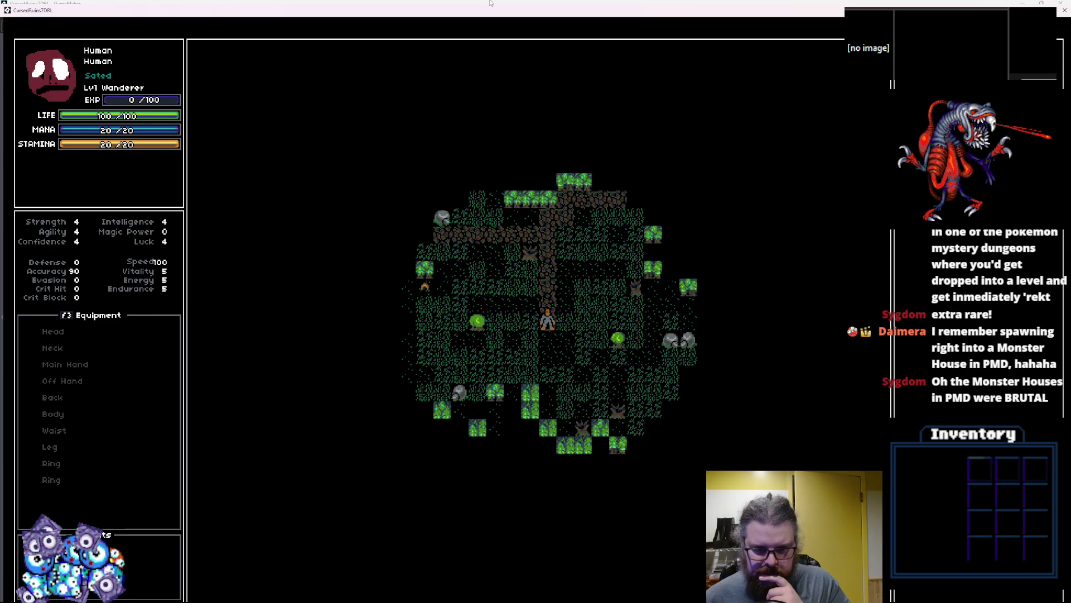
- Reveal the whole dungeon map with F12 and walk the hero south-west toward the lake
key(KP_7)
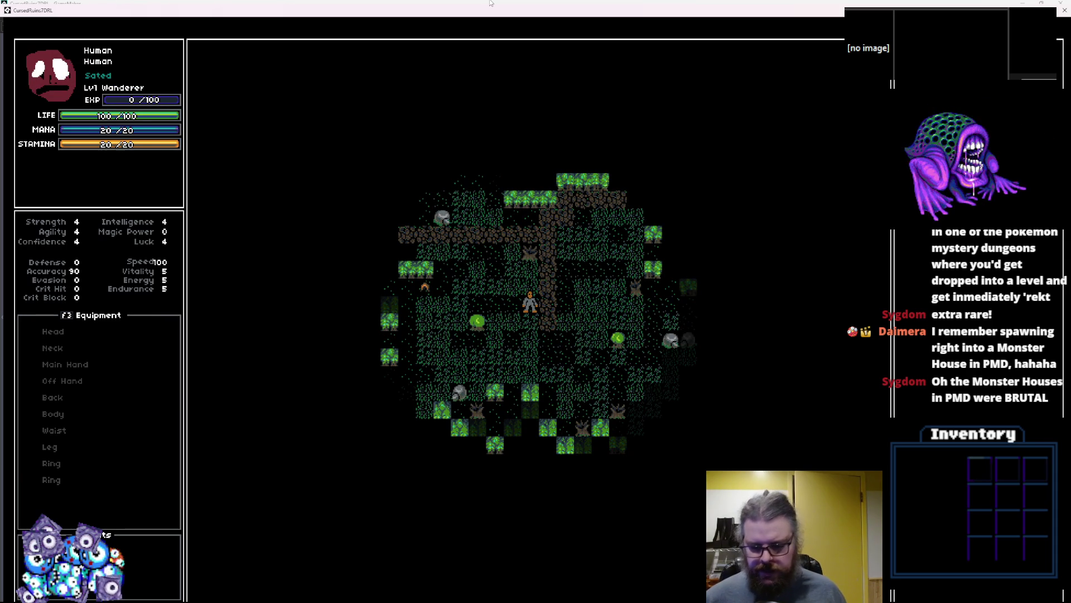
key(F12)
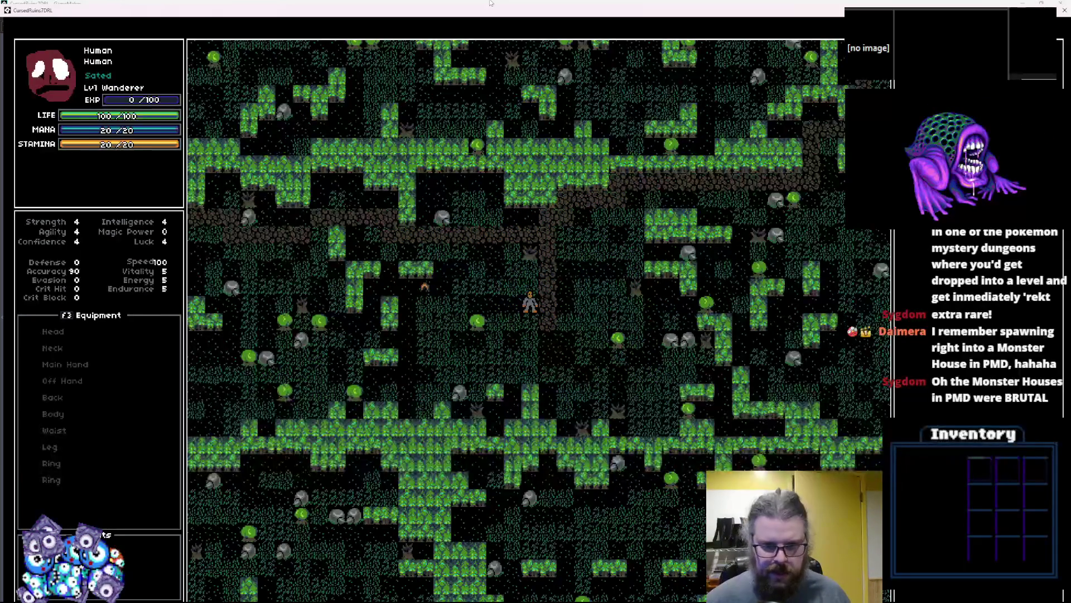
key(KP_4)
key(KP_8)
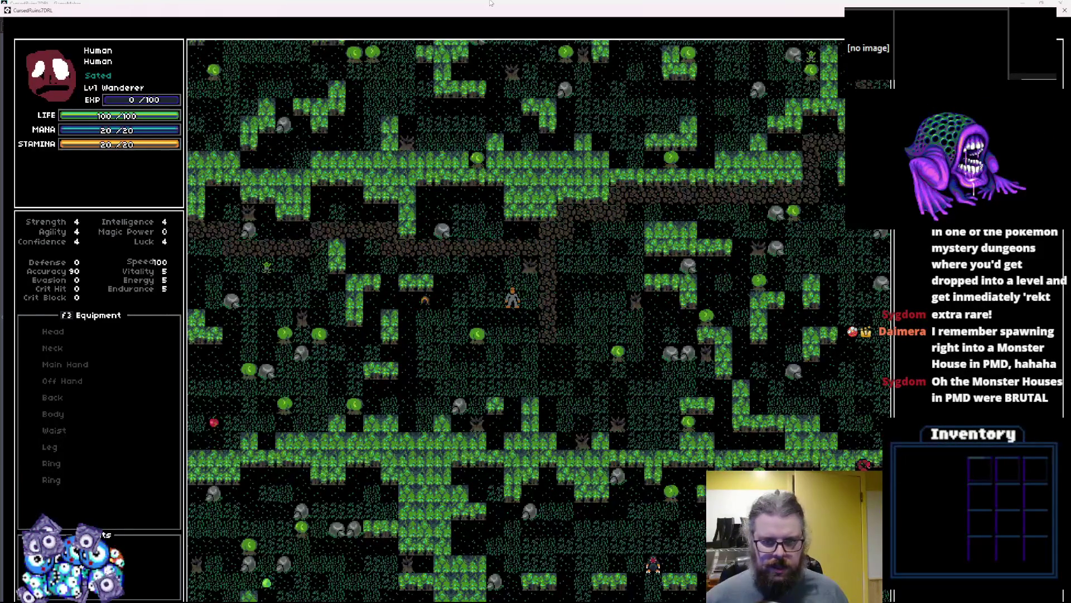
key(KP_8)
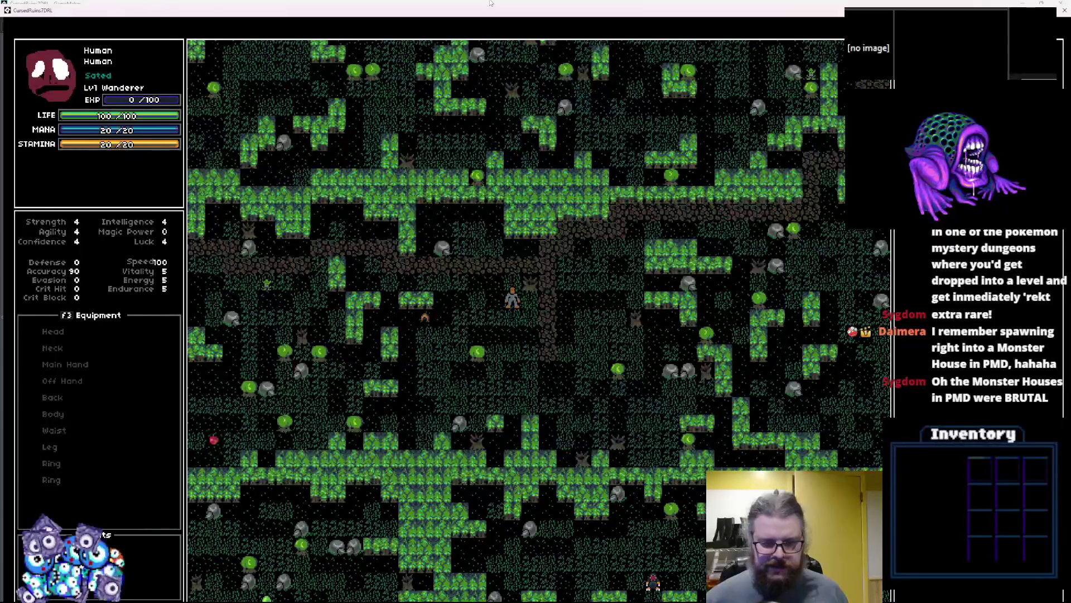
key(KP_8)
key(KP_8)
key(KP_4)
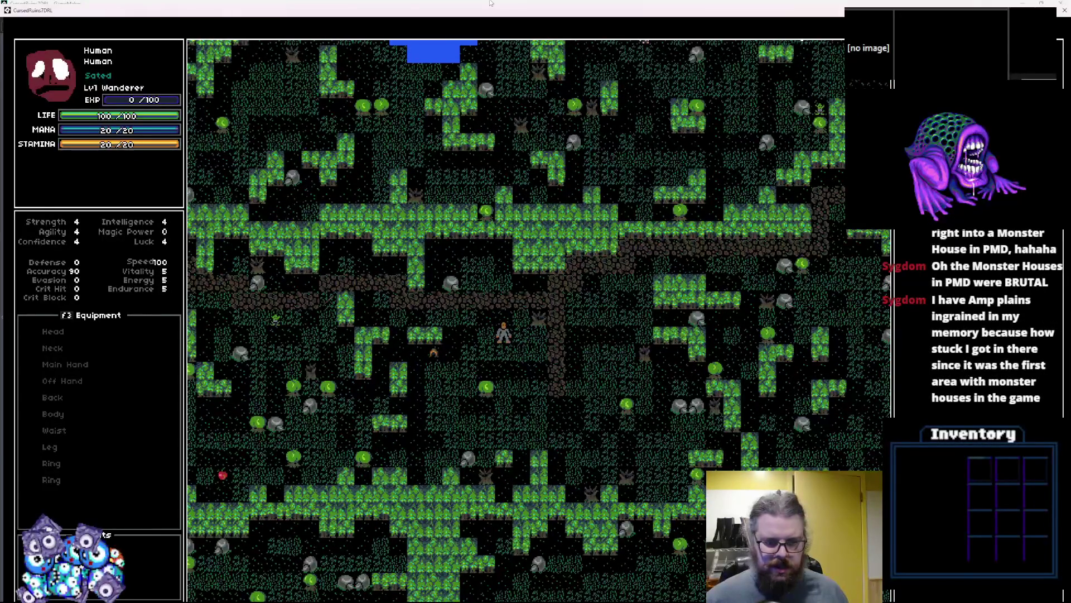
key(KP_1)
key(KP_1)
key(KP_4)
key(KP_4)
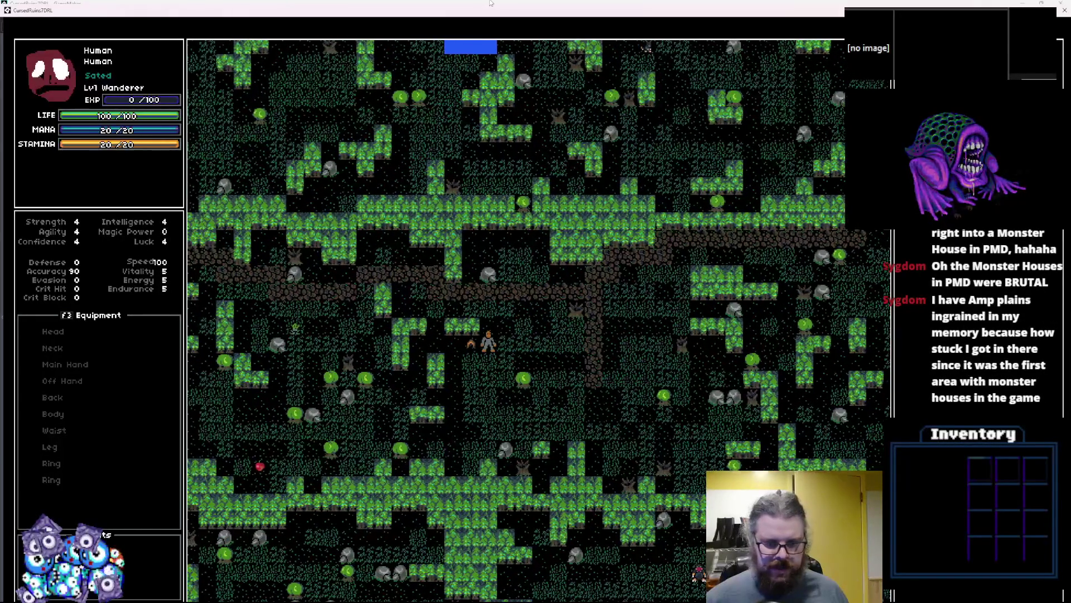
key(KP_1)
key(KP_1)
key(KP_1)
key(KP_4)
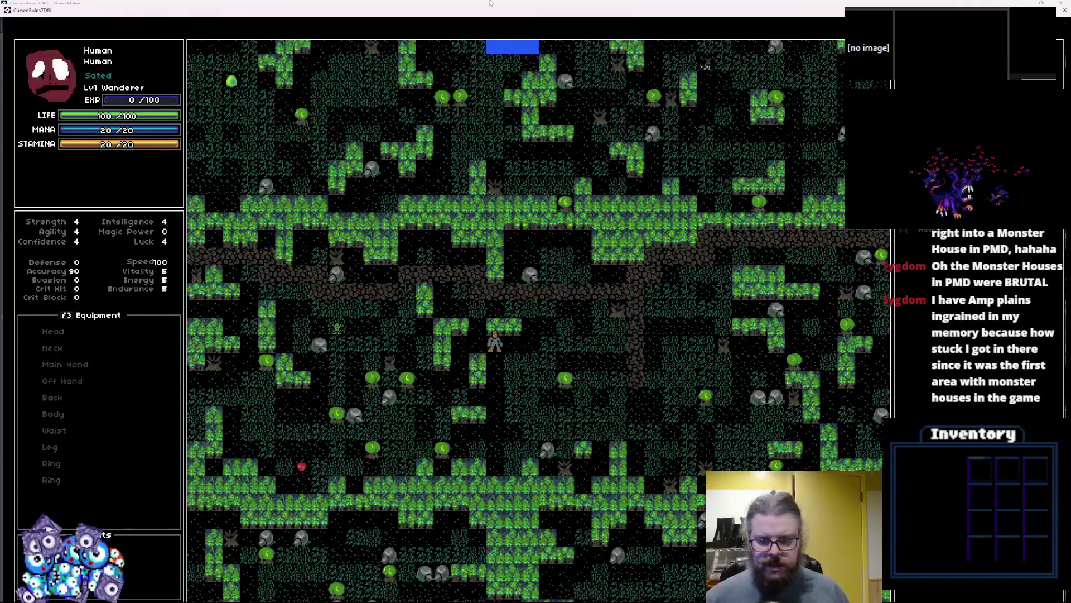
key(KP_1)
key(KP_1)
key(KP_1)
key(KP_4)
key(KP_4)
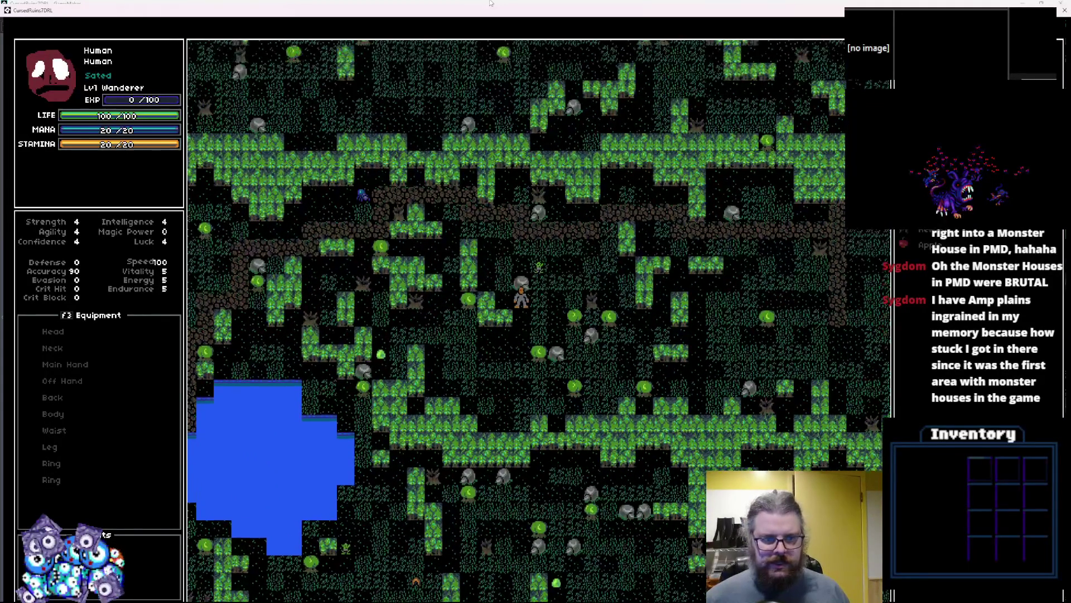
- Walk north-west past the lake and fight off the attacking enemies
key(KP_4)
key(KP_4)
key(KP_4)
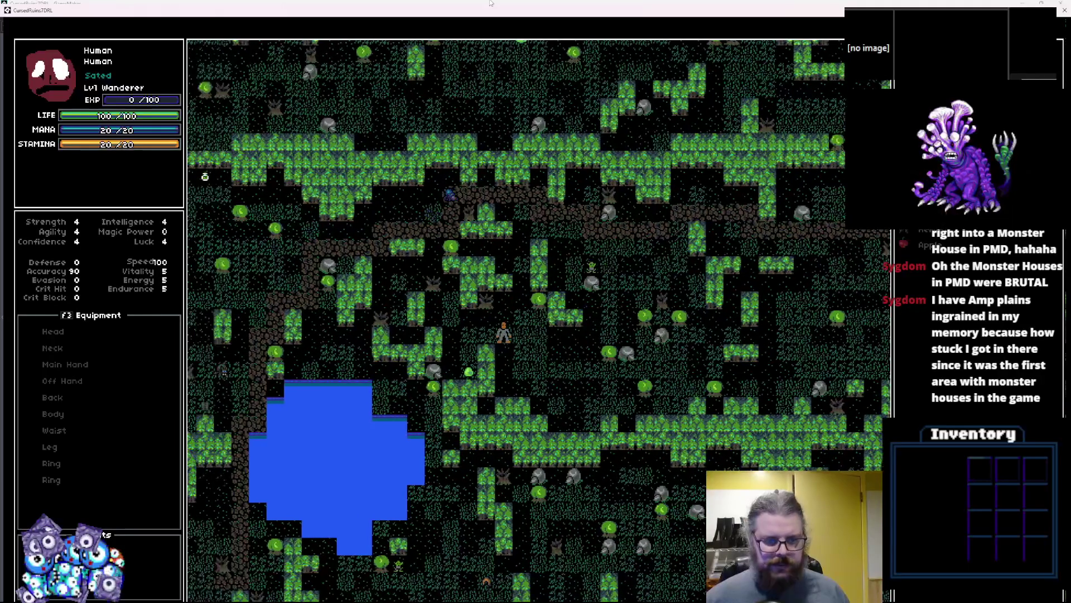
key(KP_8)
key(KP_8)
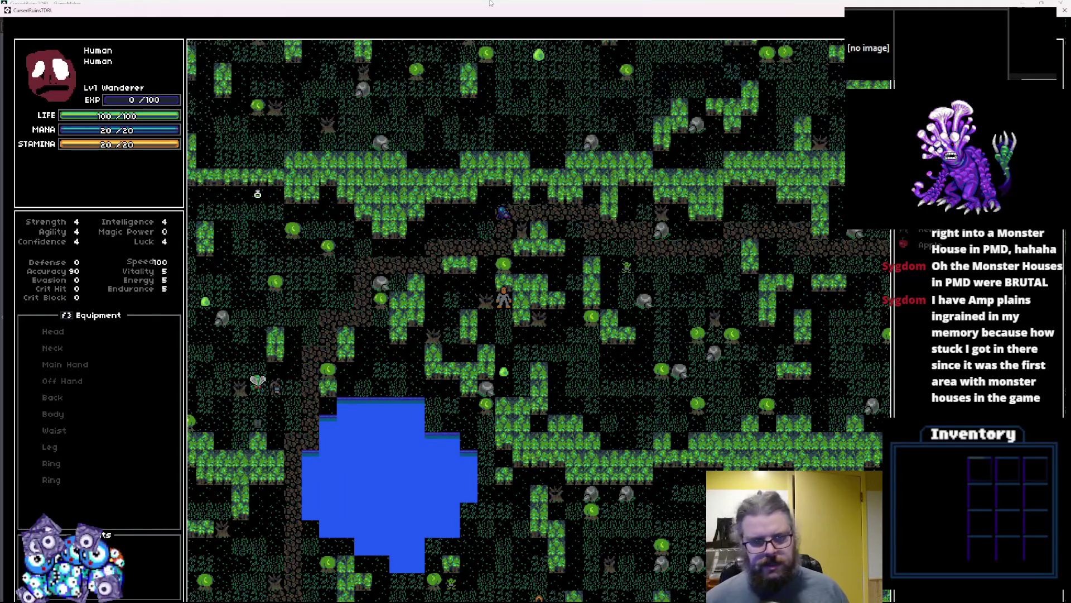
key(KP_7)
key(KP_7)
key(KP_4)
key(KP_4)
key(KP_4)
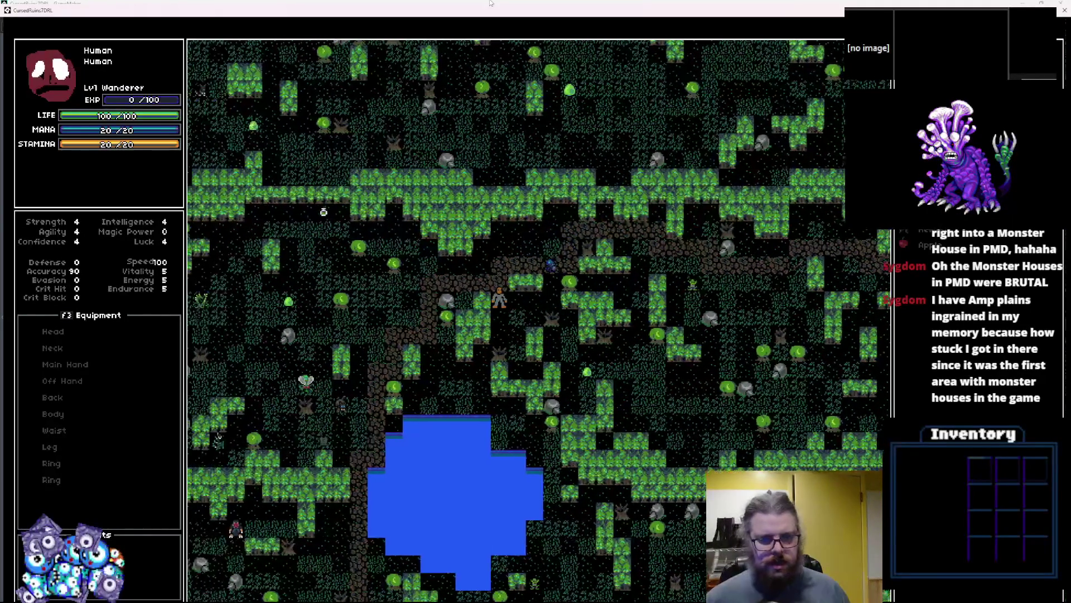
key(KP_7)
key(KP_7)
key(KP_7)
key(KP_4)
key(KP_4)
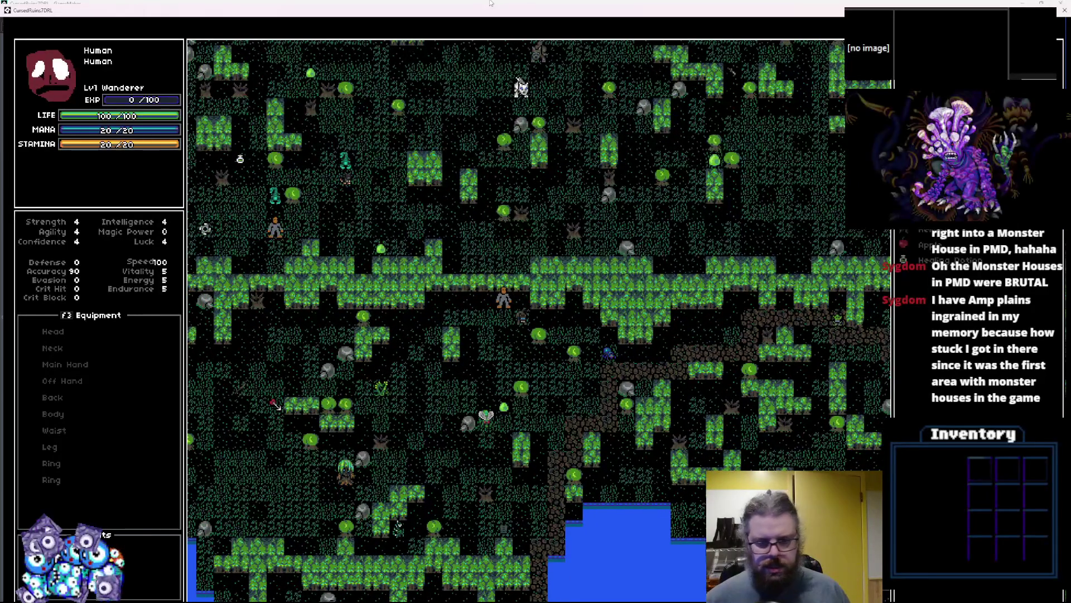
key(KP_1)
key(KP_2)
key(KP_2)
key(KP_2)
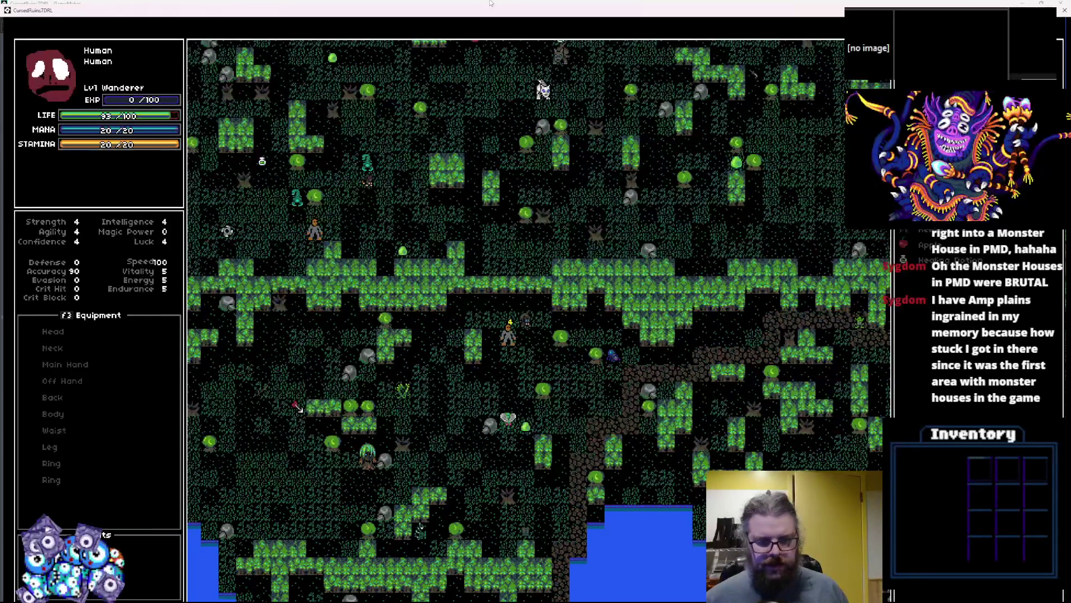
key(KP_3)
key(KP_3)
key(KP_3)
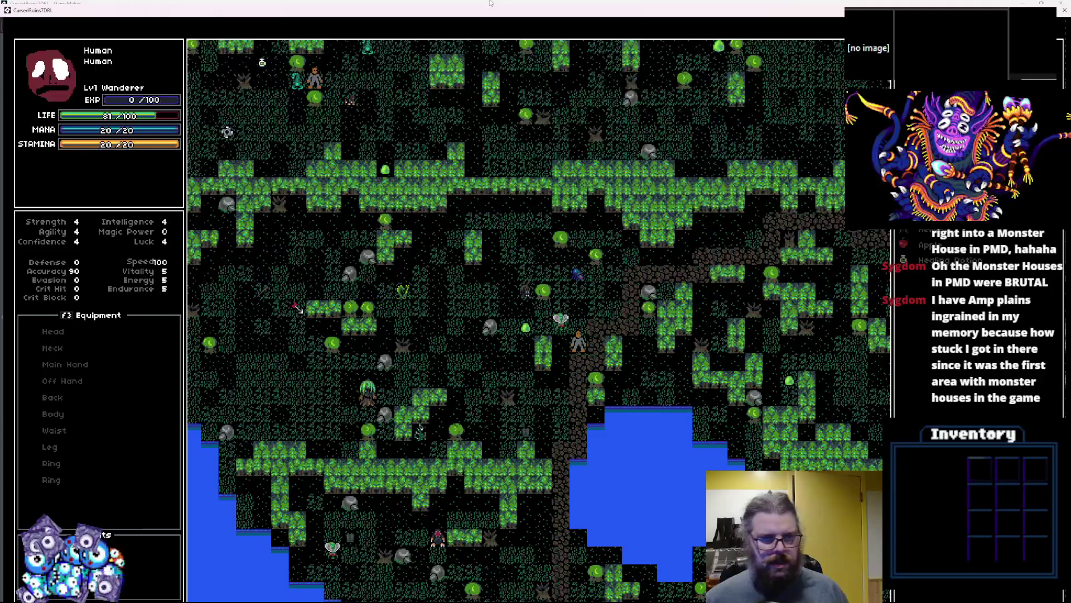
key(KP_1)
key(KP_2)
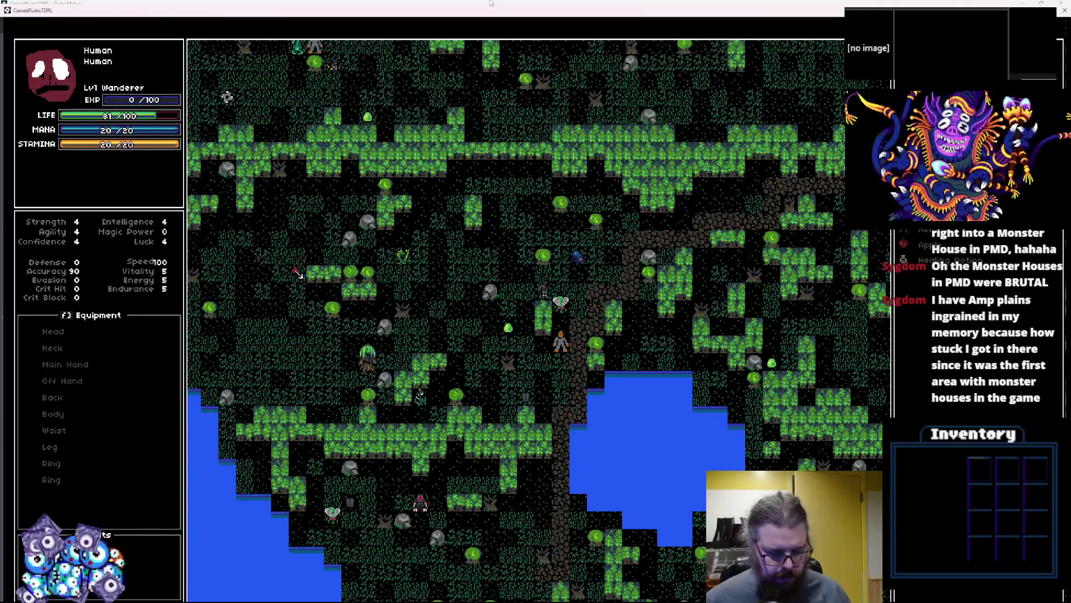
- Select the Healing Potion in the inventory, then close its action menu
key(Down)
key(Return)
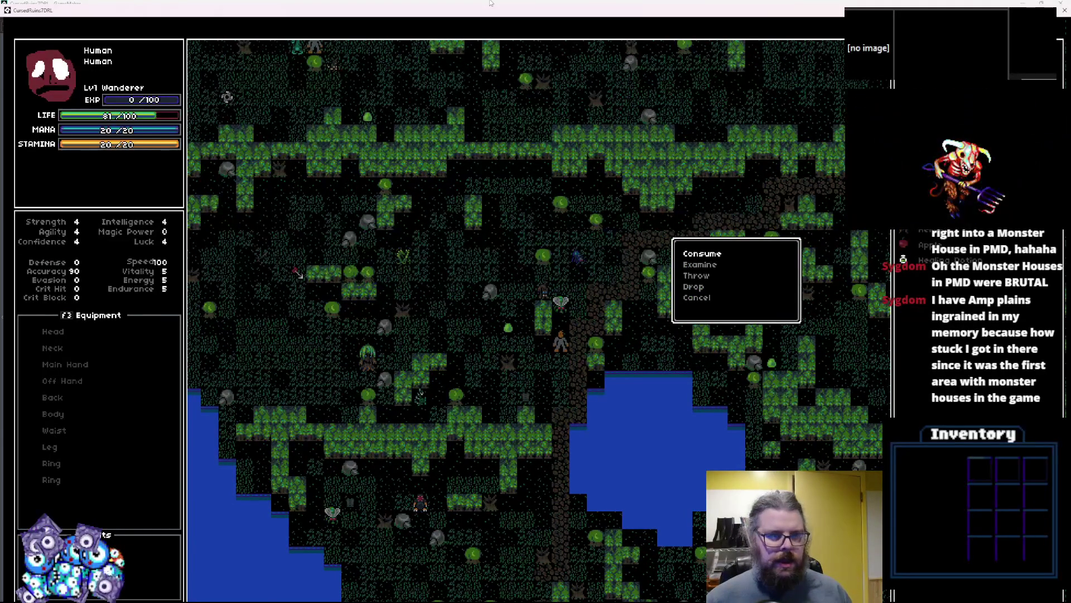
key(Return)
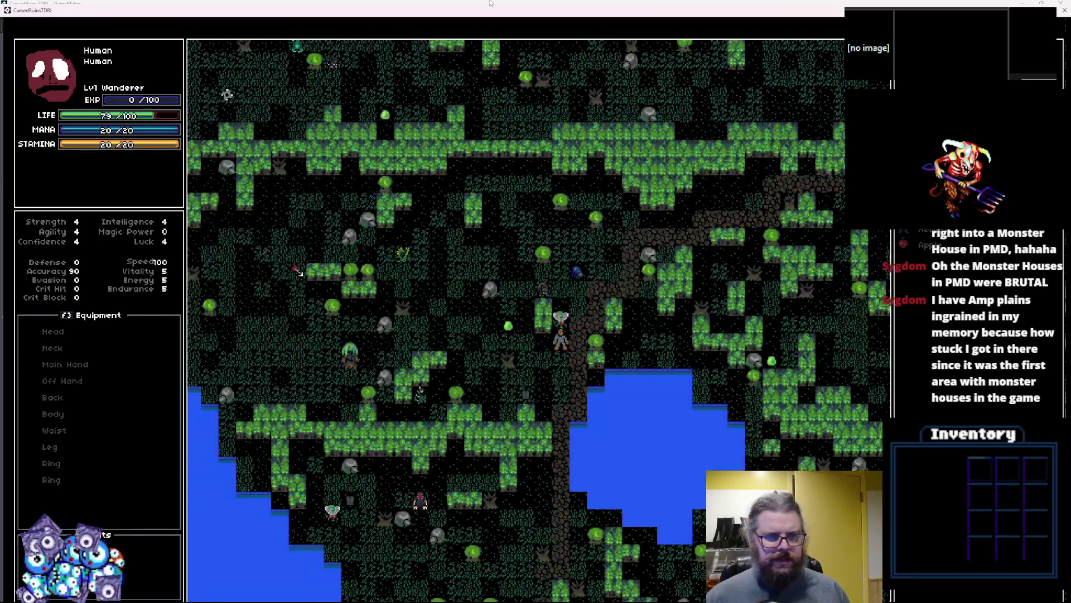
- Walk the hero down through the forest, attack the moth, and restore the game window
key(Down)
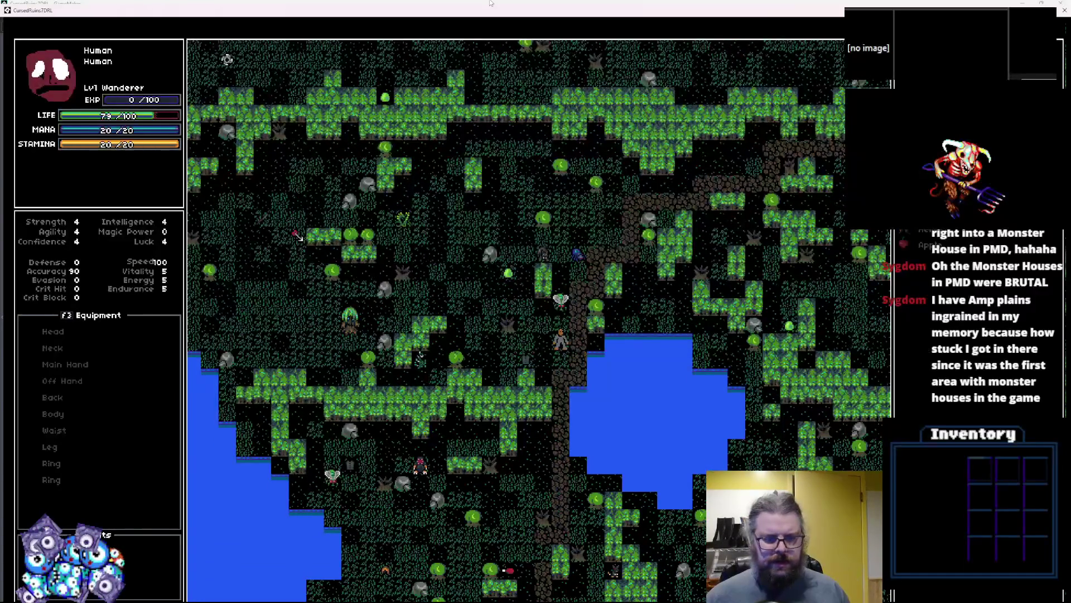
key(Down)
key(Down)
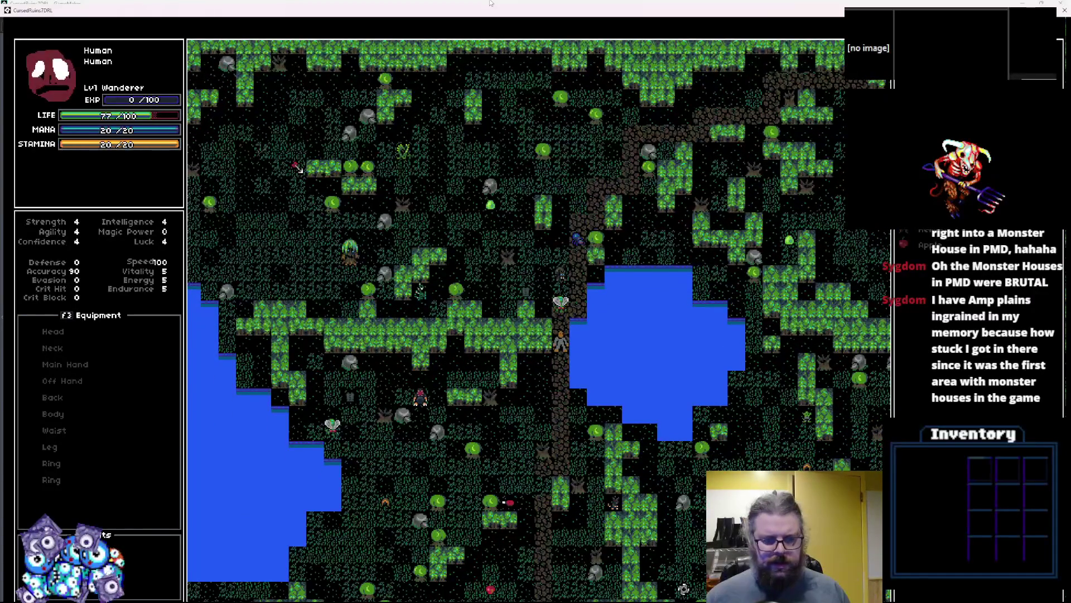
key(Down)
key(Down)
key(Down)
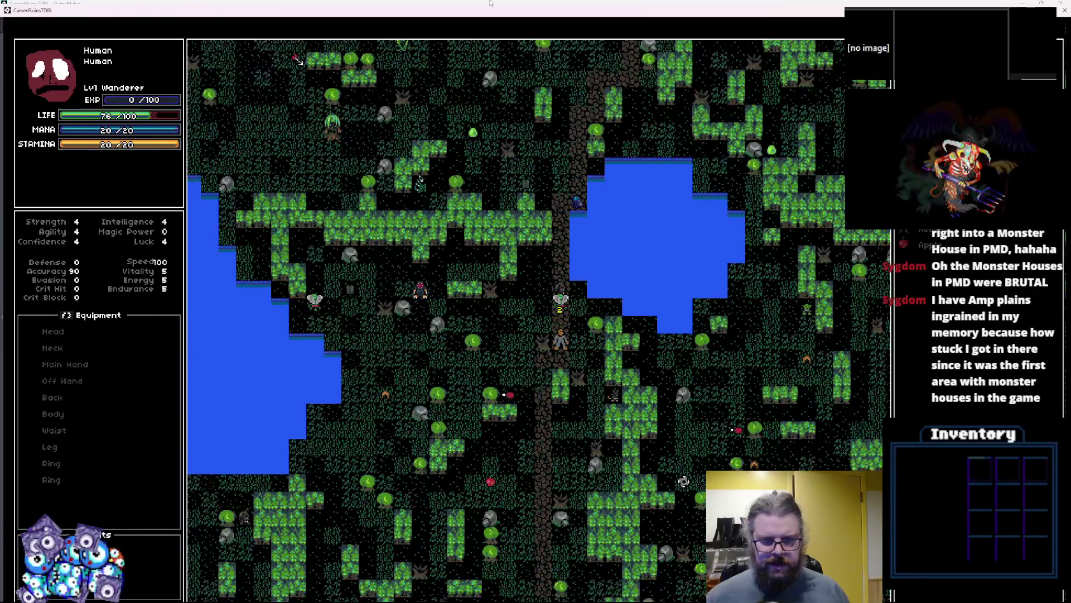
key(Left)
key(Down)
key(Left)
key(Down)
key(Left)
key(Down)
key(Up+Right)
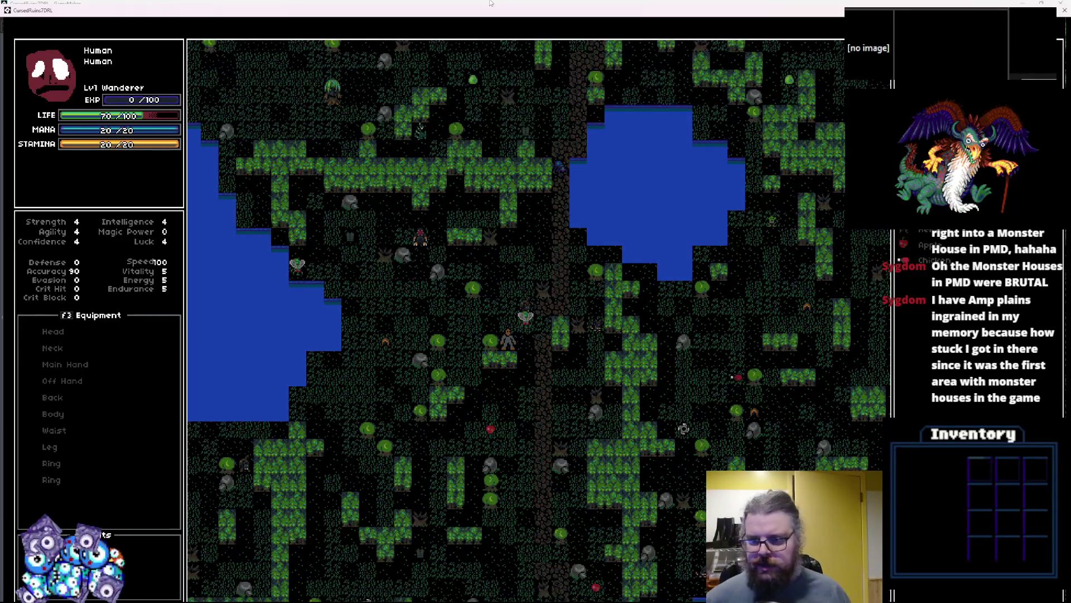
double_click(462, 9)
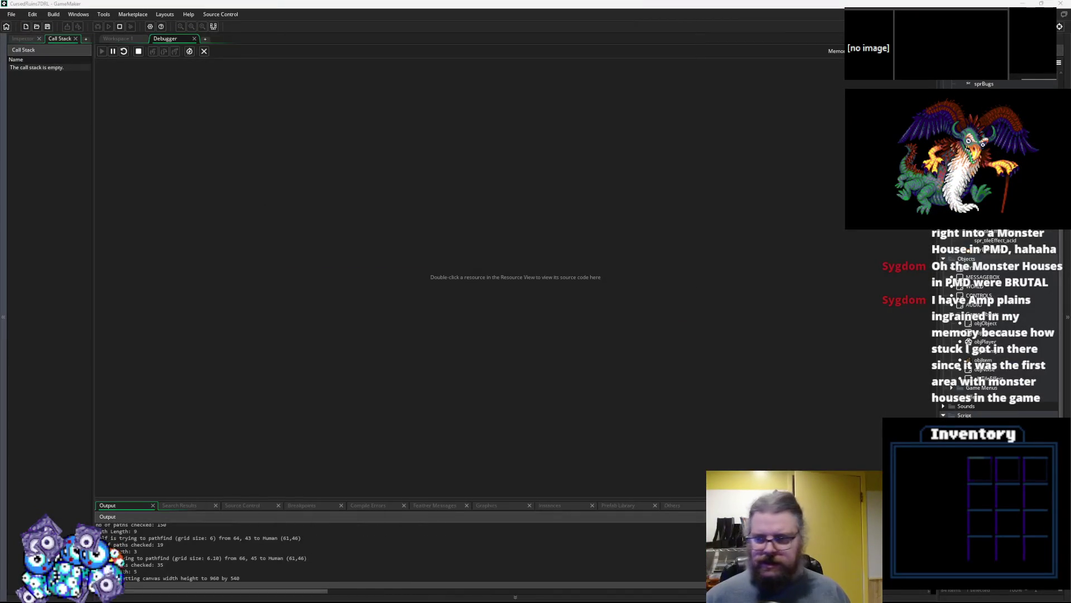
- Switch to Workspace 1 and scroll through the levelData and WORLD create code
click(113, 38)
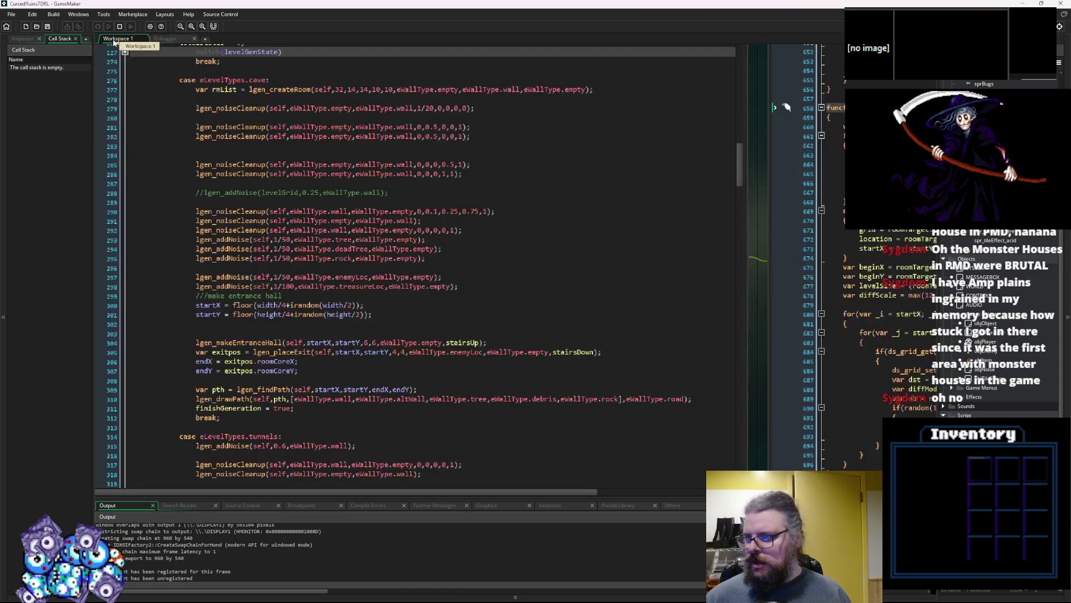
scroll(259, 246, up, 3)
scroll(258, 245, down, 3)
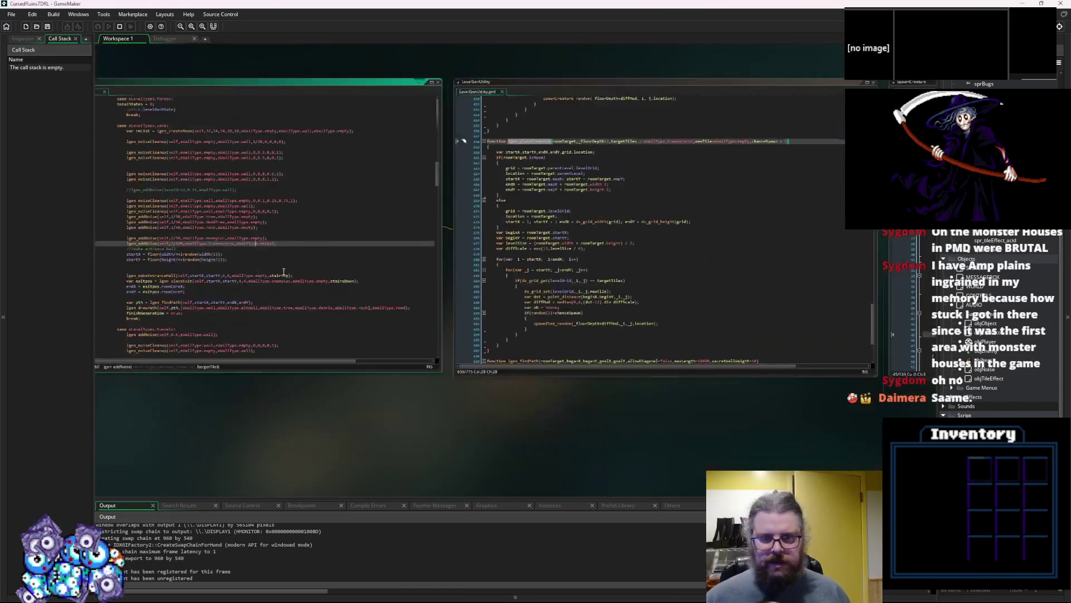
scroll(306, 277, up, 3)
click(306, 277)
scroll(307, 277, down, 2)
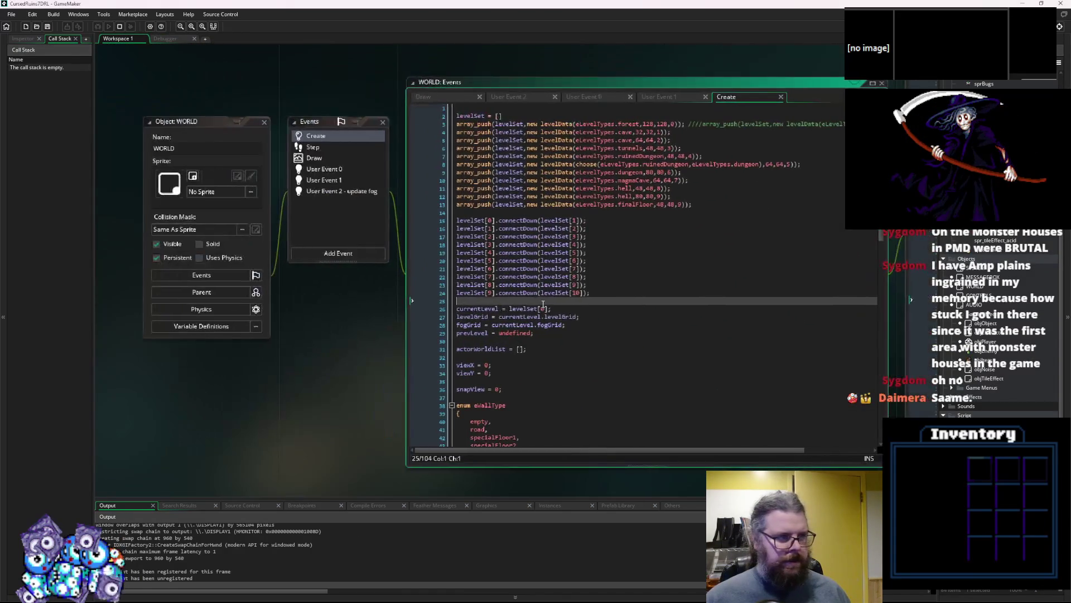
scroll(623, 344, up, 2)
click(623, 344)
scroll(614, 301, down, 6)
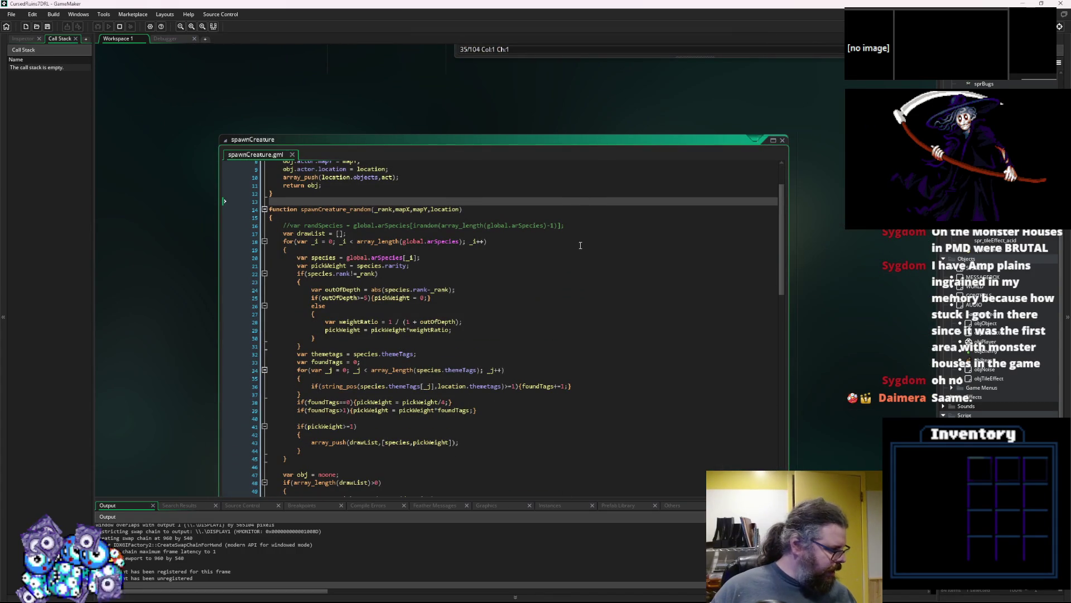
- Review the spawnCreature script and the loadGameData code window
click(558, 314)
scroll(557, 279, down, 3)
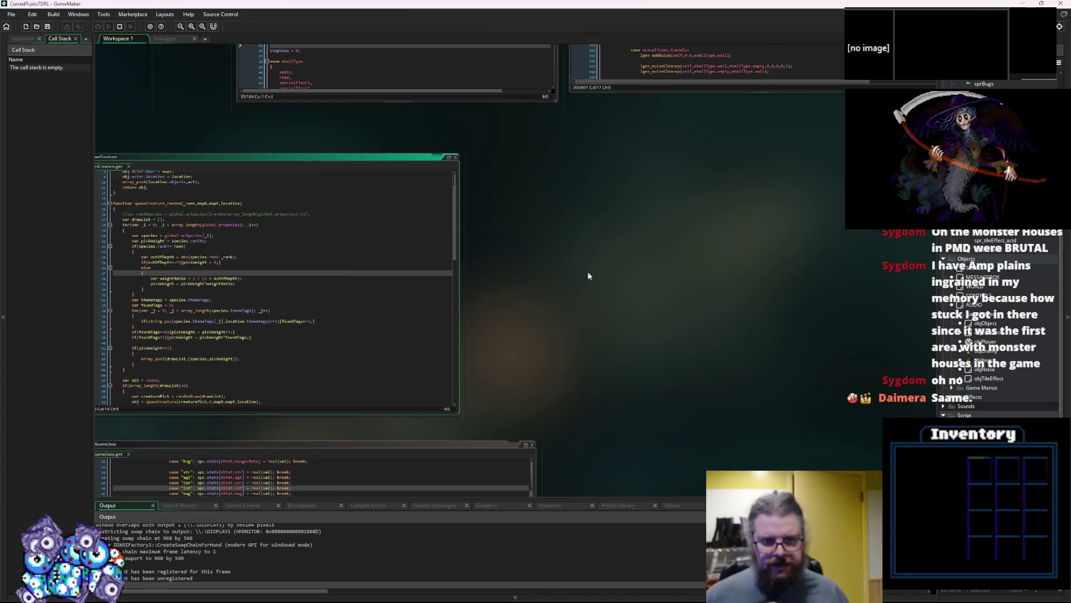
scroll(557, 280, up, 2)
click(518, 317)
scroll(518, 317, down, 3)
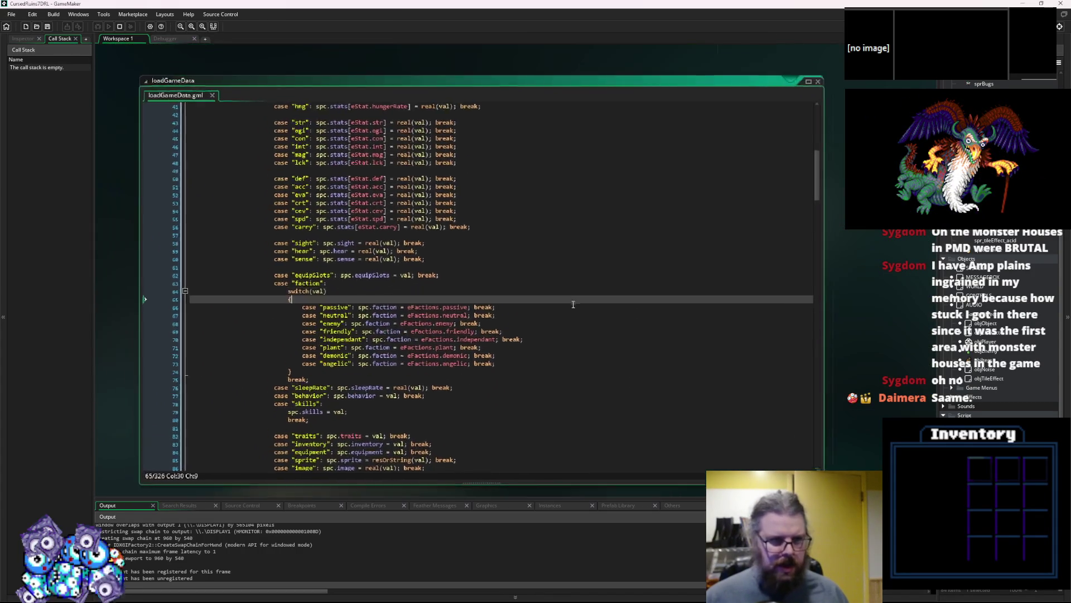
scroll(558, 279, down, 3)
scroll(566, 272, up, 5)
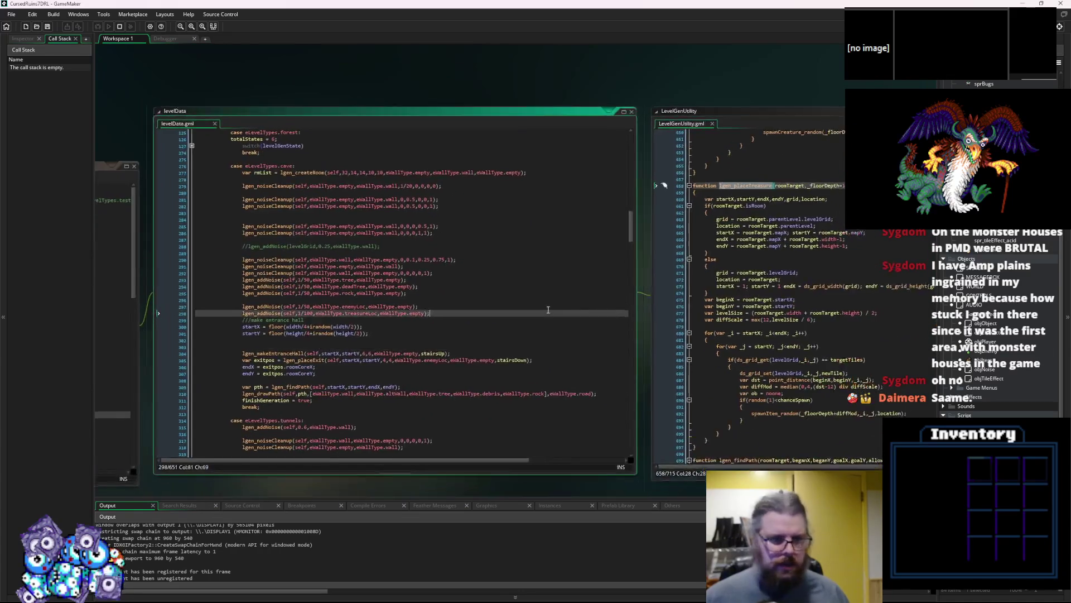
scroll(502, 319, right, 5)
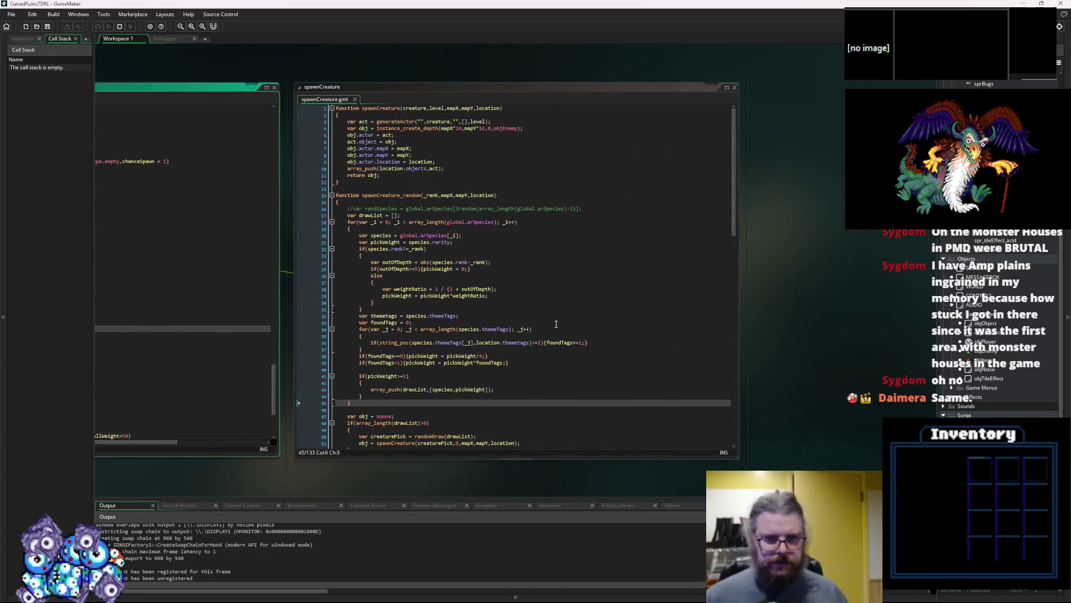
scroll(641, 322, left, 5)
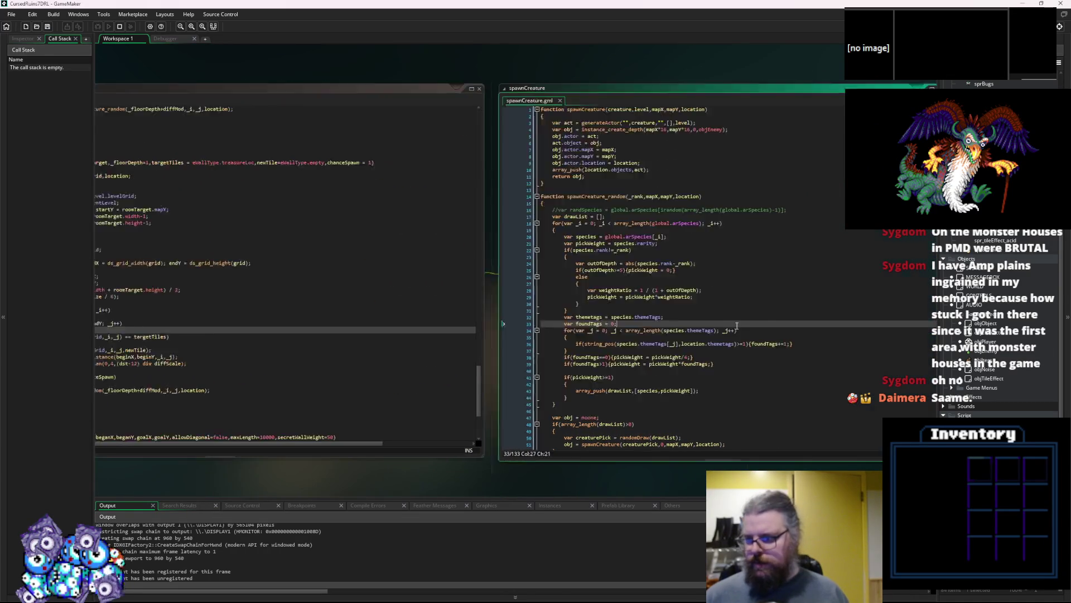
- Compare the LevelGenUtility treasure loop with spawnCreature_random's rank and theme-tag weighting
click(774, 325)
scroll(641, 327, left, 5)
click(588, 327)
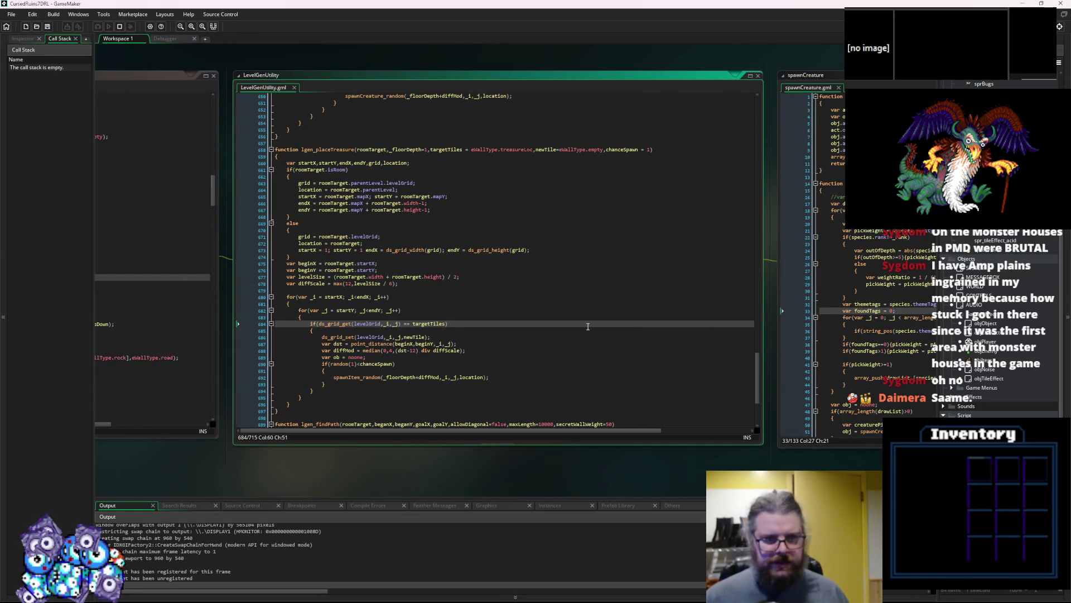
scroll(630, 333, right, 5)
click(565, 384)
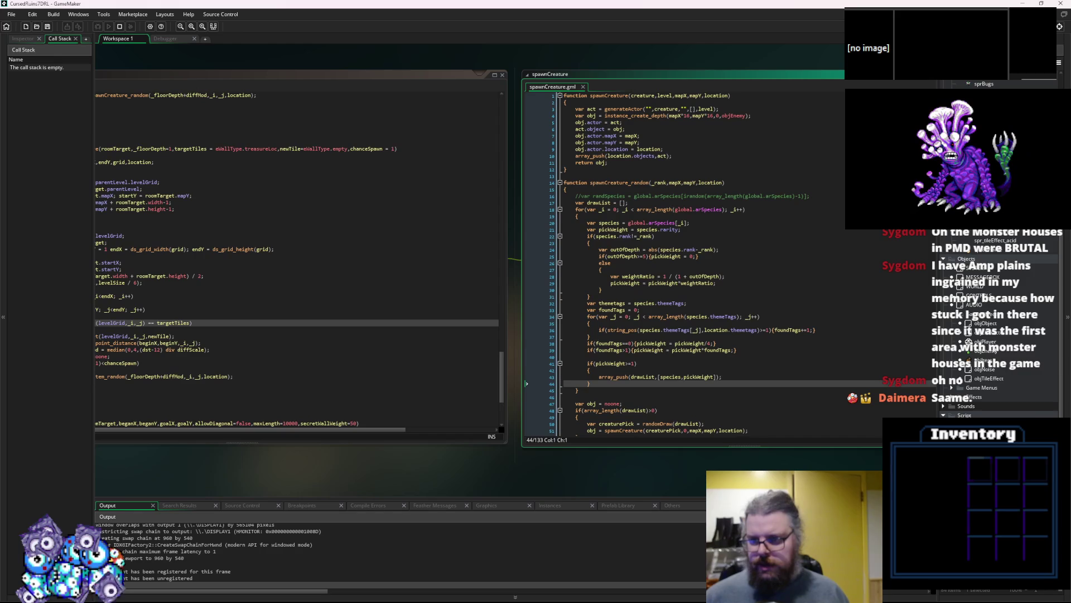
scroll(982, 308, up, 10)
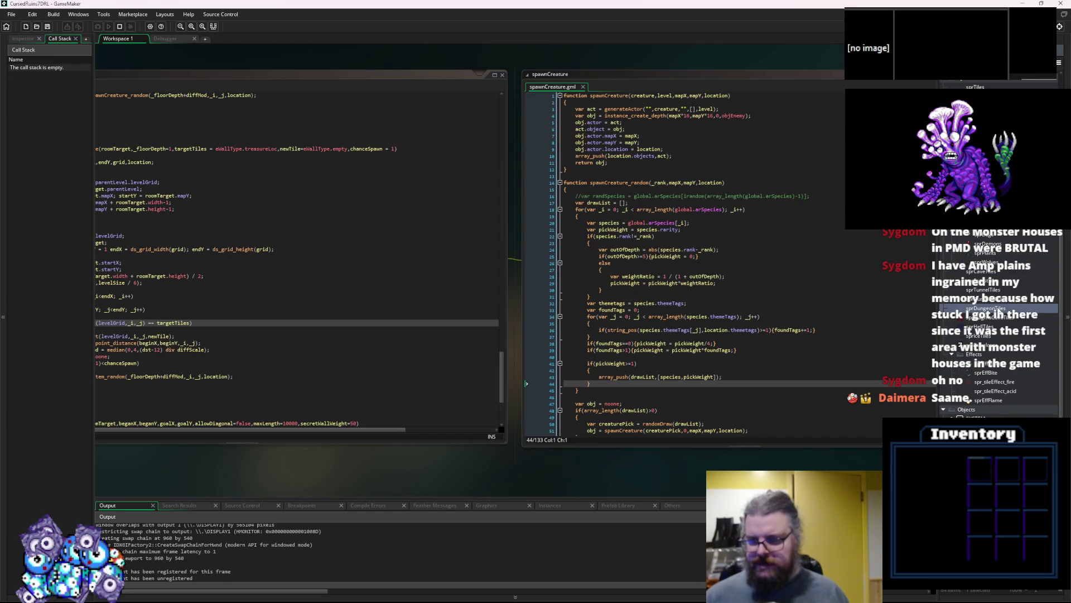
scroll(983, 310, down, 10)
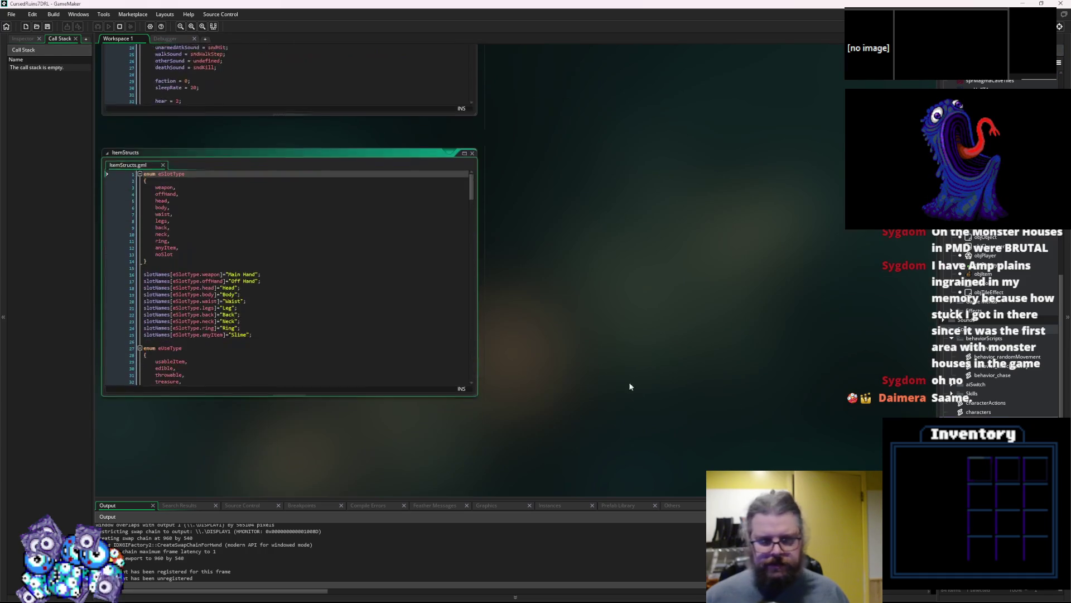
- Enlarge the ItemStructs window and add a breakpoint on line 84's onConsume call
click(552, 273)
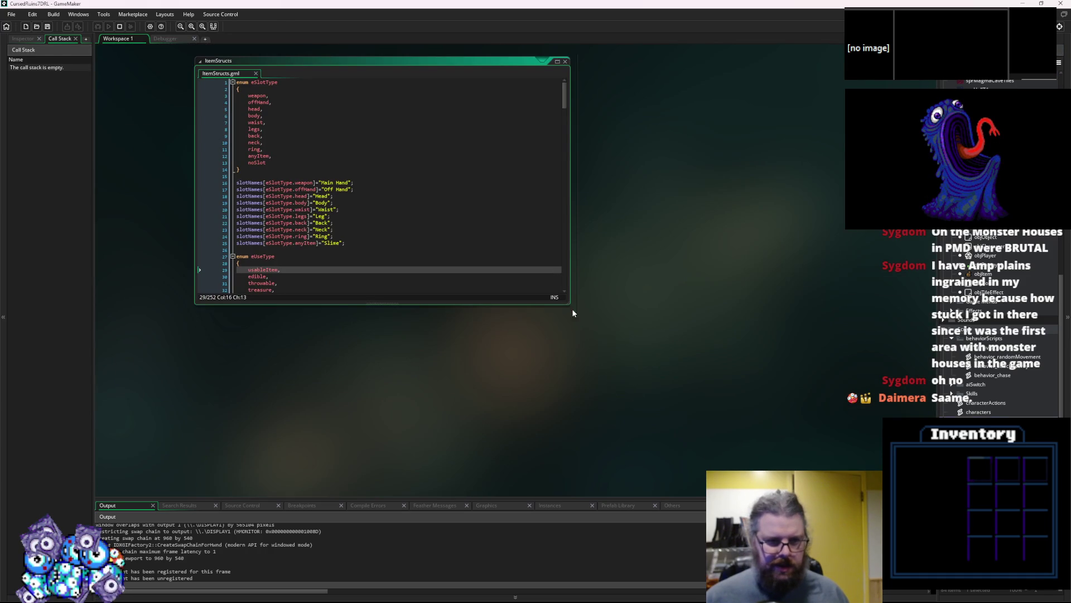
mouse_move(570, 304)
mouse_down()
mouse_move(597, 335)
mouse_move(803, 463)
mouse_up()
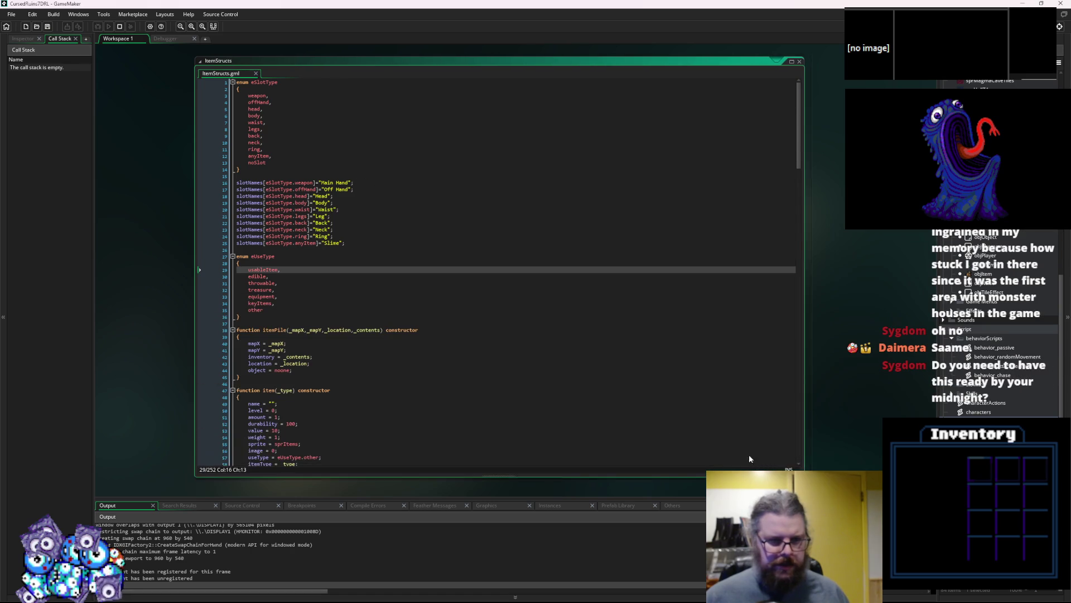
click(584, 392)
ctrl+scroll(585, 392, up, 1)
scroll(558, 385, down, 8)
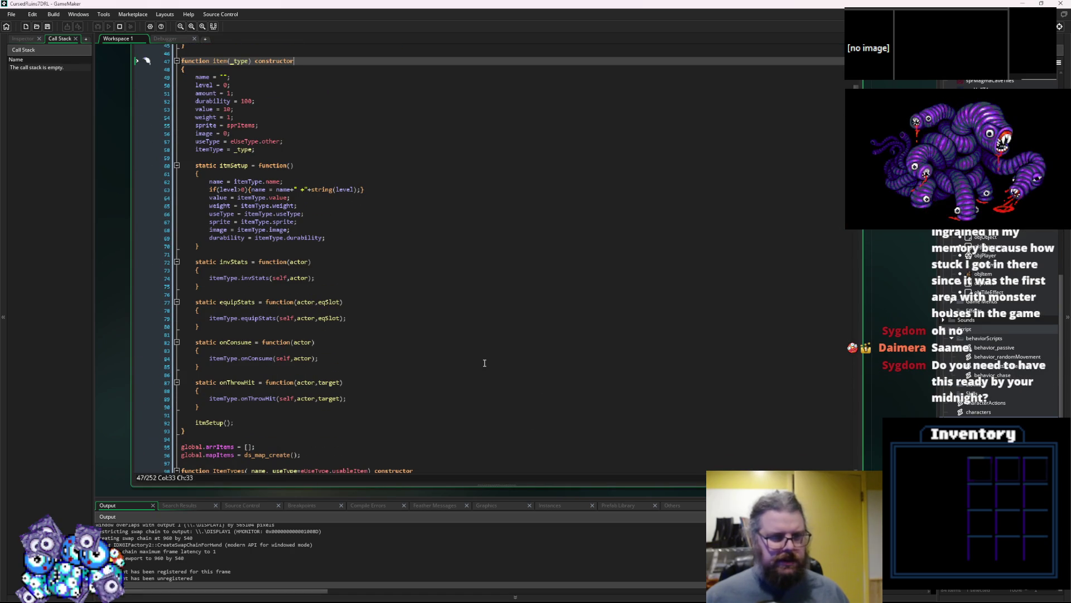
scroll(484, 362, down, 1)
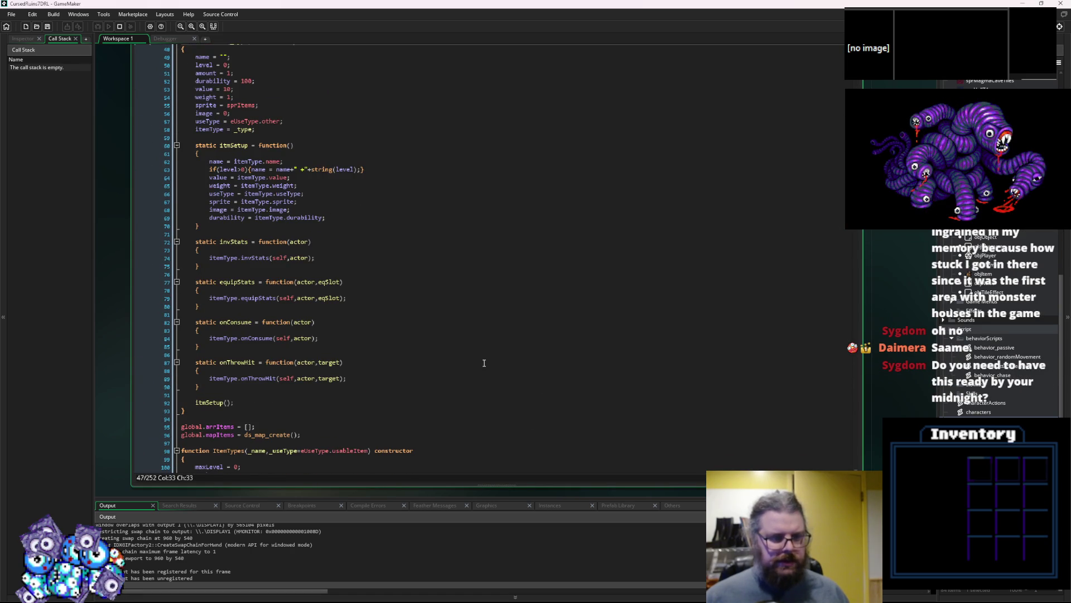
click(167, 341)
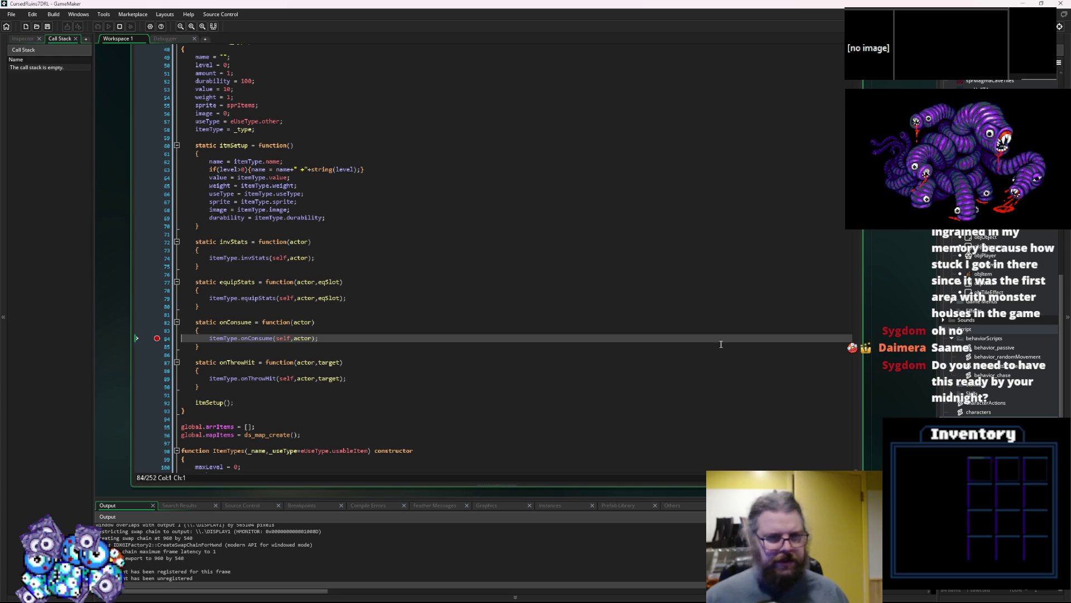